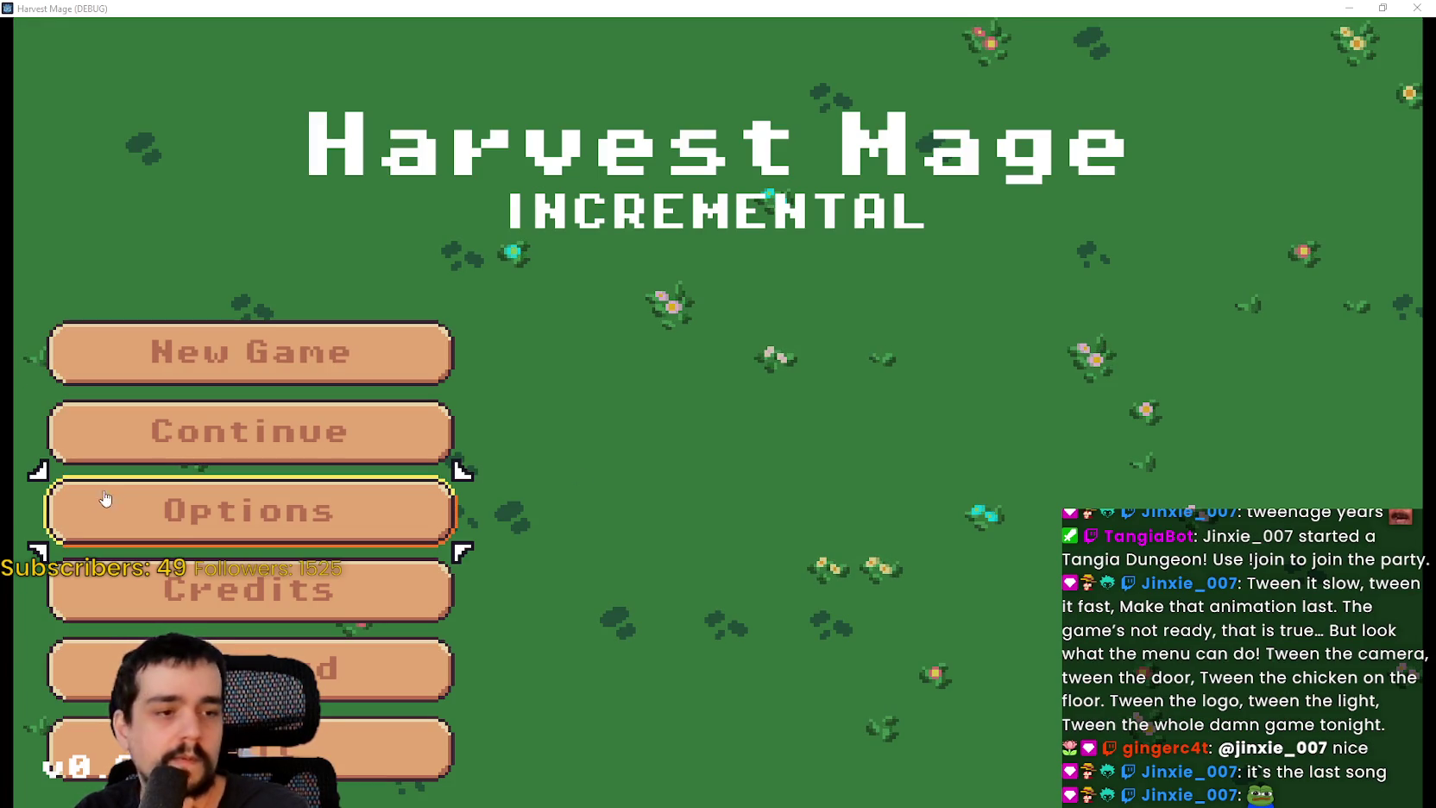
# Resume the saved game, walk the wizard around the garden, then inspect progress on line 36
pyautogui.click(130, 431)
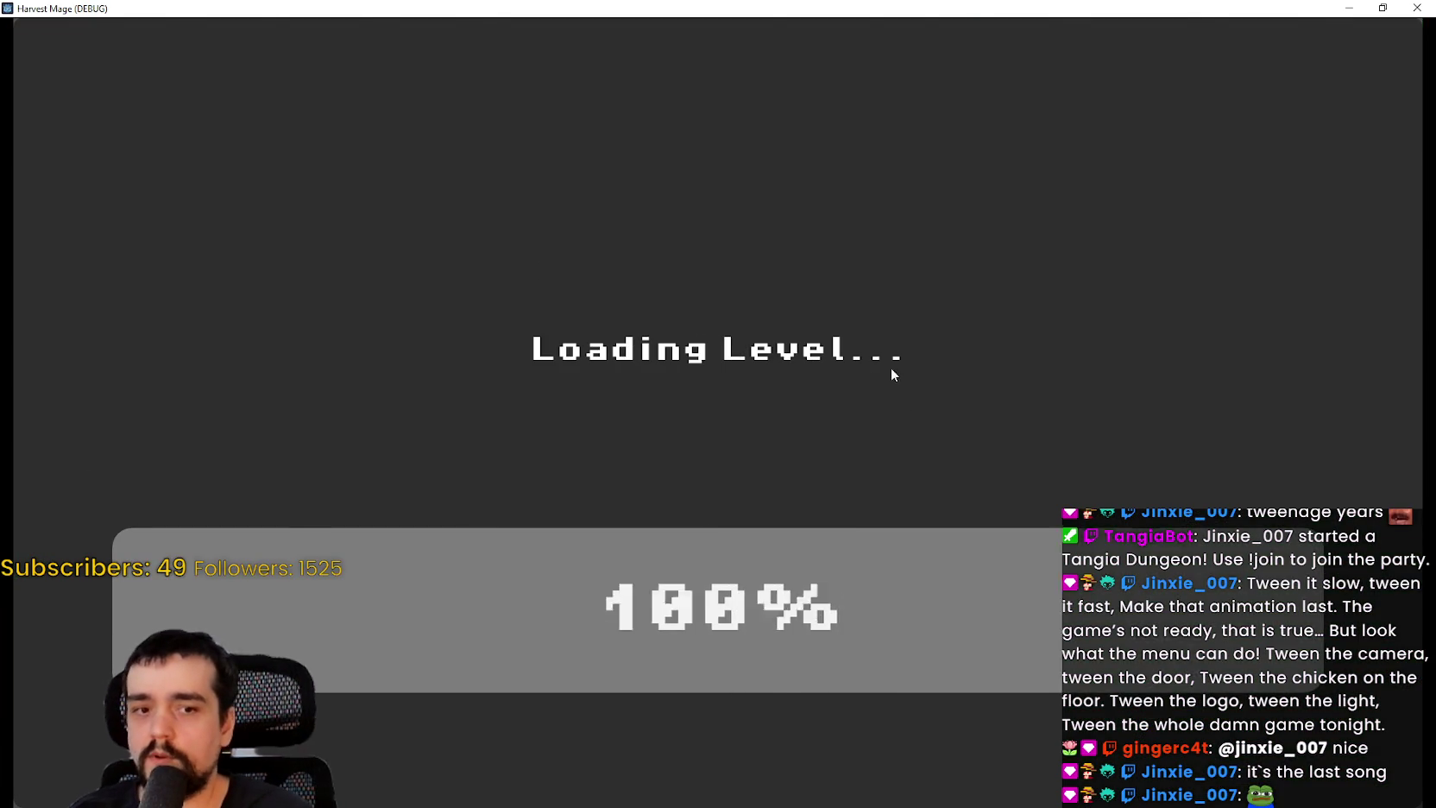
pyautogui.hotkey('w', 'a')
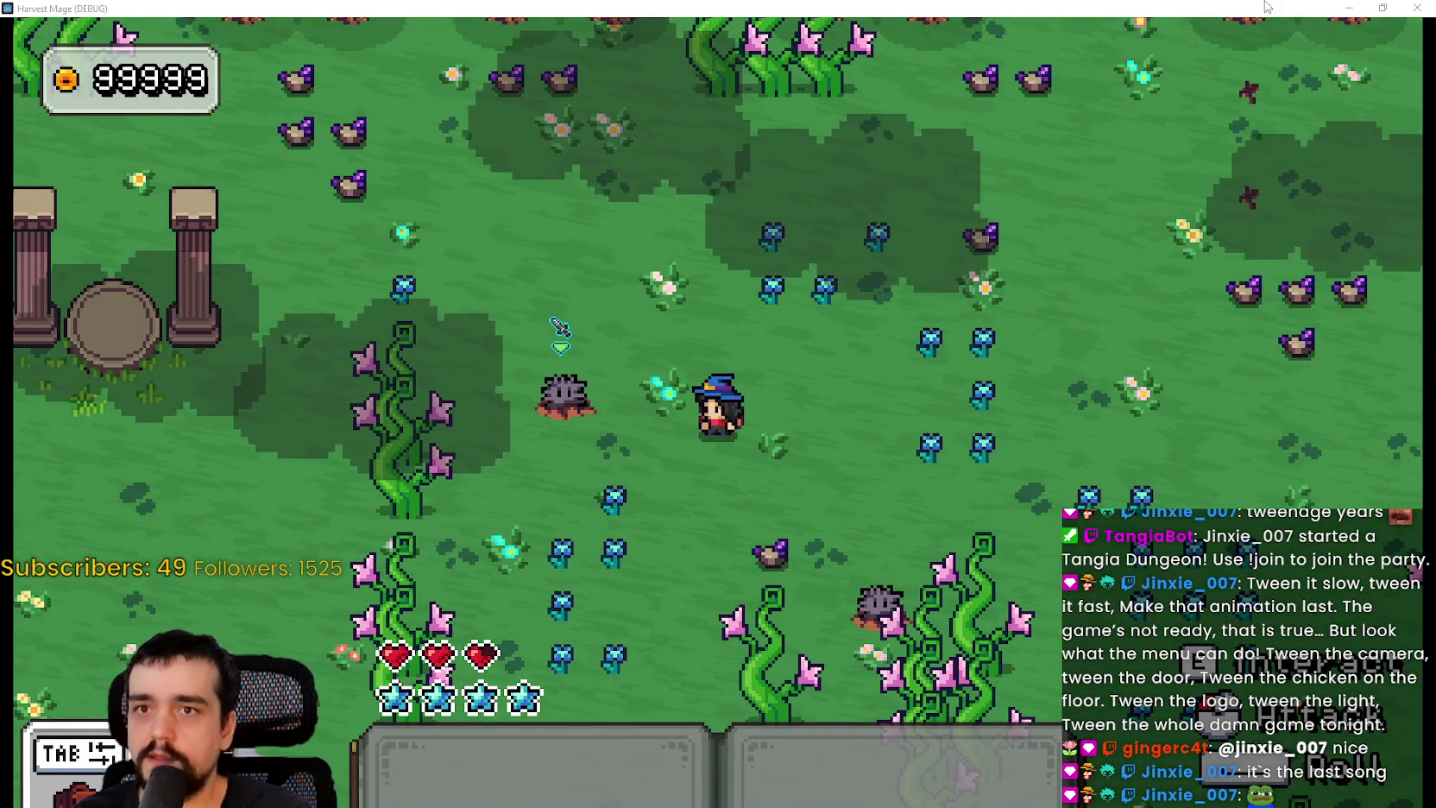
pyautogui.hotkey('alt', 'Tab')
pyautogui.click(1107, 383)
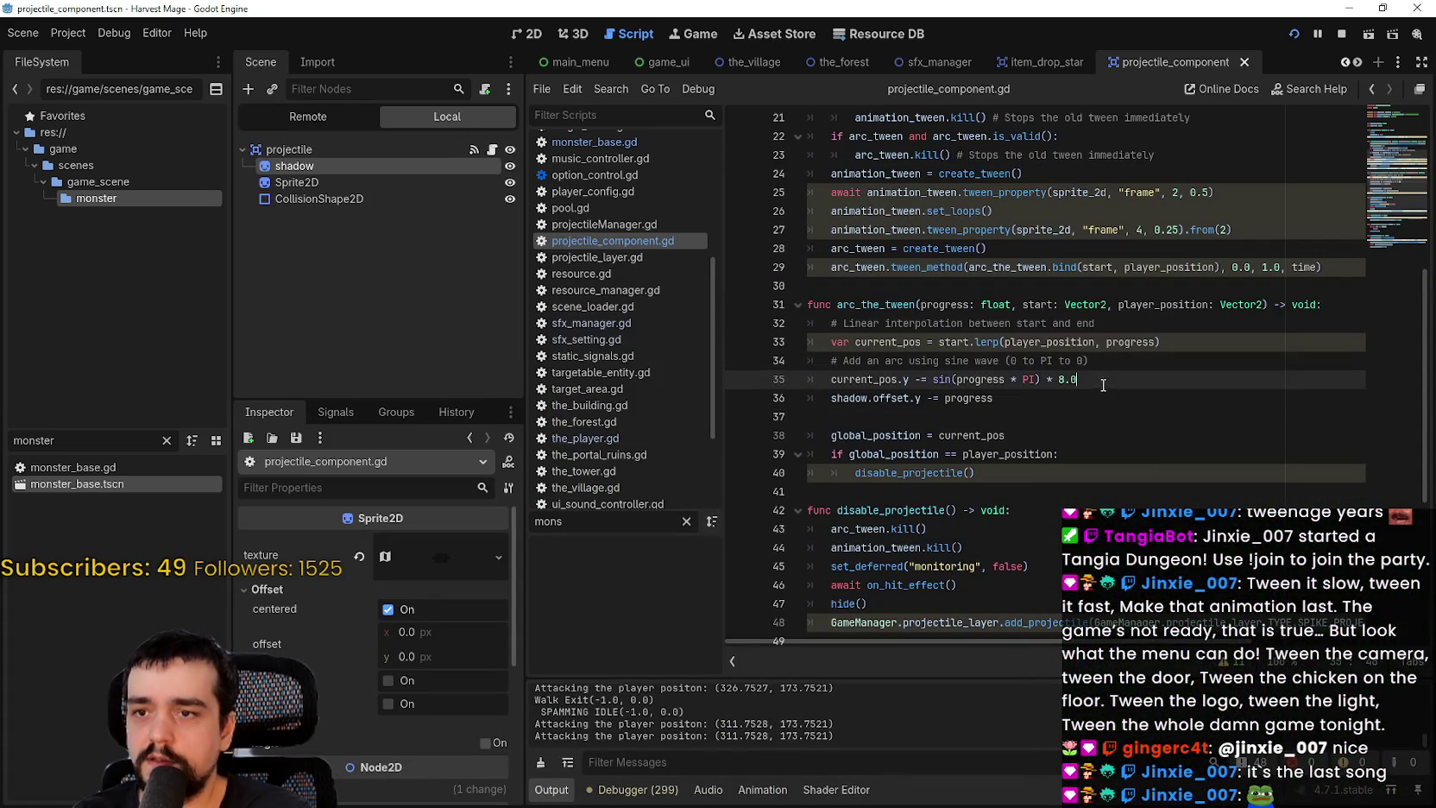
pyautogui.moveTo(945, 397); pyautogui.dragTo(1018, 396)
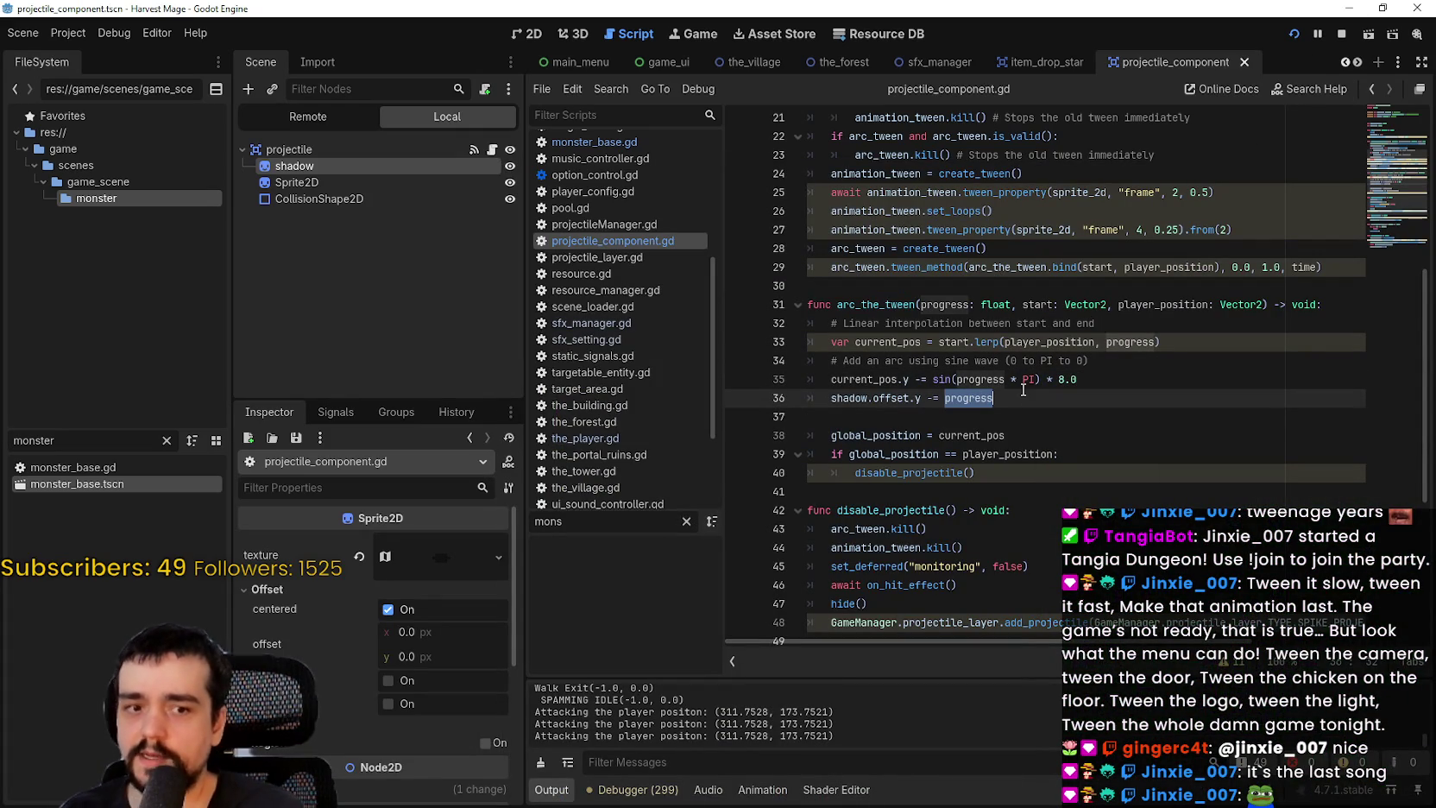
pyautogui.click(1014, 397)
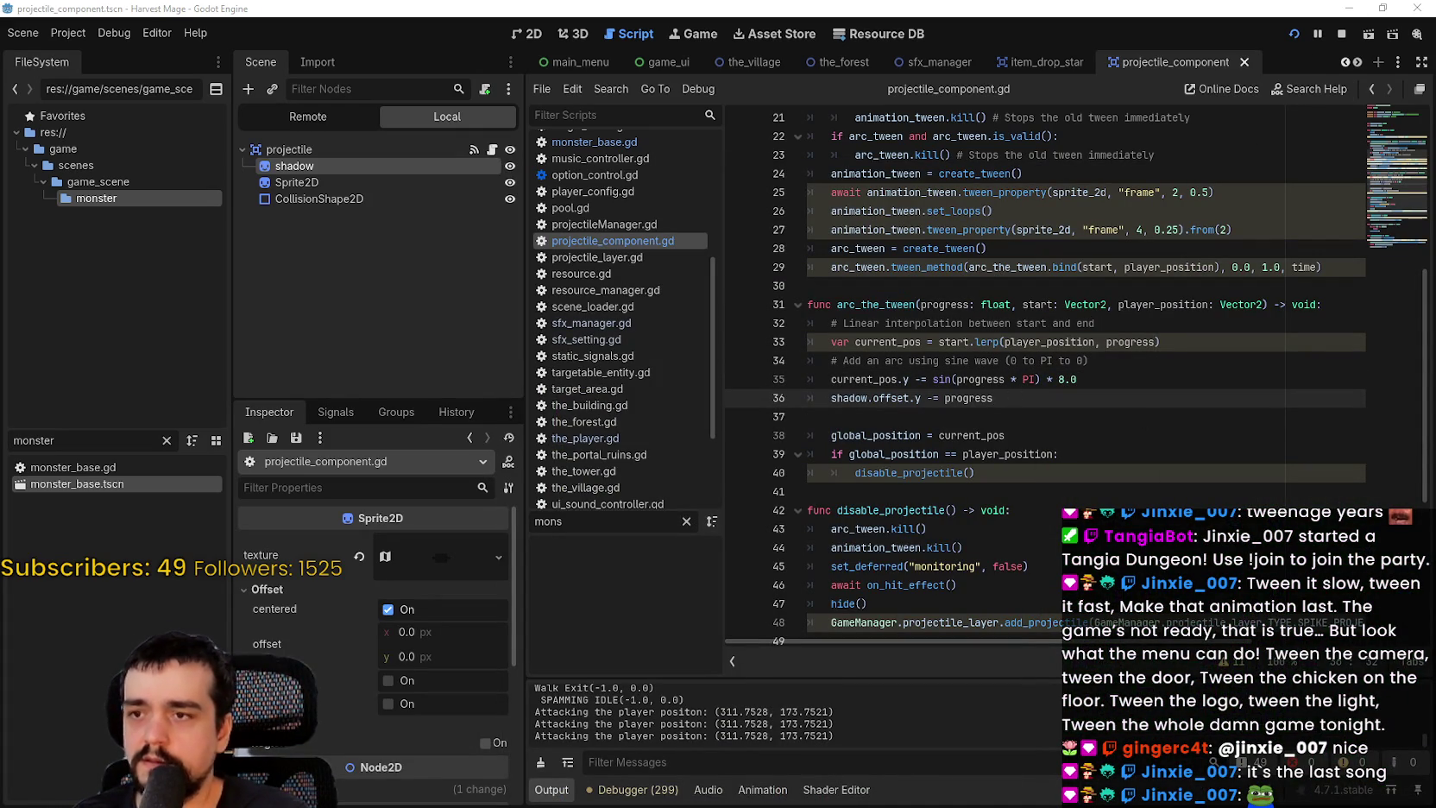
# Close the running debug game and select the word offset on line 36
pyautogui.press('F5')
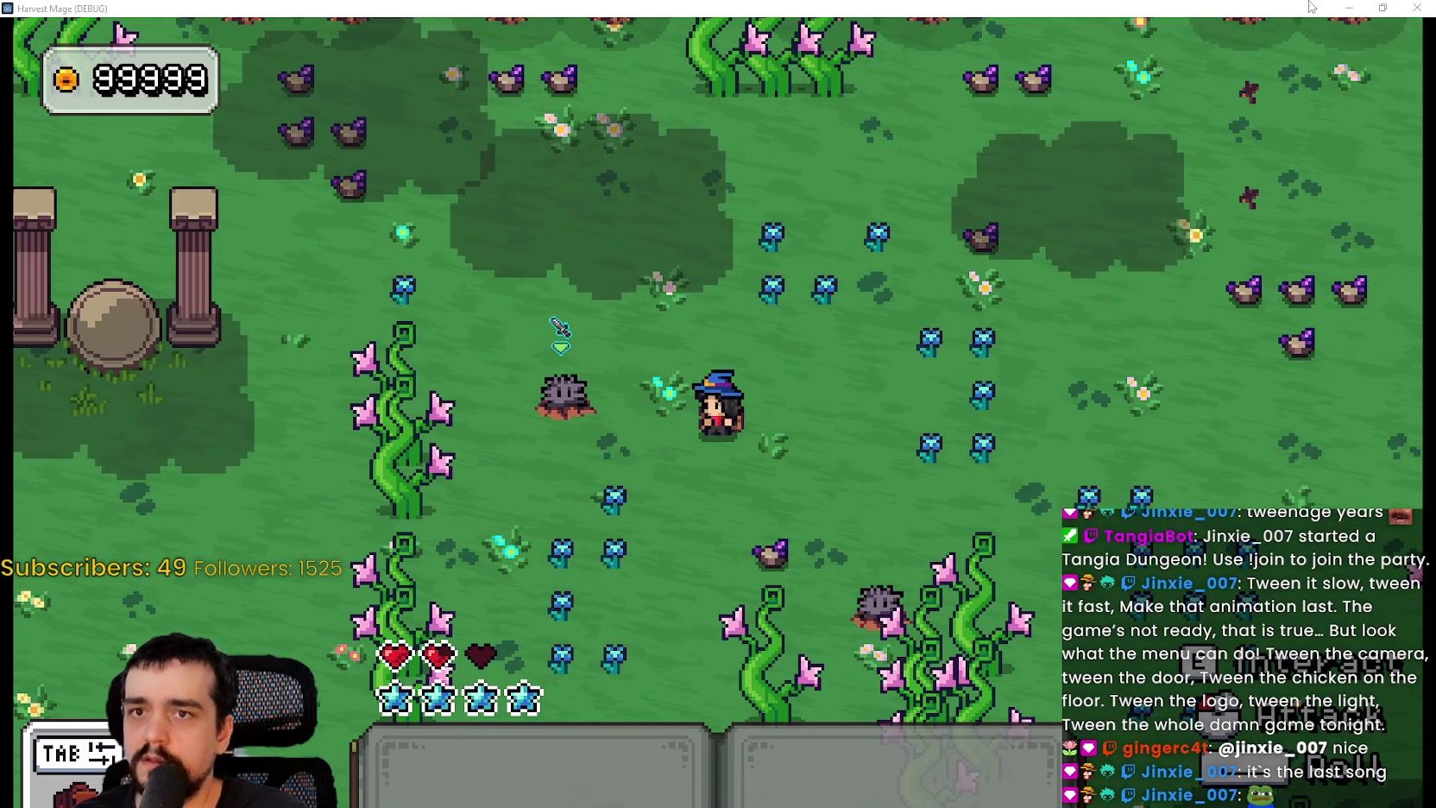
pyautogui.click(1417, 8)
pyautogui.doubleClick(889, 398)
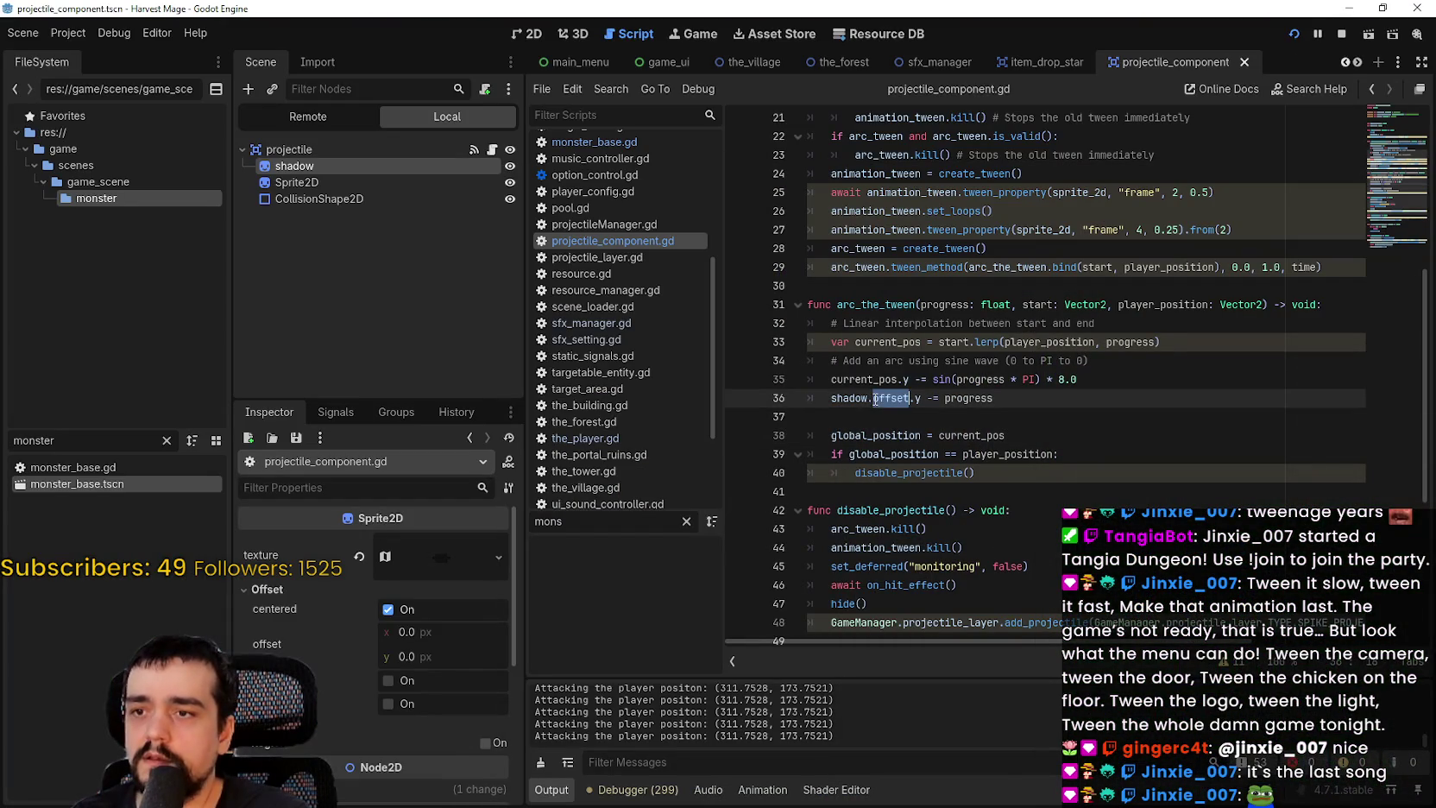
pyautogui.moveTo(922, 398); pyautogui.dragTo(849, 399)
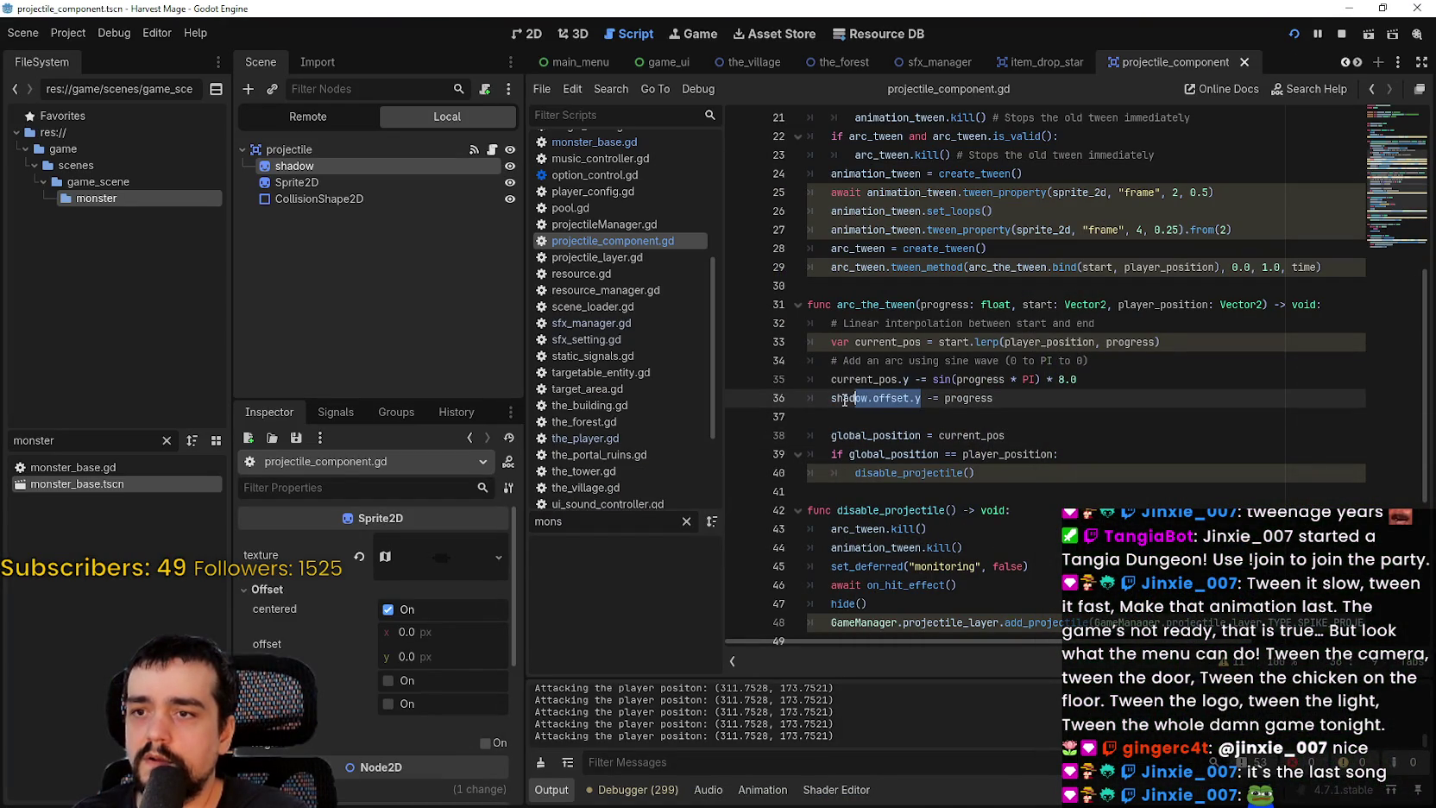
pyautogui.scroll(-6, 863, 405)
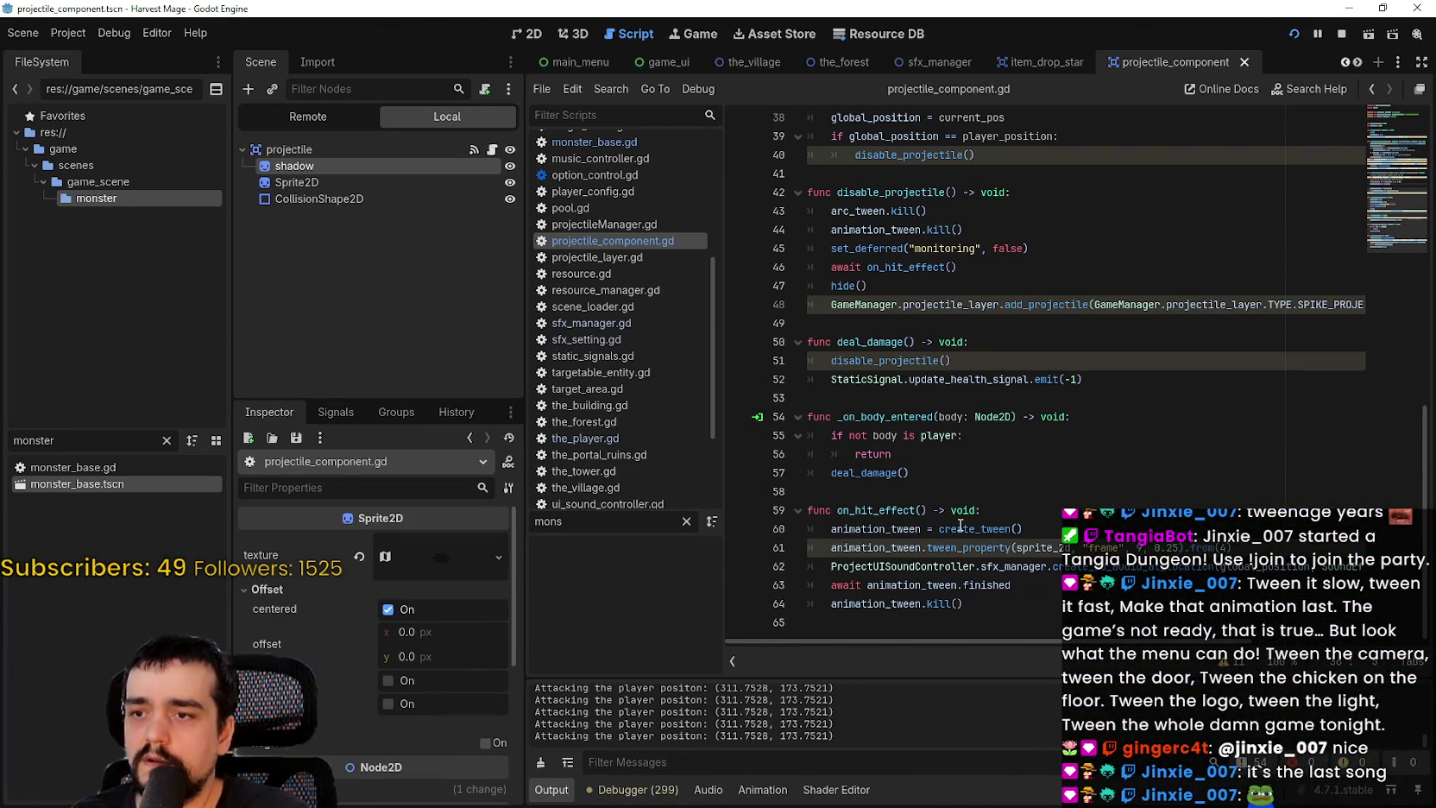
pyautogui.click(1011, 590)
pyautogui.click(932, 451)
pyautogui.scroll(3, 932, 451)
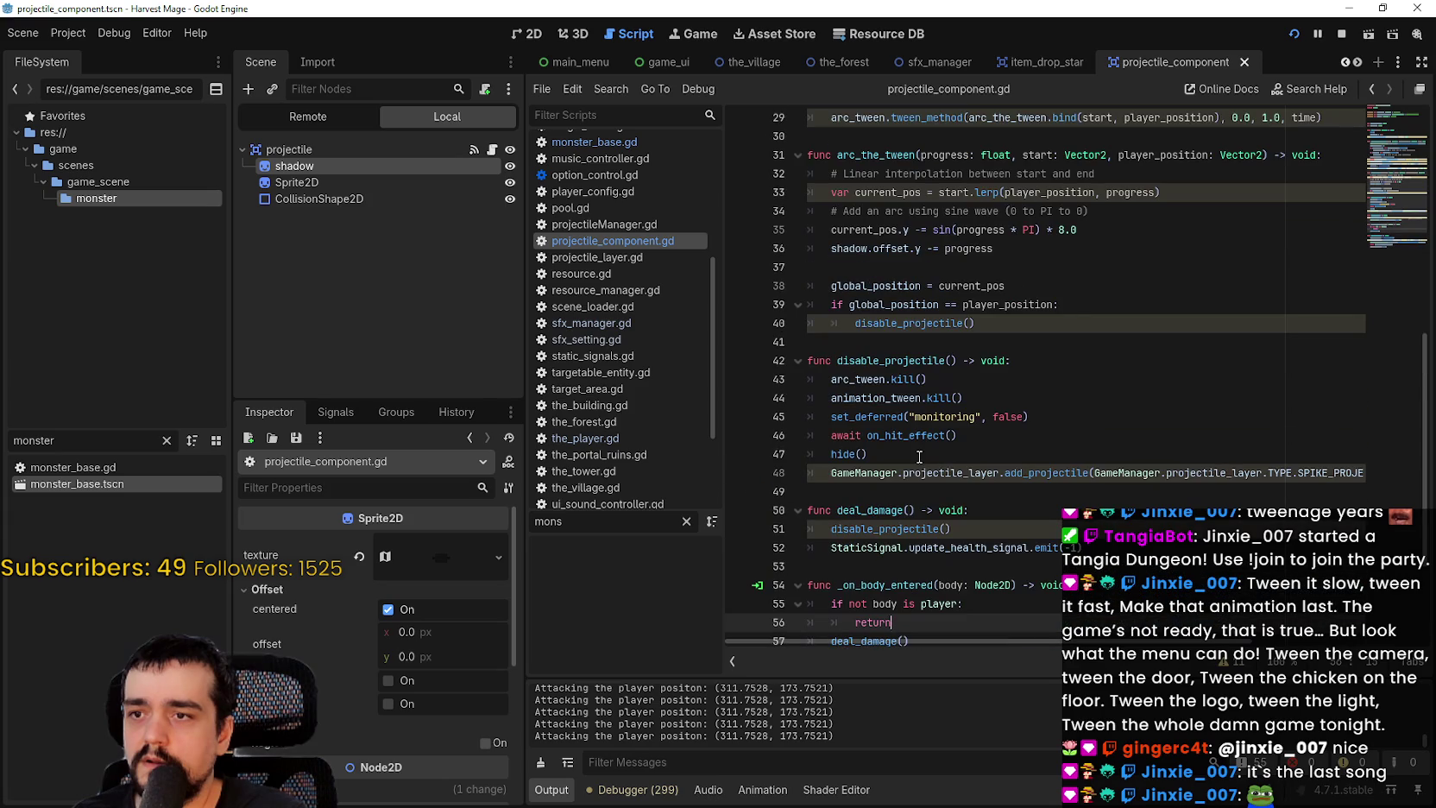
pyautogui.click(915, 455)
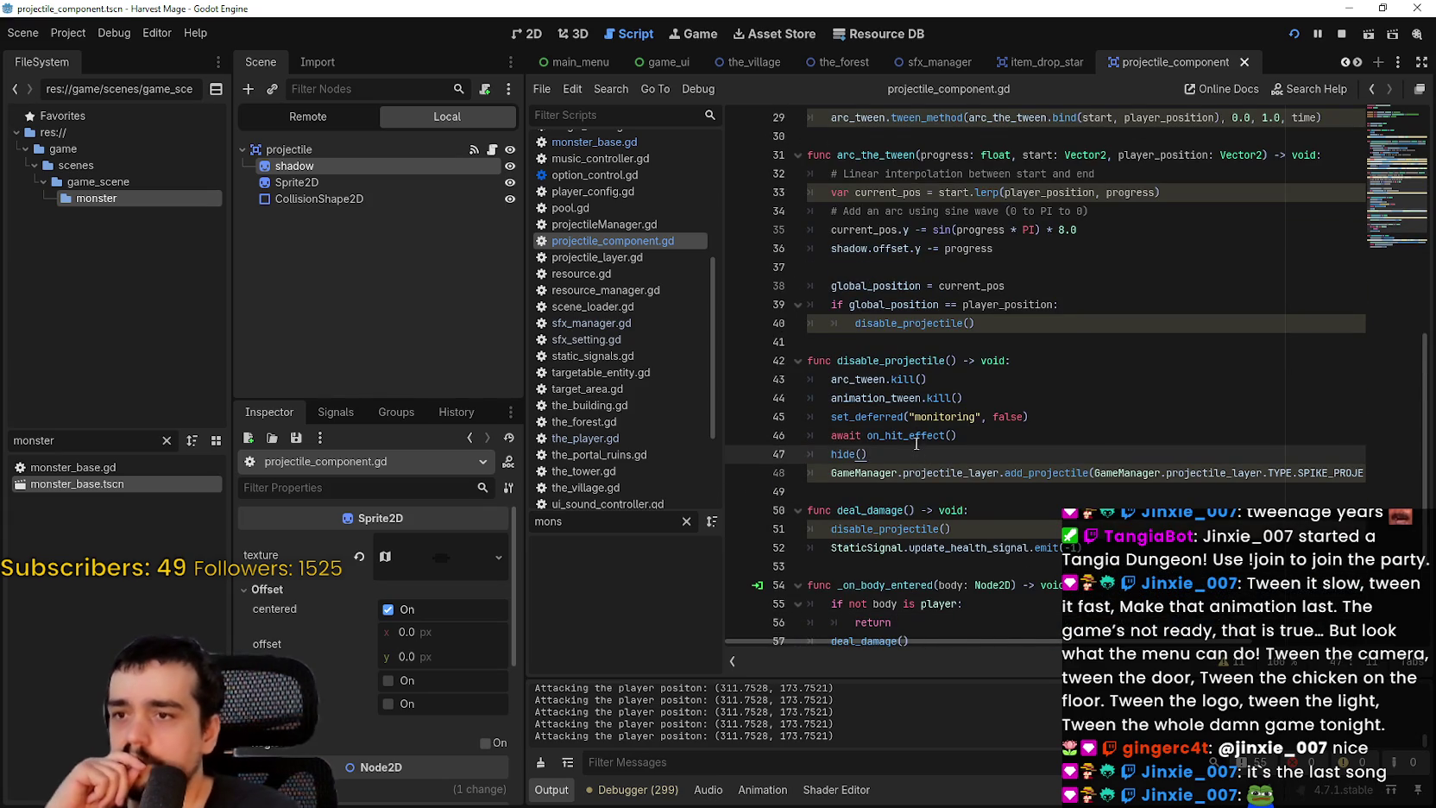
pyautogui.scroll(2, 915, 428)
pyautogui.scroll(-1, 915, 428)
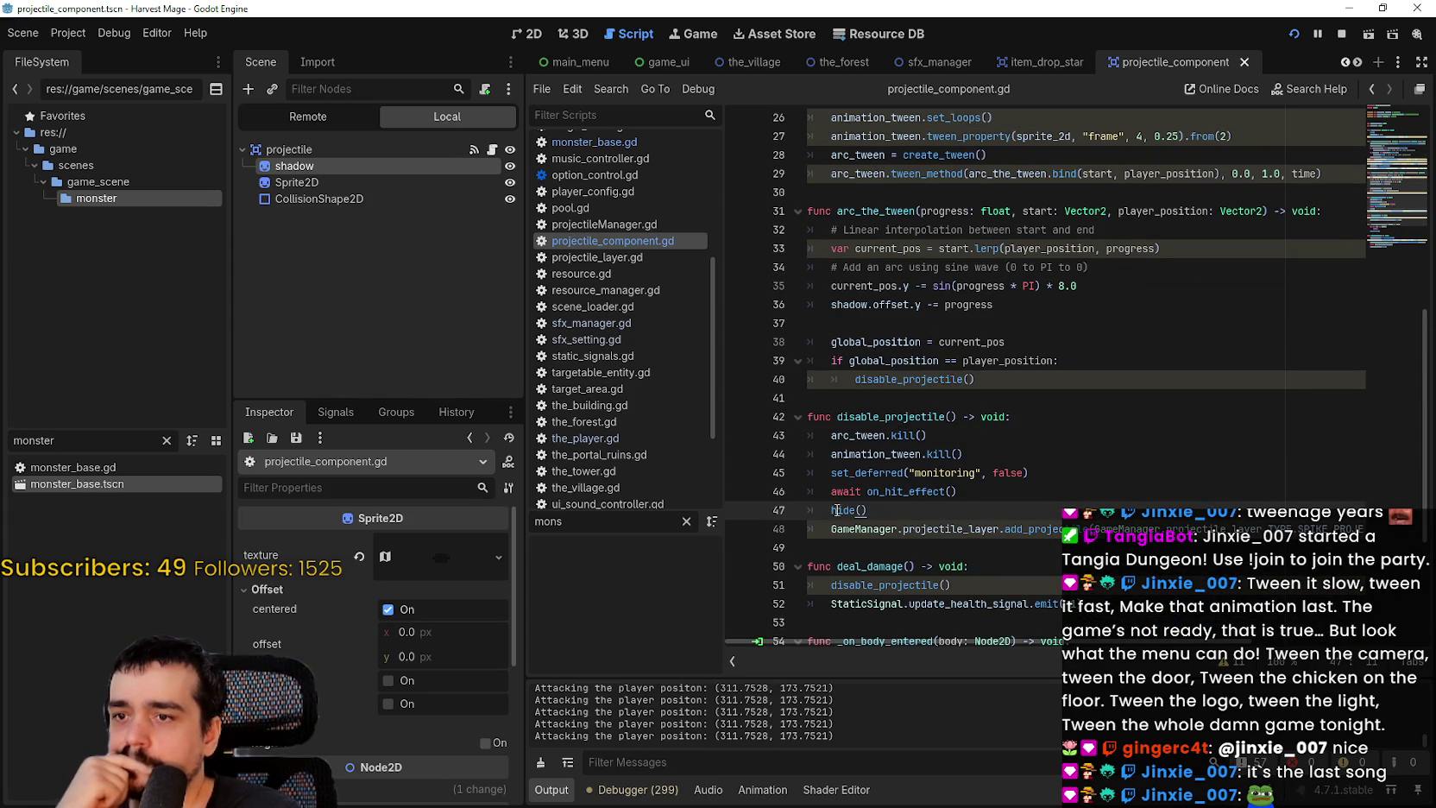
pyautogui.click(881, 472)
pyautogui.doubleClick(937, 490)
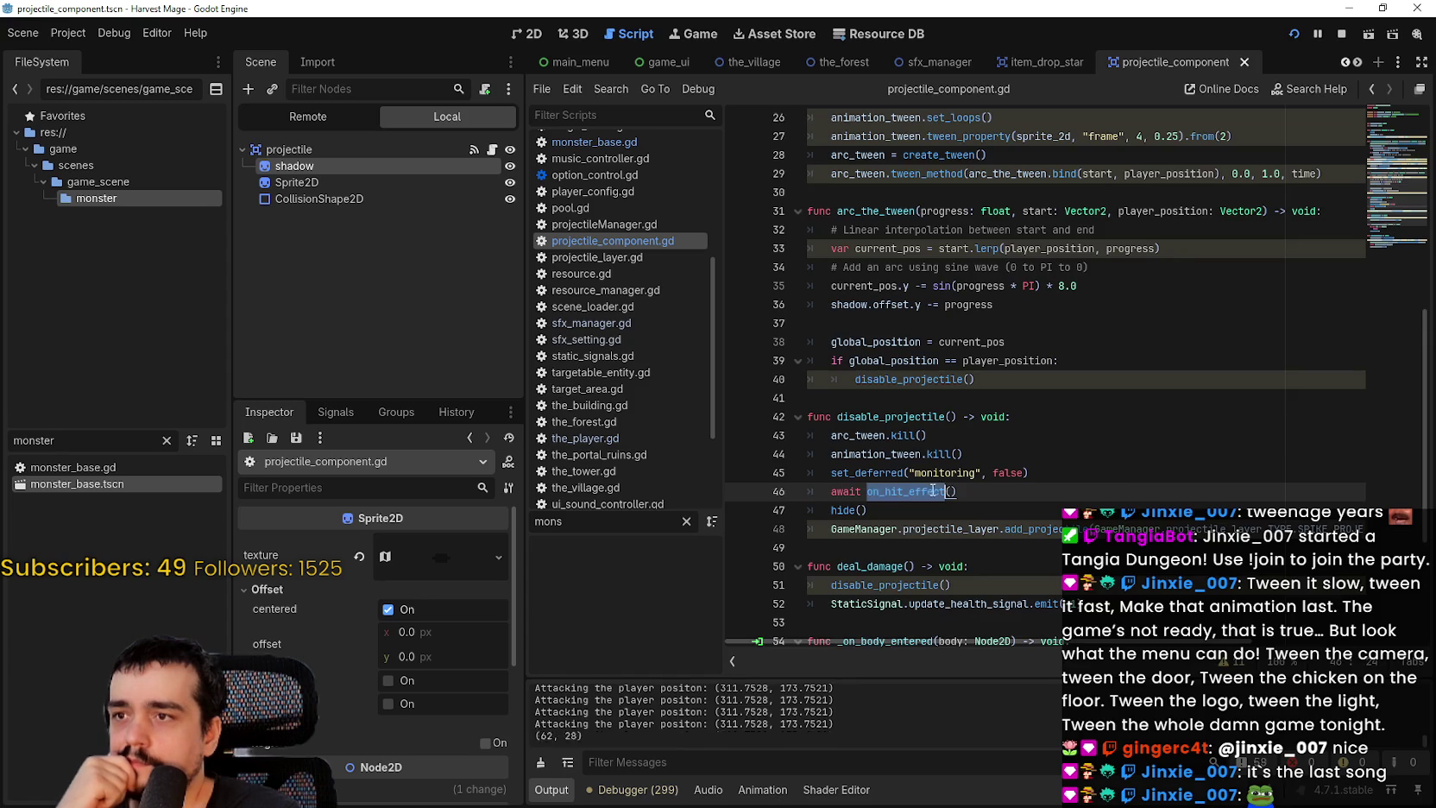
pyautogui.scroll(-4, 935, 483)
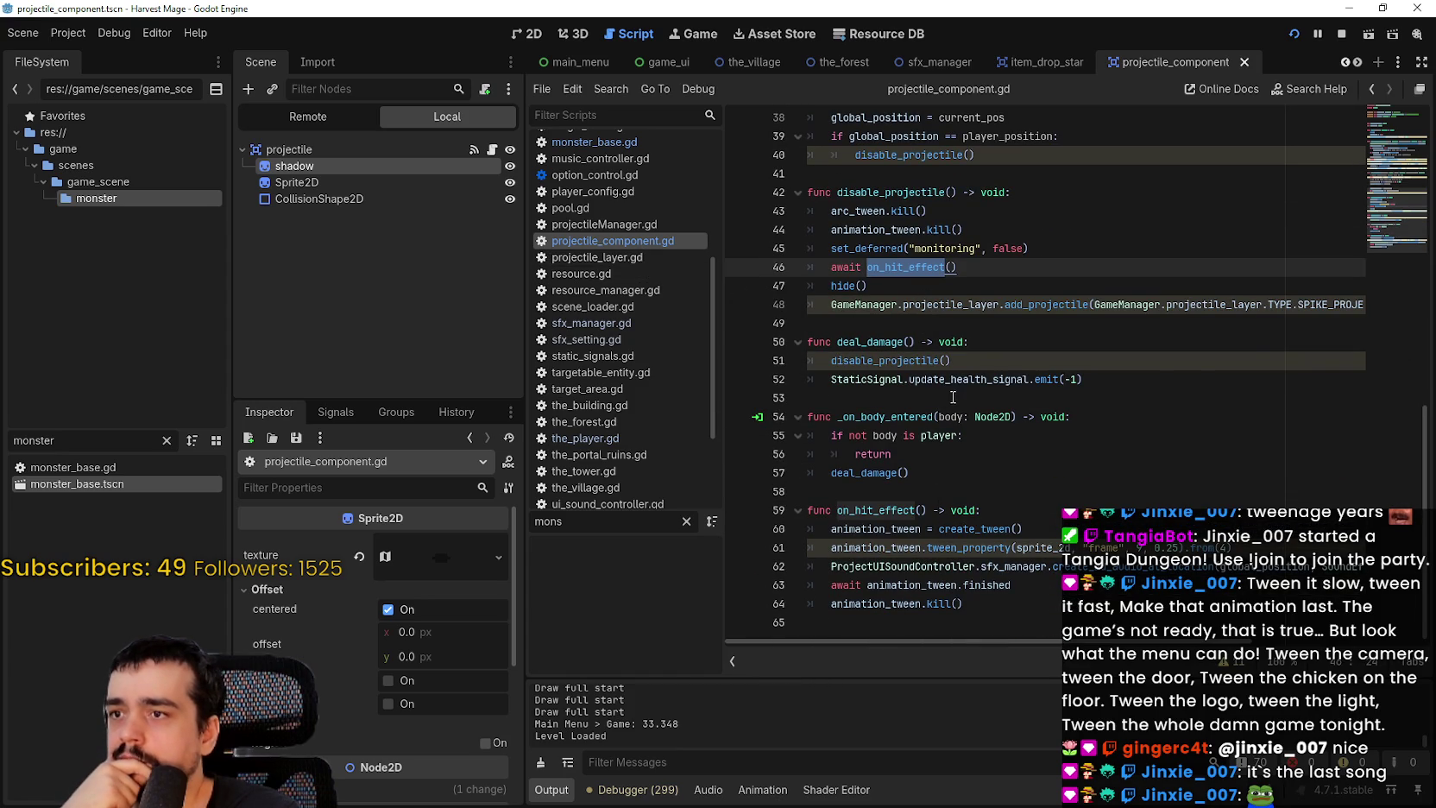
pyautogui.click(941, 331)
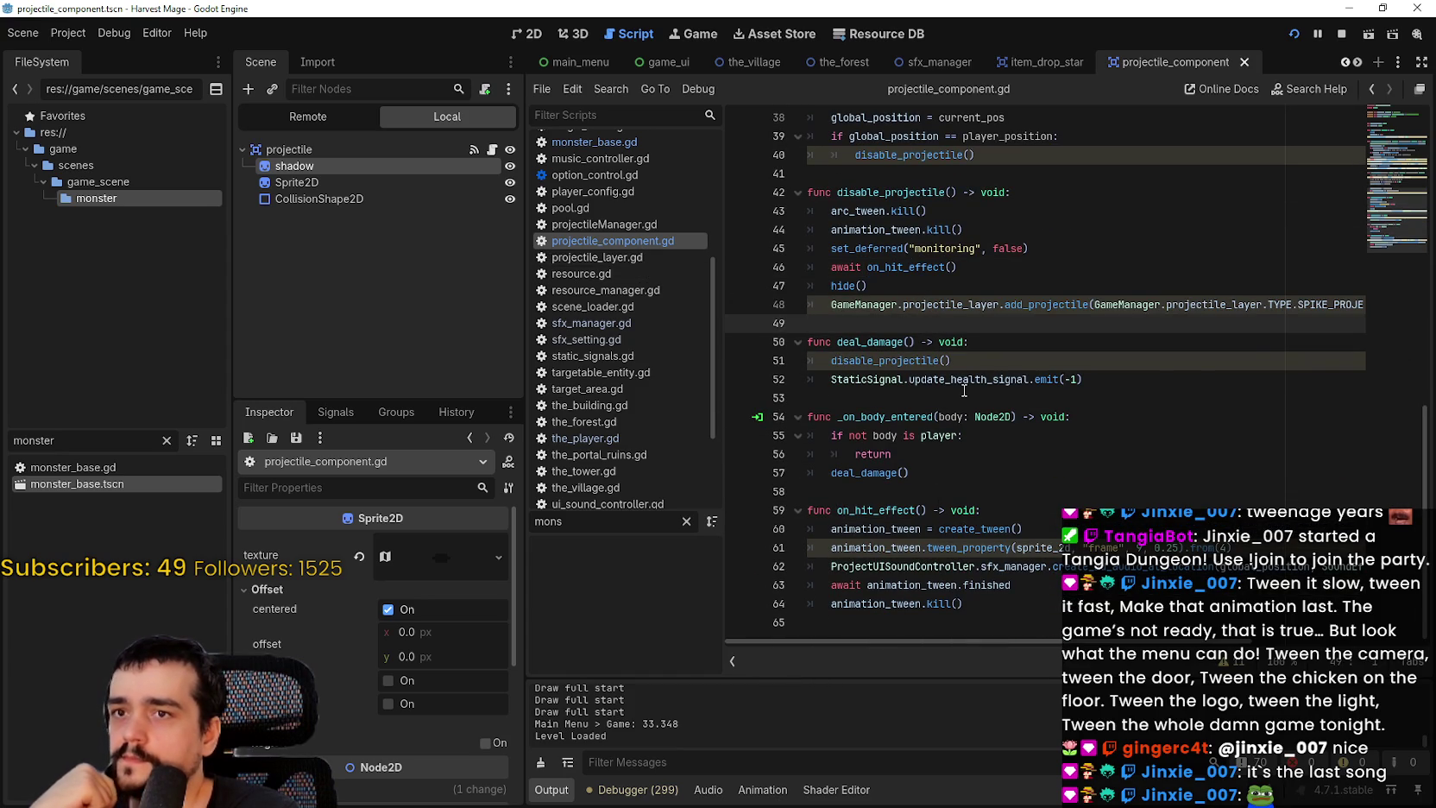
pyautogui.scroll(3, 964, 390)
pyautogui.scroll(3, 948, 340)
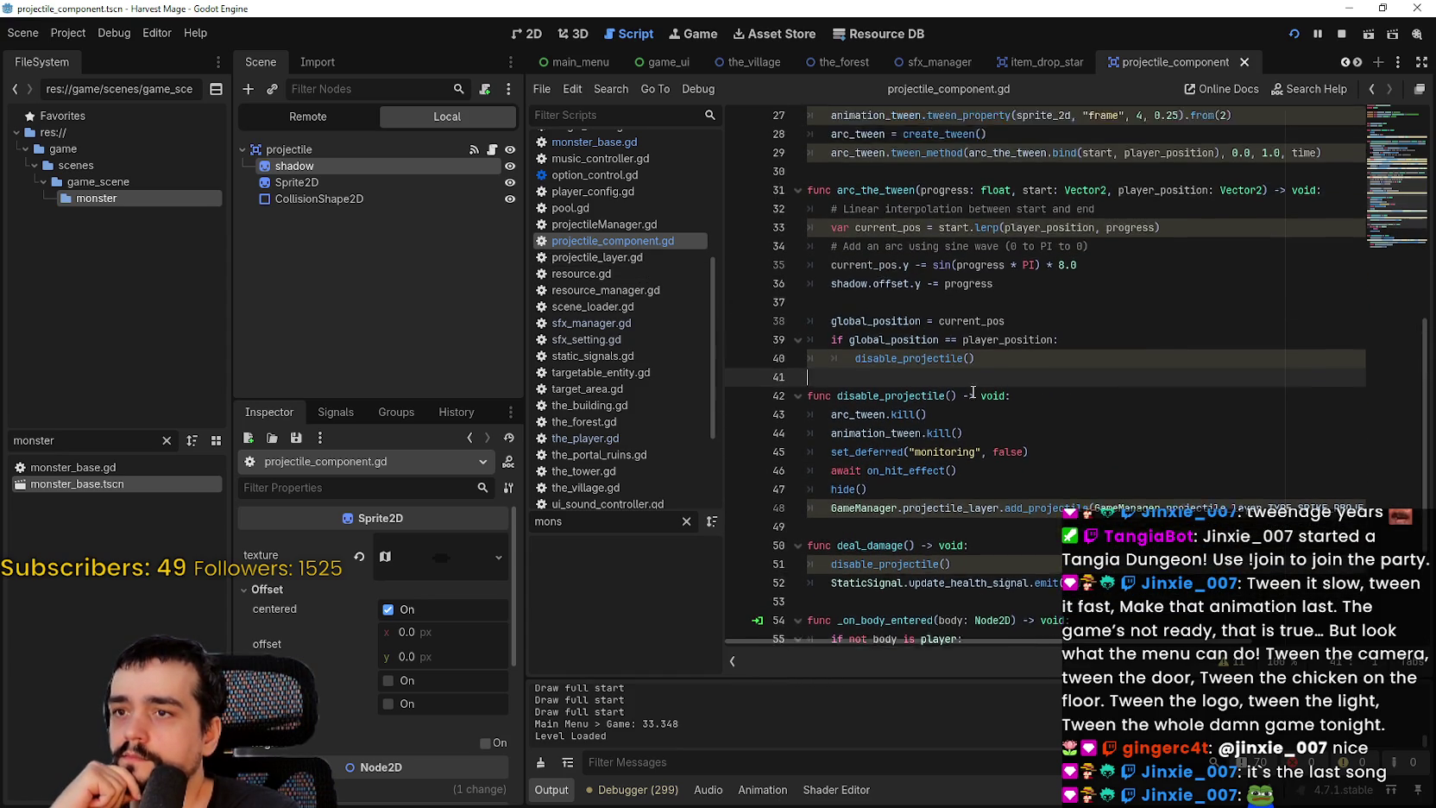
pyautogui.scroll(3, 947, 438)
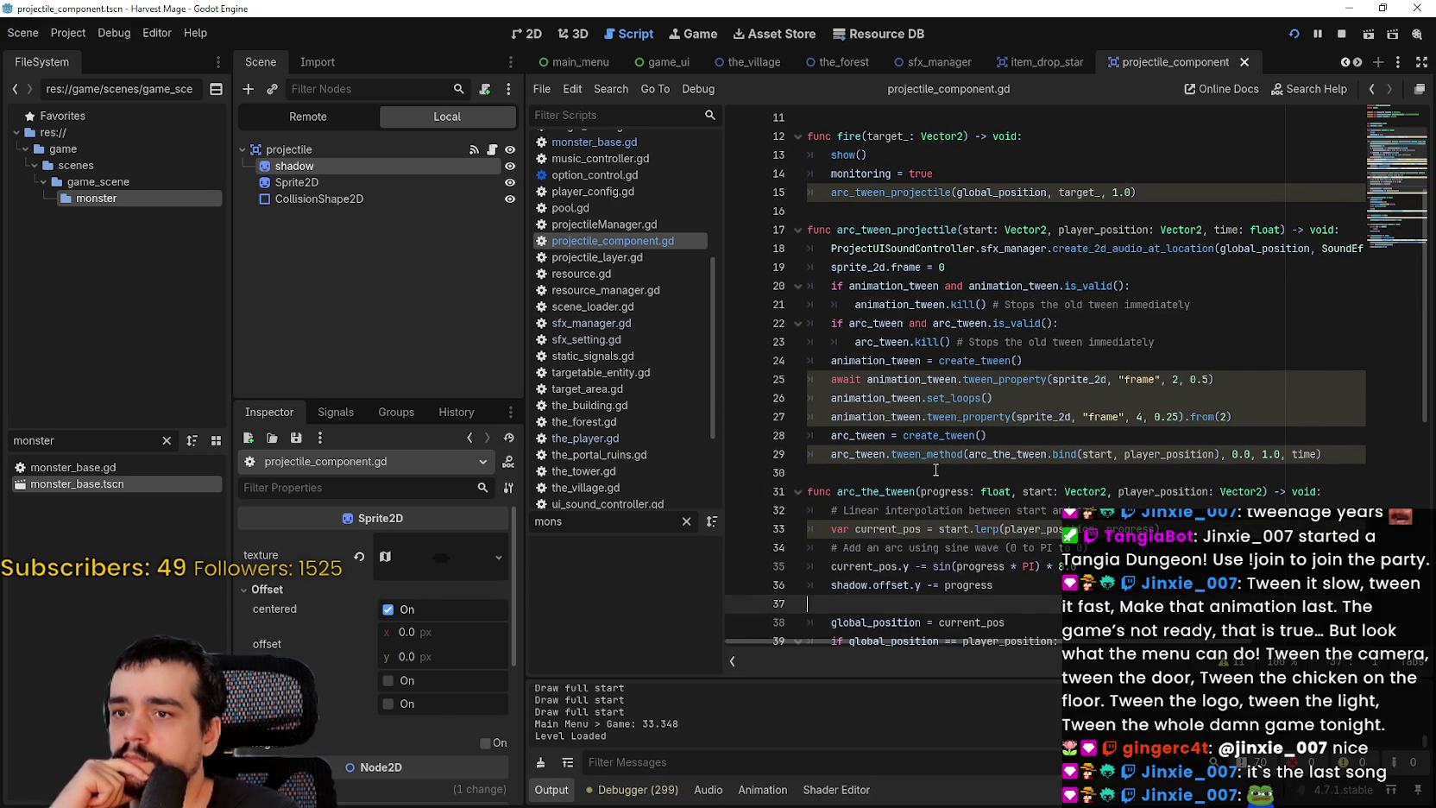
pyautogui.click(936, 472)
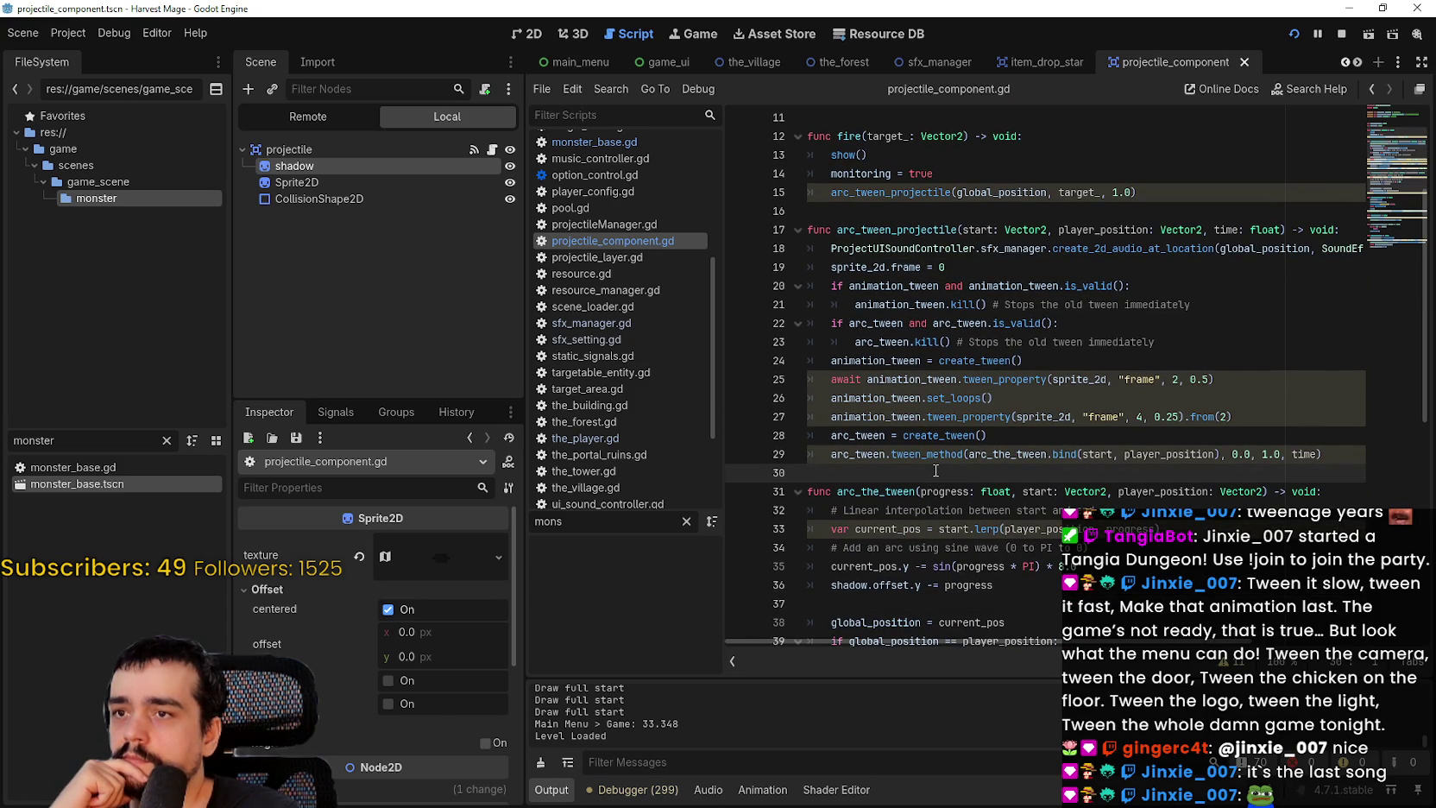
pyautogui.scroll(-4, 935, 470)
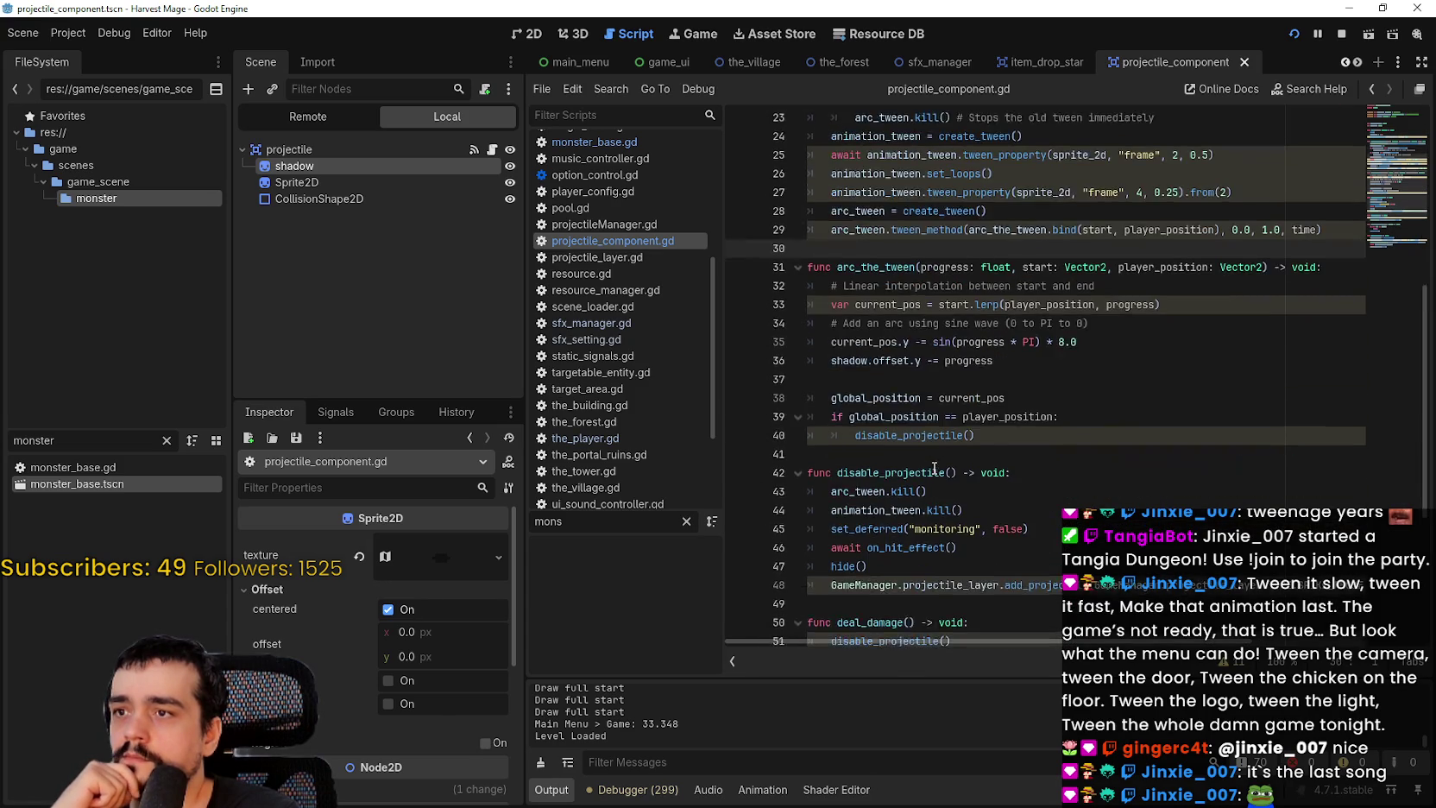
pyautogui.click(919, 450)
pyautogui.scroll(-4, 919, 449)
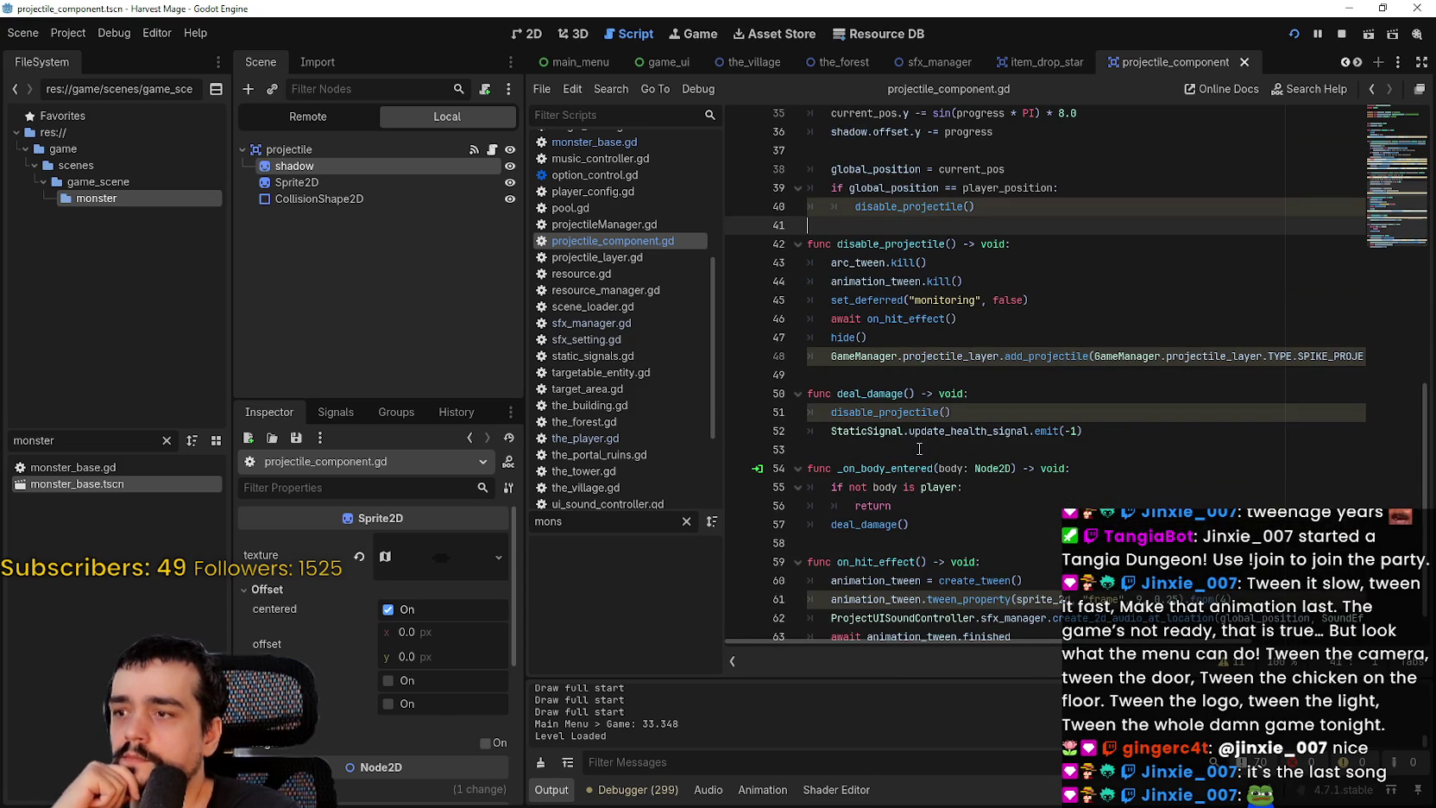
pyautogui.scroll(-1, 918, 446)
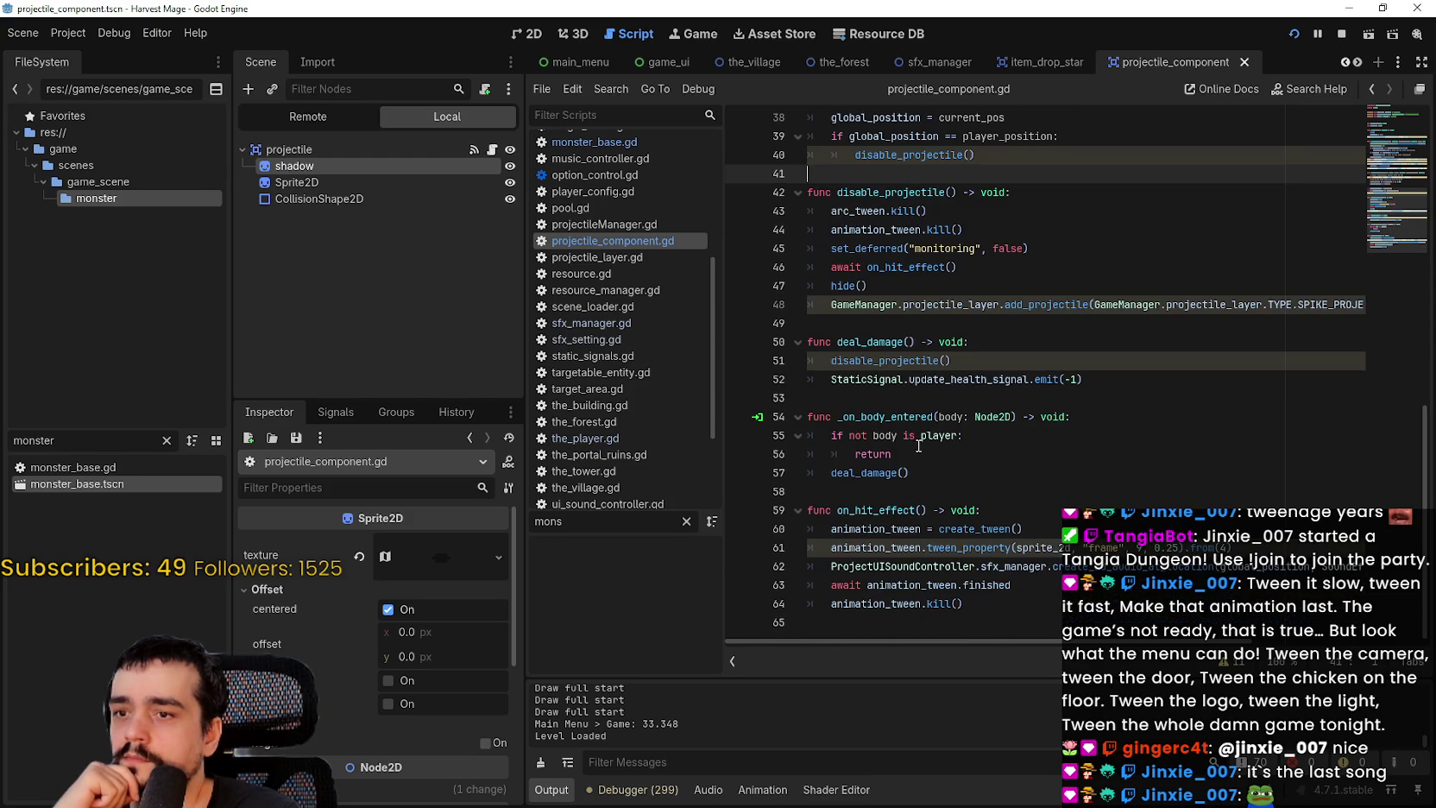
pyautogui.click(917, 472)
pyautogui.click(922, 486)
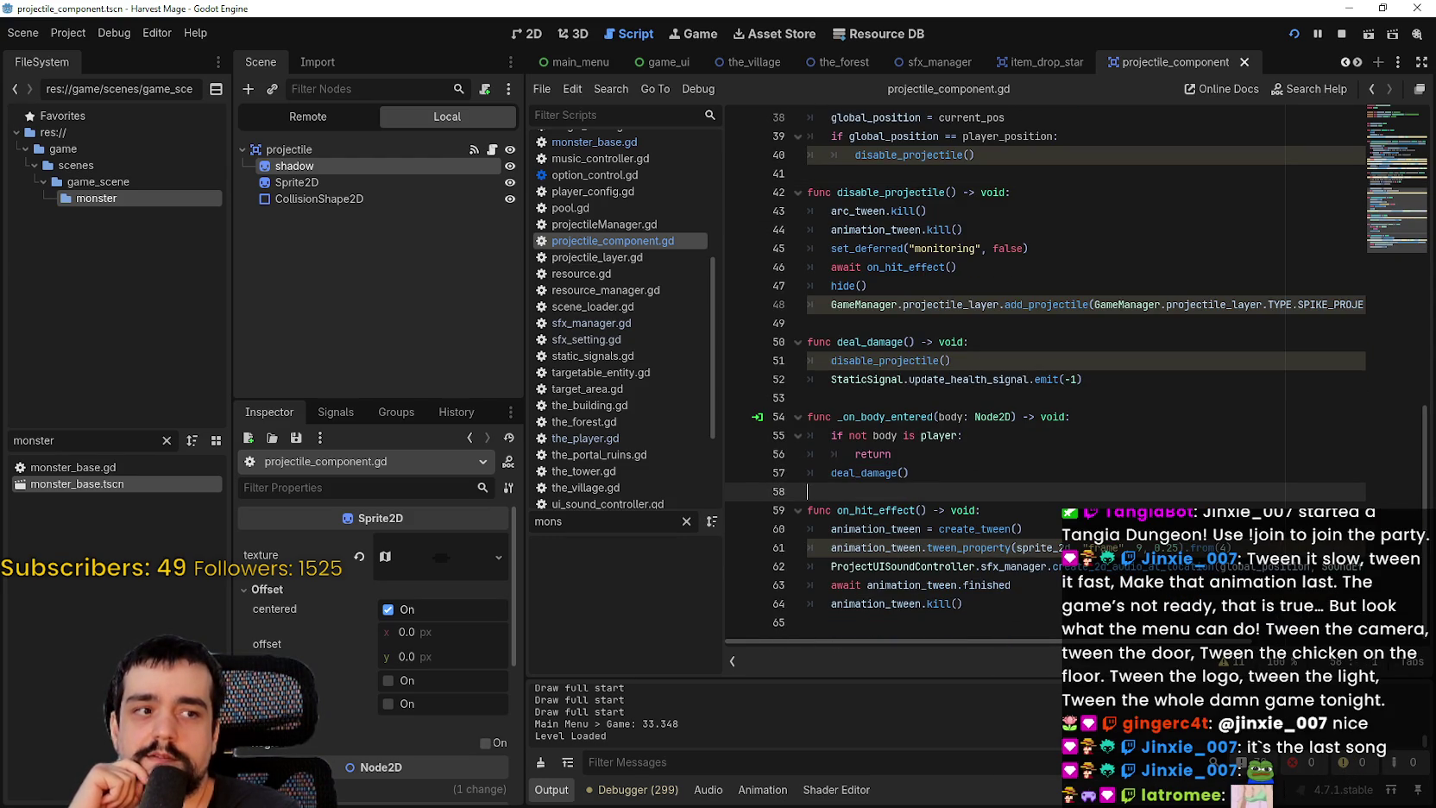
pyautogui.click(920, 318)
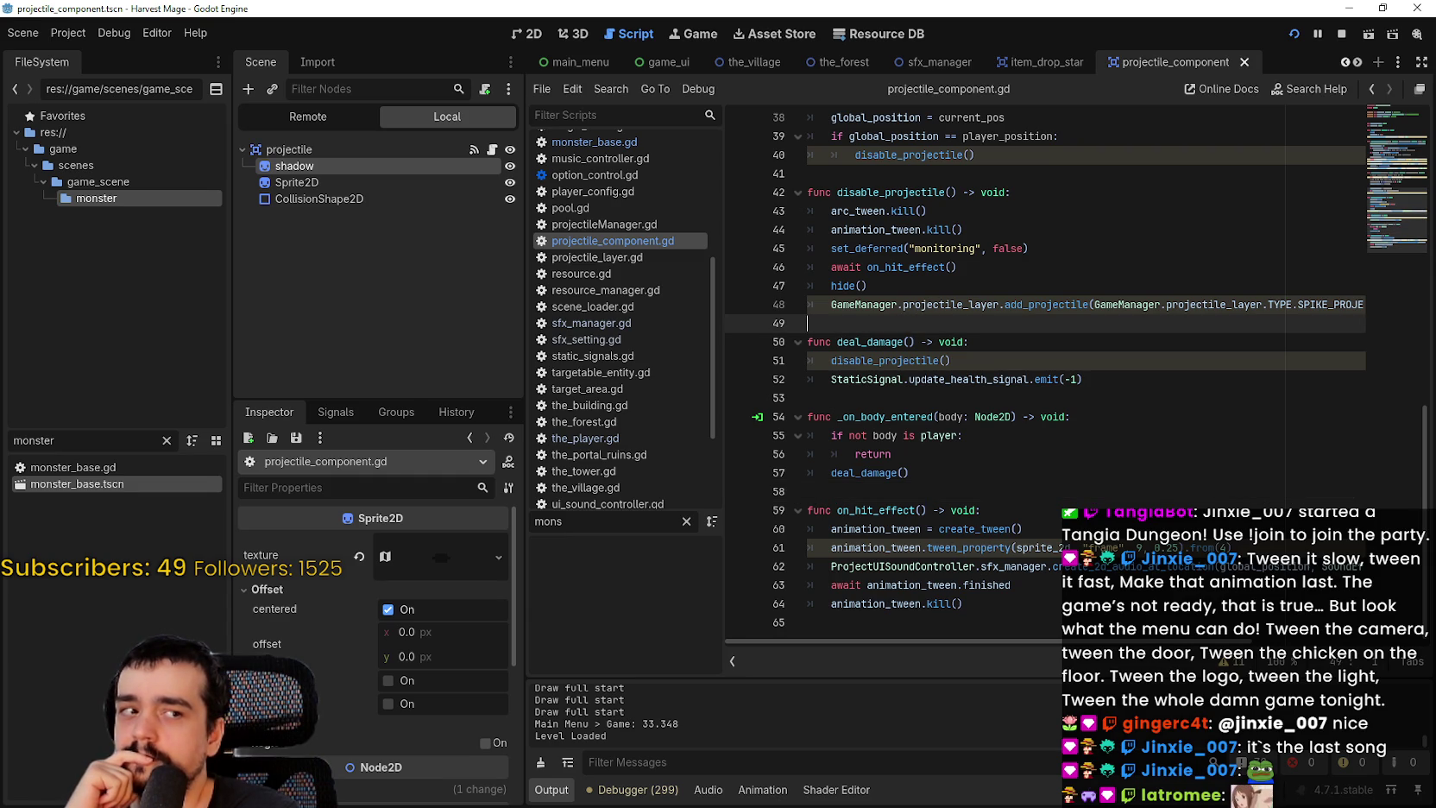
pyautogui.click(1055, 243)
pyautogui.scroll(3, 1052, 233)
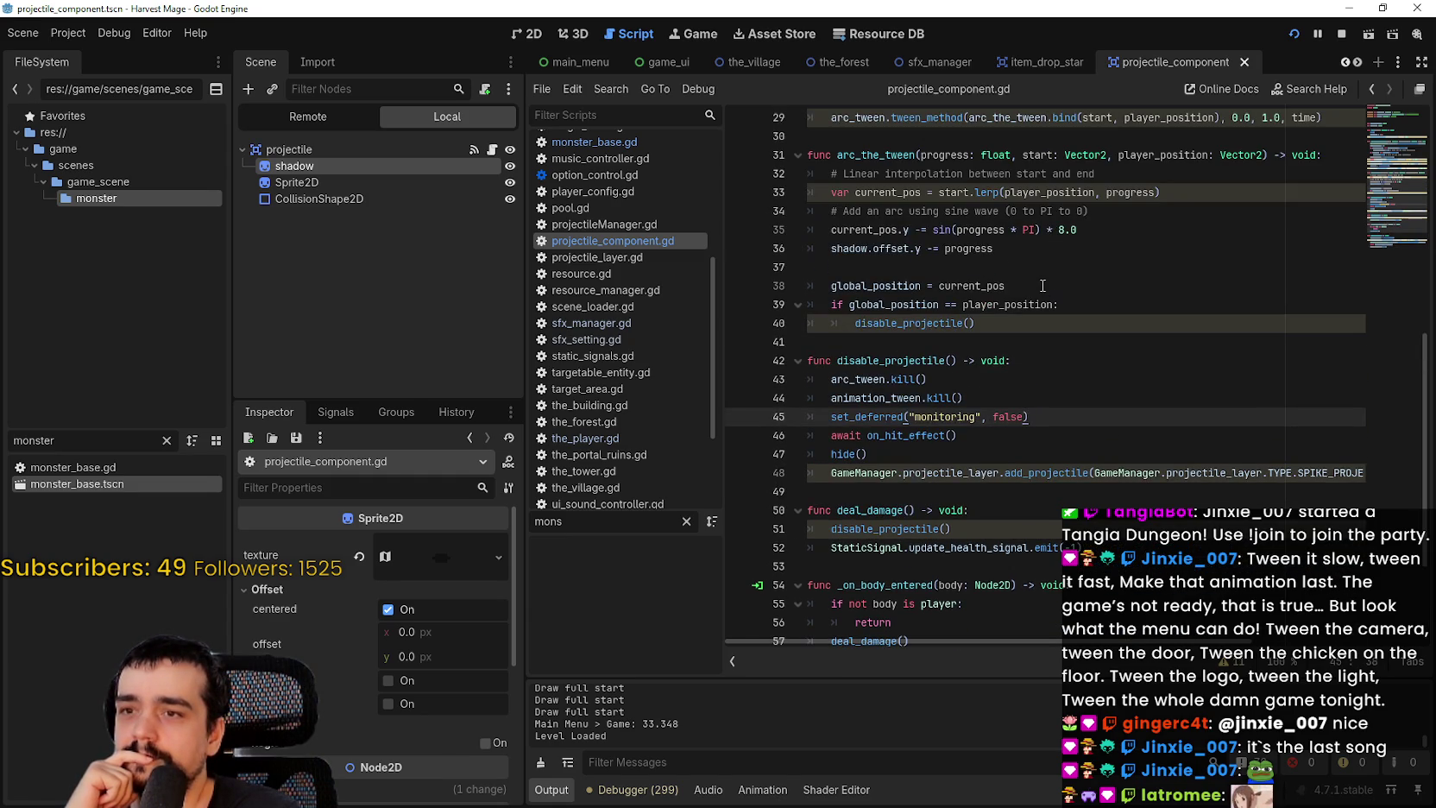
pyautogui.scroll(-3, 1043, 294)
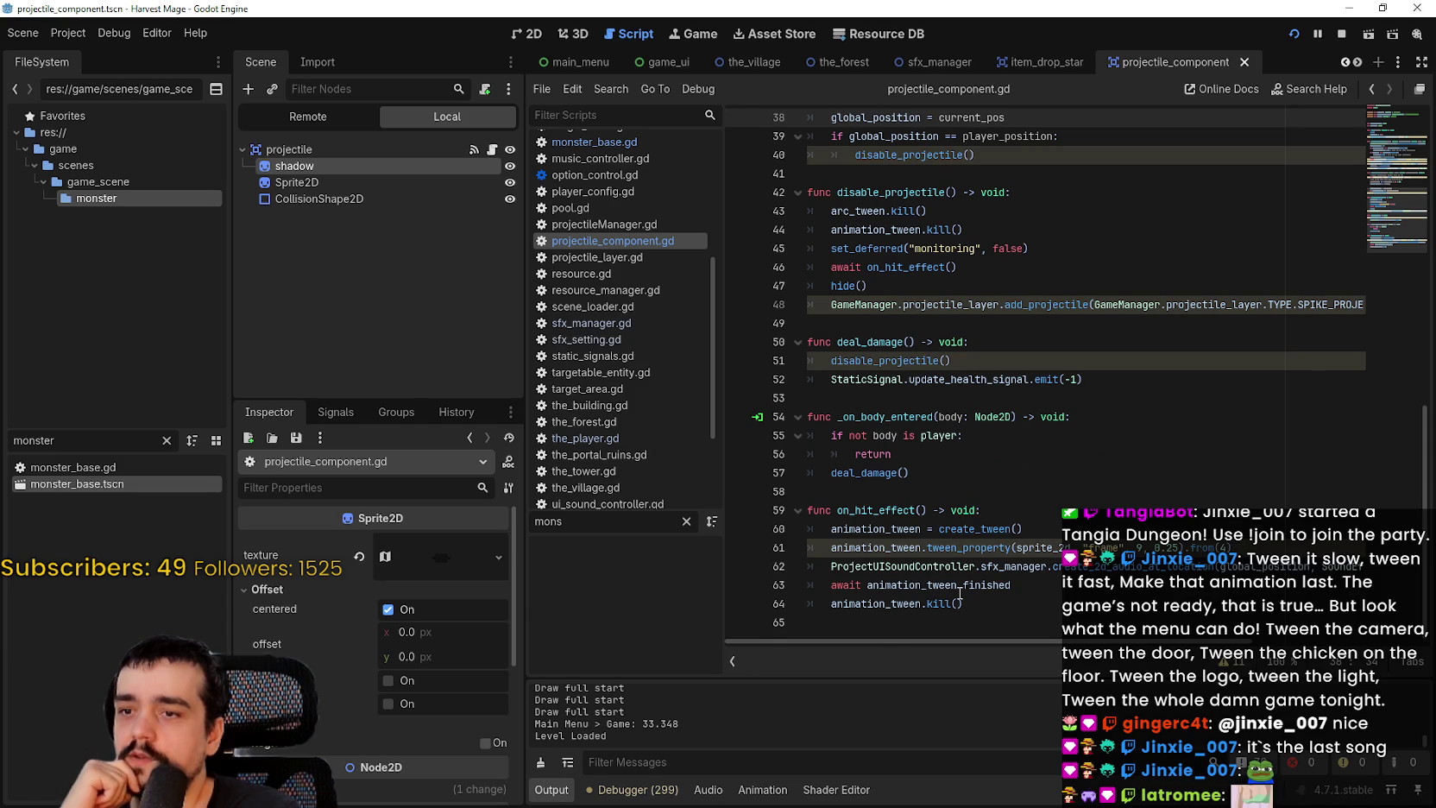
pyautogui.click(1075, 571)
pyautogui.scroll(3, 989, 574)
pyautogui.click(911, 439)
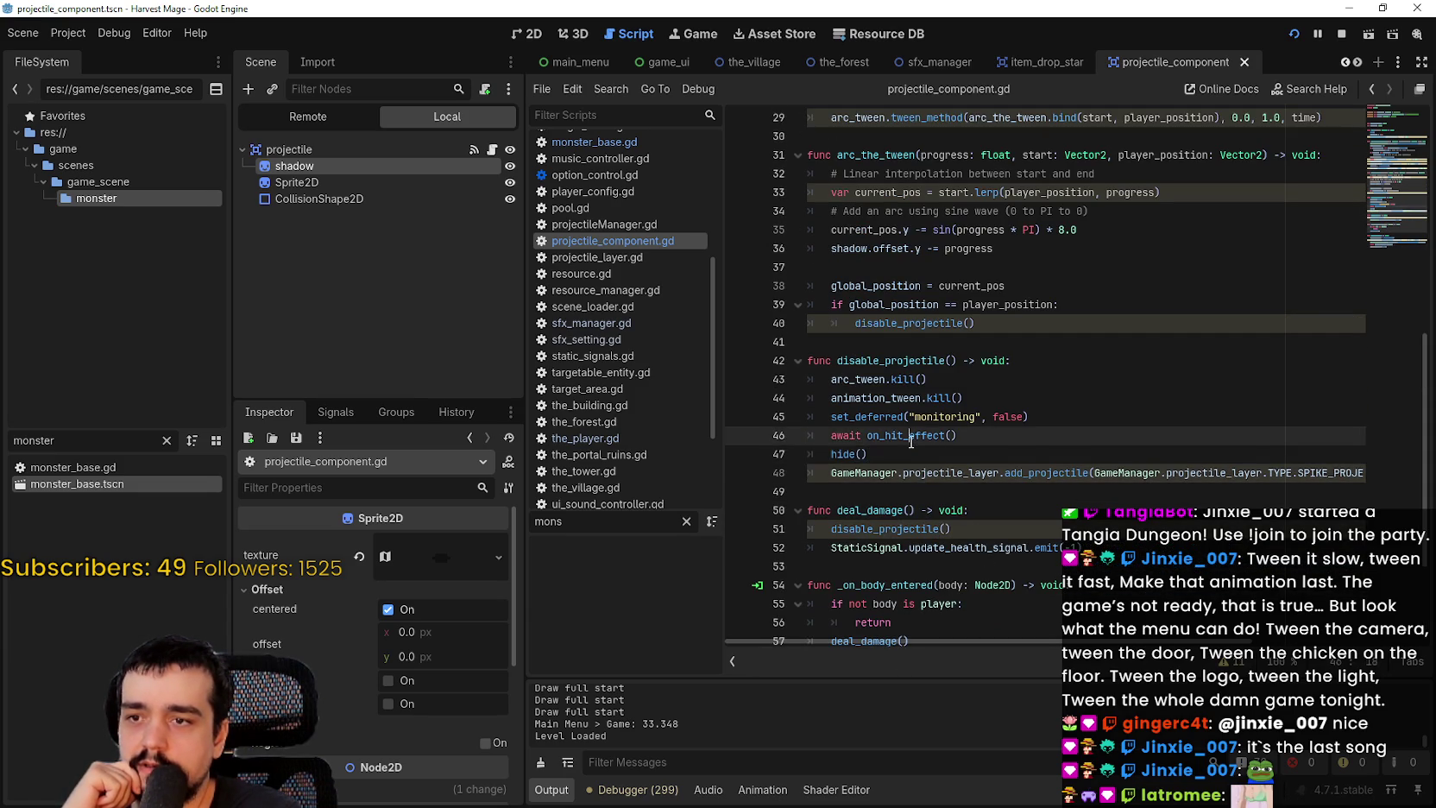
pyautogui.scroll(-3, 910, 441)
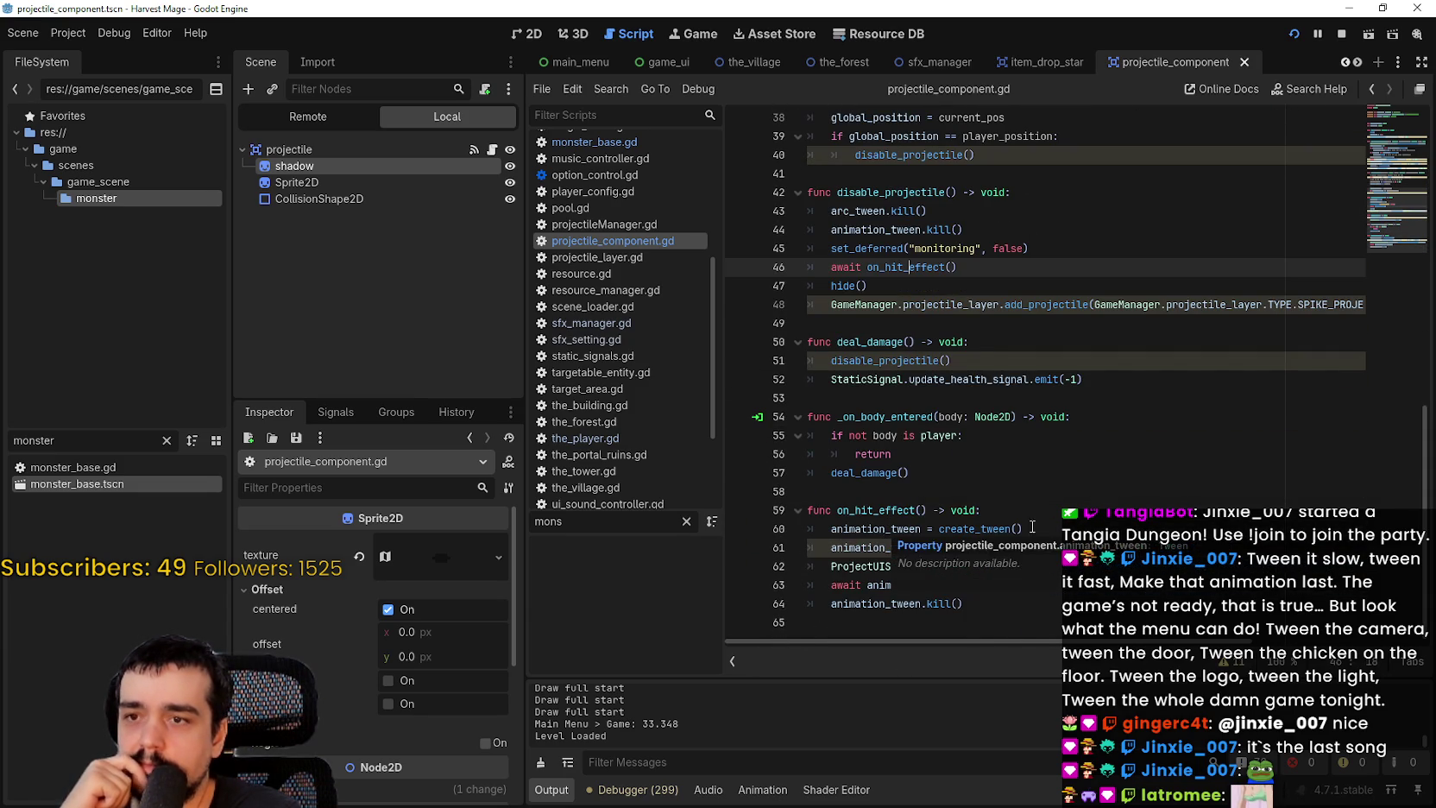
pyautogui.doubleClick(882, 360)
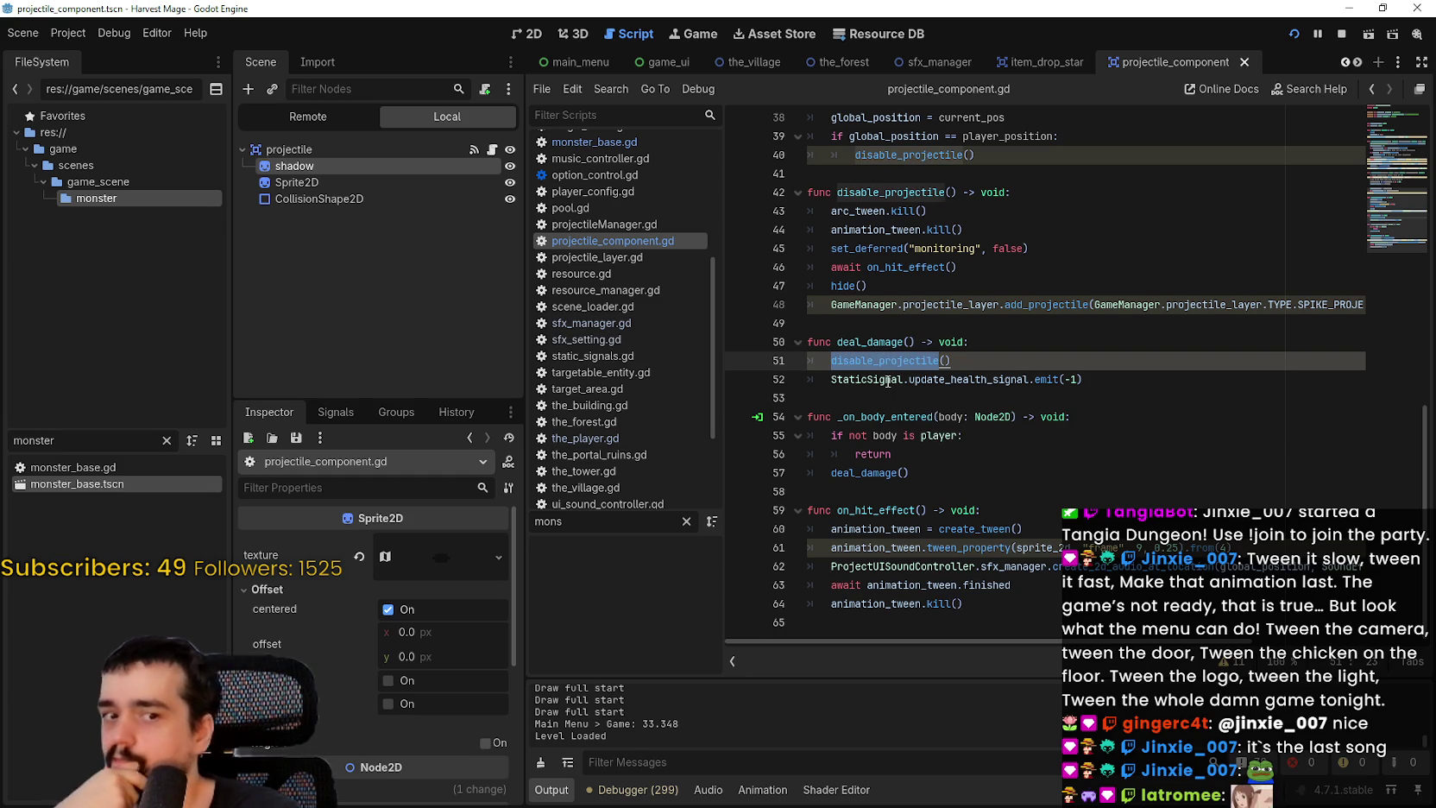
pyautogui.rightClick(1036, 306)
pyautogui.rightClick(1037, 307)
pyautogui.rightClick(1046, 311)
pyautogui.rightClick(1040, 309)
pyautogui.rightClick(1034, 309)
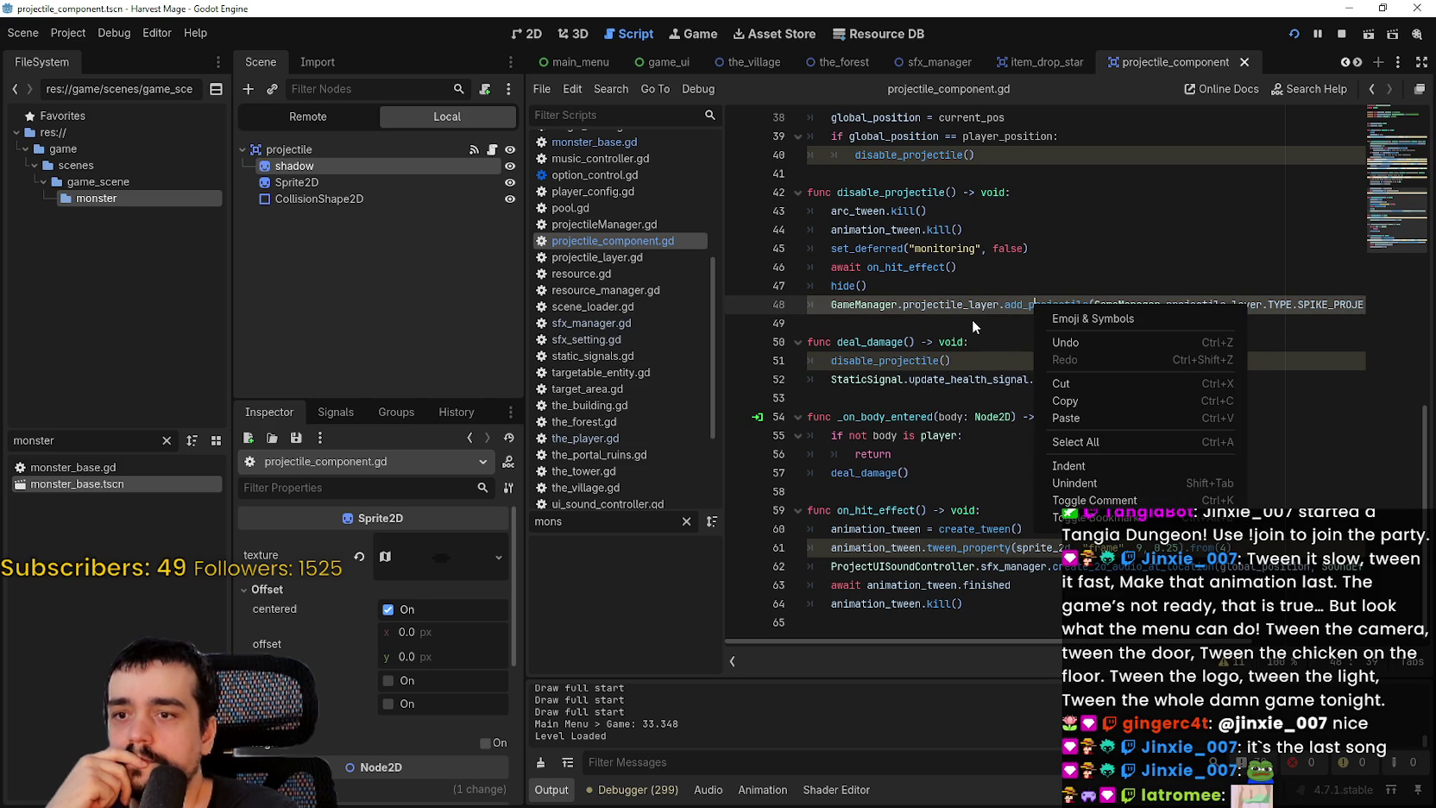
pyautogui.click(972, 319)
pyautogui.moveTo(848, 640)
pyautogui.mouseDown()
pyautogui.moveTo(956, 639)
pyautogui.moveTo(850, 641)
pyautogui.mouseUp()
pyautogui.rightClick(916, 309)
pyautogui.click(982, 544)
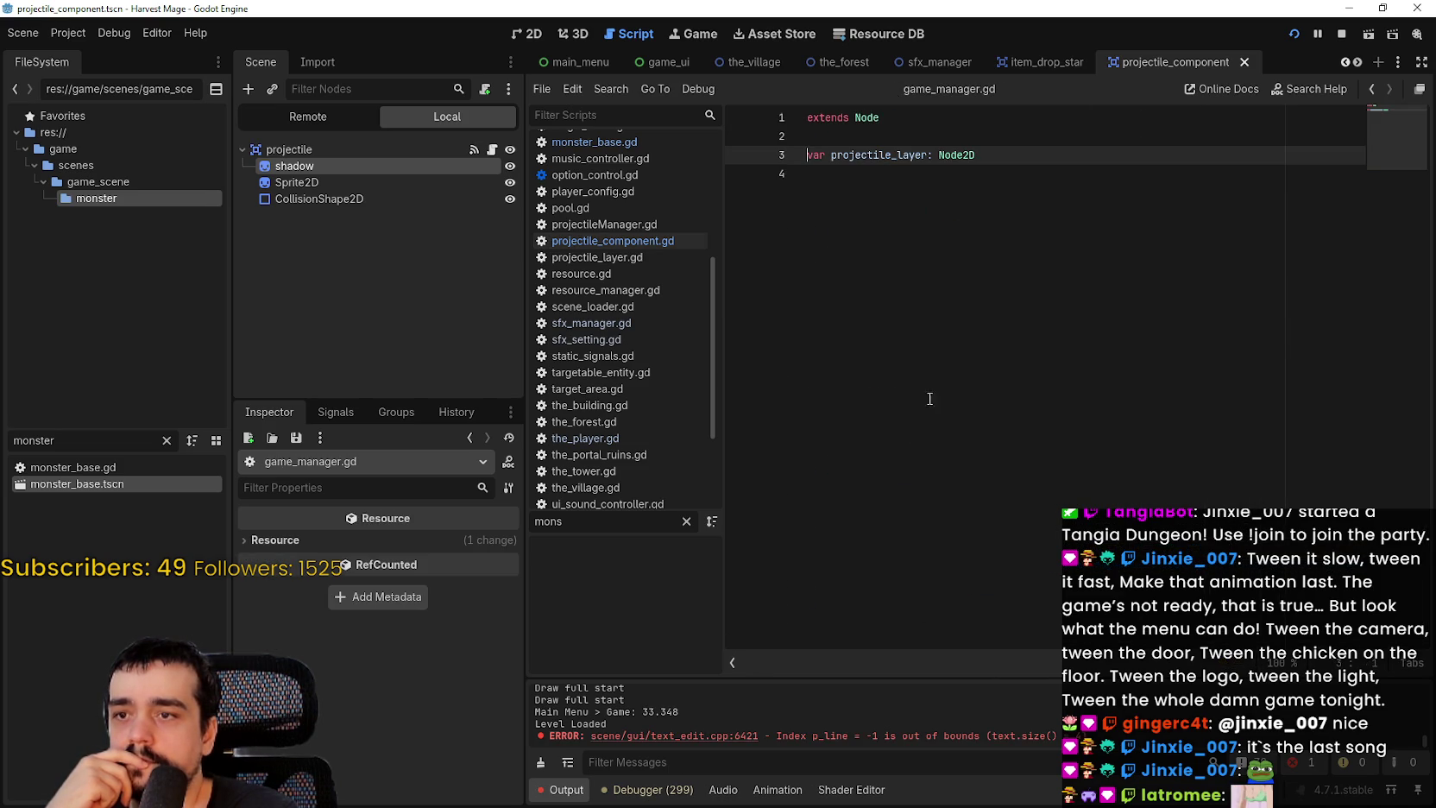
pyautogui.rightClick(867, 163)
pyautogui.click(923, 399)
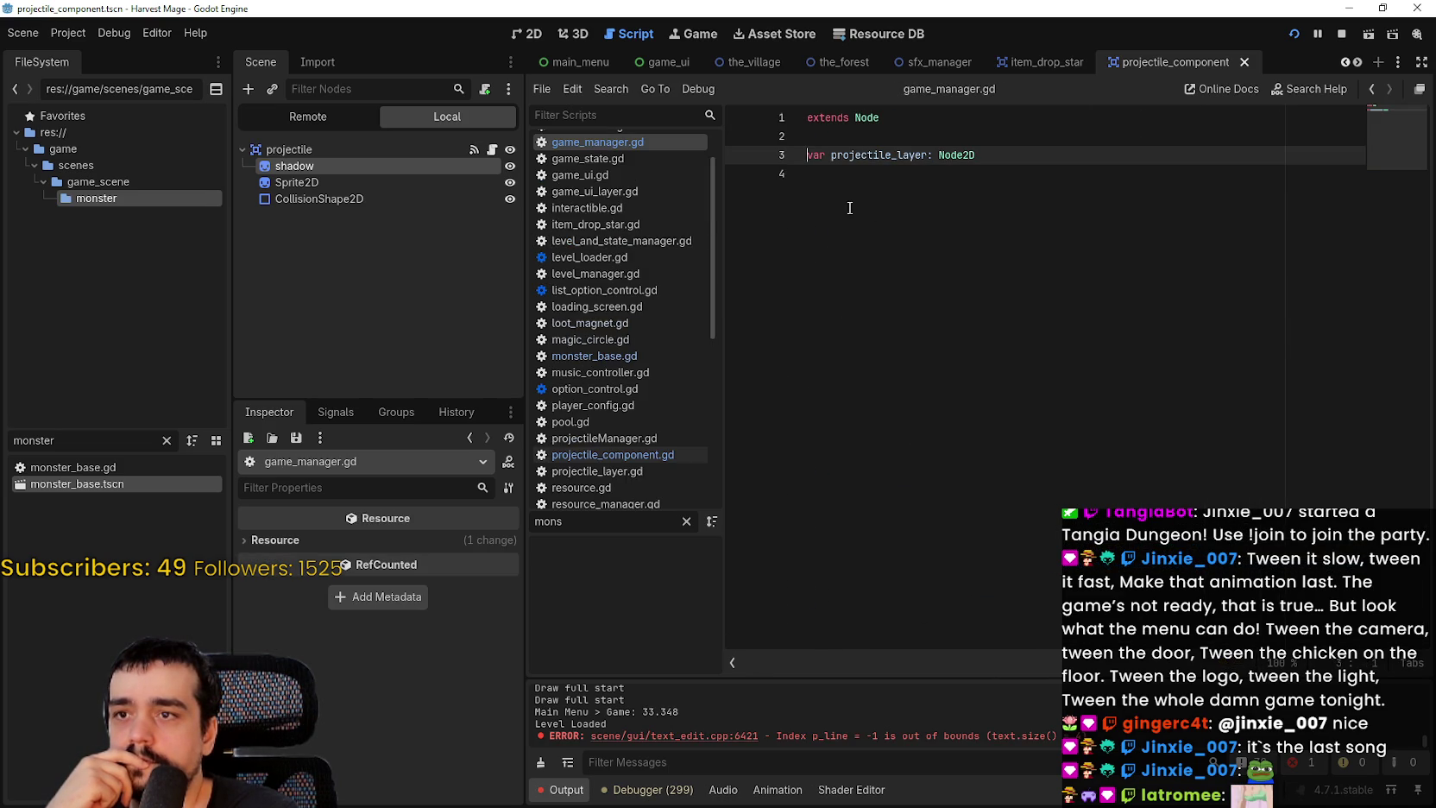
pyautogui.click(637, 470)
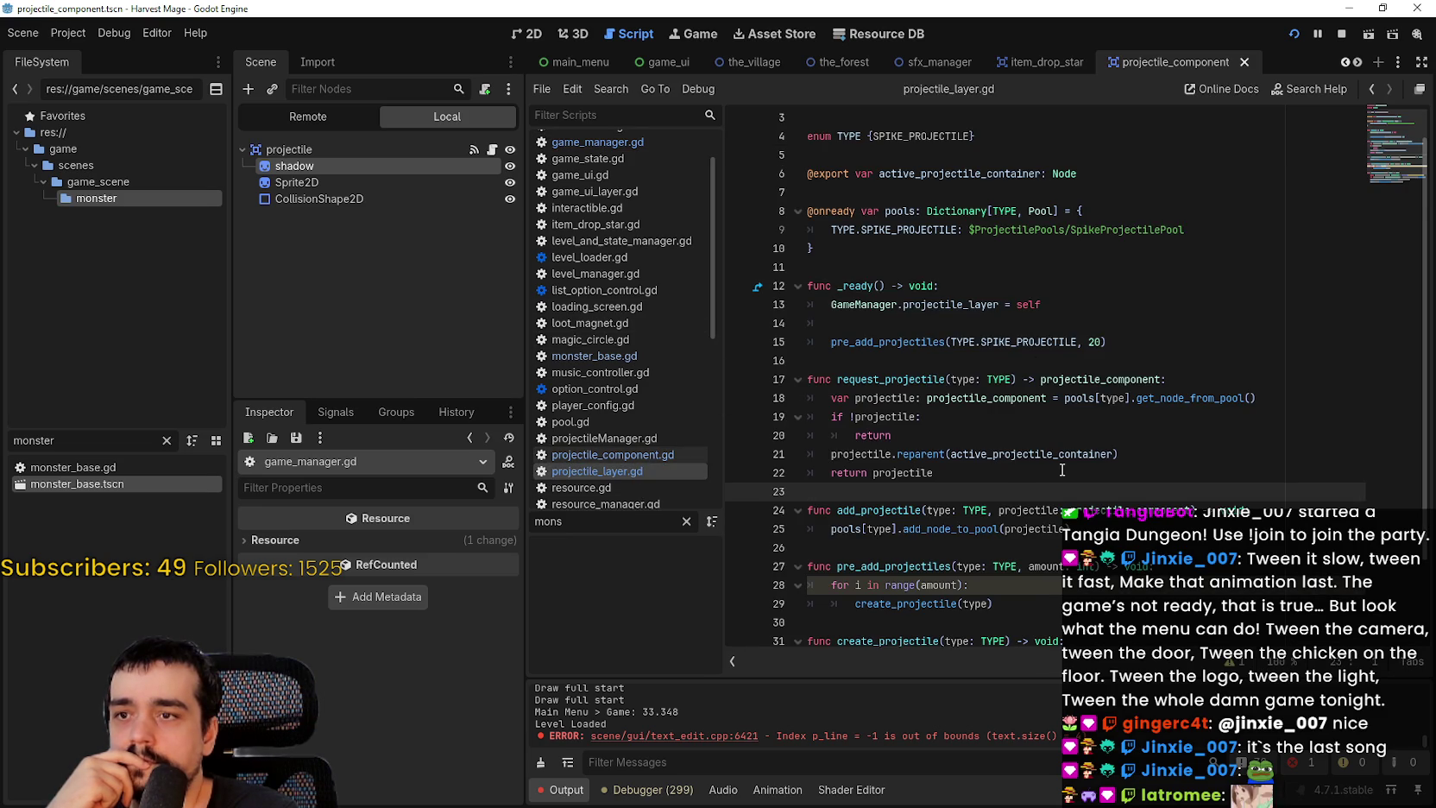
pyautogui.scroll(1, 1062, 462)
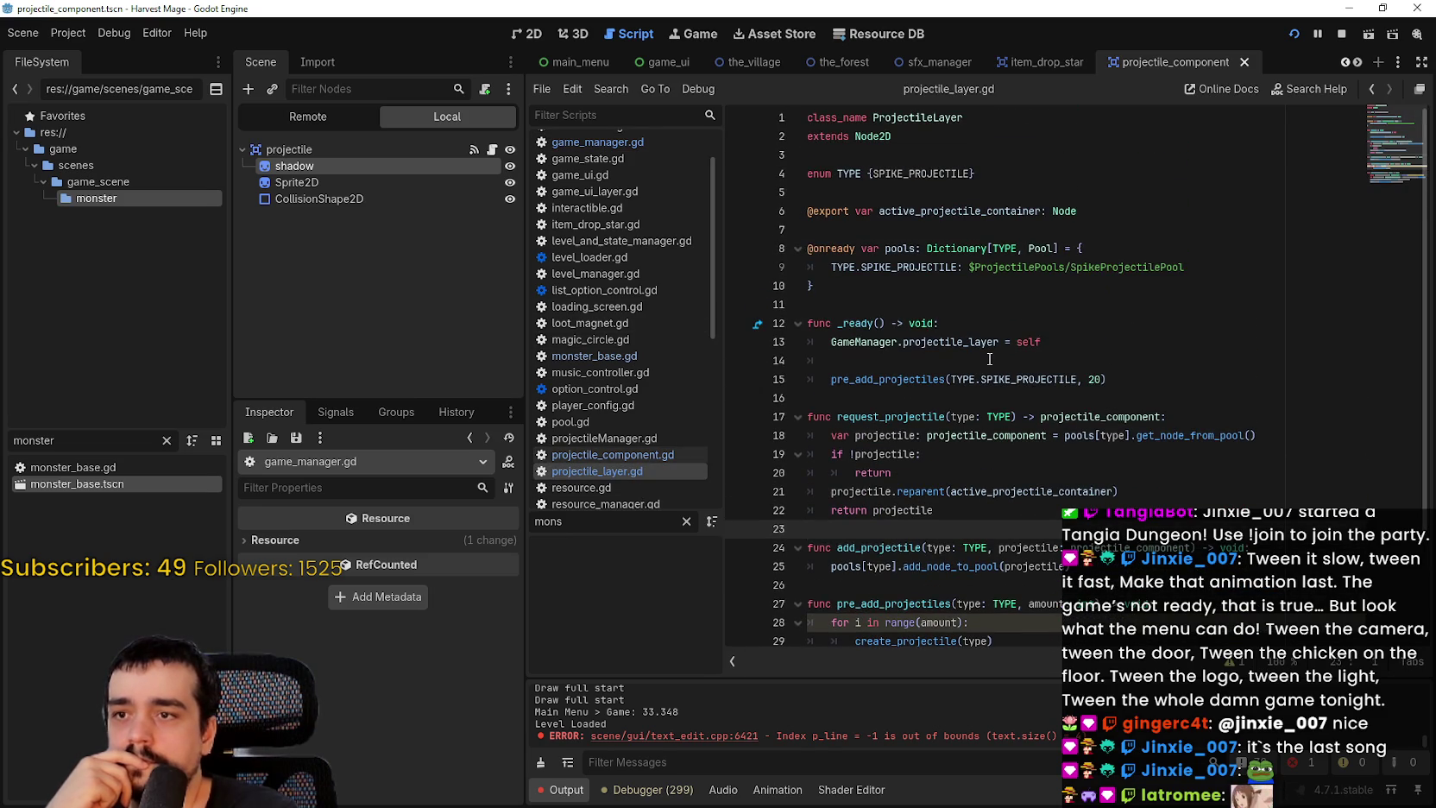
pyautogui.scroll(-2, 961, 387)
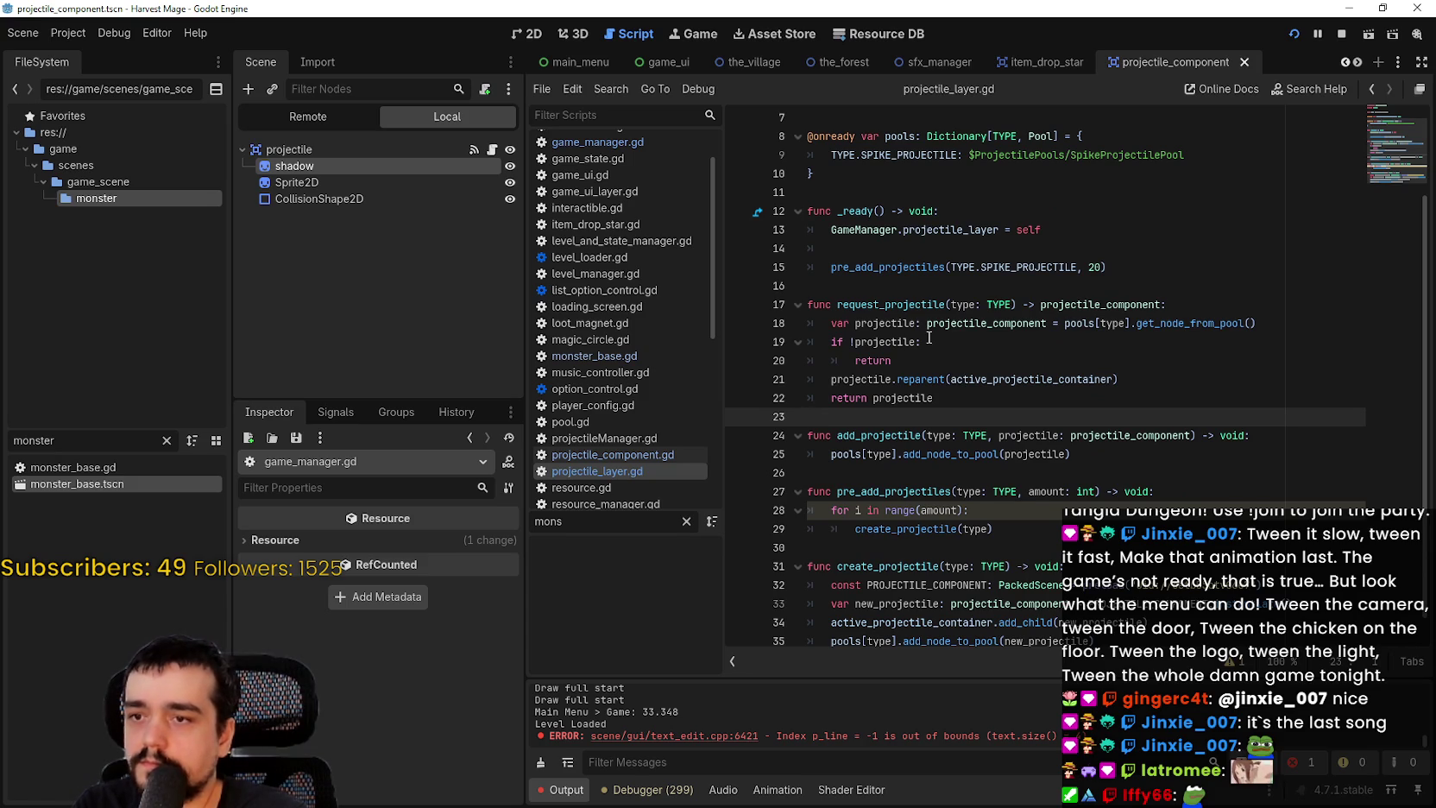
pyautogui.scroll(-1, 930, 388)
pyautogui.scroll(1, 933, 449)
pyautogui.scroll(-1, 937, 501)
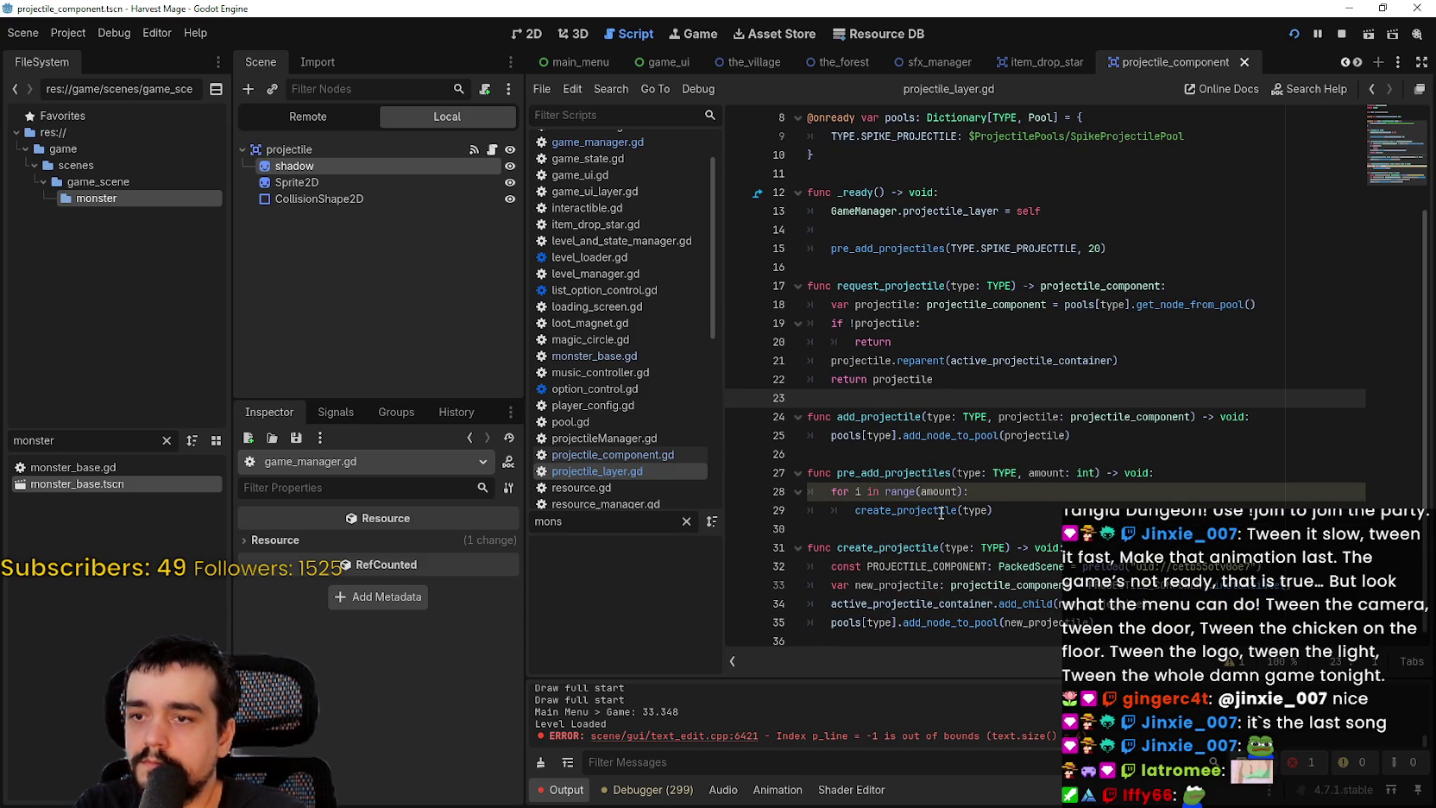
pyautogui.rightClick(941, 512)
pyautogui.click(1027, 758)
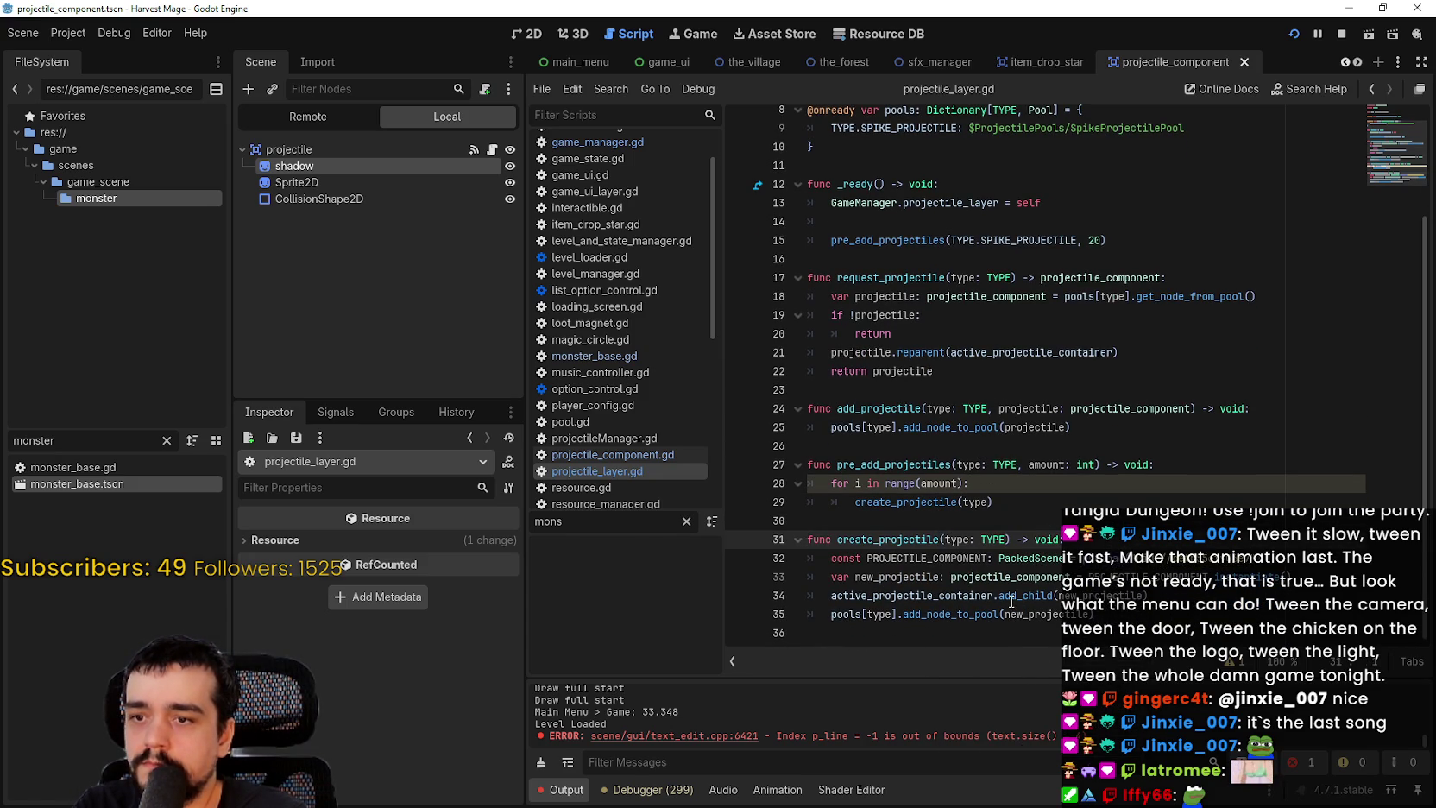
pyautogui.moveTo(1011, 602)
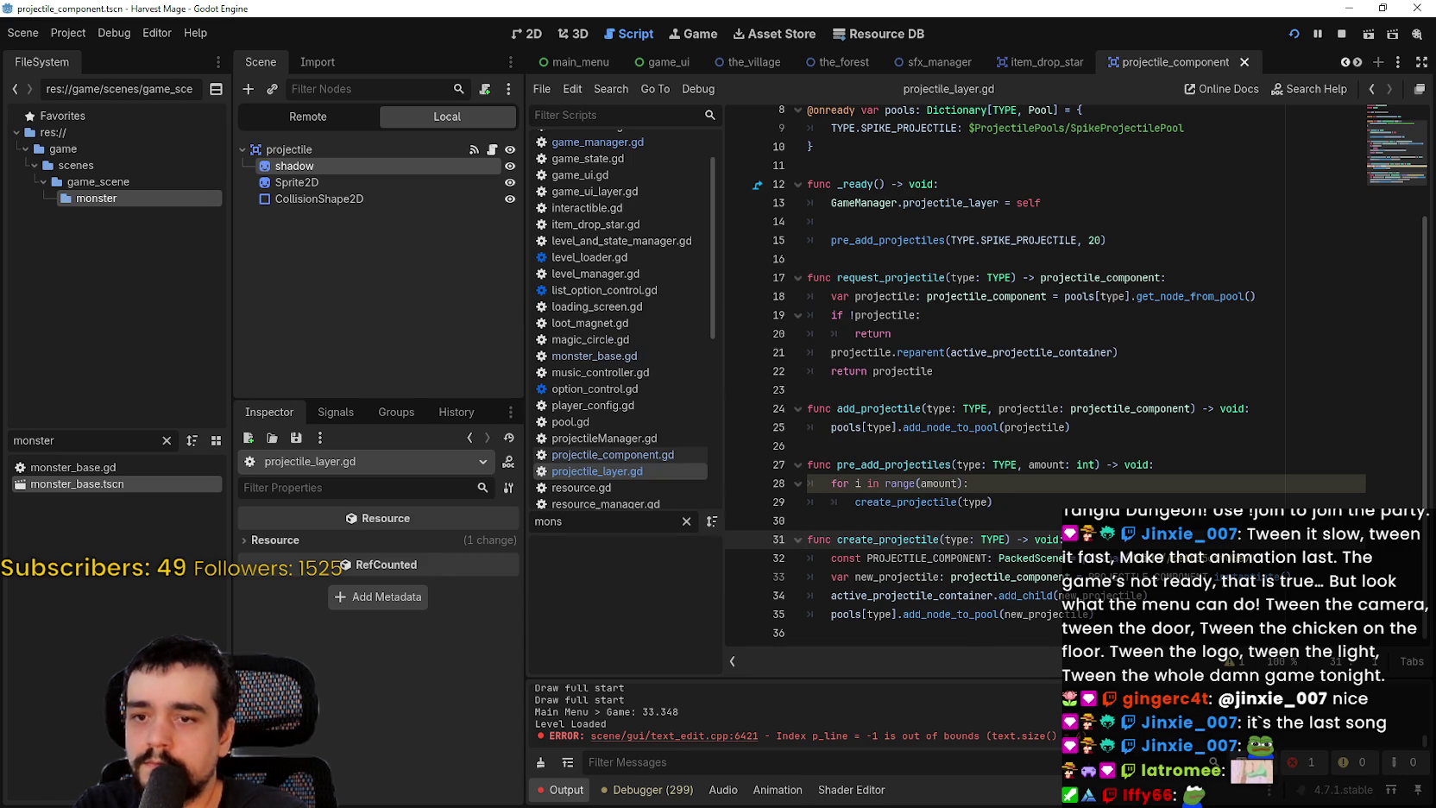
pyautogui.keyDown('ctrl'); pyautogui.click(993, 576); pyautogui.keyUp('ctrl')
# Add a new empty line below sprite_2d.frame = 0 in arc_tween_projectile
pyautogui.scroll(4, 882, 373)
pyautogui.scroll(9, 882, 373)
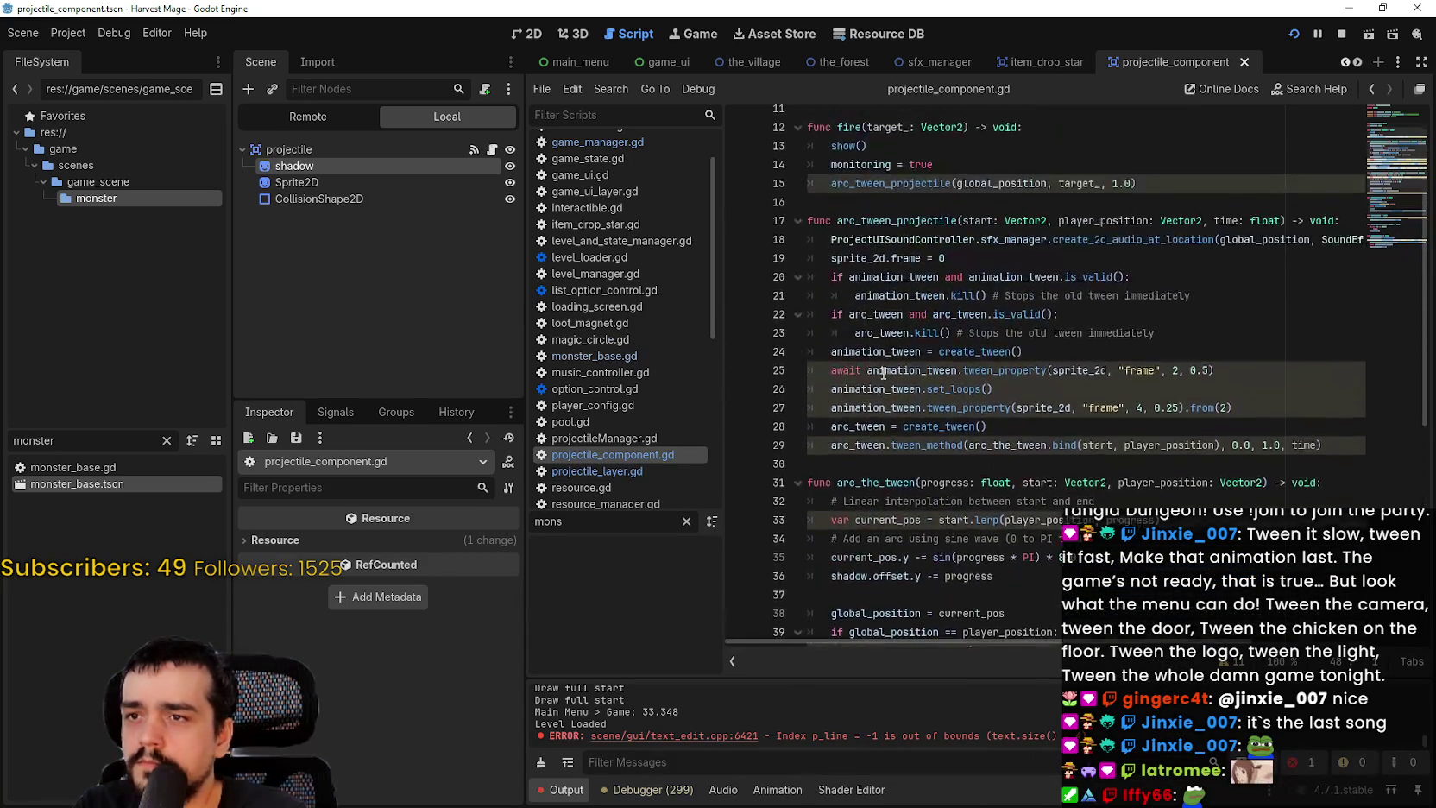
pyautogui.click(890, 339)
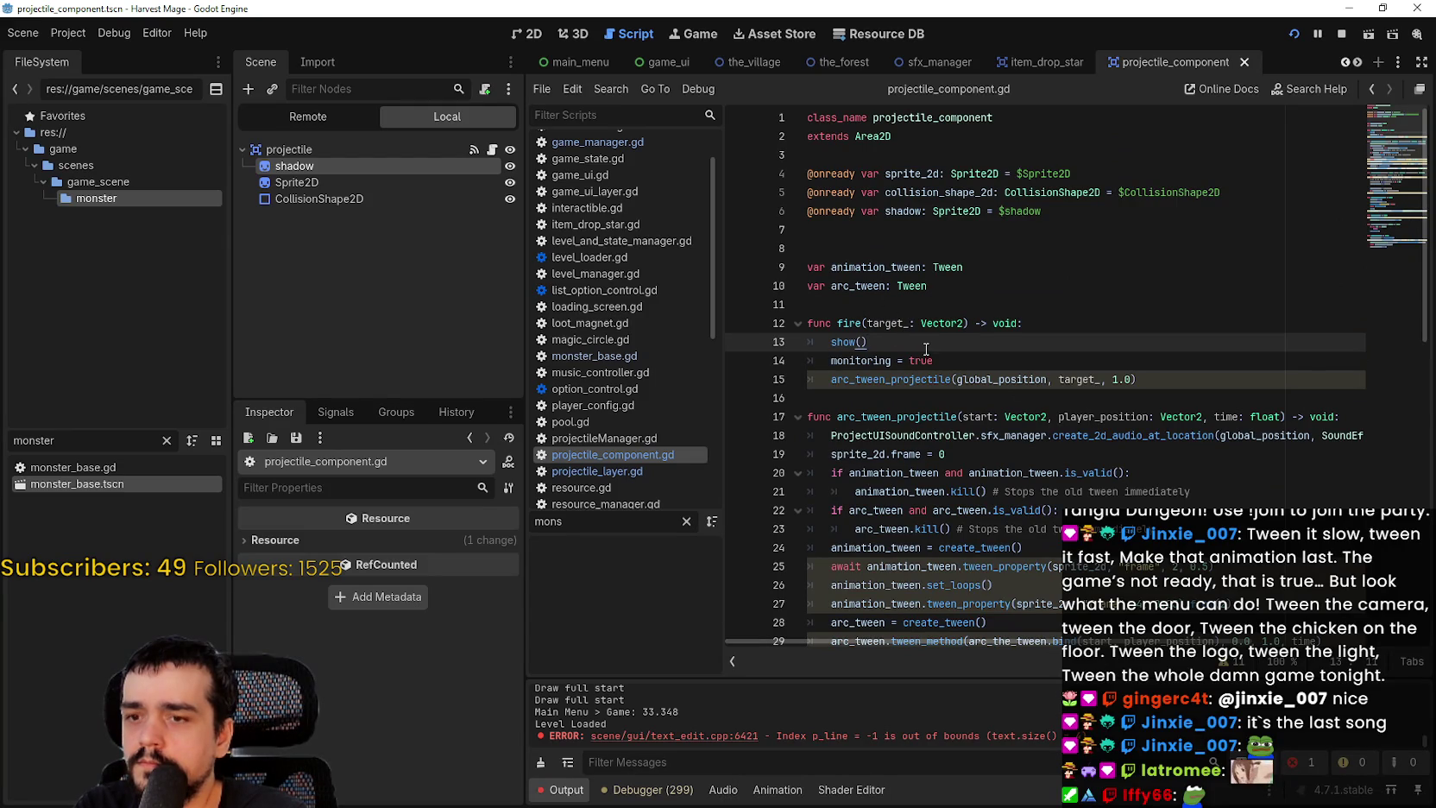
pyautogui.scroll(-3, 926, 349)
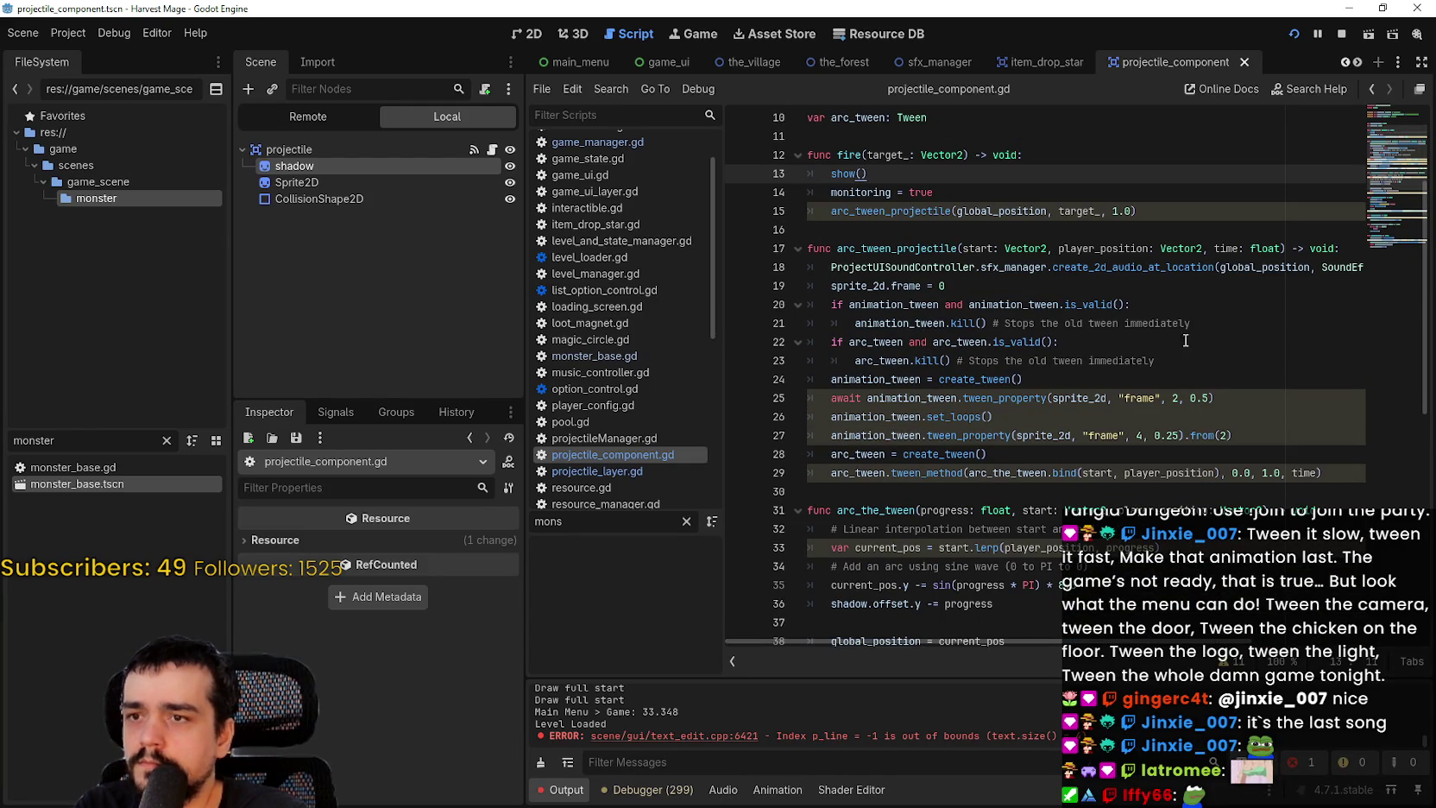
pyautogui.click(1005, 283)
pyautogui.press('Return')
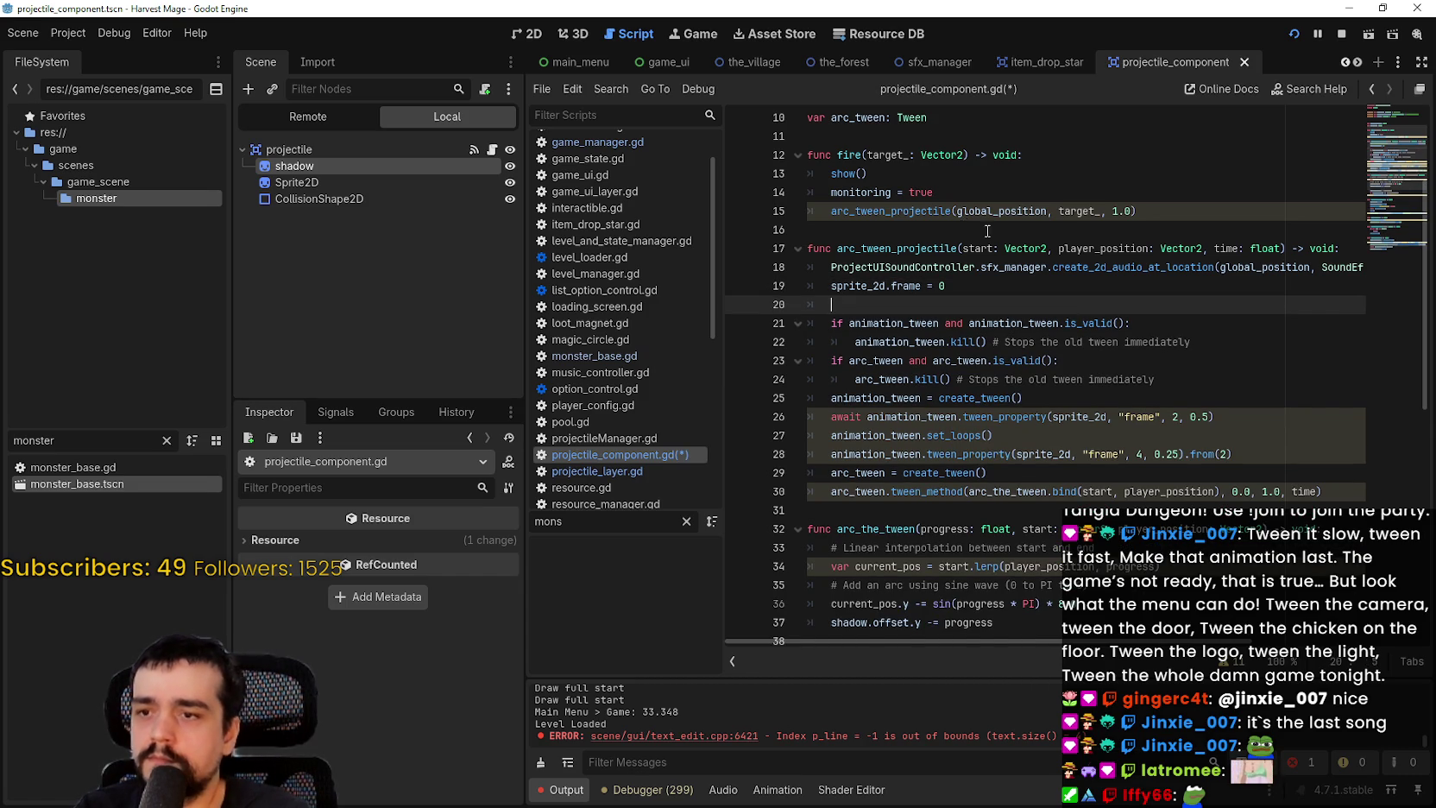
# Write shadow.offset = Vector2.ZERO on the new line and save the script
pyautogui.scroll(-3, 971, 251)
pyautogui.scroll(-5, 941, 480)
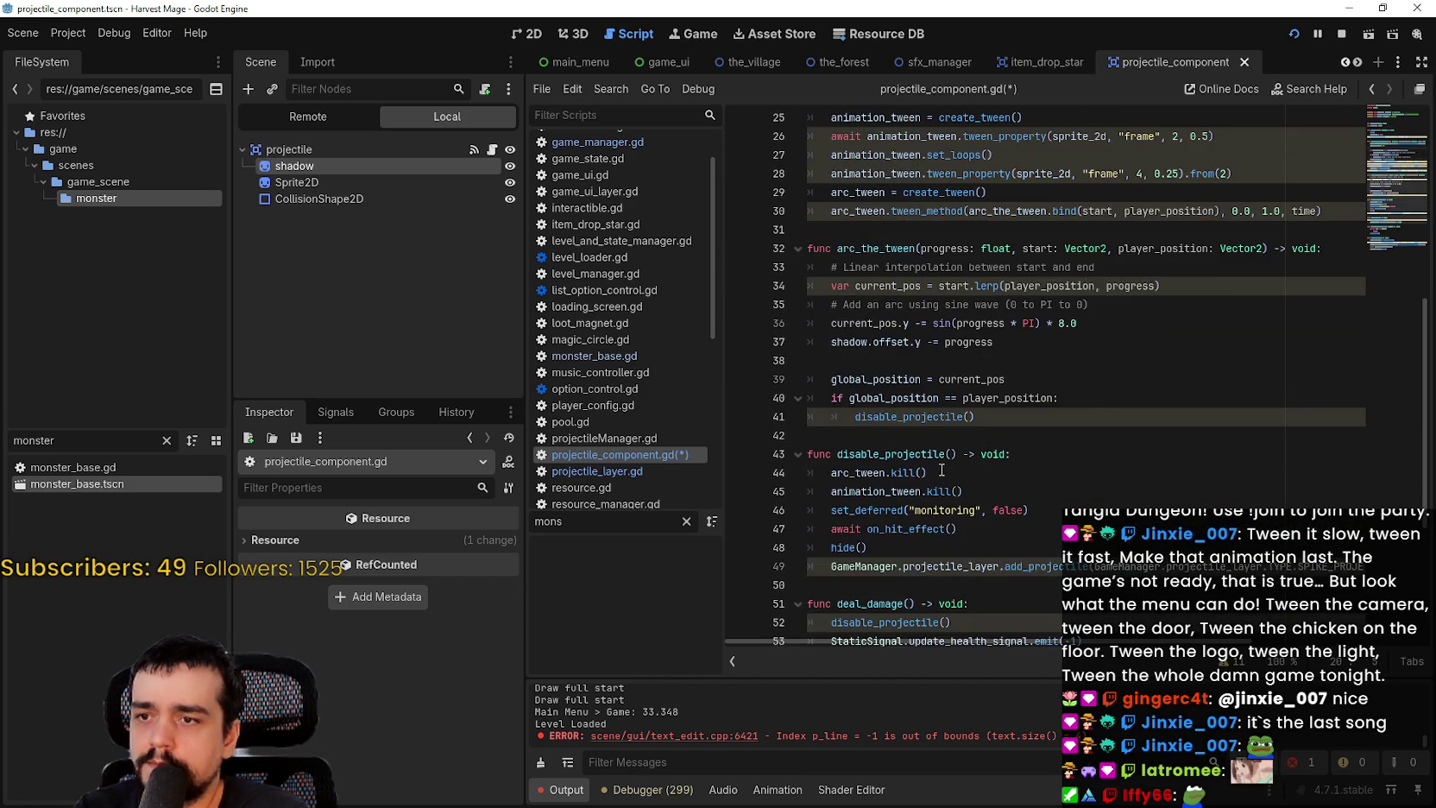
pyautogui.scroll(-2, 931, 413)
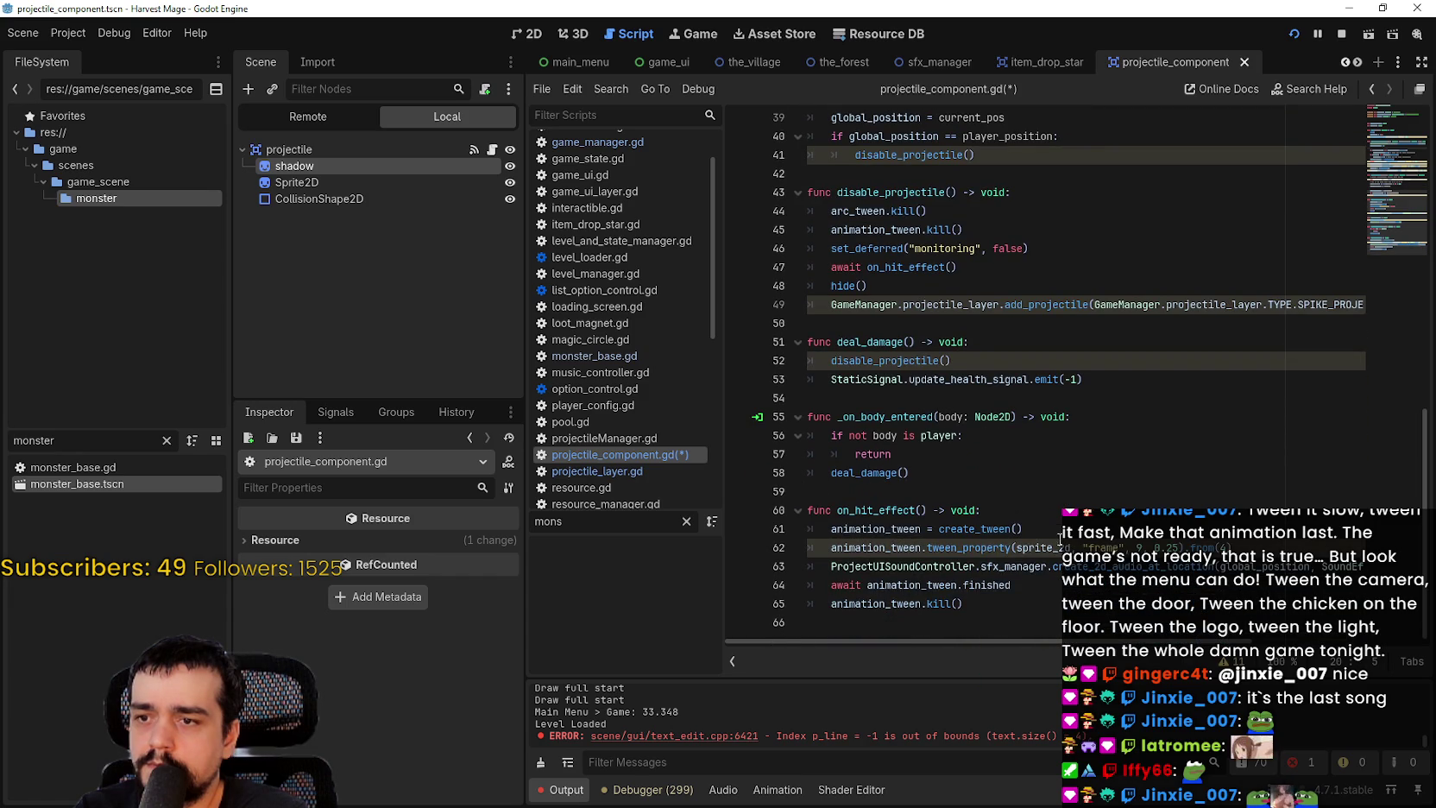
pyautogui.scroll(10, 1026, 503)
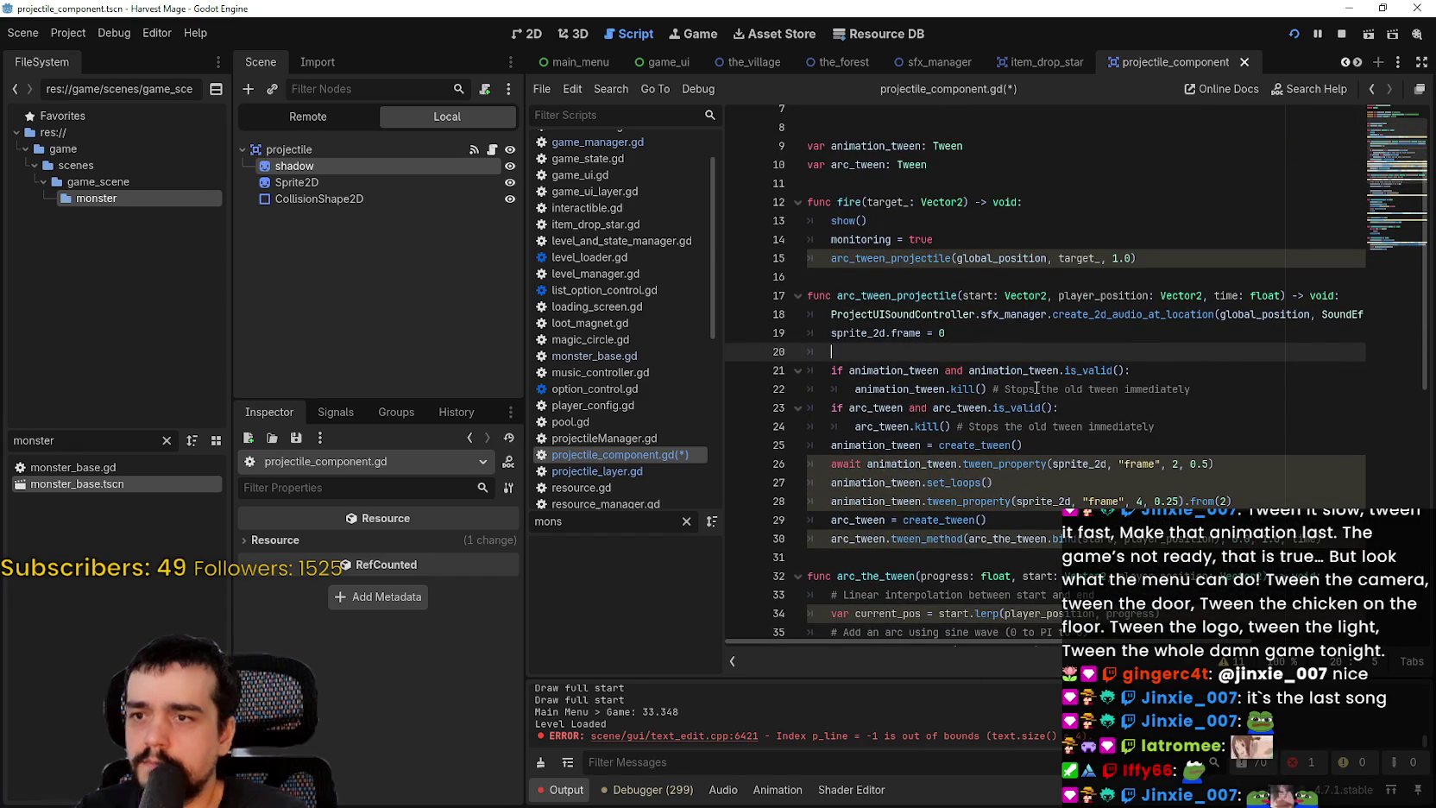
pyautogui.write('sha')
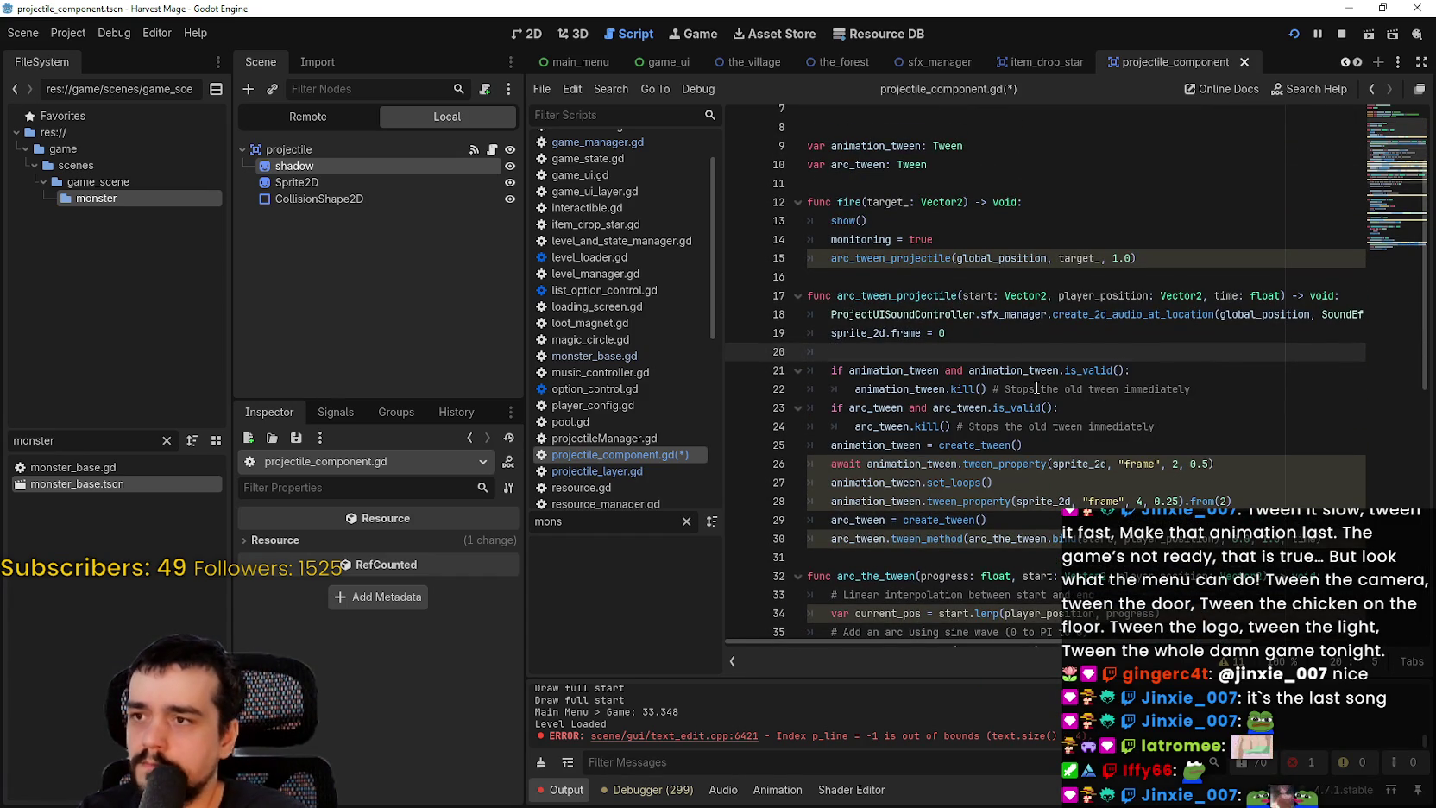
pyautogui.write('dow.')
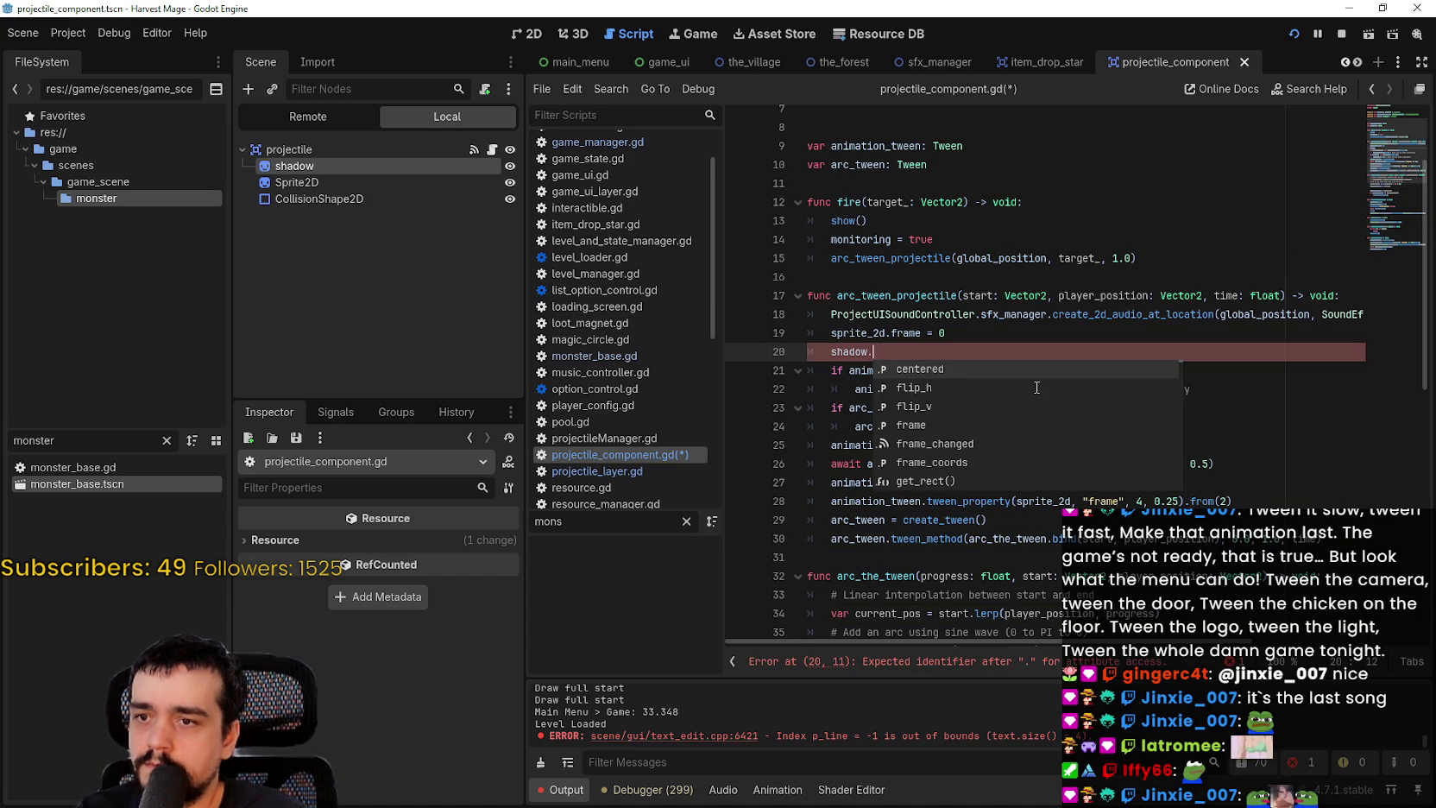
pyautogui.click(368, 166)
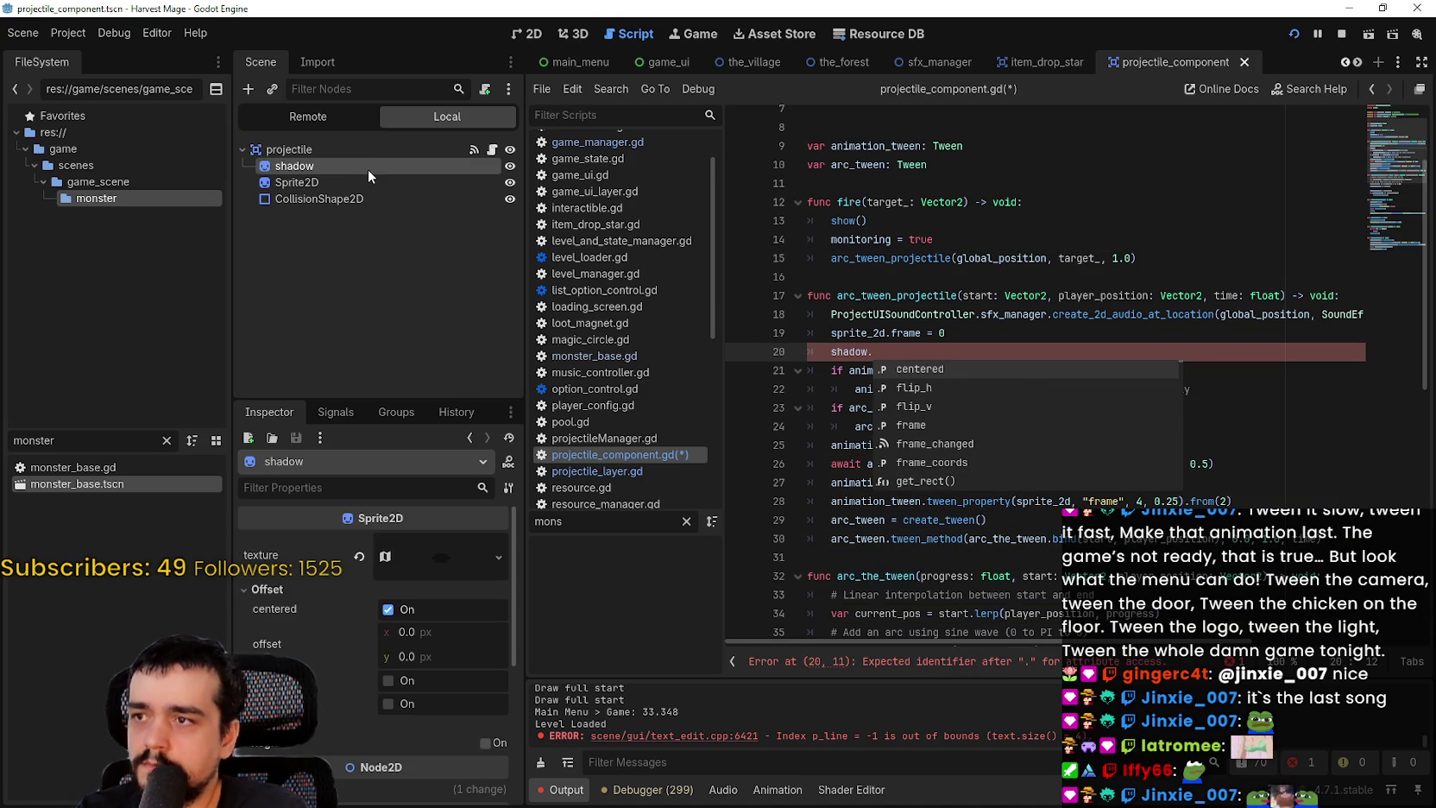
pyautogui.write('off')
pyautogui.click(902, 356)
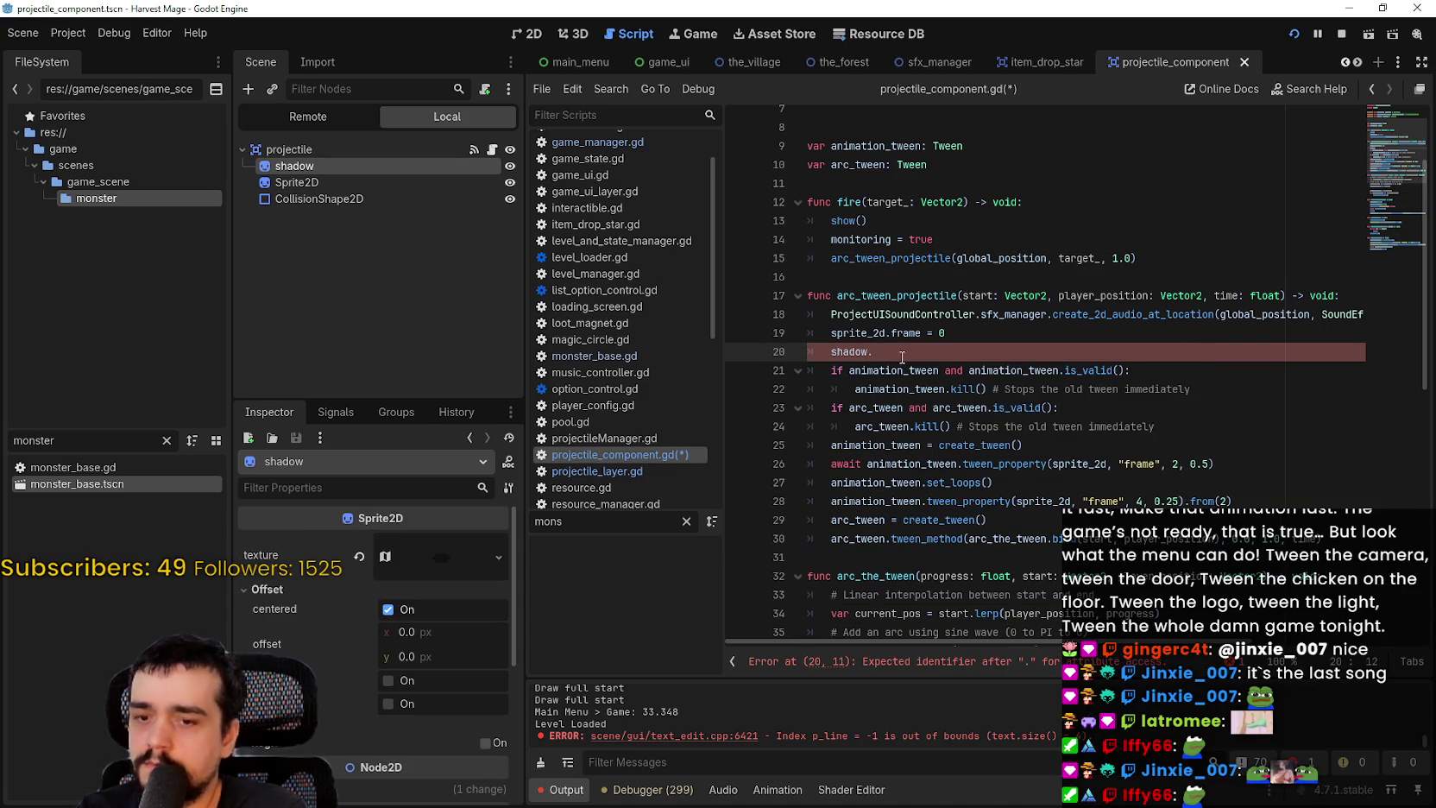
pyautogui.write('set.')
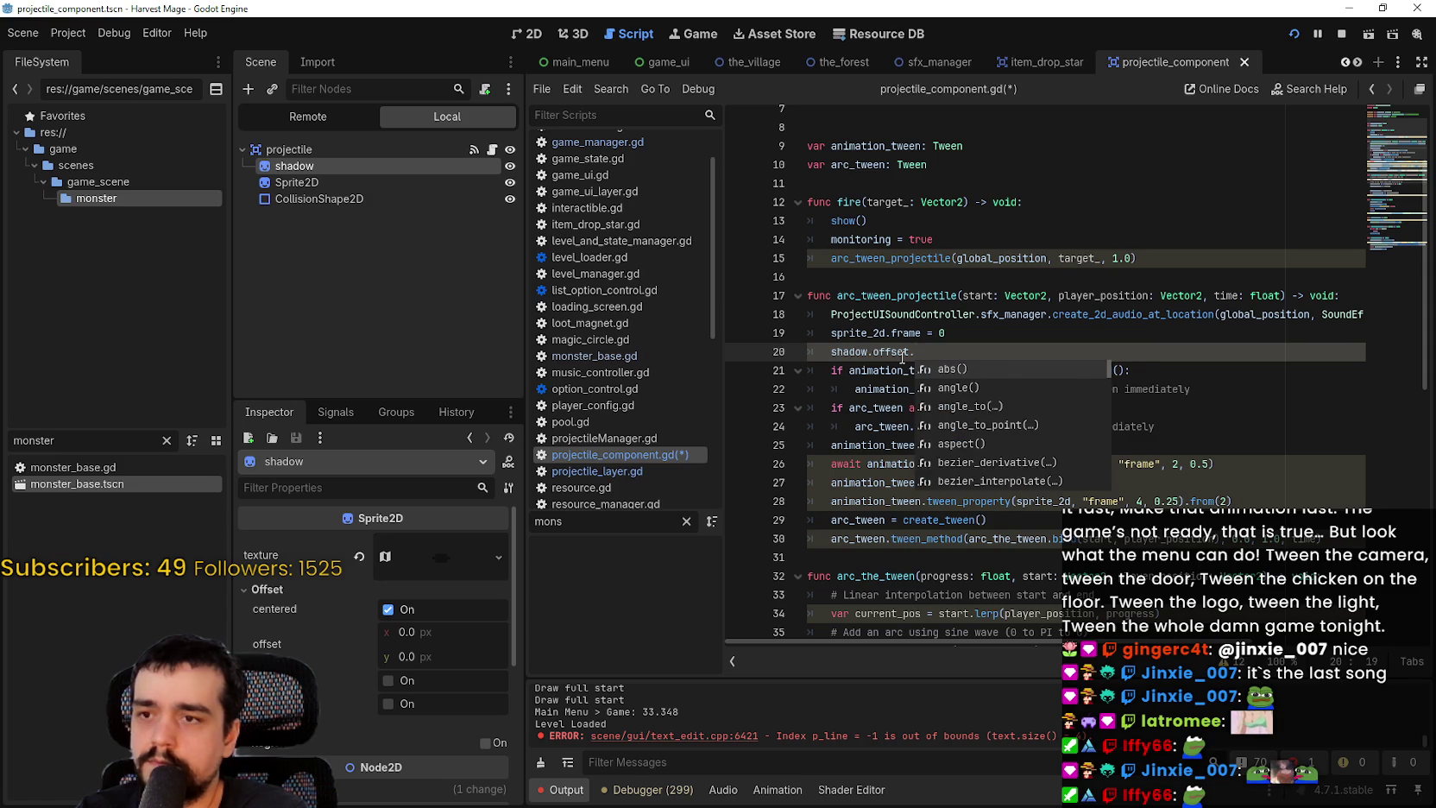
pyautogui.press('BackSpace')
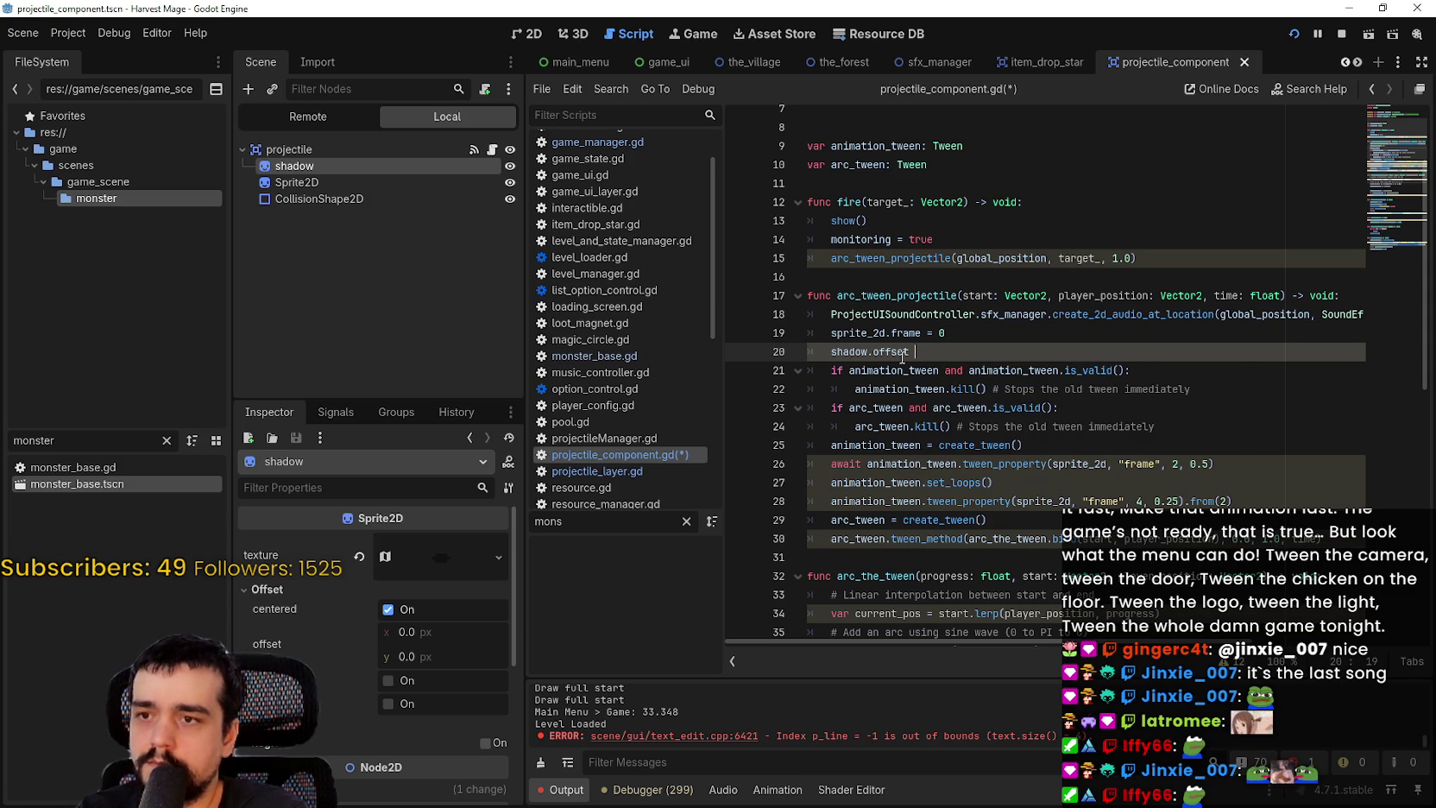
pyautogui.write('= Vect')
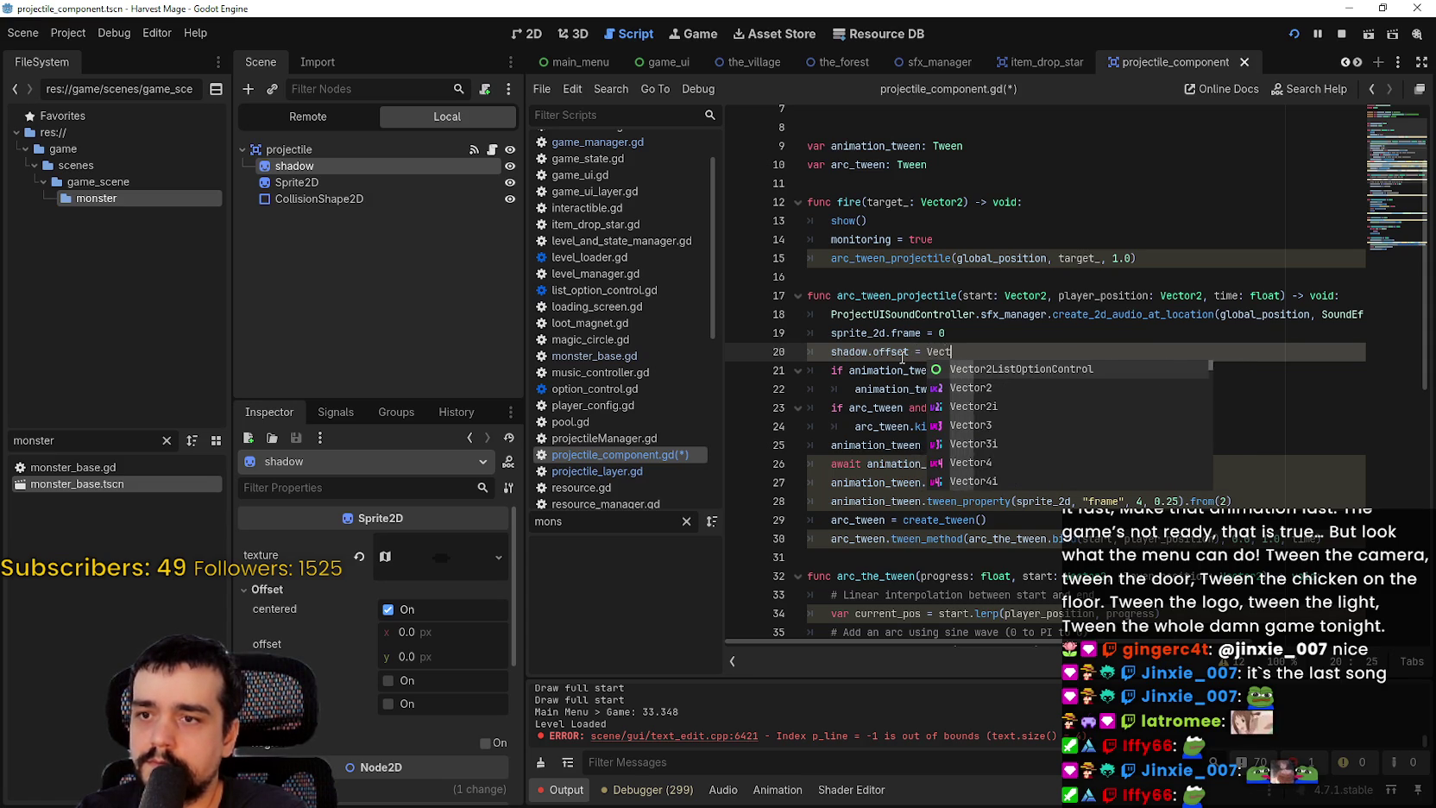
pyautogui.write('or2.ZERO')
pyautogui.hotkey('ctrl', 's')
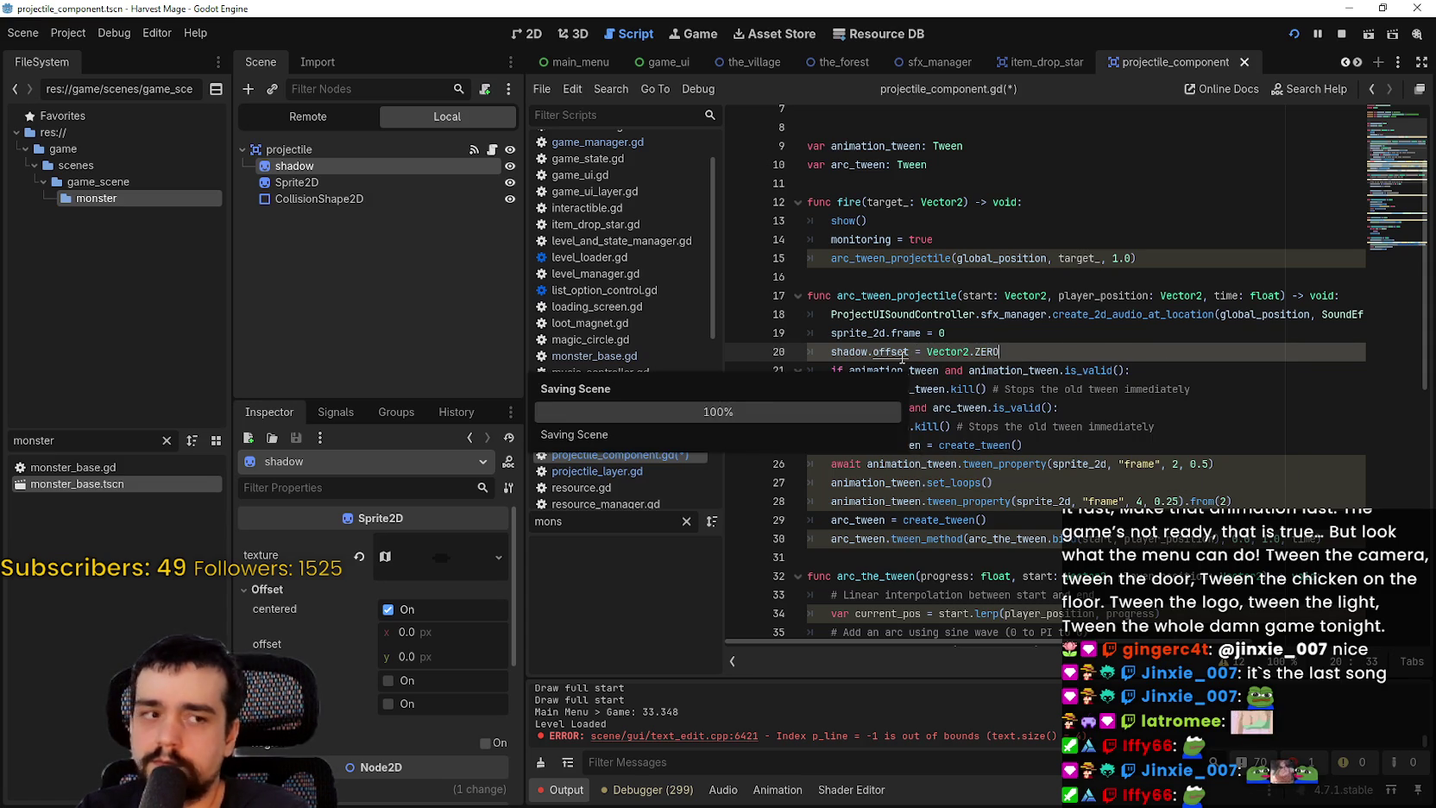
pyautogui.hotkey('ctrl', 's')
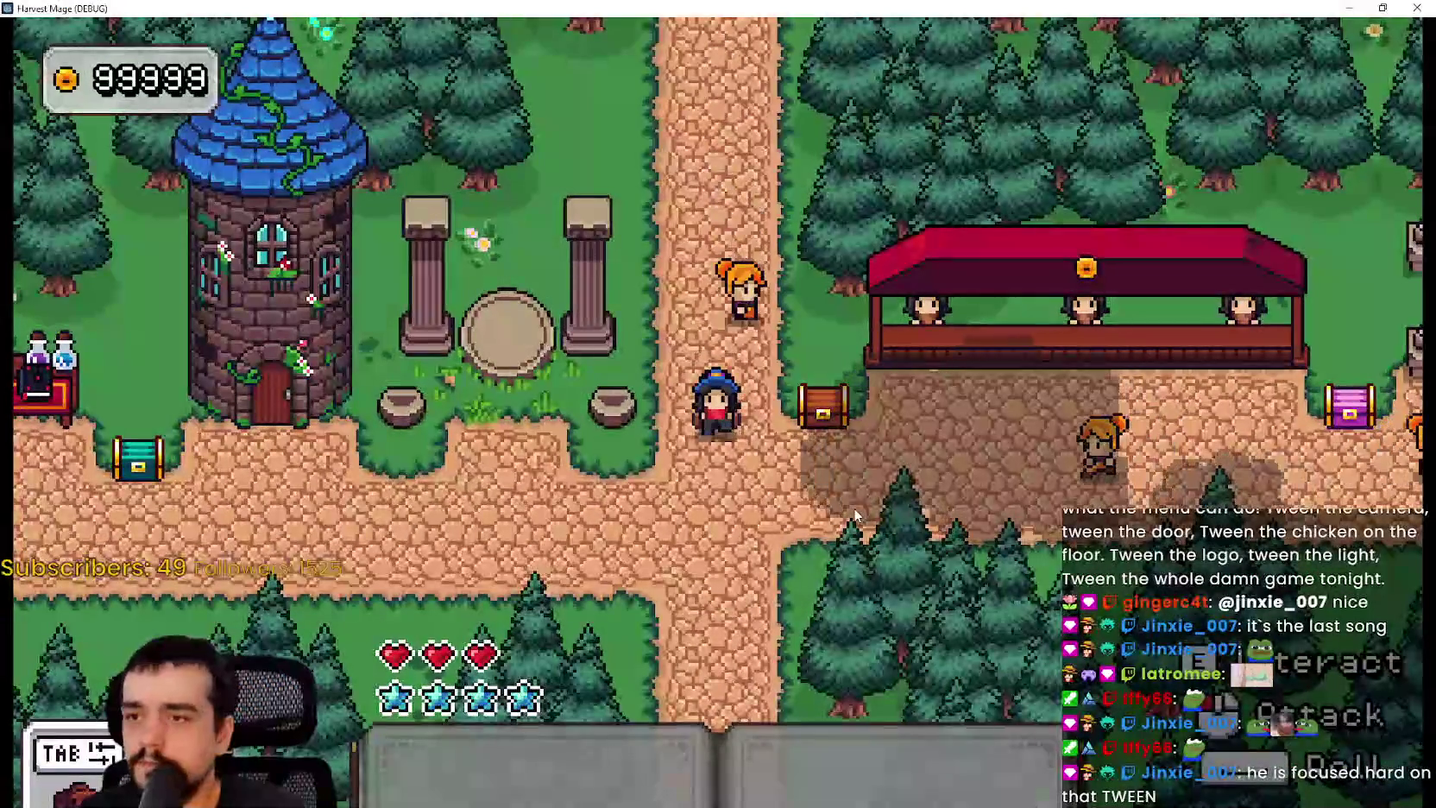
pyautogui.press('w')
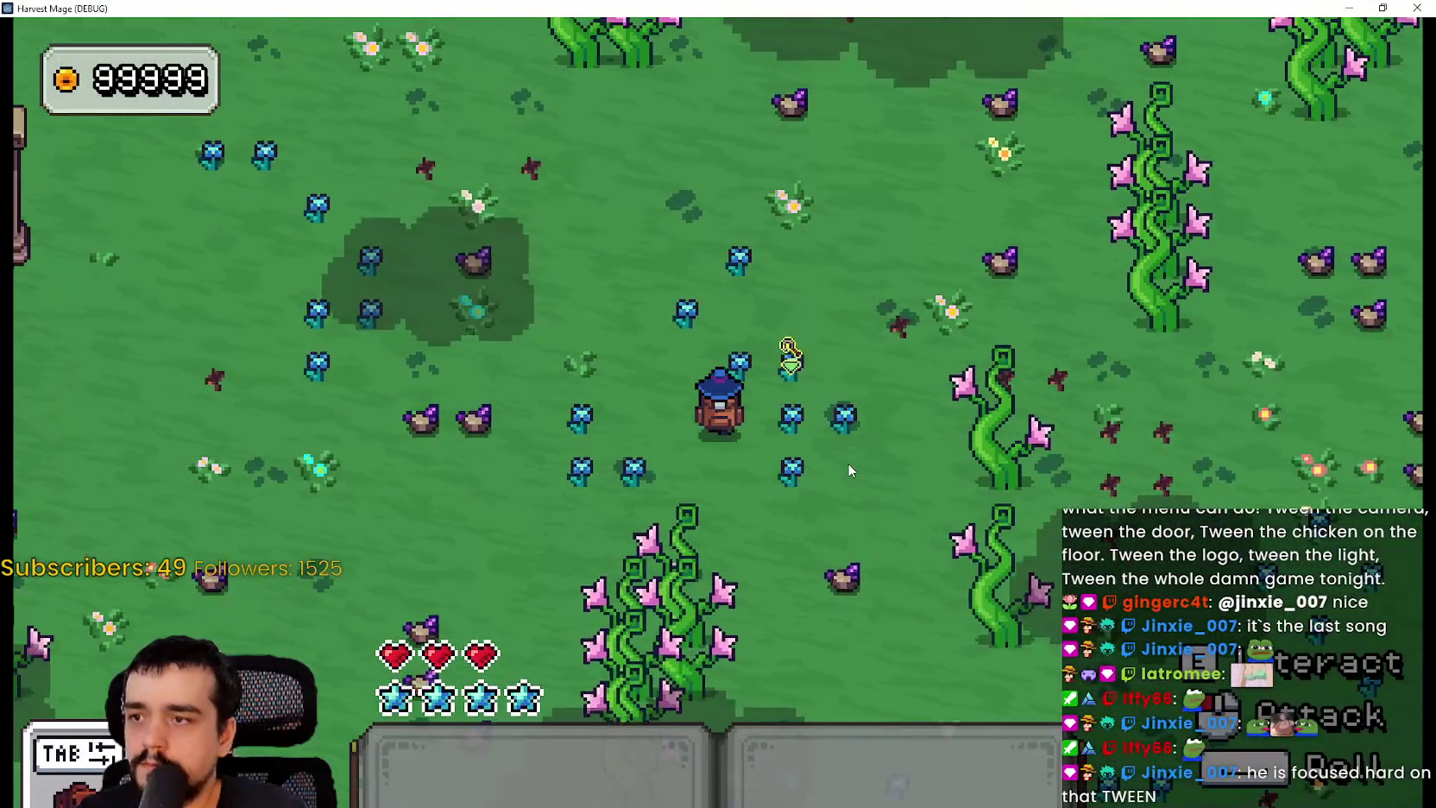
pyautogui.press('w')
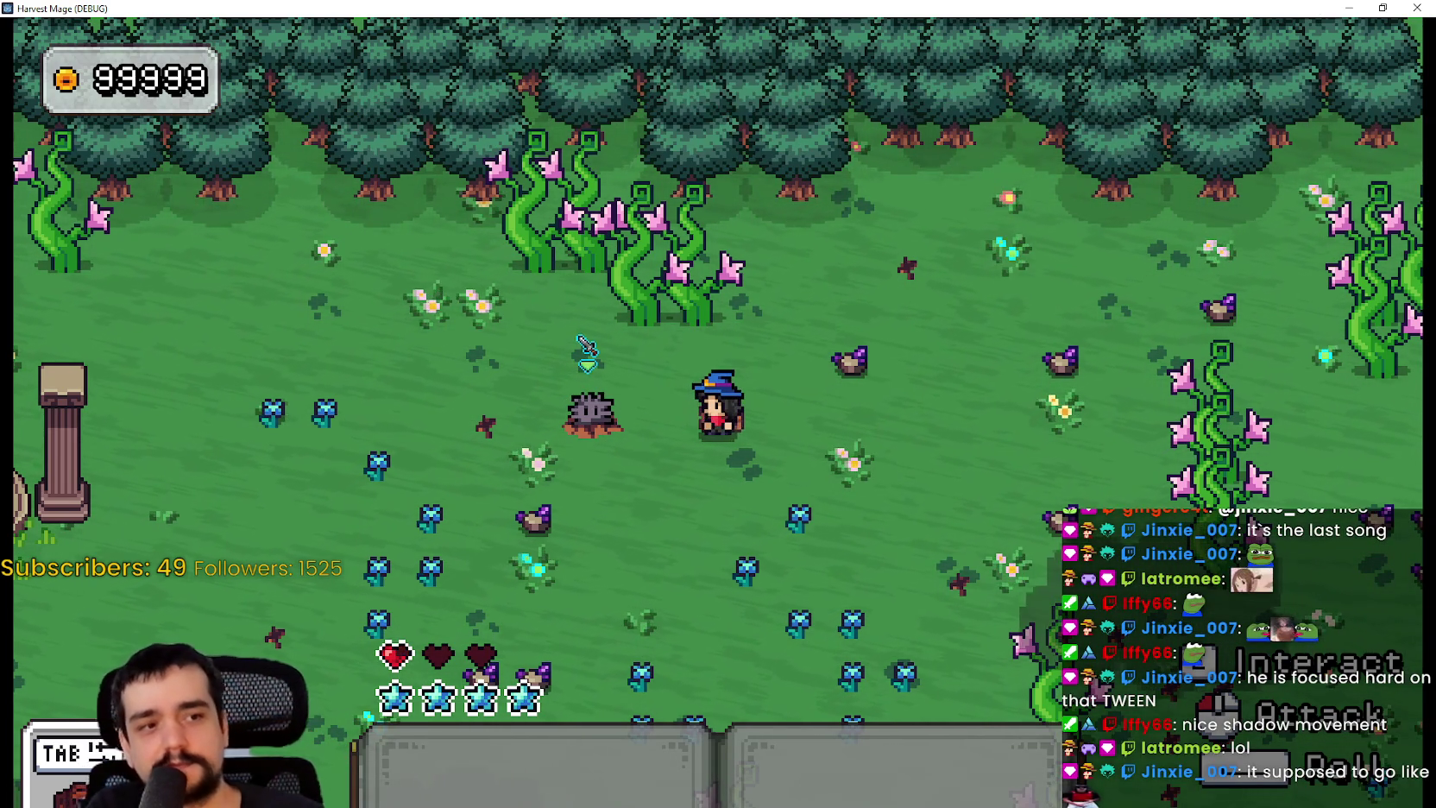
pyautogui.click(1404, 10)
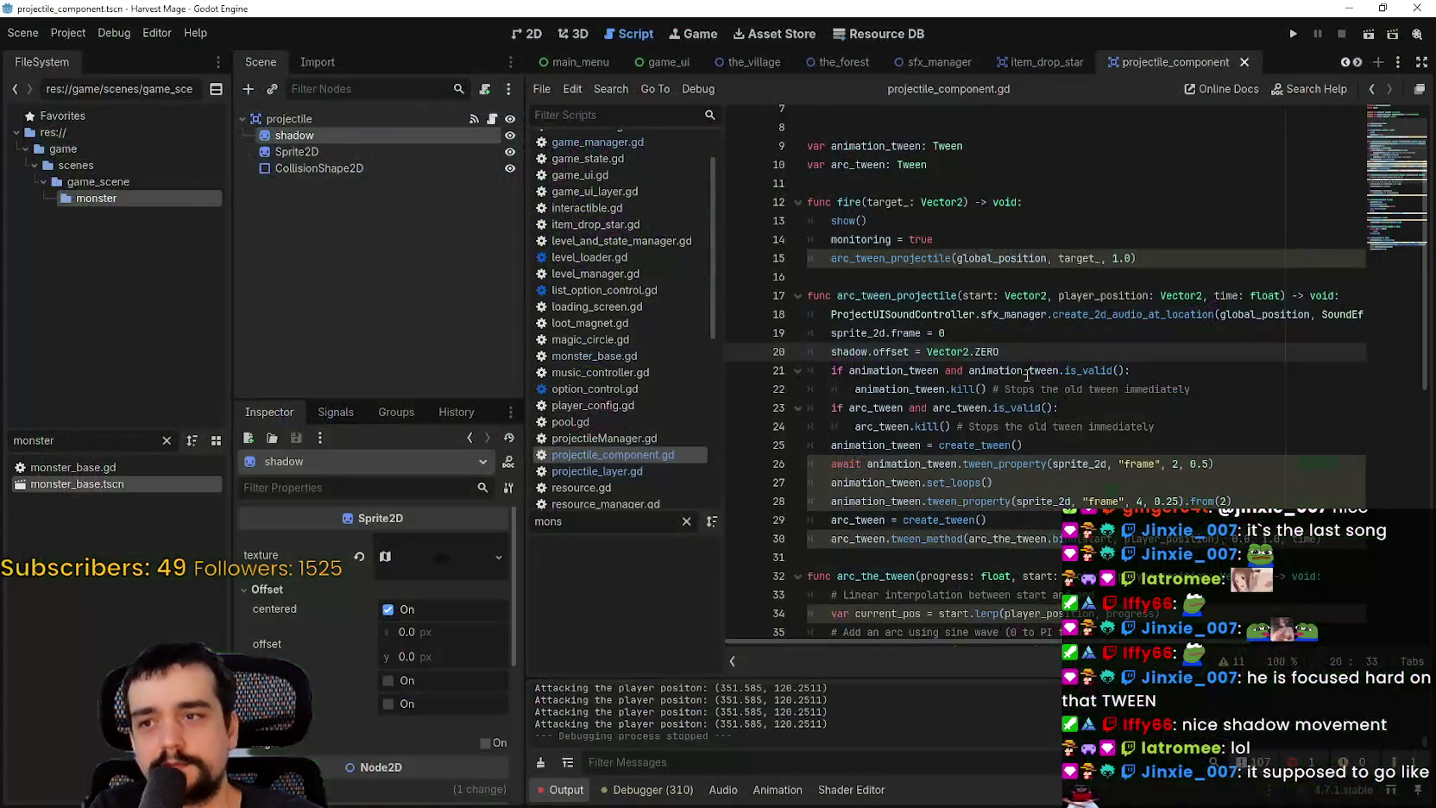
# Replace progress on line 37 with sin(progress * PI) * 8.0, save, and run the project
pyautogui.scroll(-7, 1040, 350)
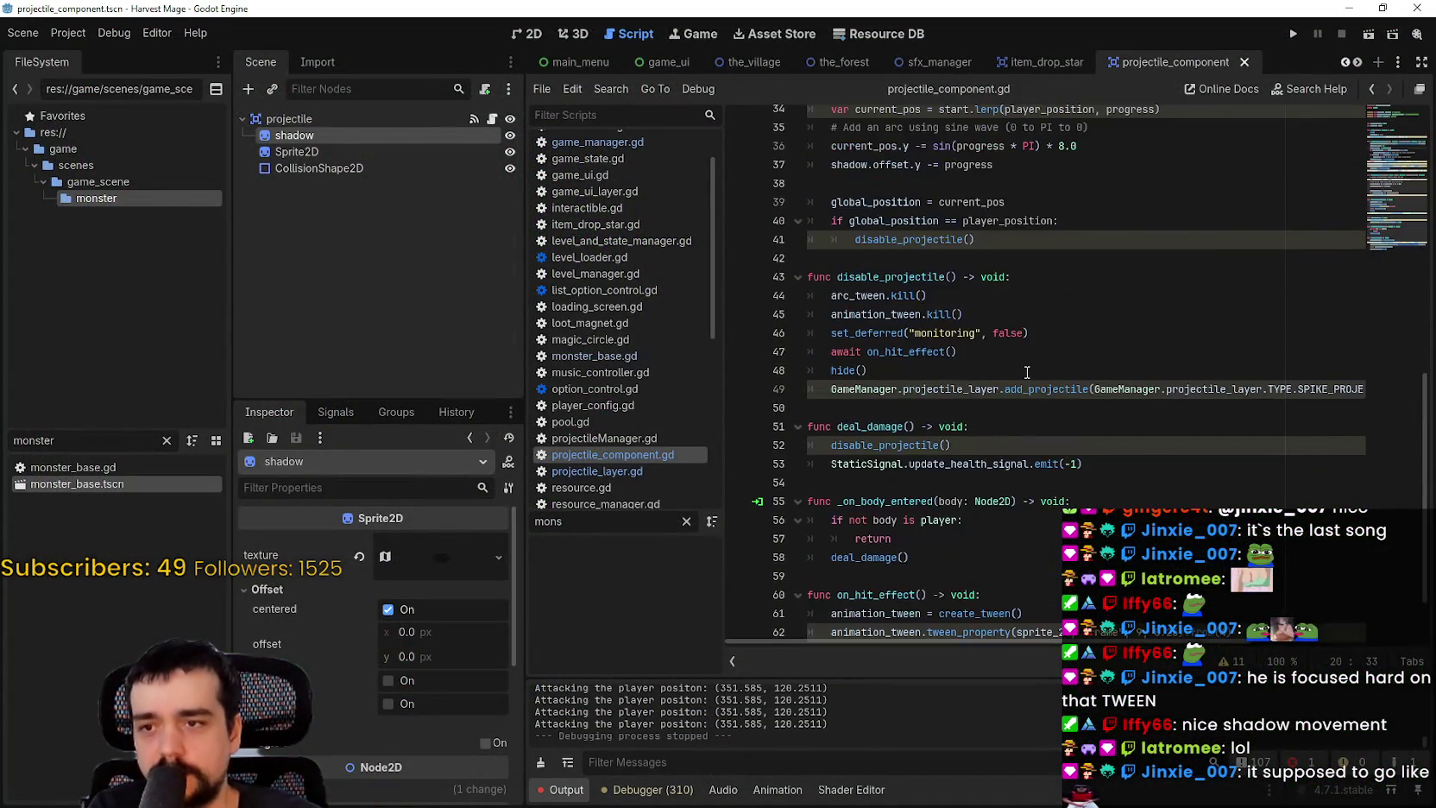
pyautogui.click(906, 258)
pyautogui.click(942, 276)
pyautogui.click(943, 258)
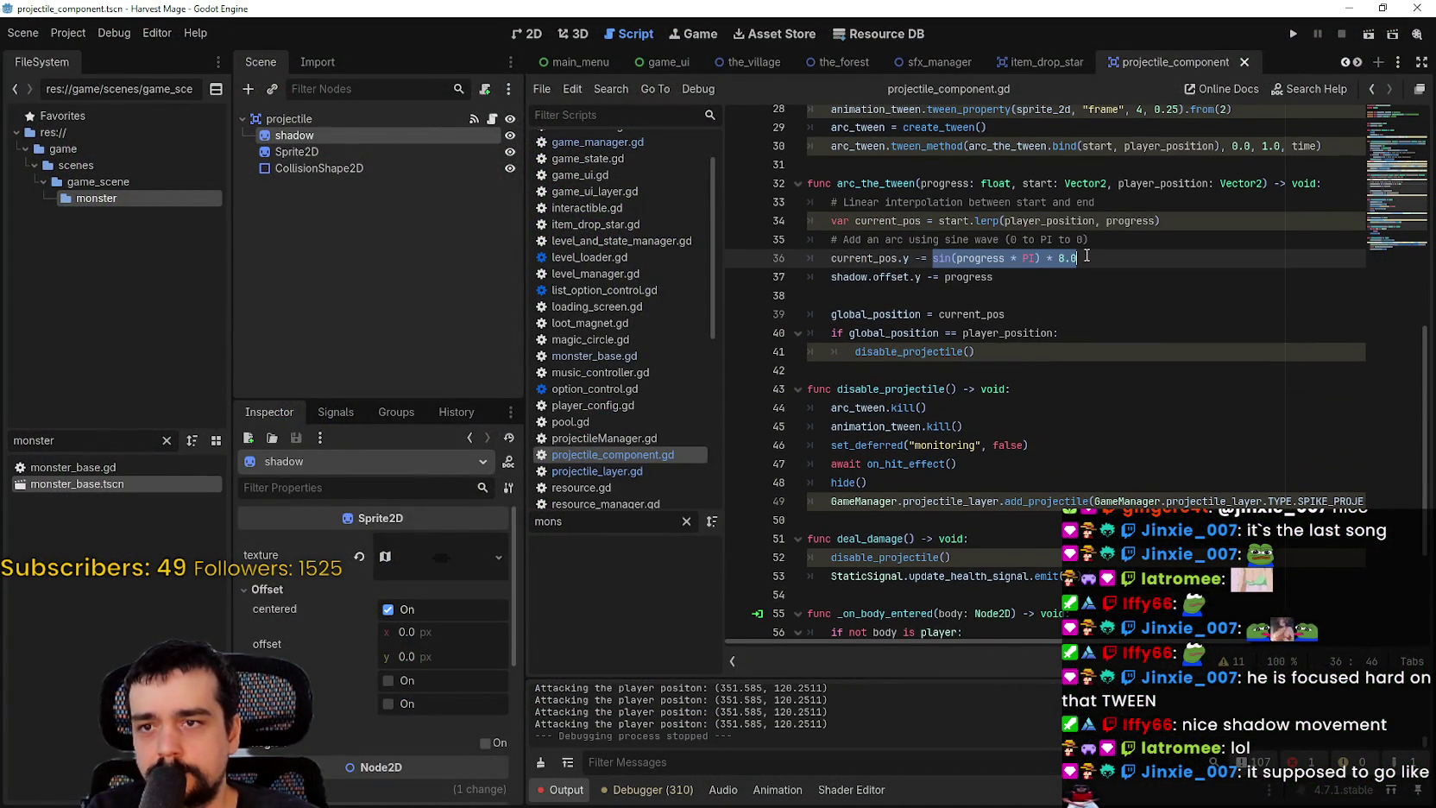
pyautogui.click(975, 277)
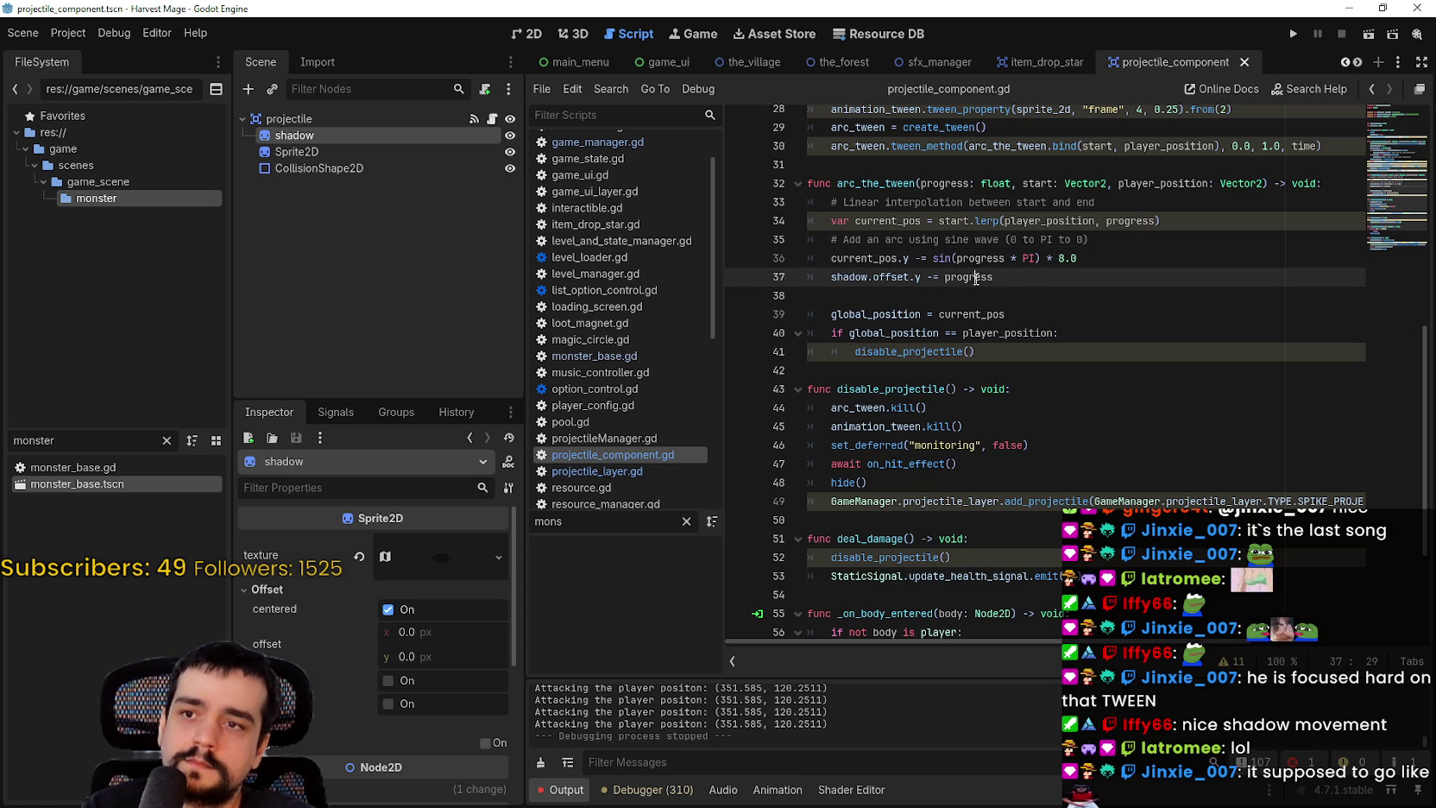
pyautogui.write('sin(progress * PI) * 8.0')
pyautogui.hotkey('ctrl', 's')
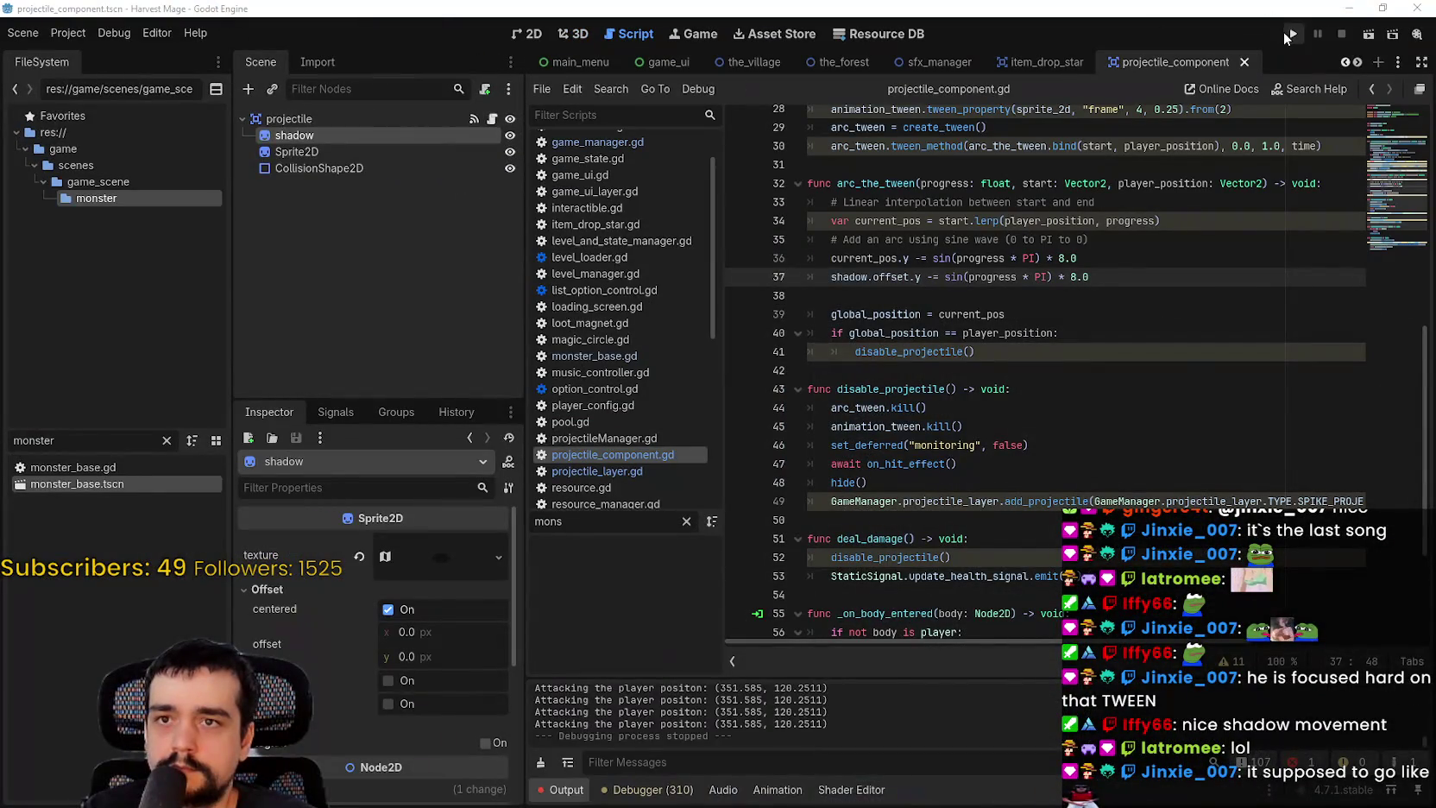
pyautogui.click(1285, 33)
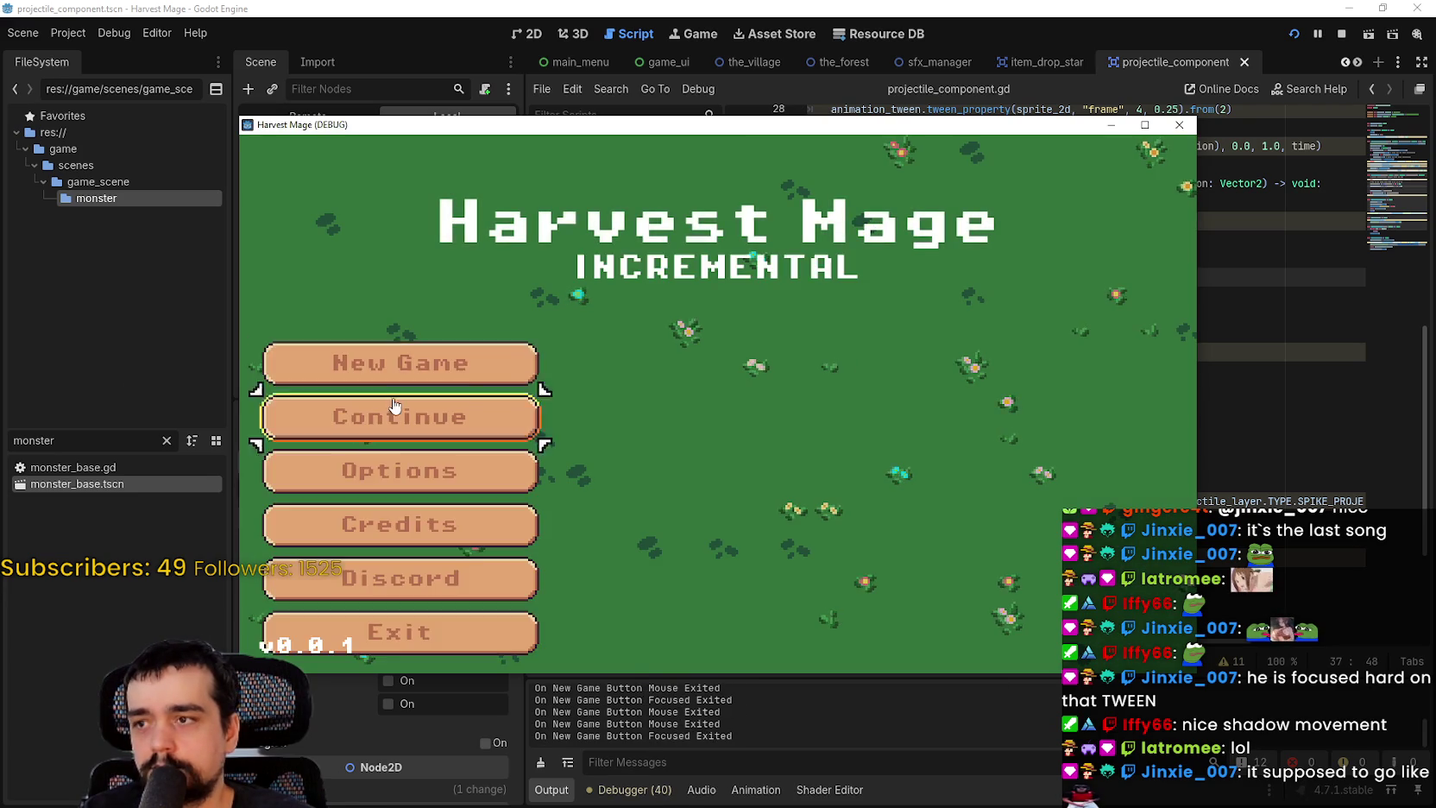
# Continue the saved game full screen, travel to the flower meadow with F1, and walk around
pyautogui.click(395, 405)
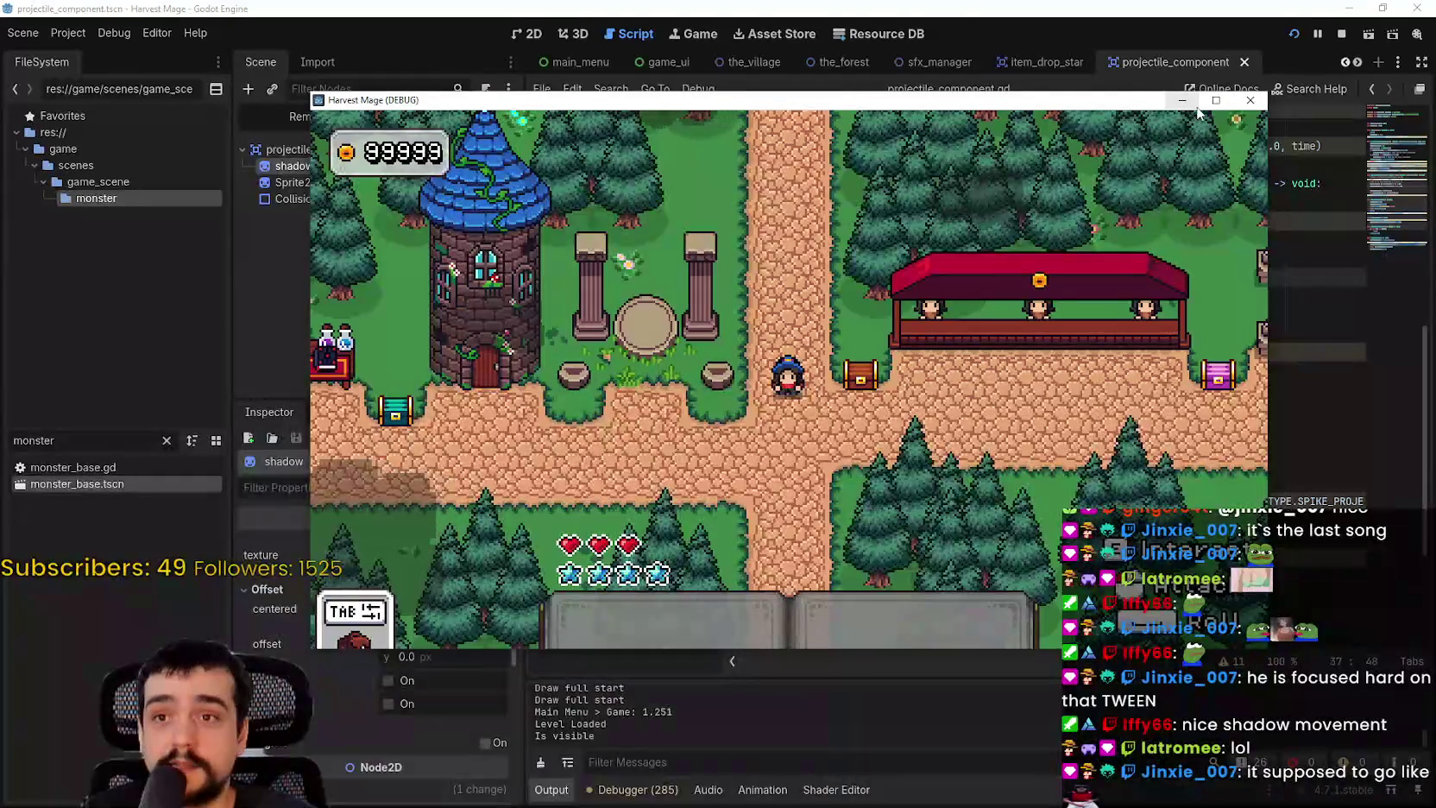
pyautogui.click(1204, 98)
pyautogui.press('F1')
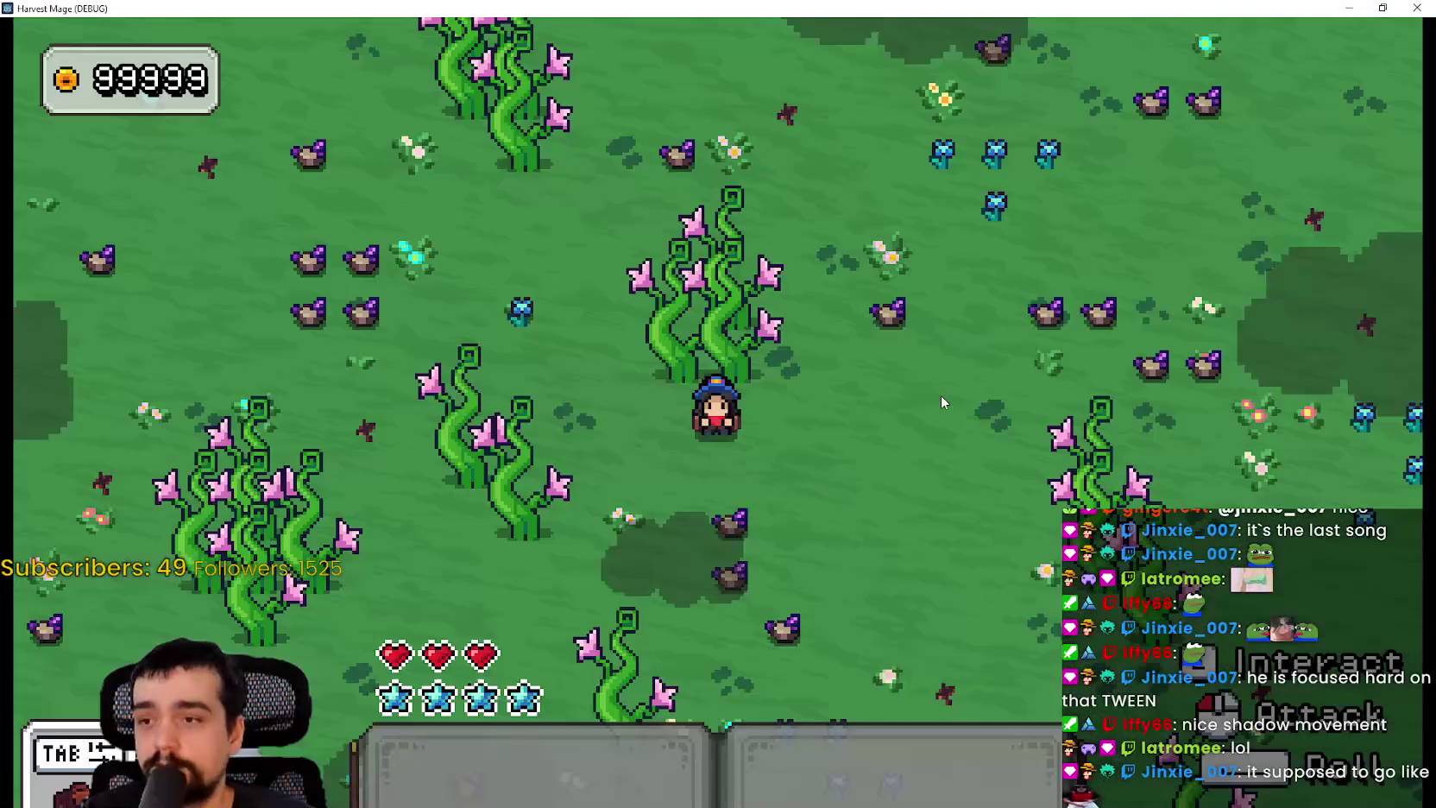
pyautogui.press('w')
pyautogui.press('d')
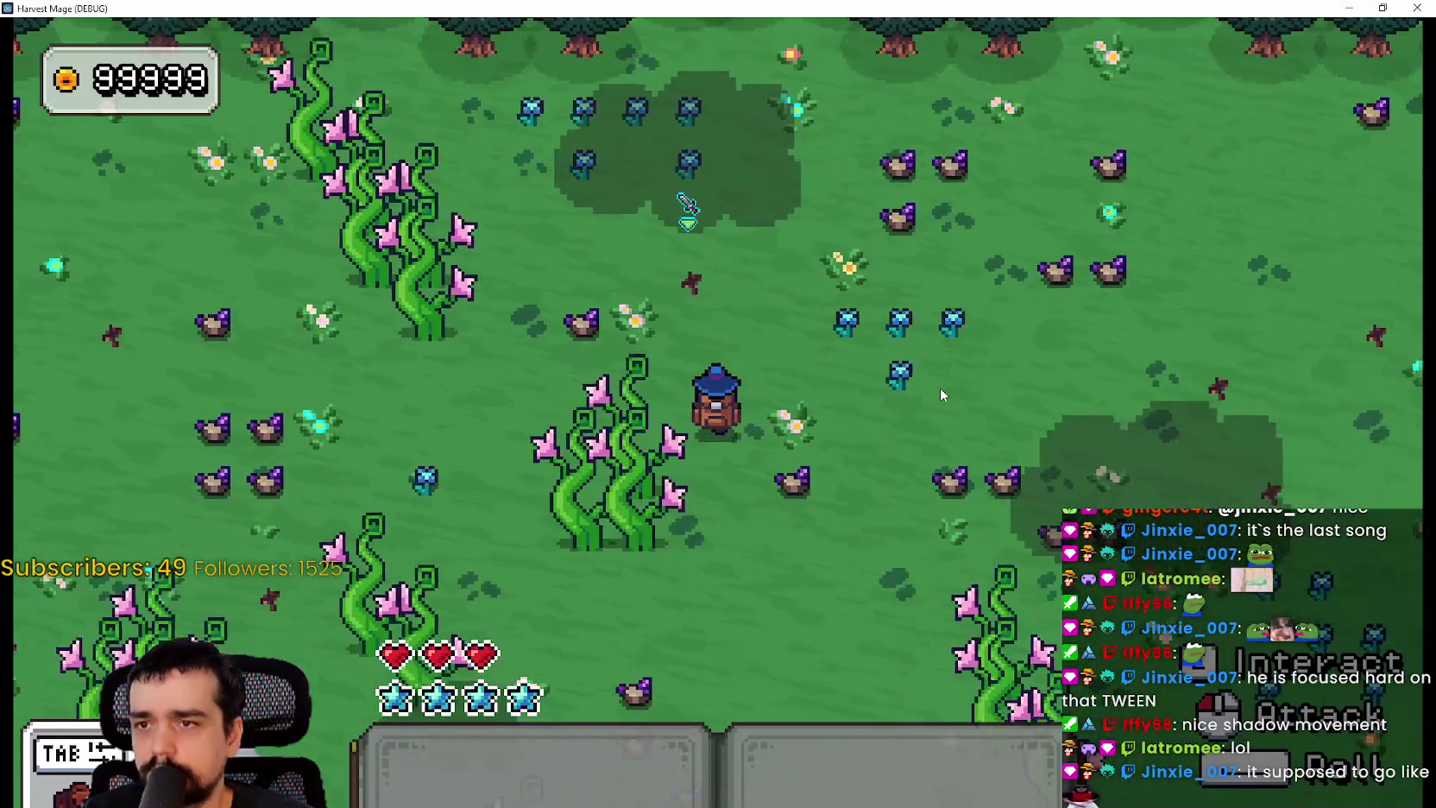
pyautogui.press('a')
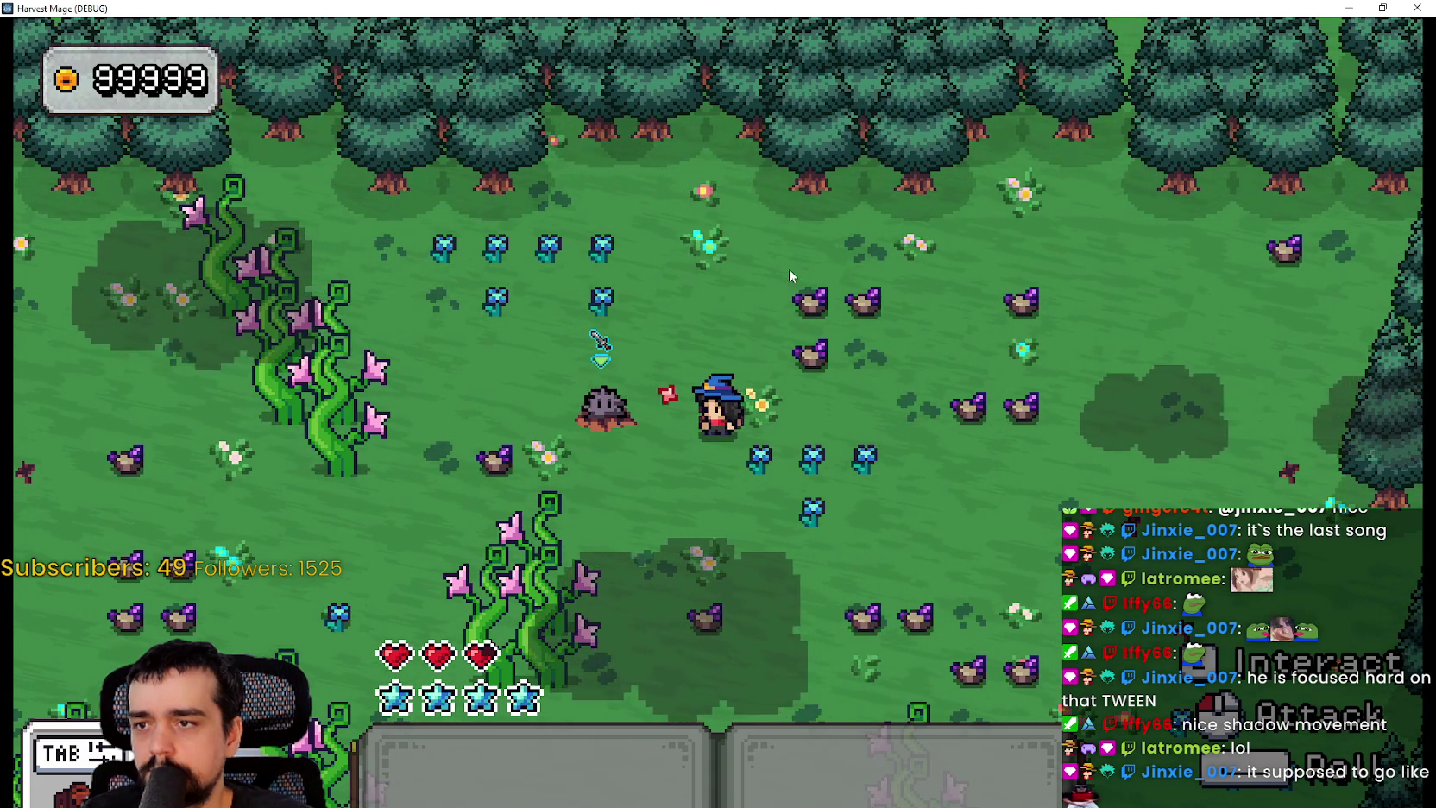
# Return to the script and place the caret on line 37's shadow multiplier
pyautogui.hotkey('alt', 'Tab')
pyautogui.click(970, 350)
pyautogui.click(872, 275)
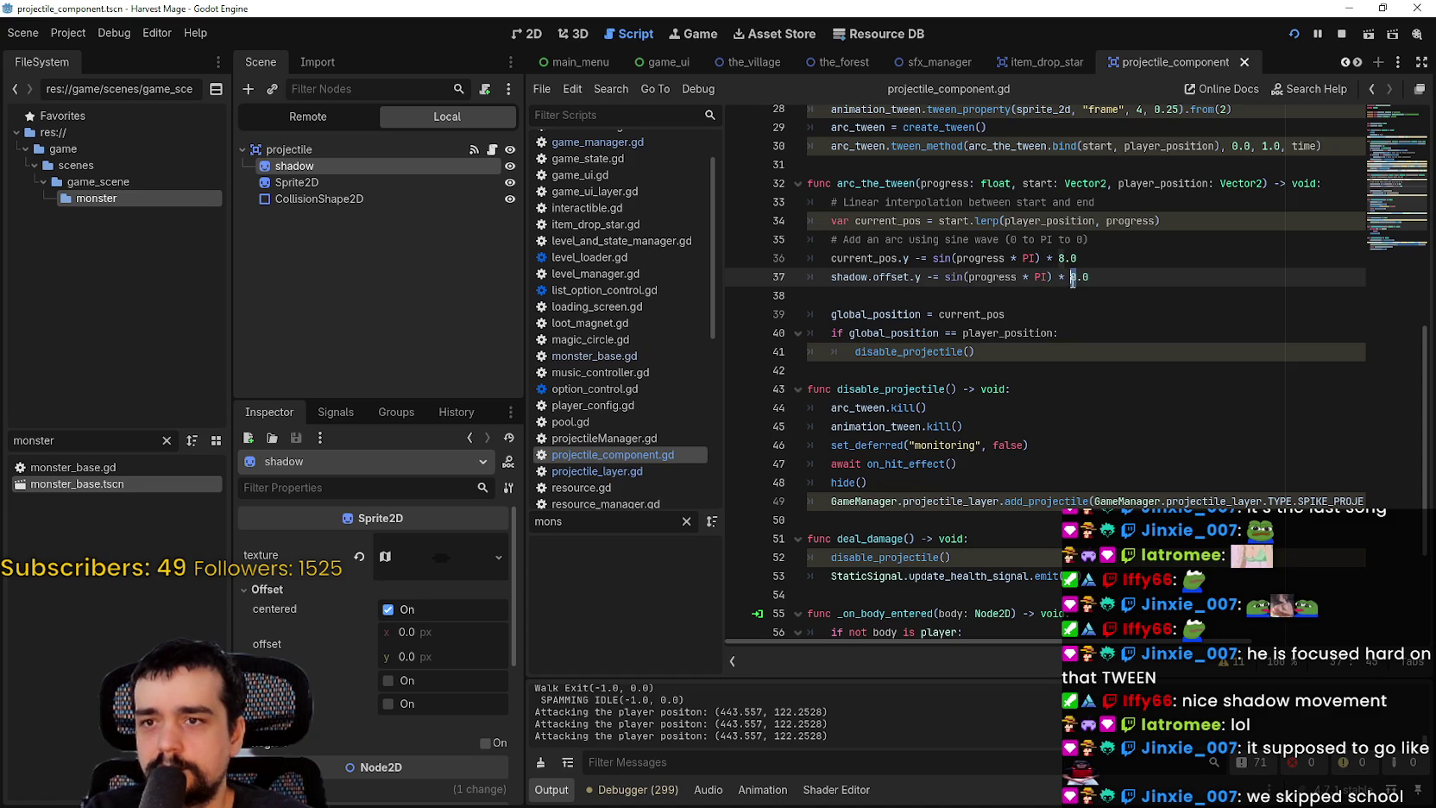
# Test several line-37 multipliers with repeated runs, ending on * 1.0 with the game running
pyautogui.press('F5')
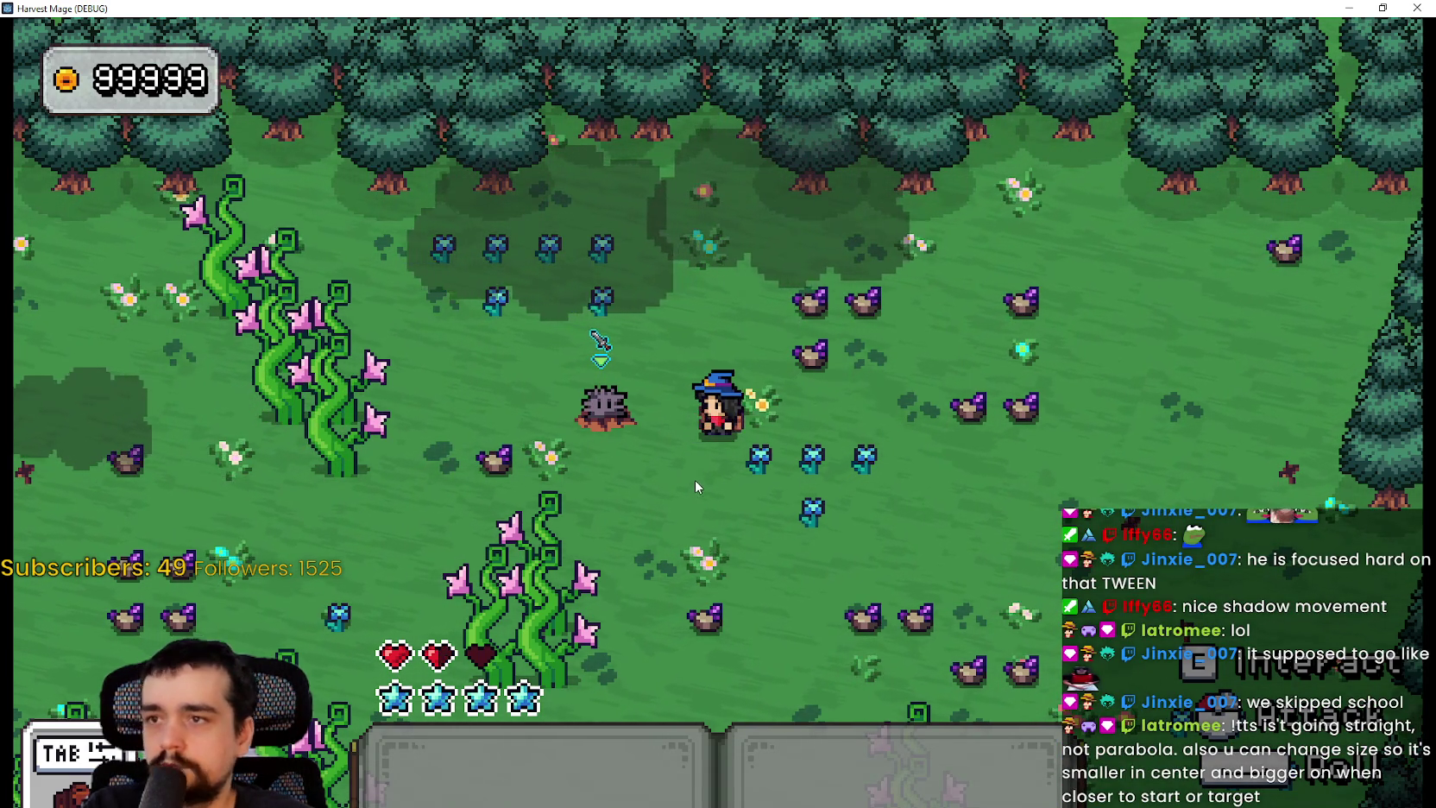
pyautogui.press('F8')
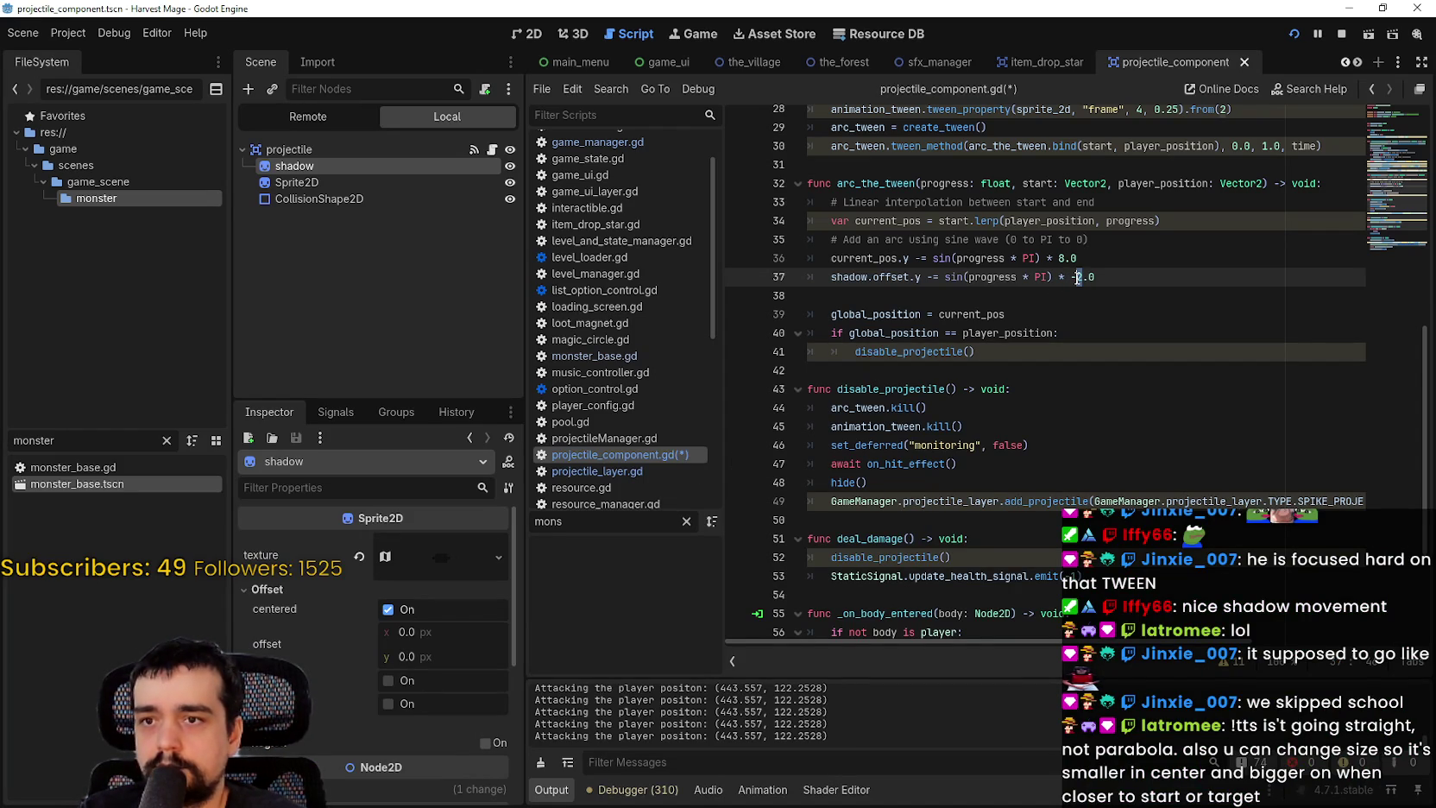
pyautogui.press('F5')
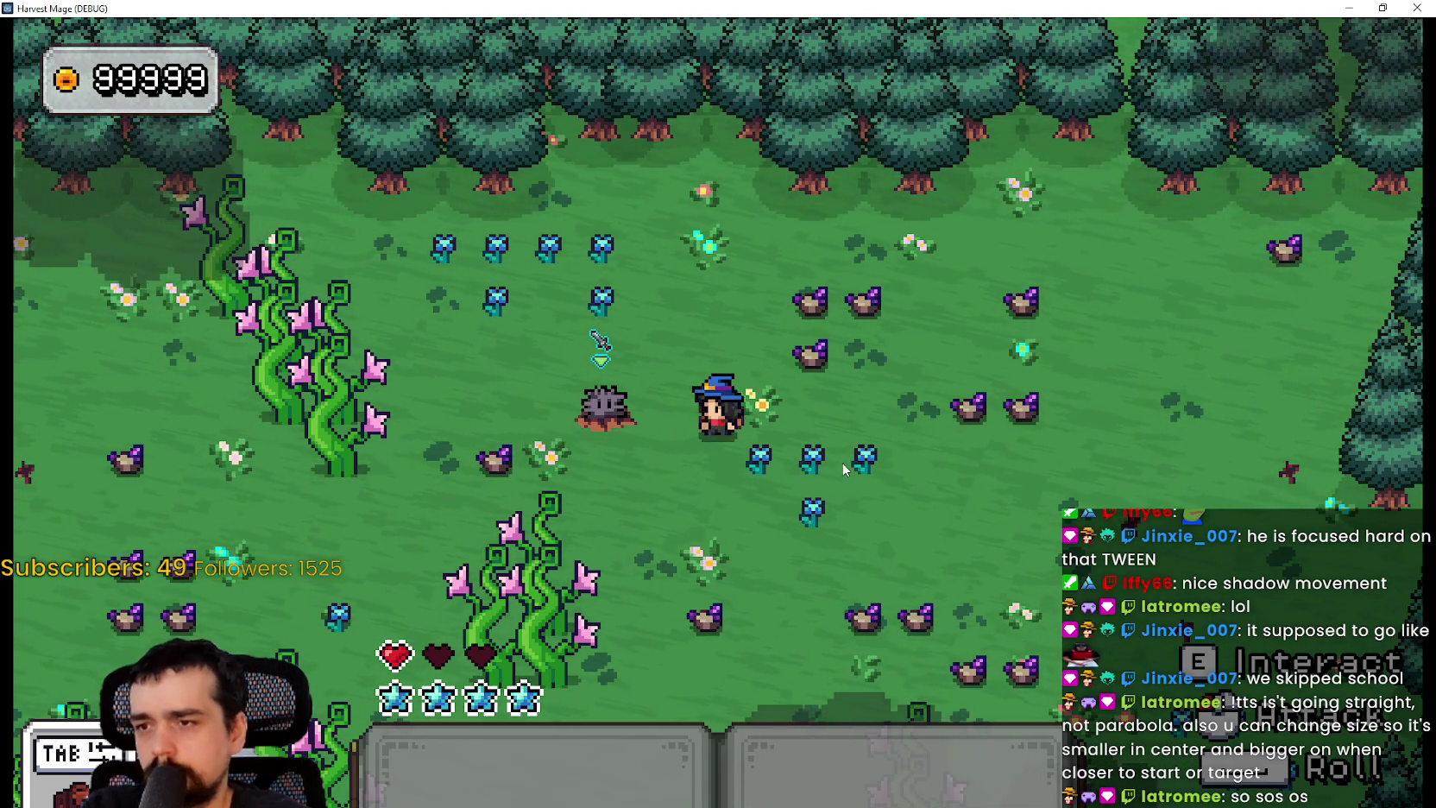
pyautogui.press('F8')
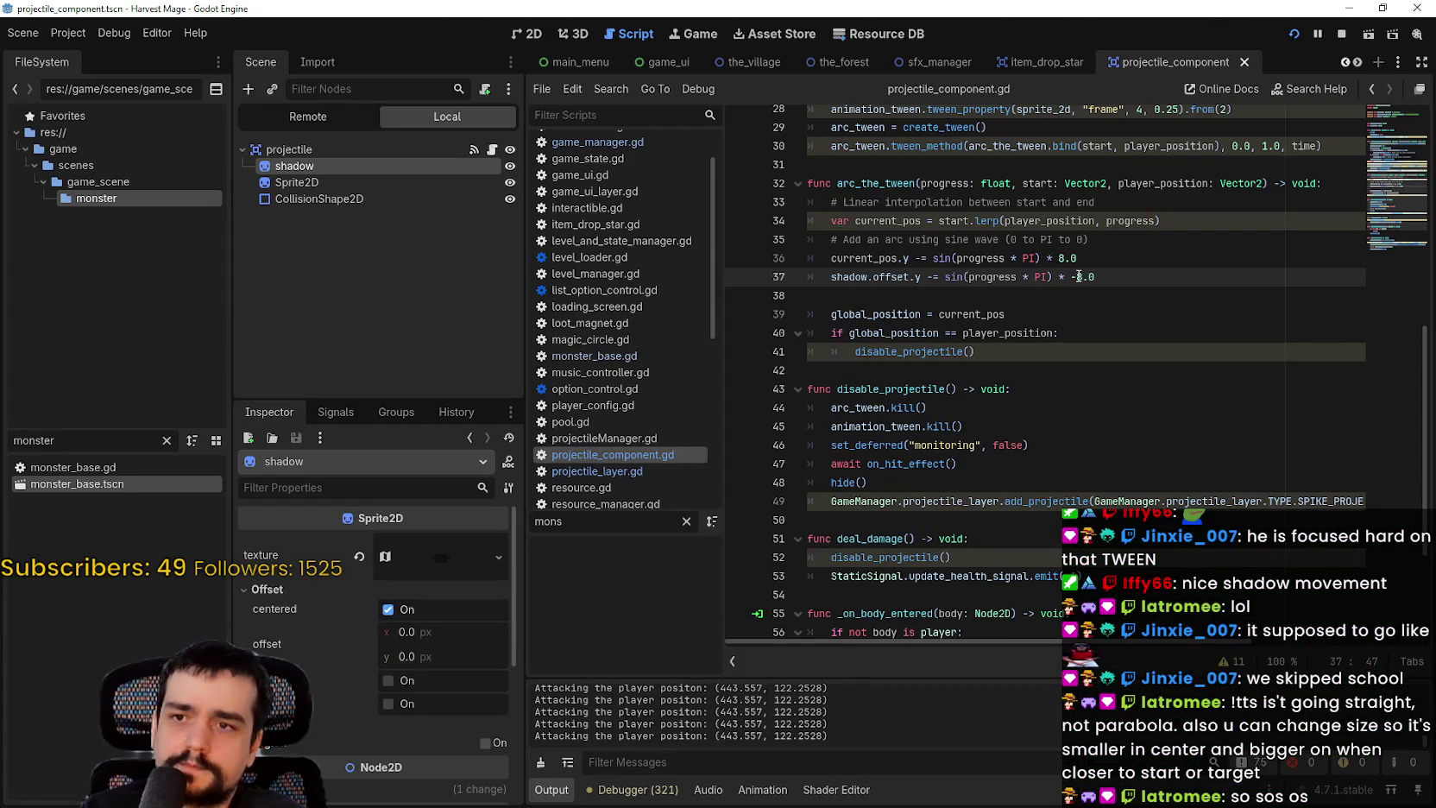
pyautogui.press('F5')
pyautogui.press('F8')
pyautogui.write('.')
pyautogui.press('F5')
pyautogui.press('F8')
pyautogui.press('F5')
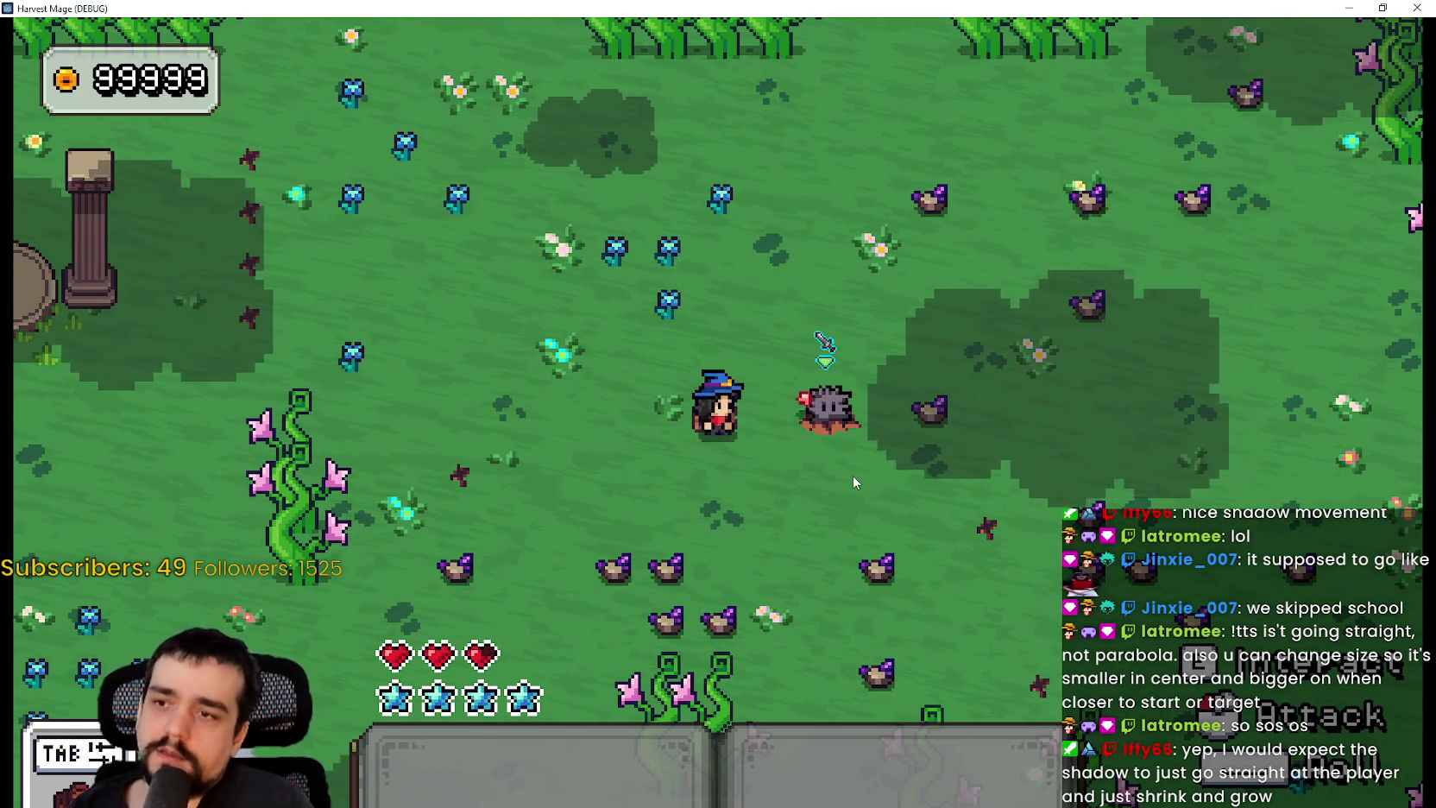
# Comment out the shadow offset on line 37 of projectile_component.gd
pyautogui.hotkey('alt', 'Tab')
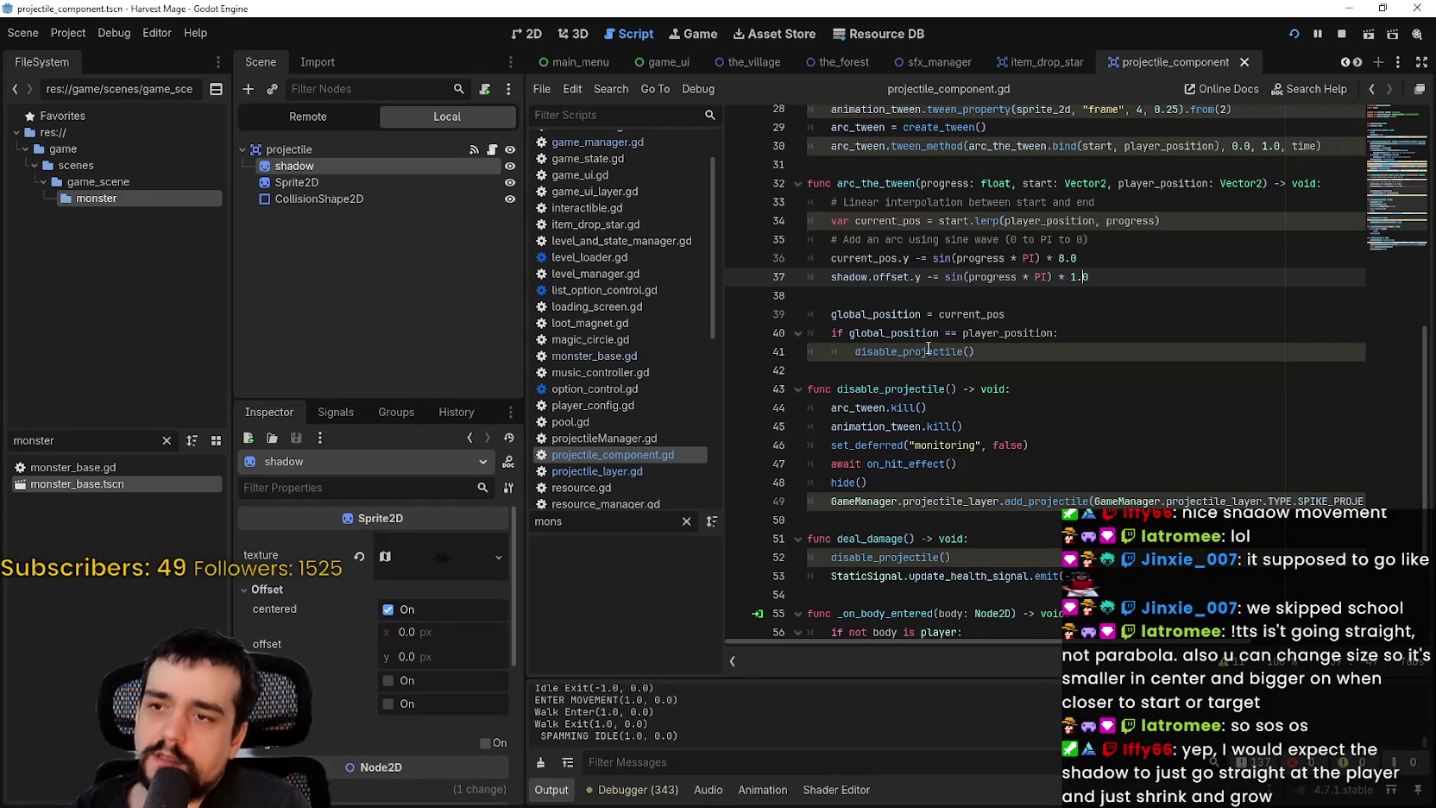
pyautogui.click(825, 262)
pyautogui.click(832, 278)
# In the running game, walk the wizard around and attack the hedgehog to test the spikes
pyautogui.hotkey('alt', 'Tab')
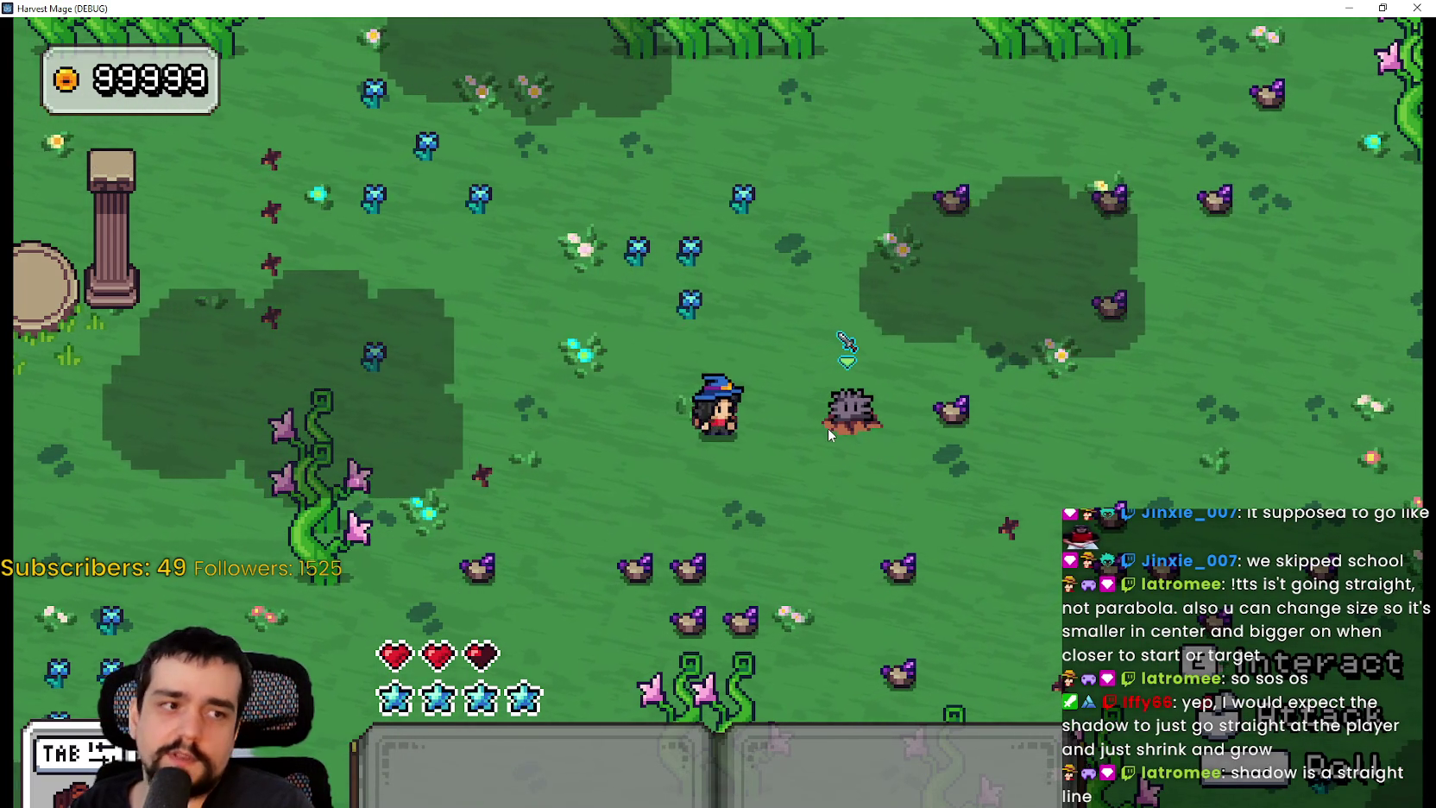
pyautogui.press('w')
pyautogui.press('d')
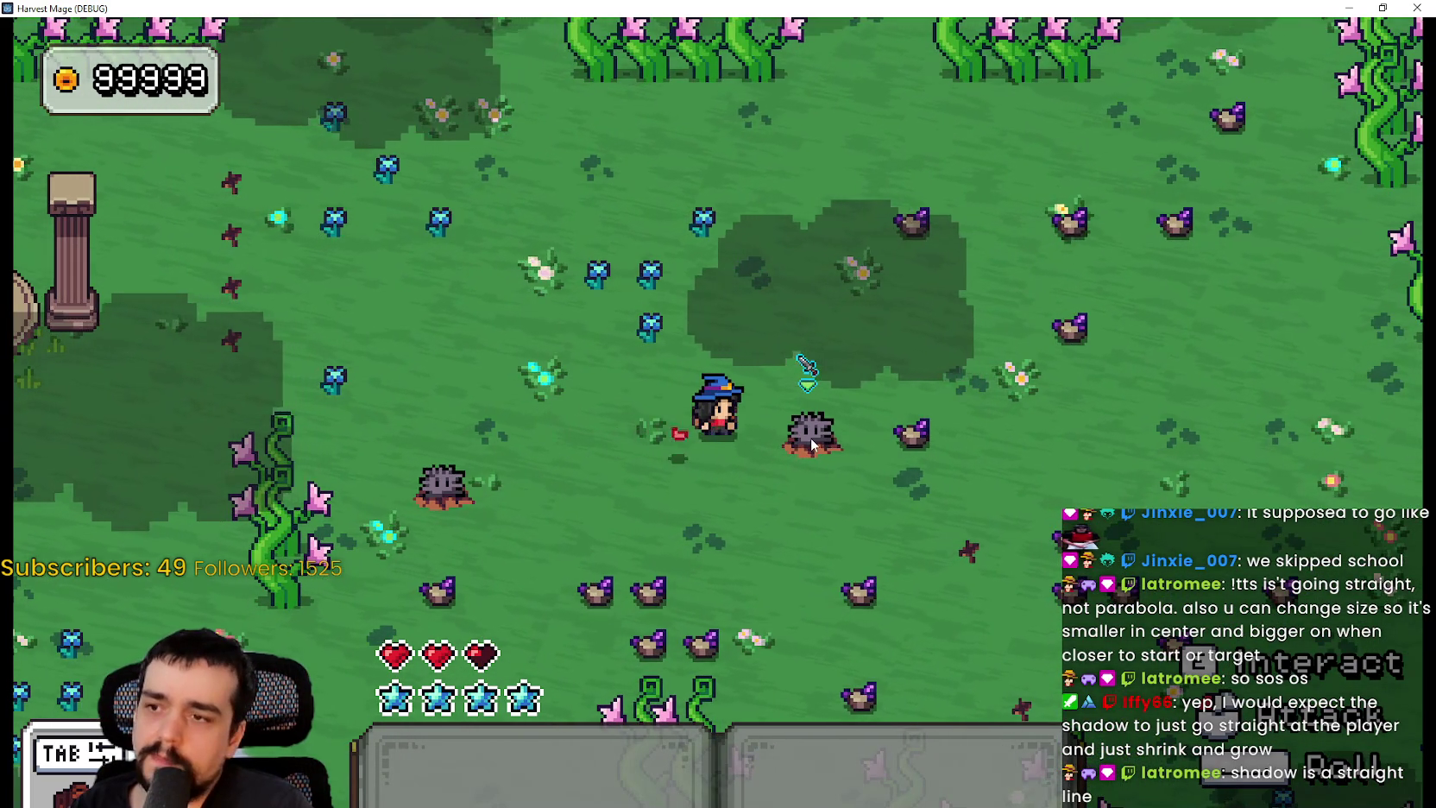
pyautogui.press('a')
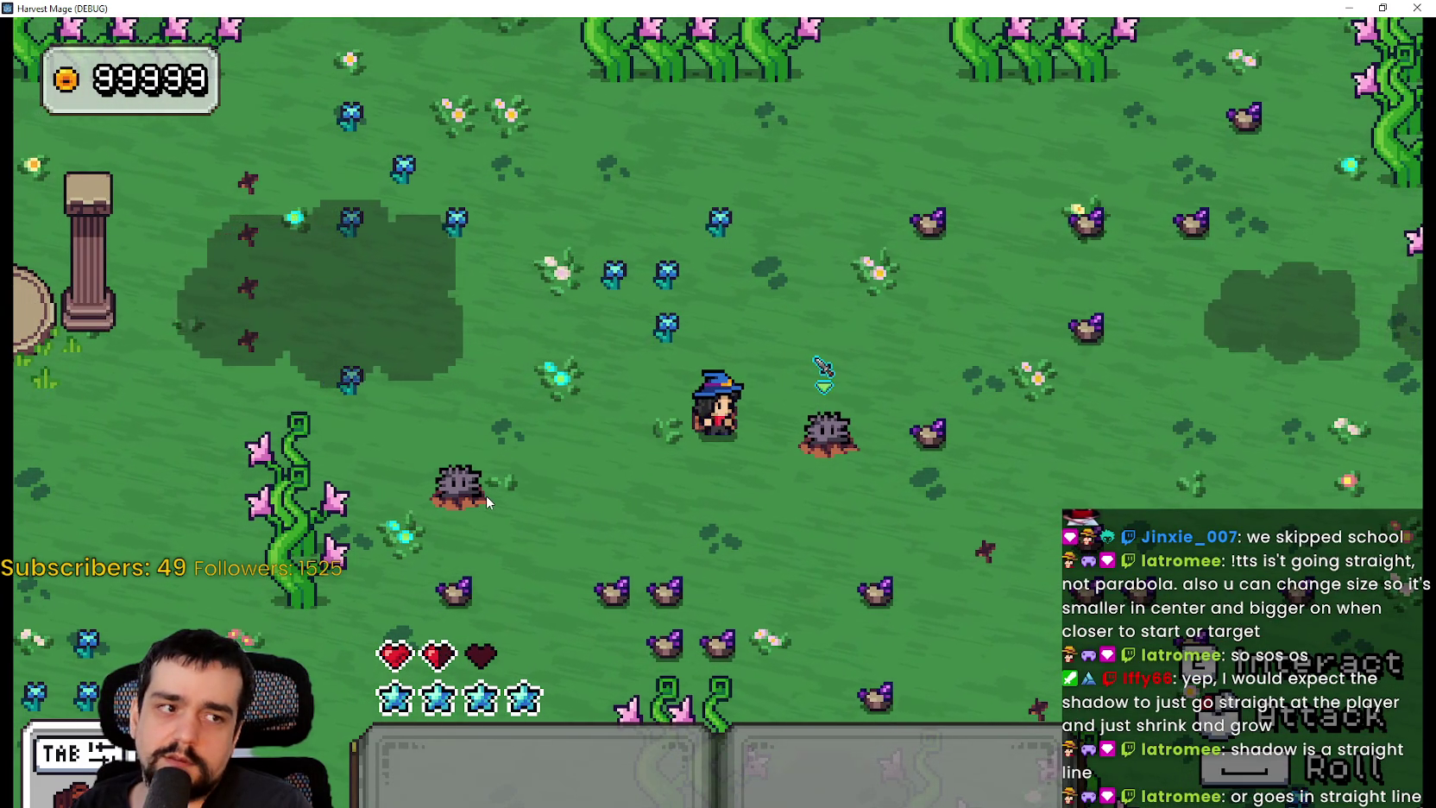
pyautogui.click(485, 497)
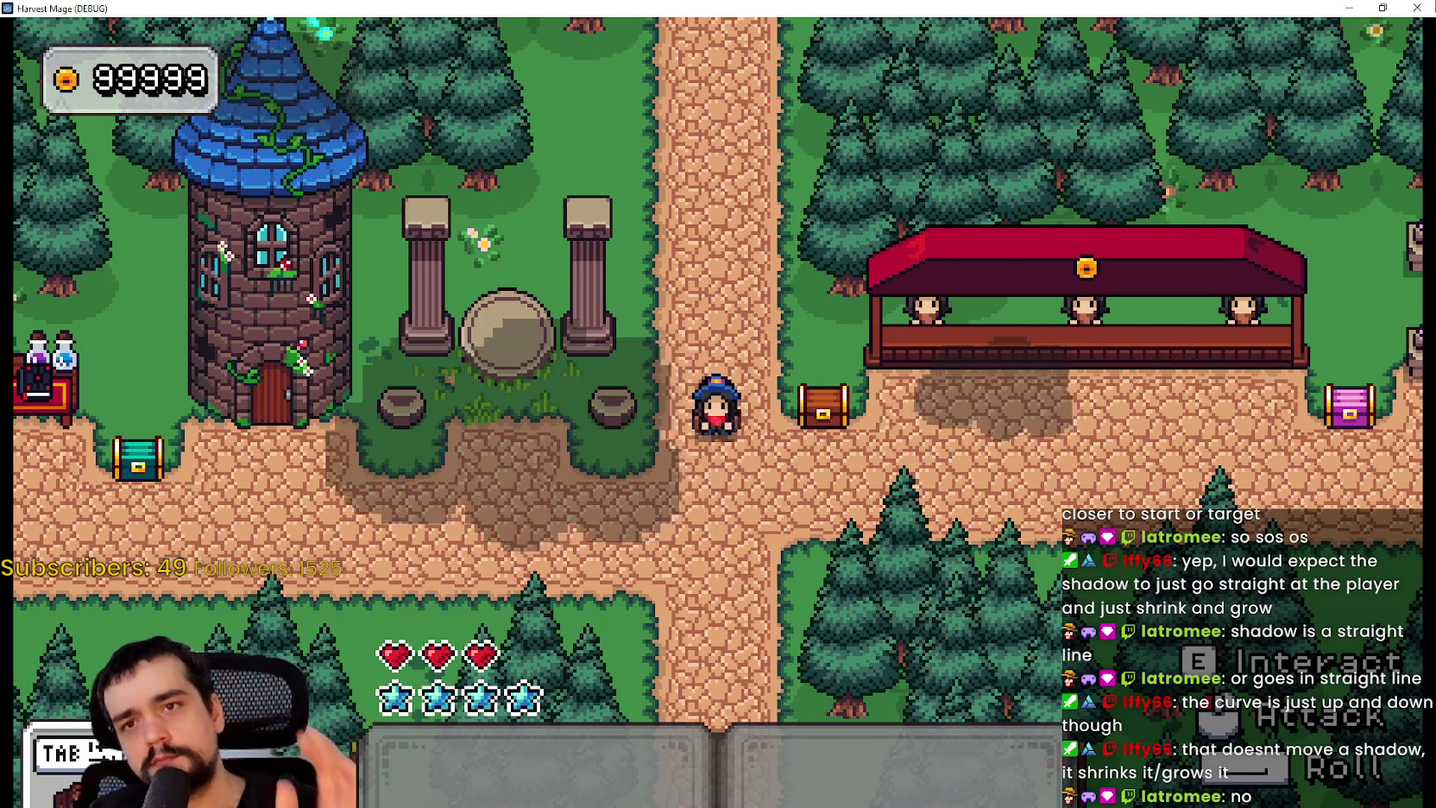
pyautogui.hotkey('alt', 'Tab')
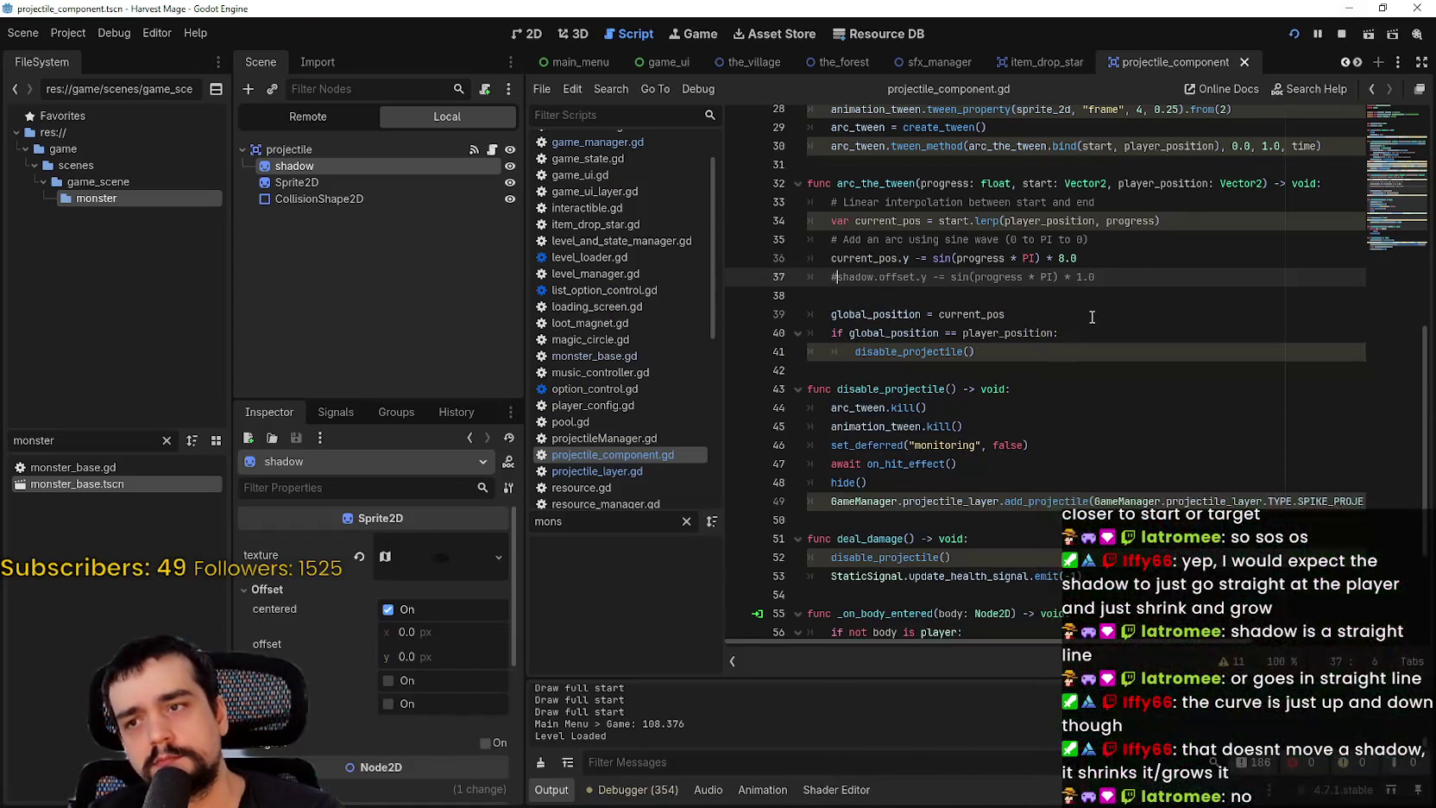
# Put the caret at the end of line 37, inspect the projectile node, then return to the game
pyautogui.click(1055, 337)
pyautogui.scroll(2, 1040, 386)
pyautogui.click(1094, 367)
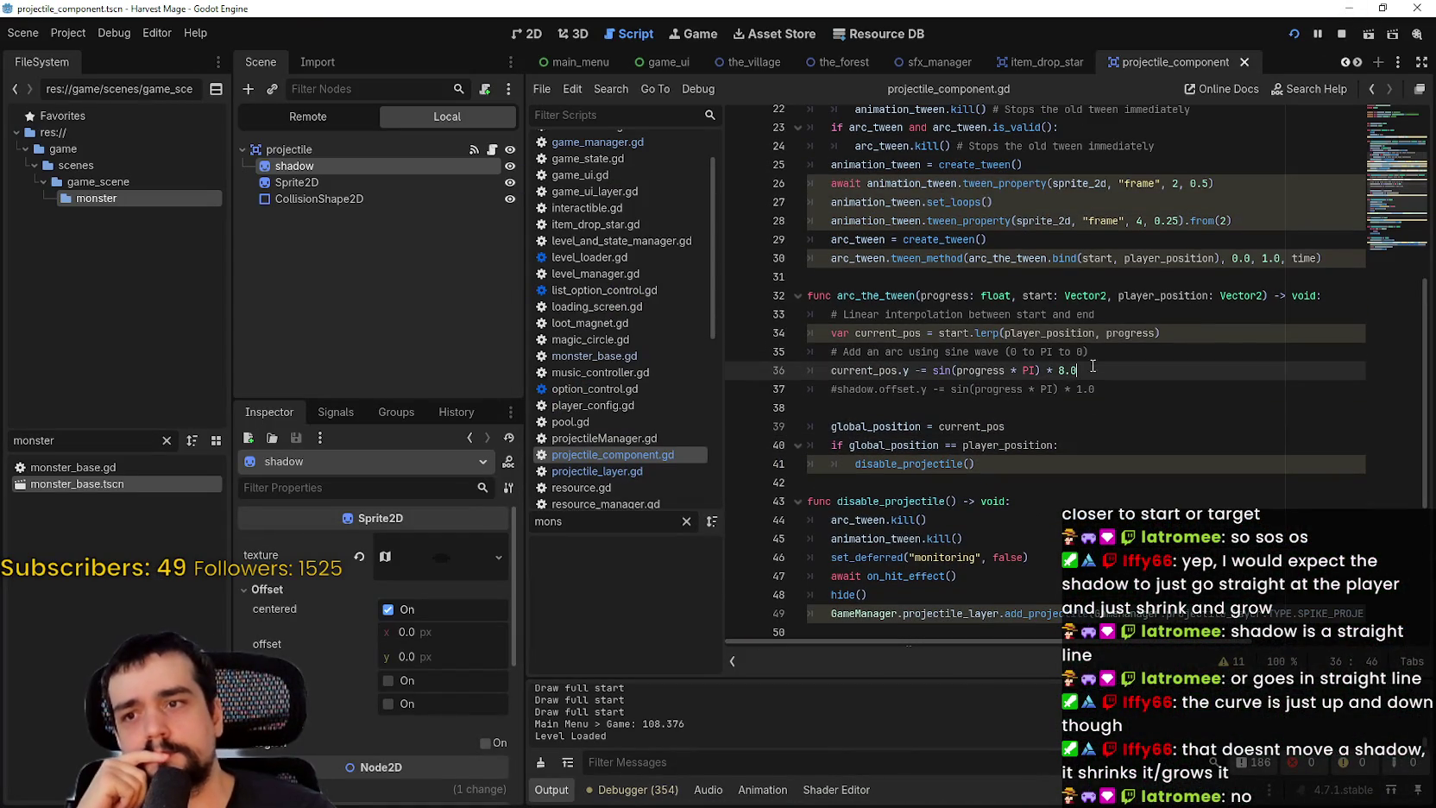
pyautogui.click(1100, 389)
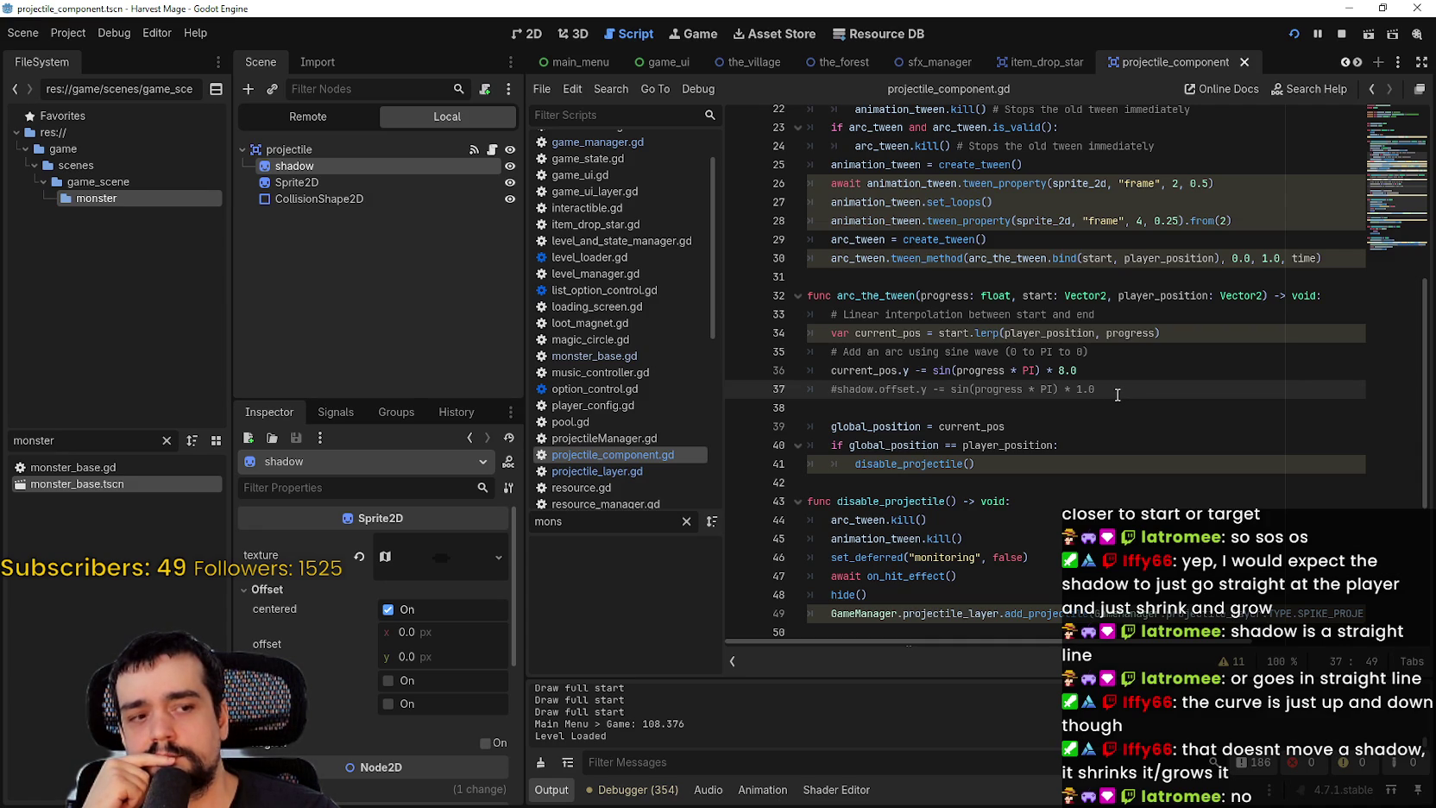
pyautogui.click(299, 149)
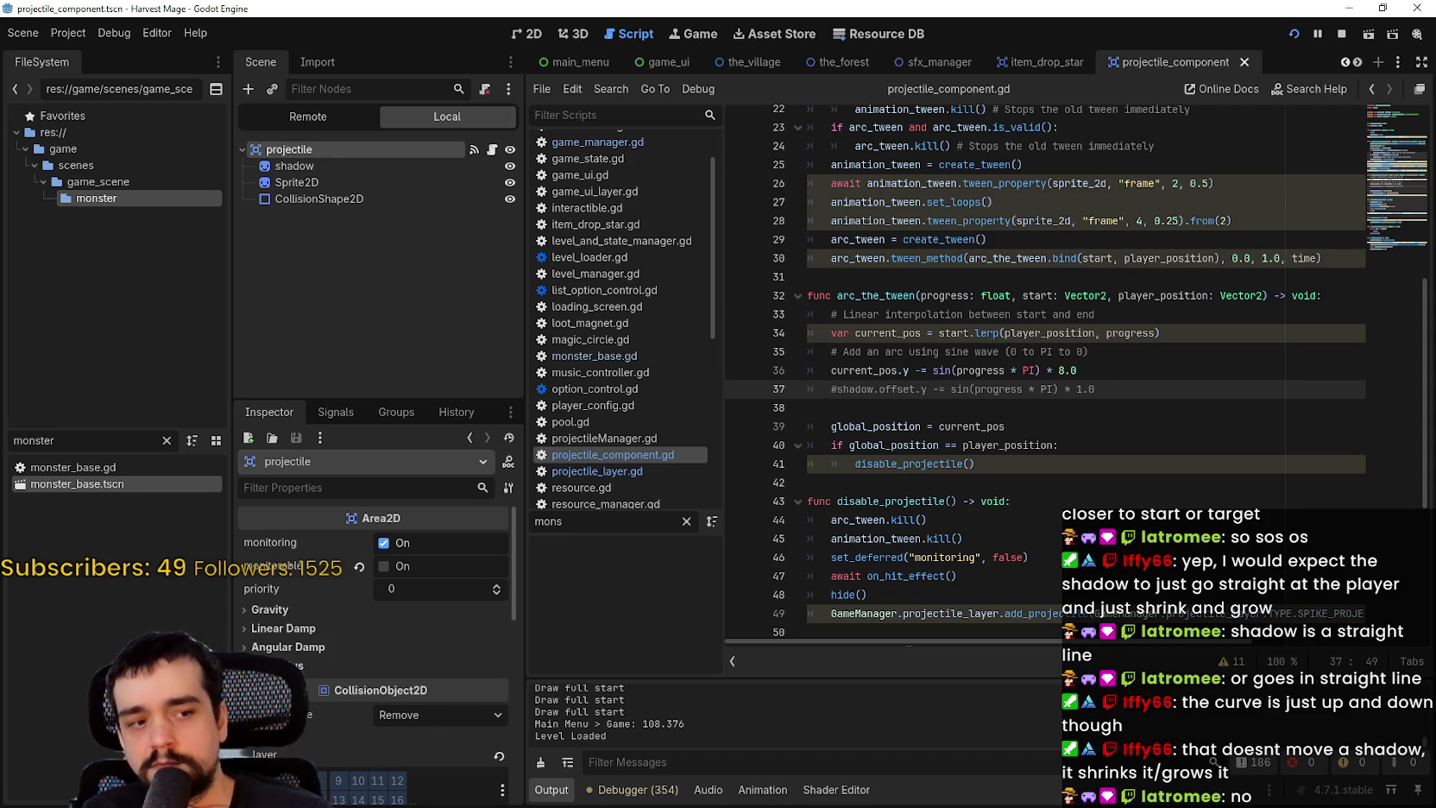
pyautogui.hotkey('alt', 'Tab')
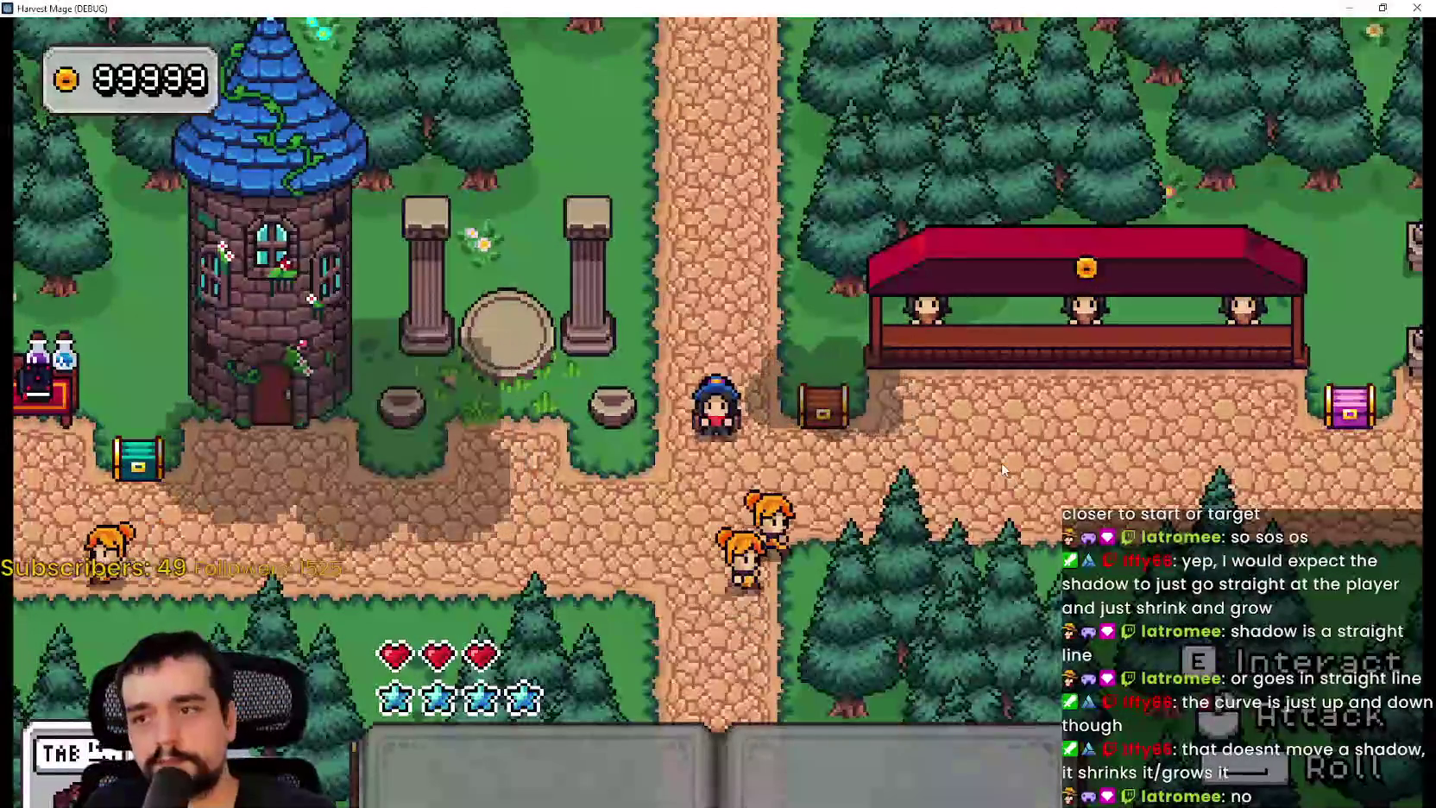
# Walk left and attack in the game, then select current_pos.y on line 36
pyautogui.press('a')
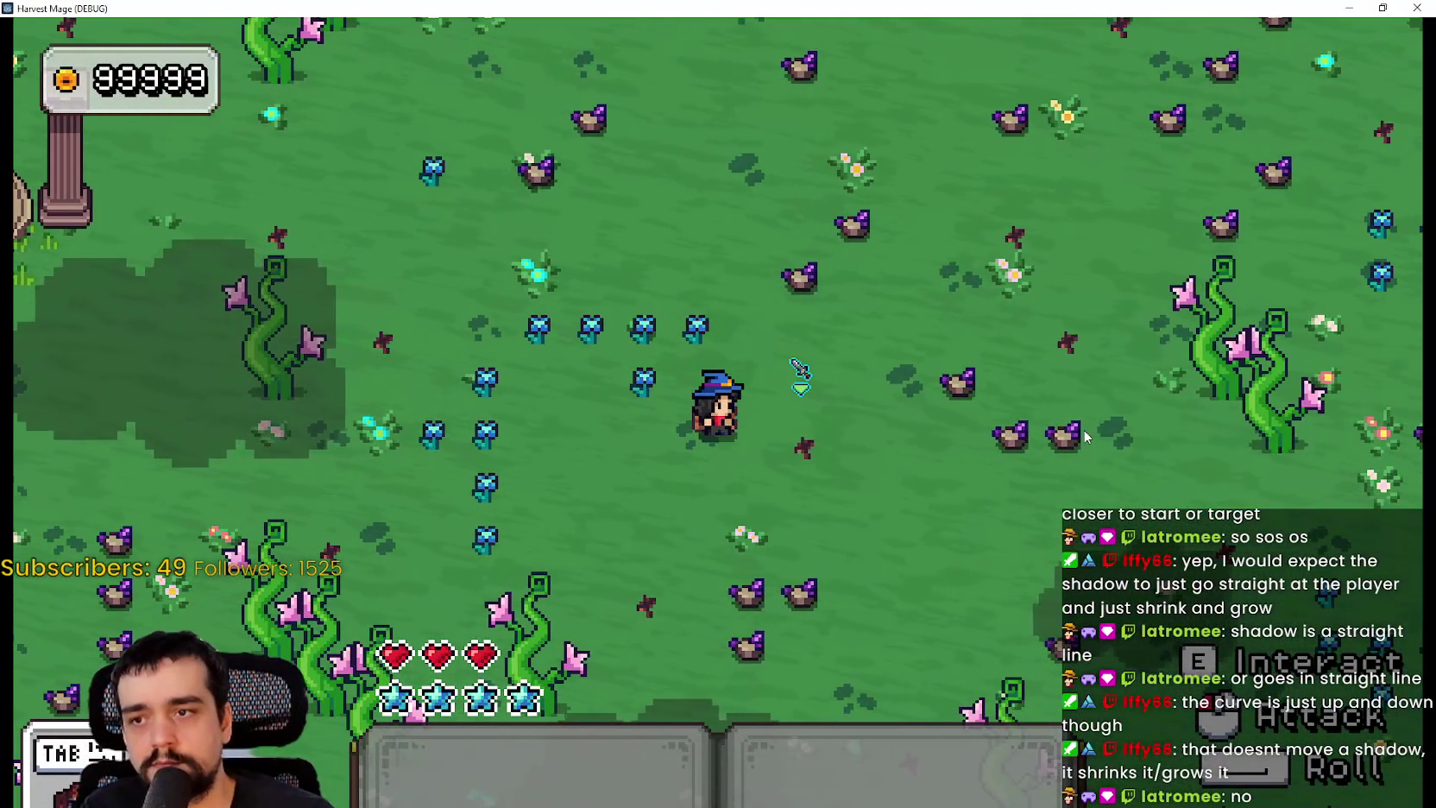
pyautogui.click(803, 431)
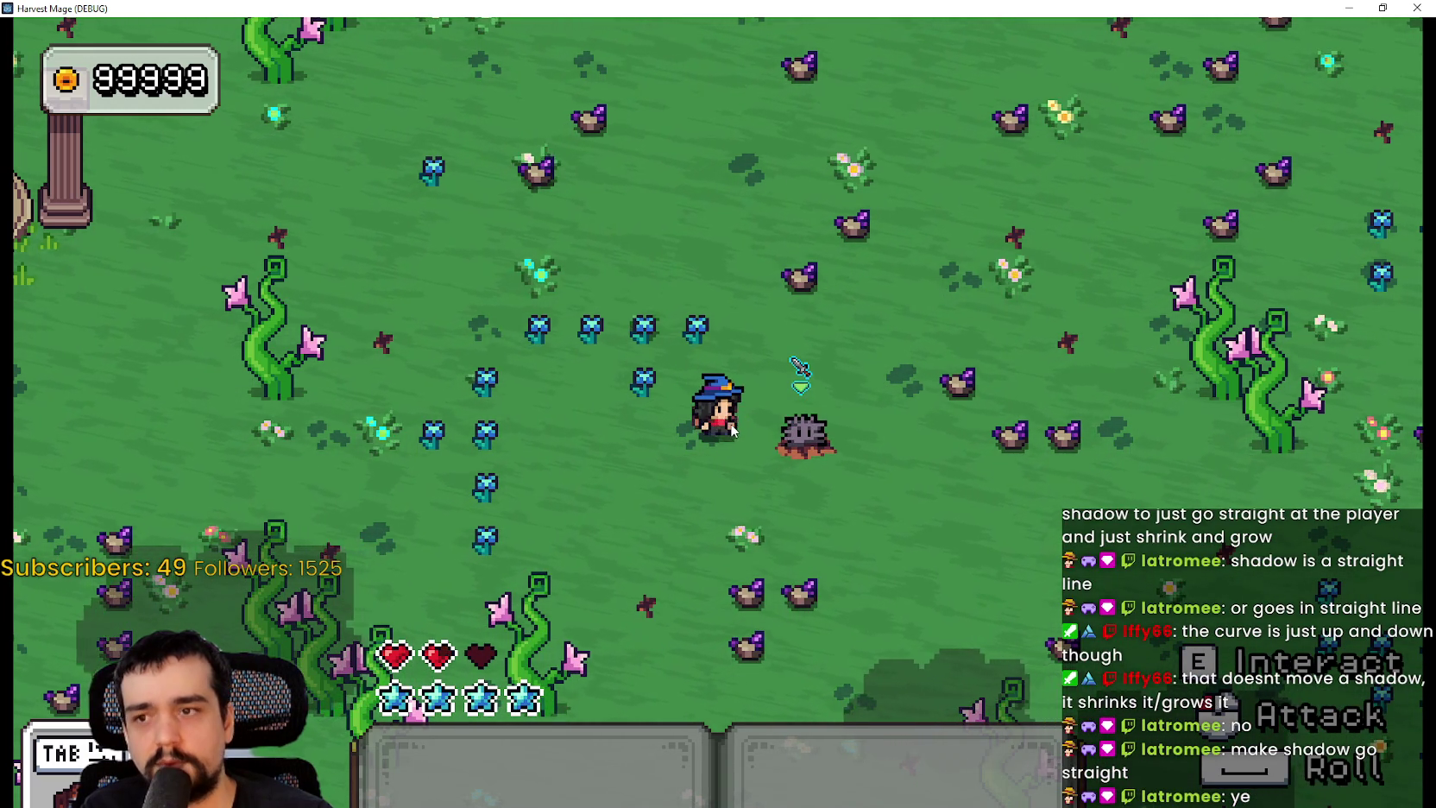
pyautogui.hotkey('alt', 'Tab')
pyautogui.doubleClick(847, 371)
pyautogui.hotkey('shift', 'Right')
pyautogui.hotkey('shift', 'Right')
pyautogui.hotkey('shift', 'Right')
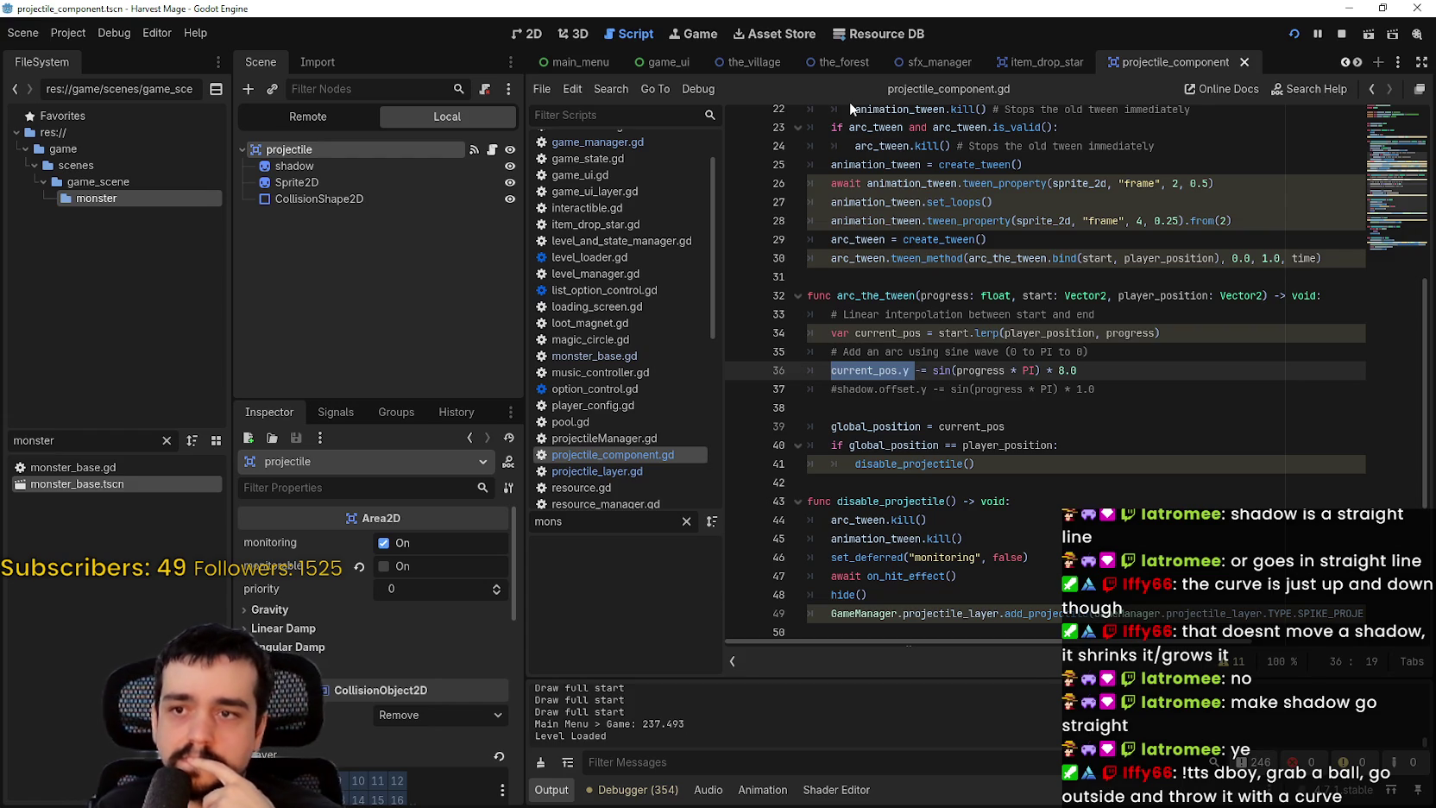
# Add line 38 shadow.offset = current_pos and run the game with F5
pyautogui.doubleClick(898, 333)
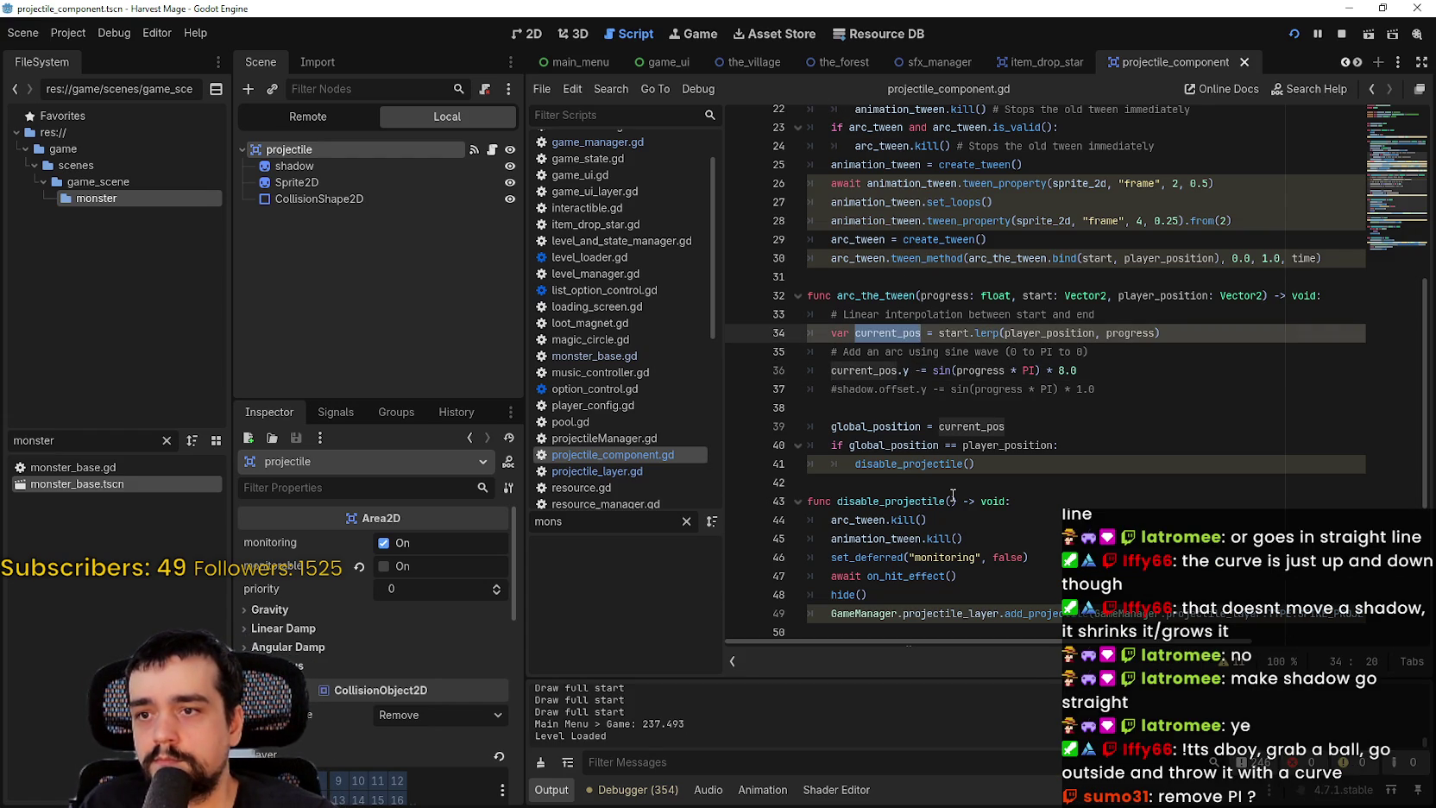
pyautogui.click(1144, 389)
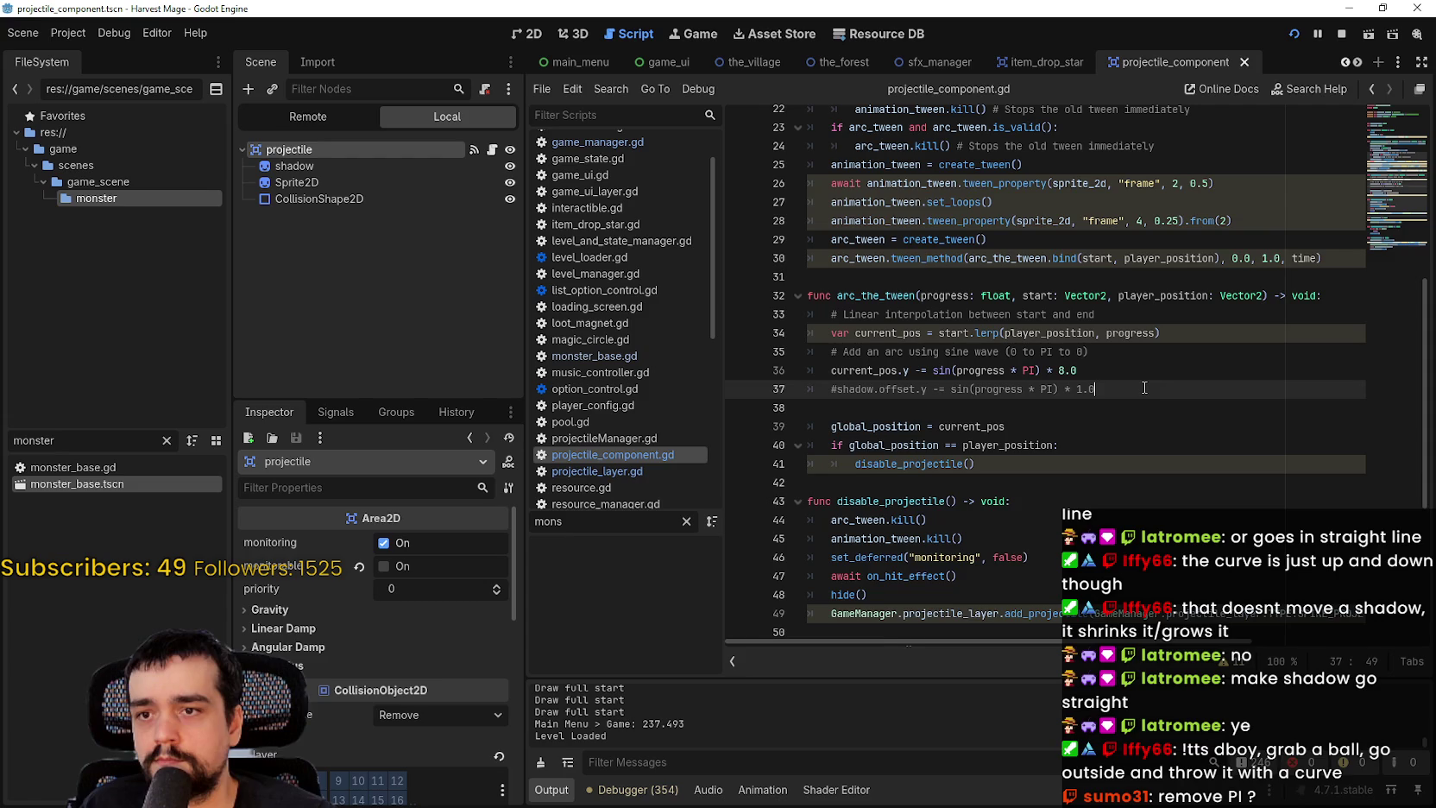
pyautogui.press('Return')
pyautogui.write('shado')
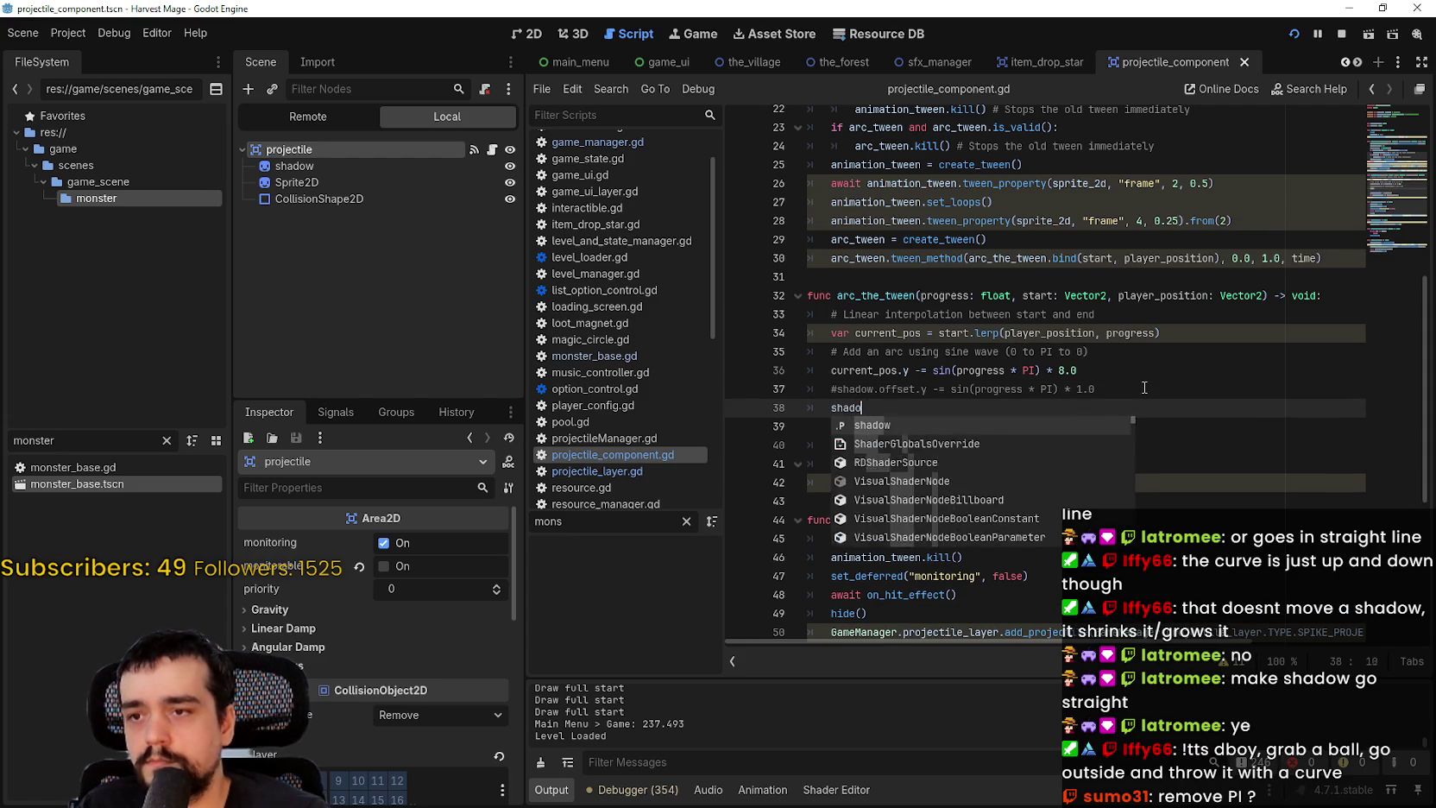
pyautogui.write('w.of')
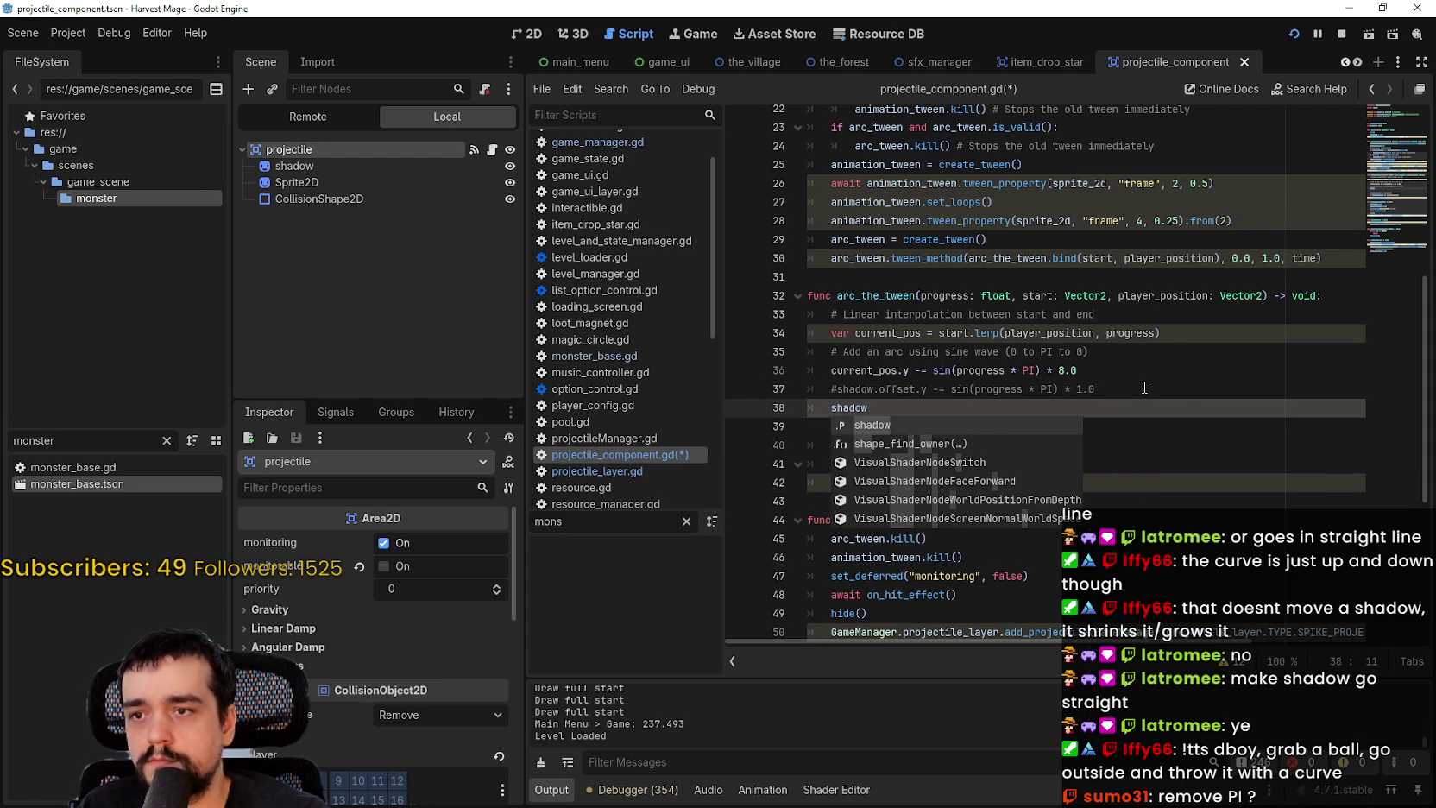
pyautogui.press('Return')
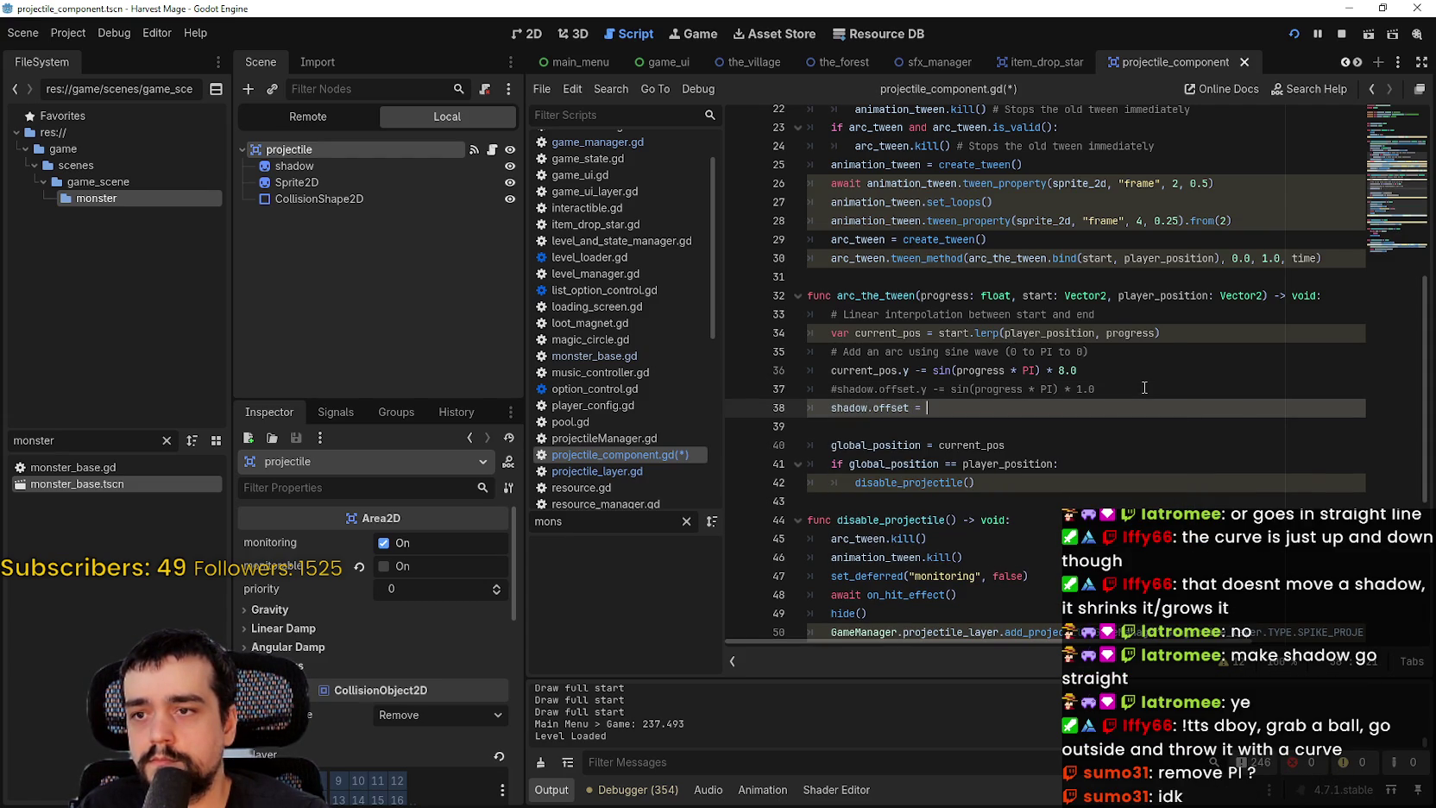
pyautogui.write('current_pos')
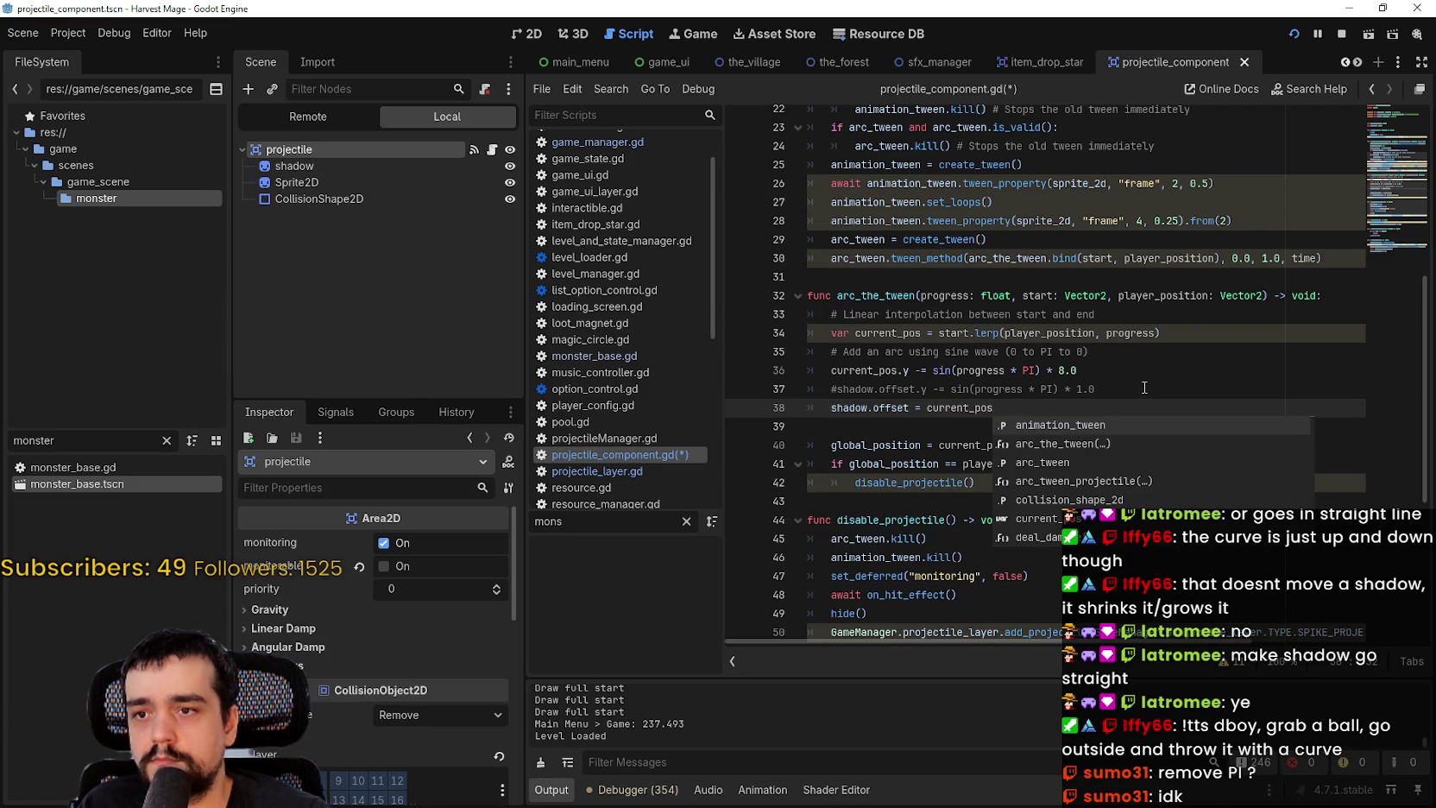
pyautogui.press('F5')
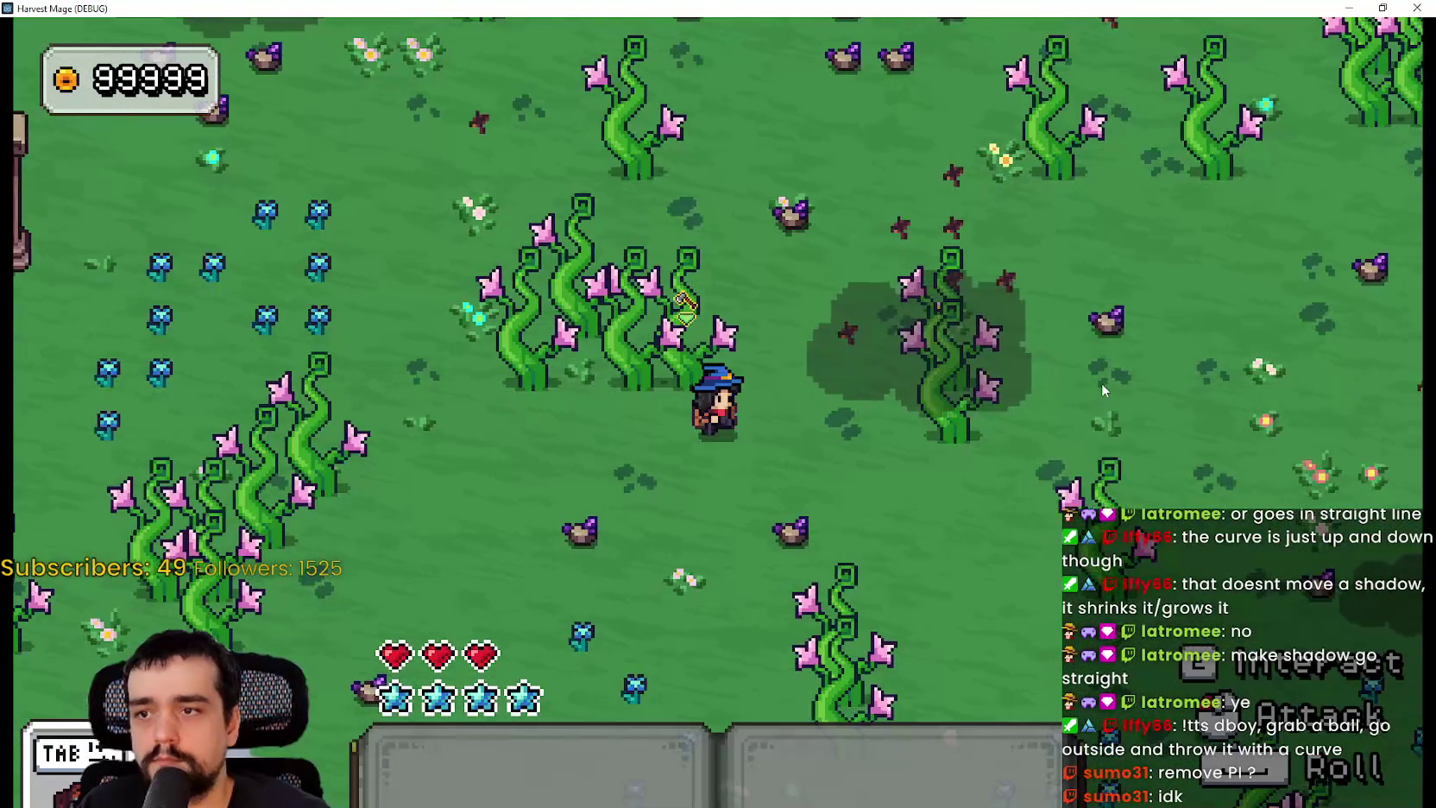
# Stop the game and change line 38's target to shadow.offset.y
pyautogui.press('w')
pyautogui.press('d')
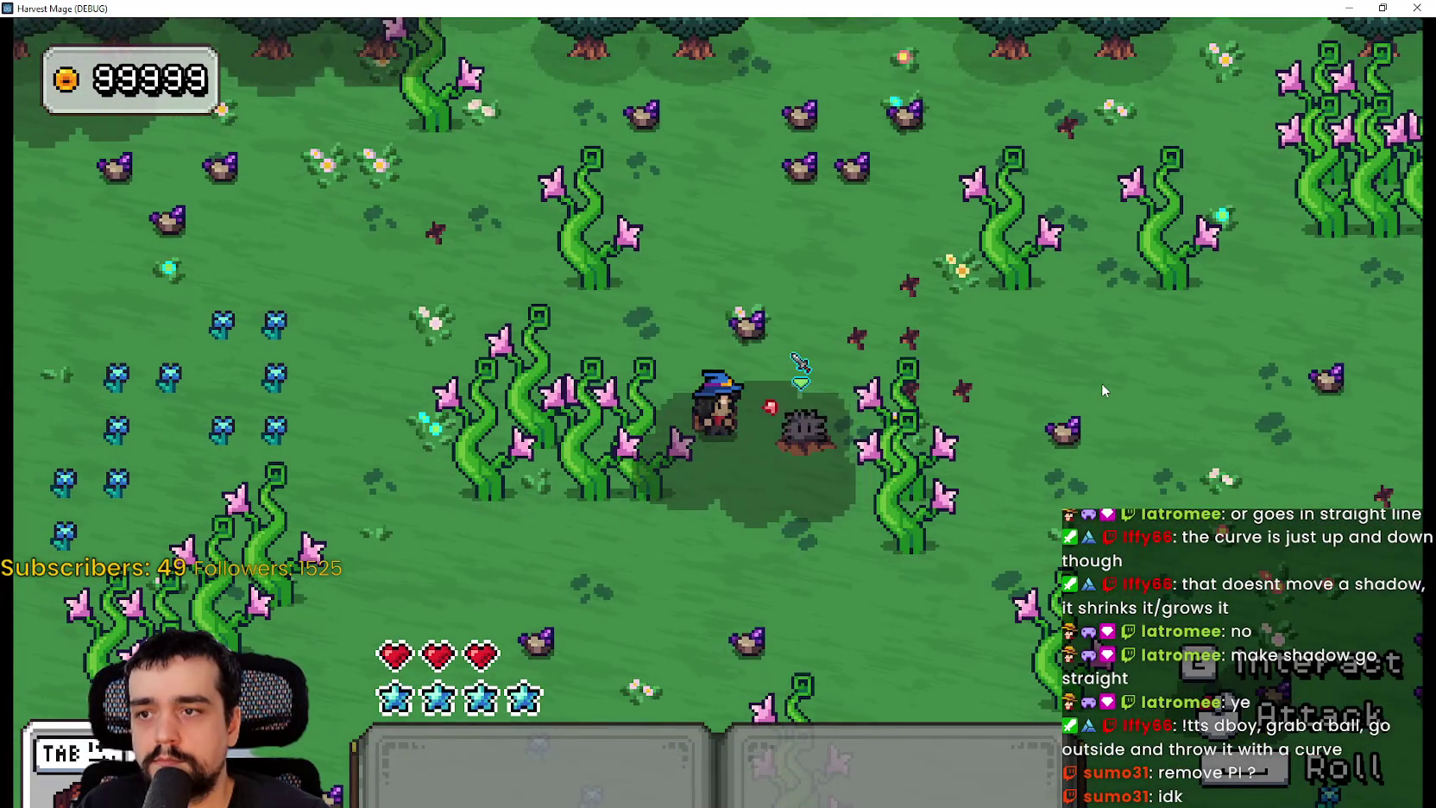
pyautogui.press('F8')
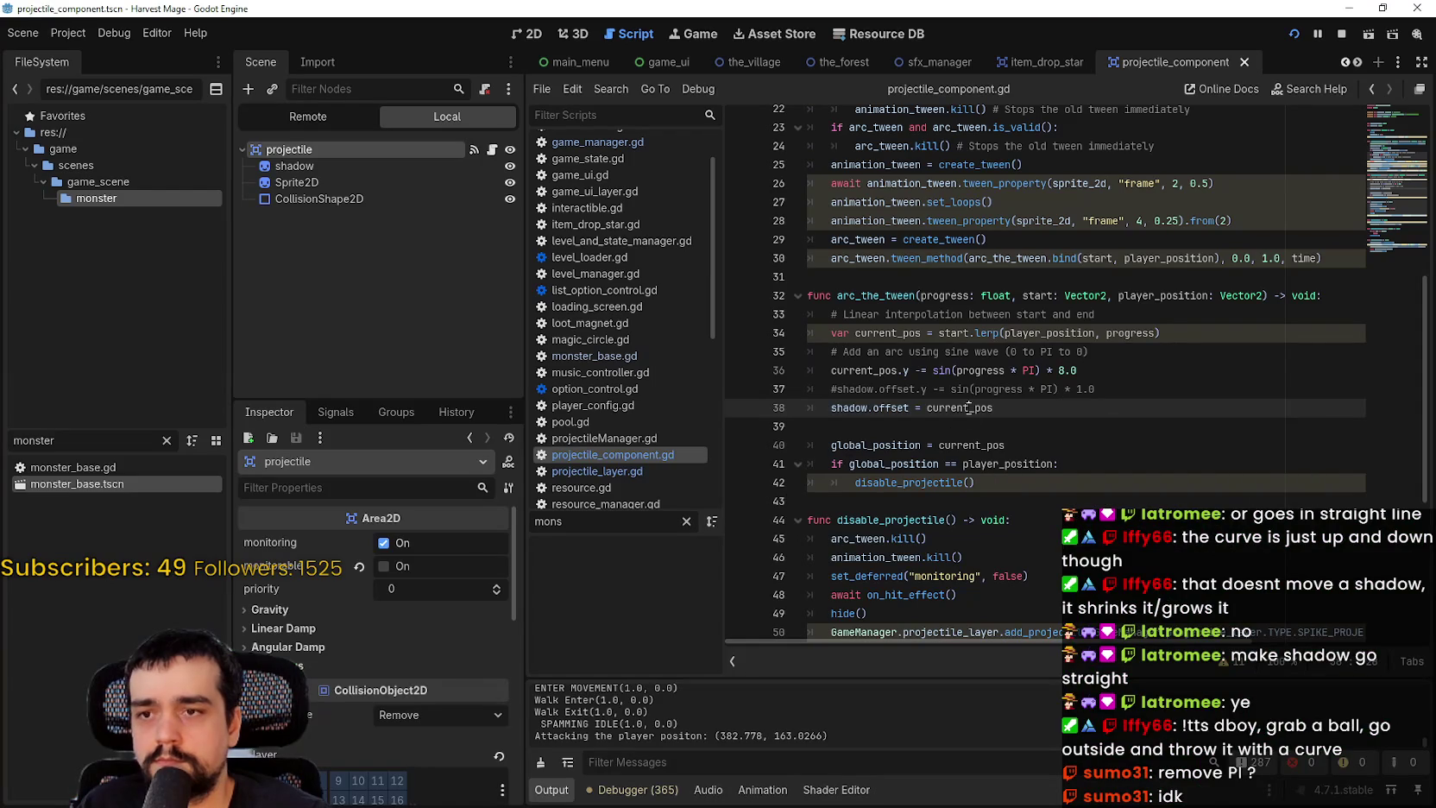
pyautogui.click(956, 433)
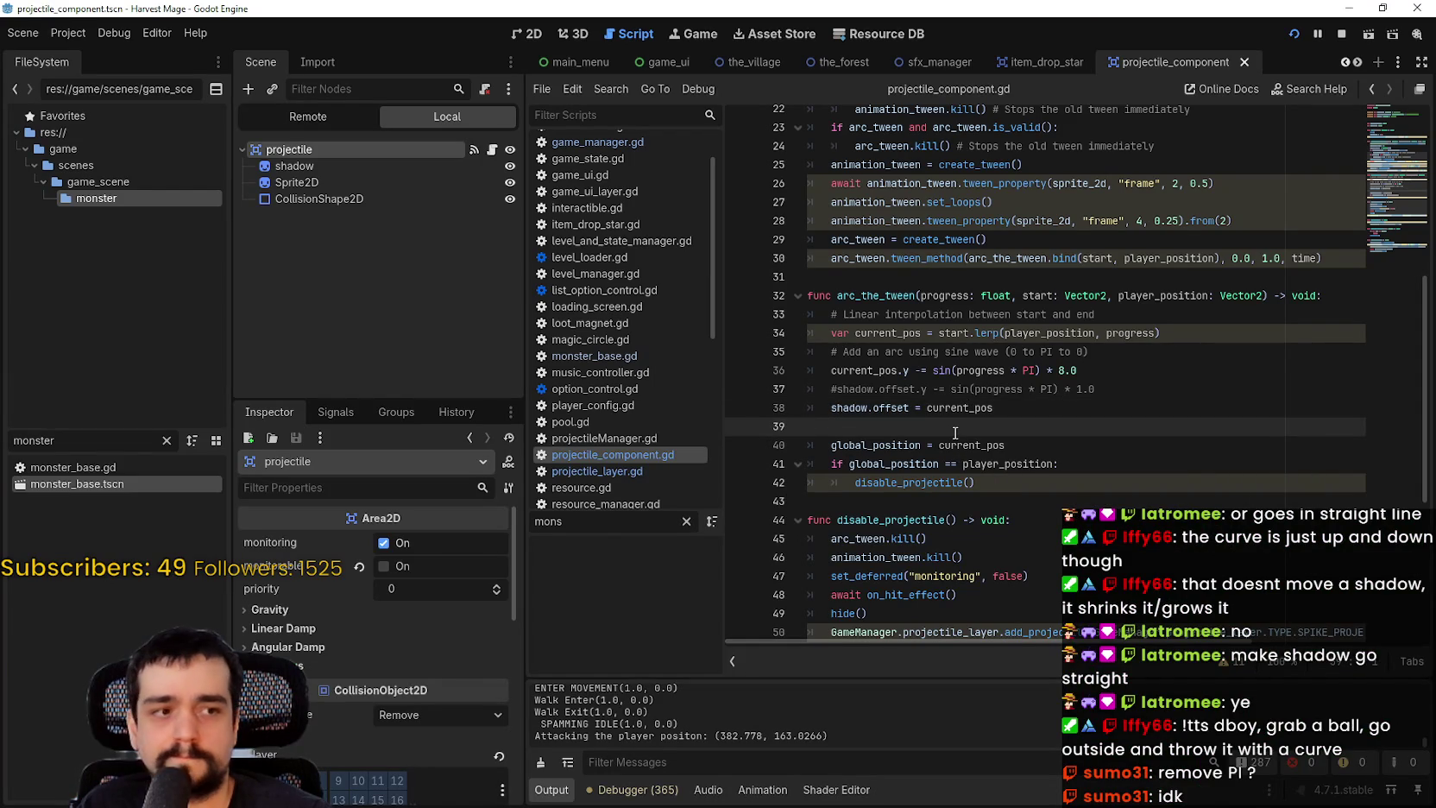
pyautogui.click(989, 407)
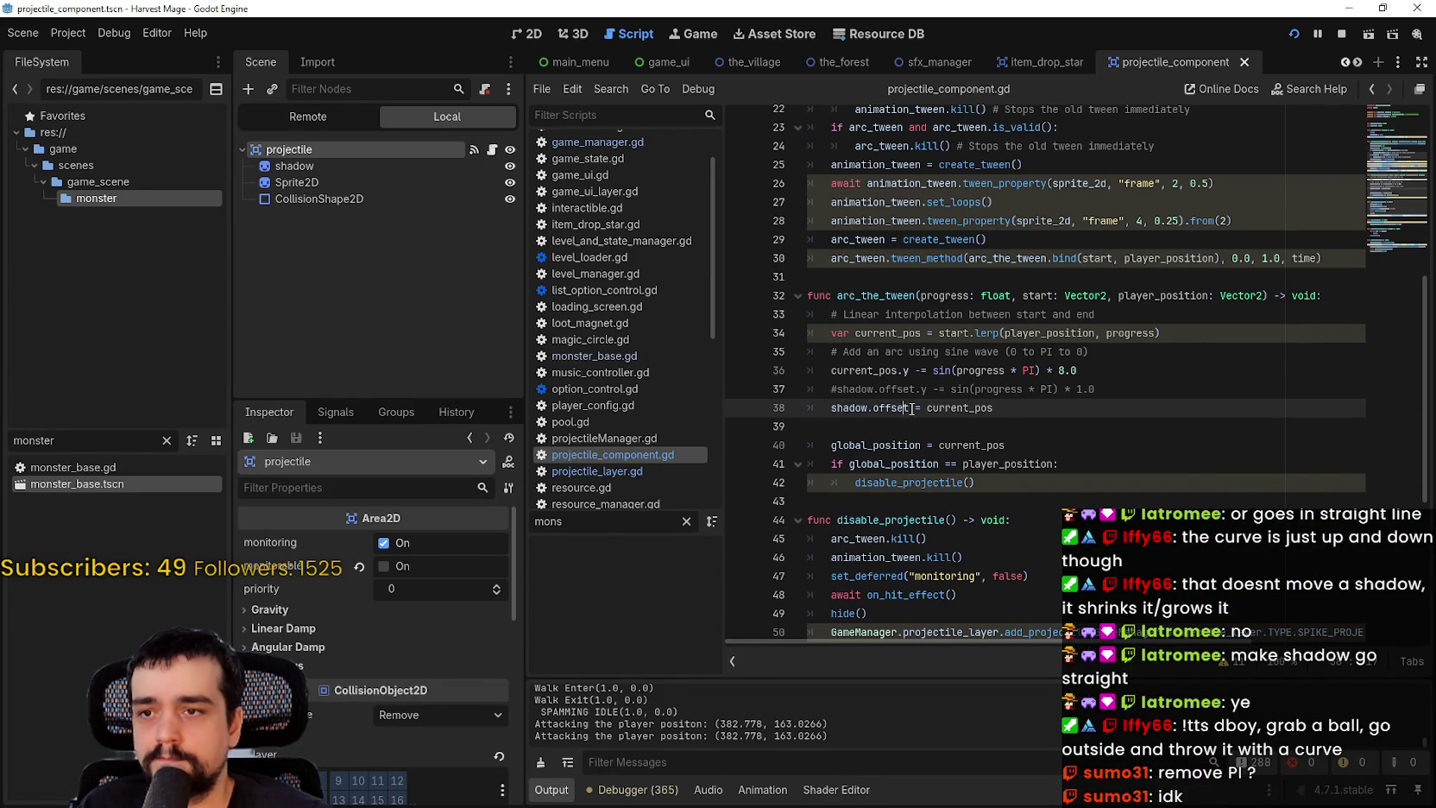
pyautogui.write('.y')
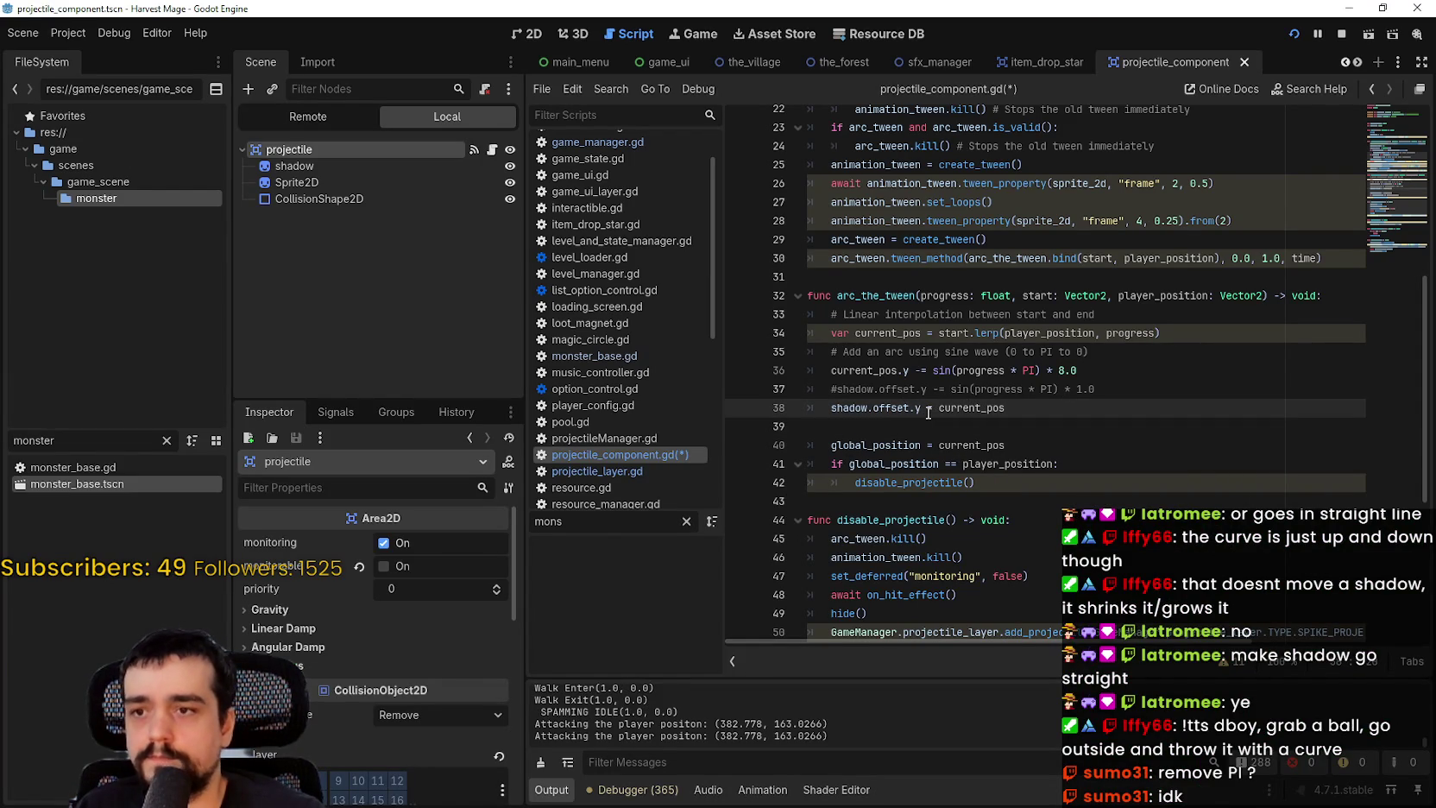
pyautogui.click(953, 390)
pyautogui.doubleClick(958, 407)
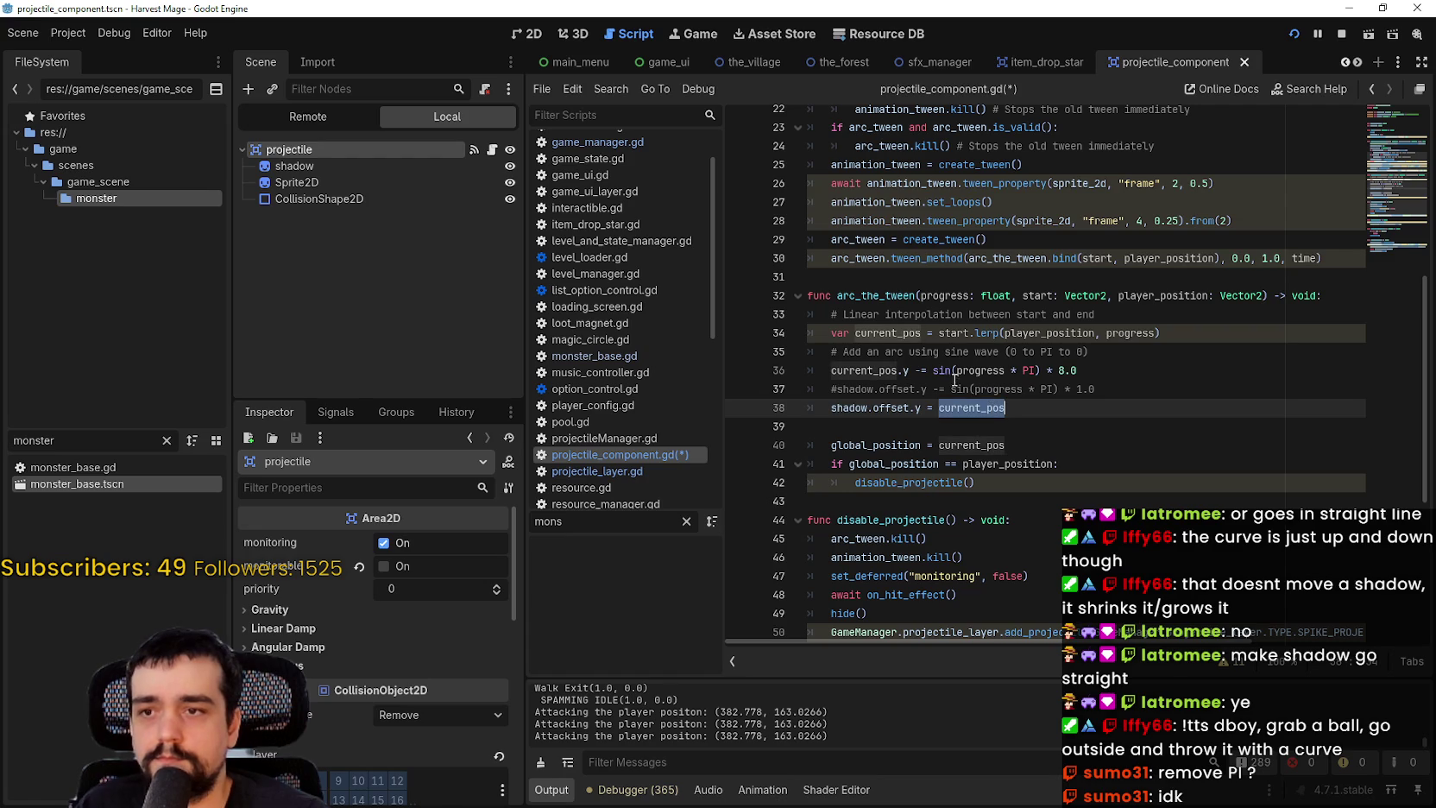
# Replace current_pos on line 38 with sin(progress) copied from line 36, then run the game
pyautogui.doubleClick(944, 370)
pyautogui.moveTo(946, 372)
pyautogui.mouseDown()
pyautogui.moveTo(1050, 372)
pyautogui.moveTo(1005, 372)
pyautogui.moveTo(1039, 383)
pyautogui.mouseUp()
pyautogui.hotkey('ctrl', 'c')
pyautogui.doubleClick(982, 407)
pyautogui.hotkey('ctrl', 'v')
pyautogui.press('Left')
pyautogui.press('BackSpace')
pyautogui.press('BackSpace')
pyautogui.press('BackSpace')
pyautogui.press('BackSpace')
pyautogui.press('BackSpace')
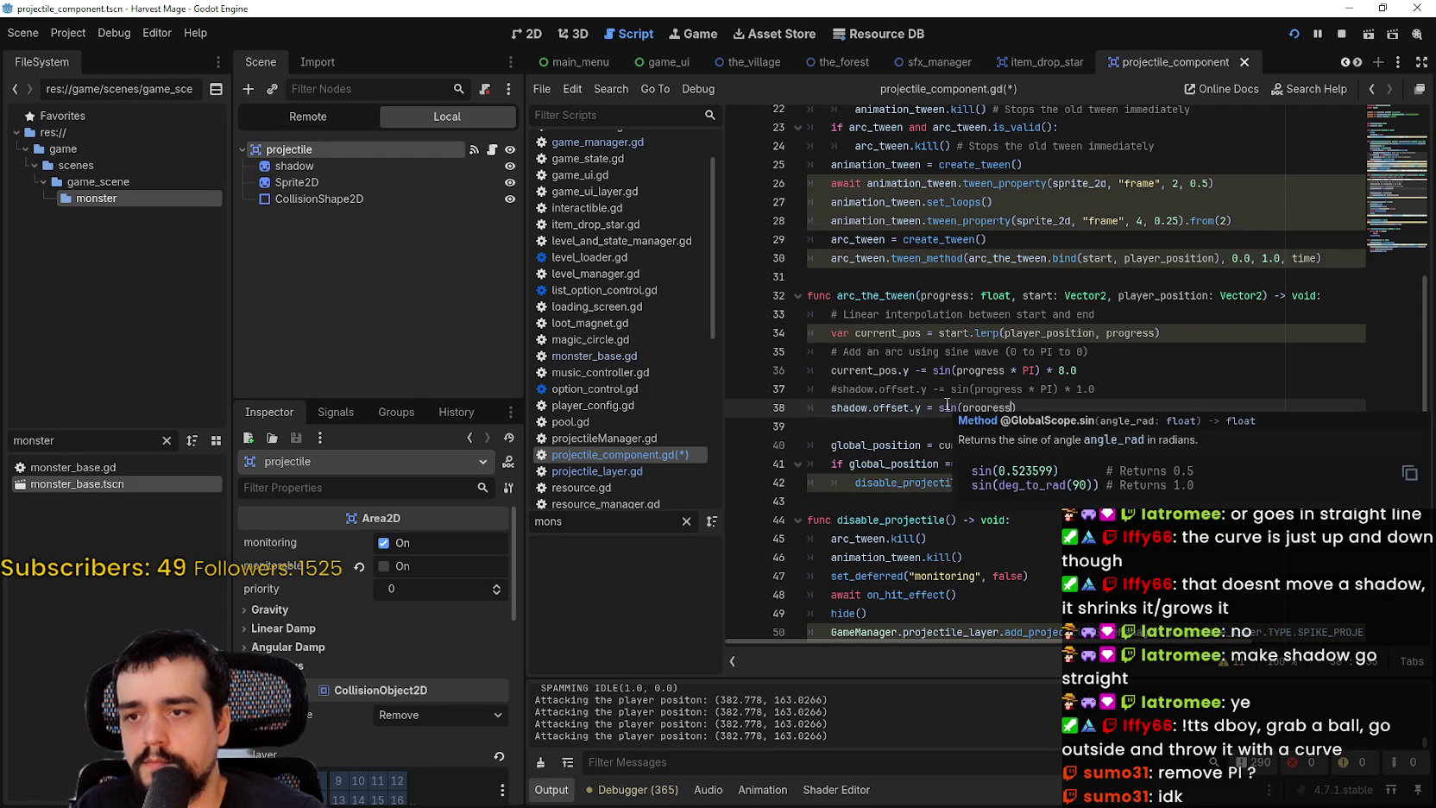
pyautogui.press('F5')
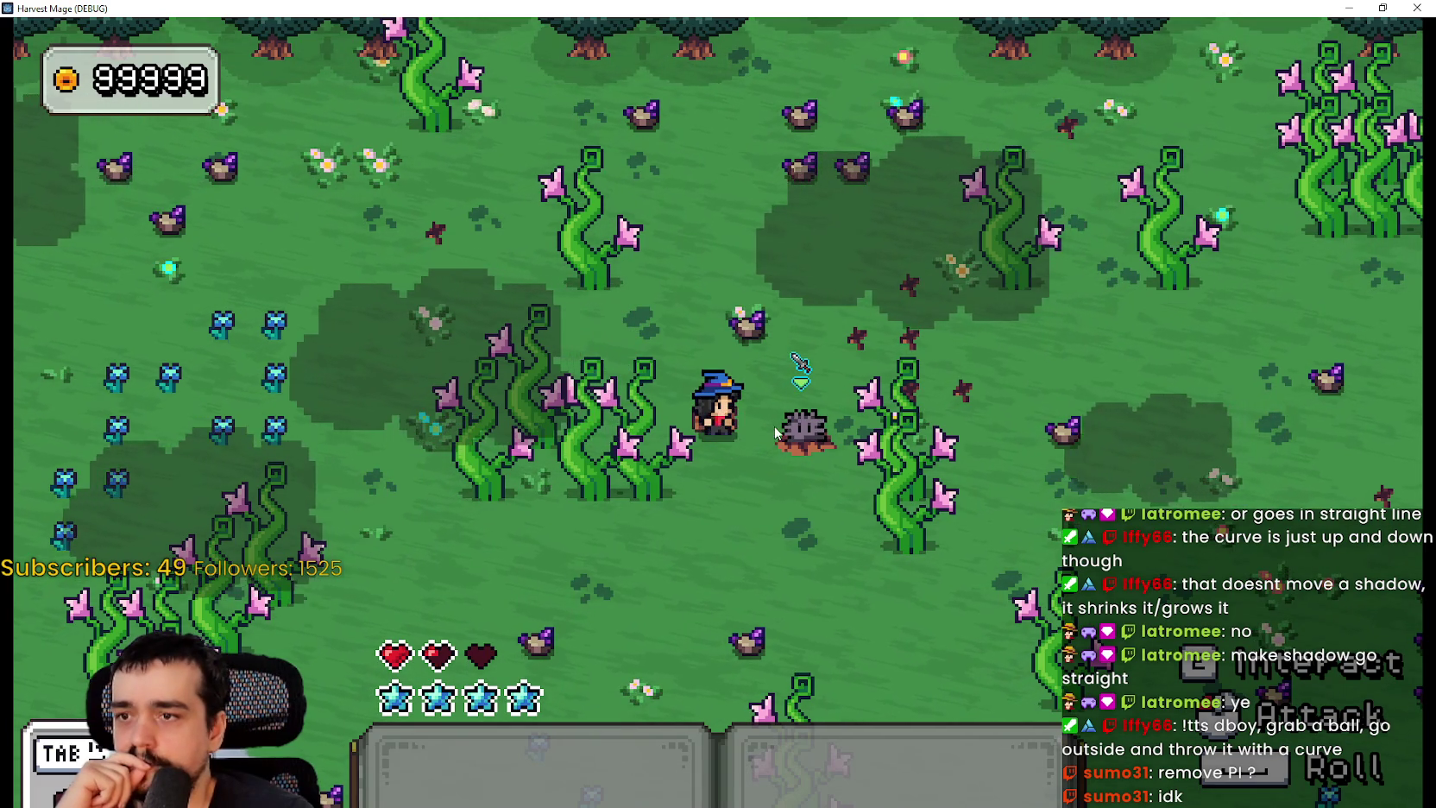
# Negate it to sin(-progress), save, and trigger a wizard attack in the game to test
pyautogui.hotkey('alt', 'Tab')
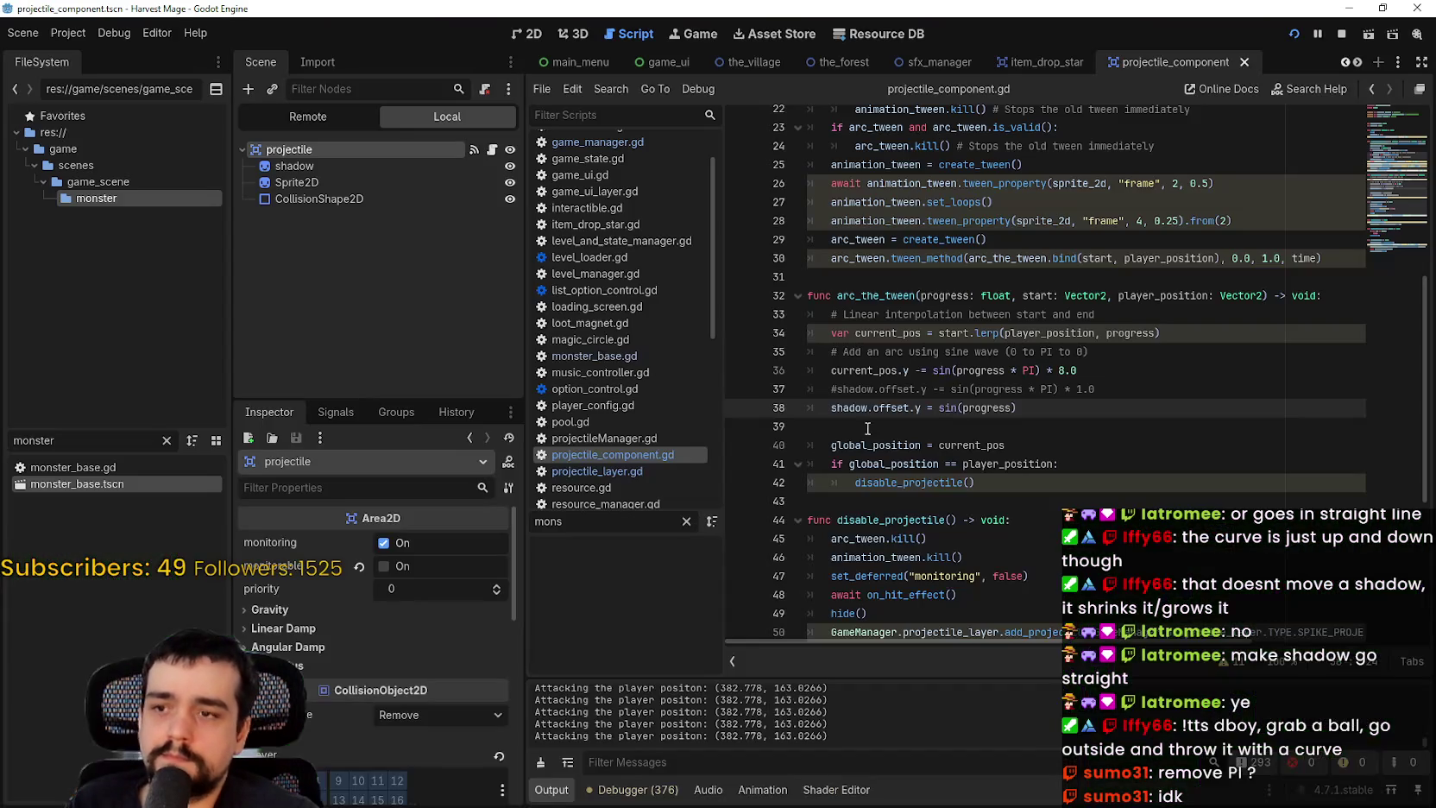
pyautogui.click(963, 409)
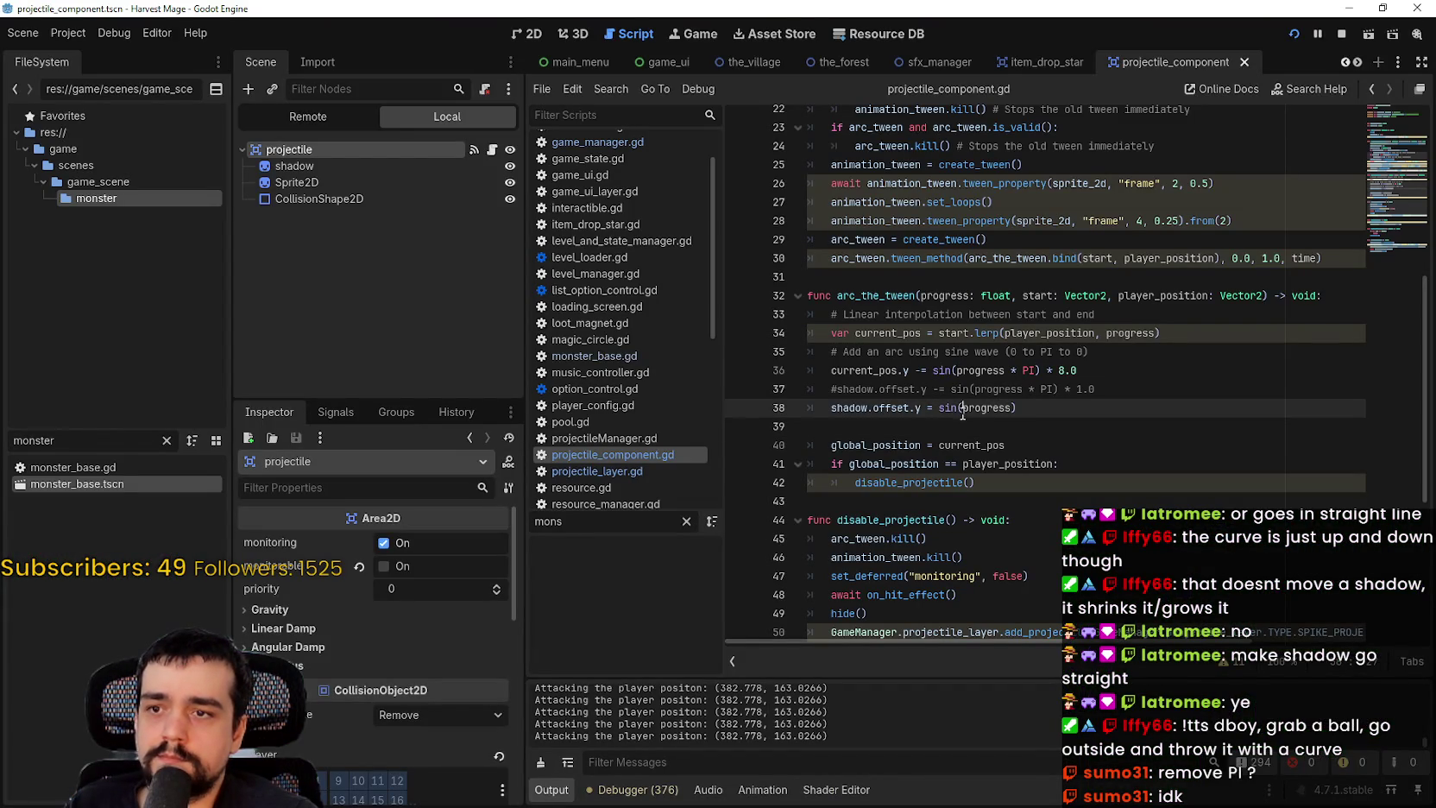
pyautogui.write('-')
pyautogui.hotkey('ctrl', 's')
pyautogui.hotkey('alt', 'Tab')
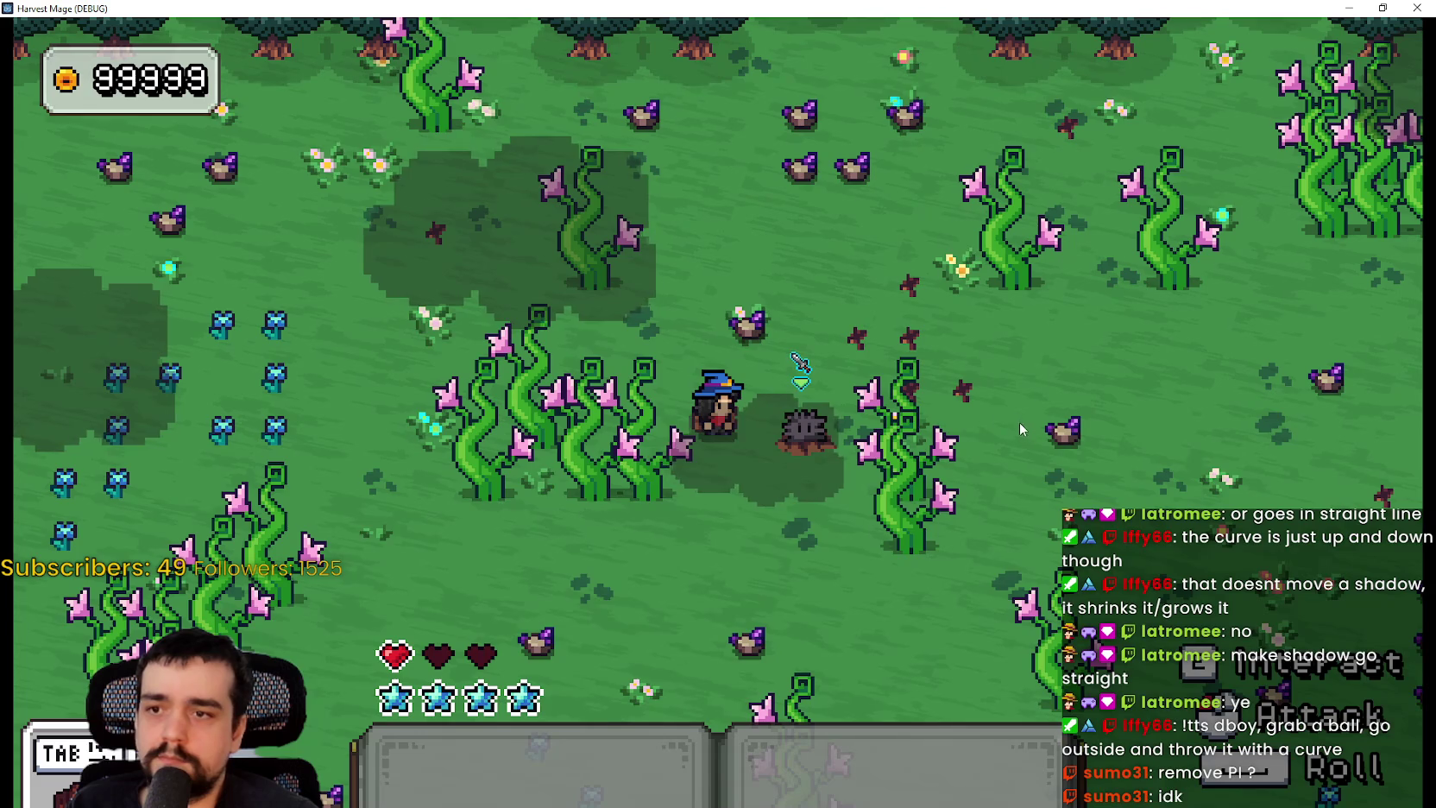
pyautogui.click(994, 406)
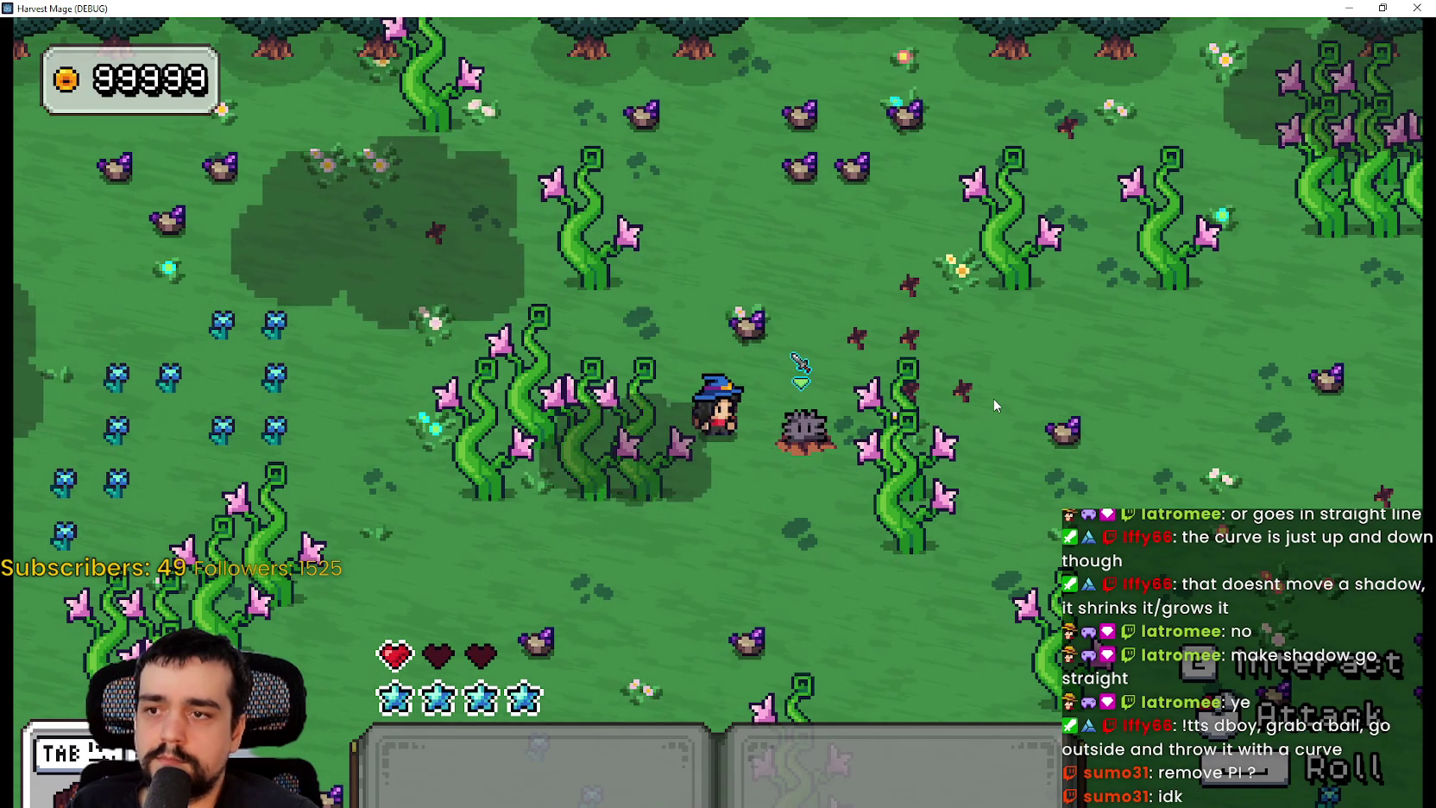
pyautogui.hotkey('alt', 'Tab')
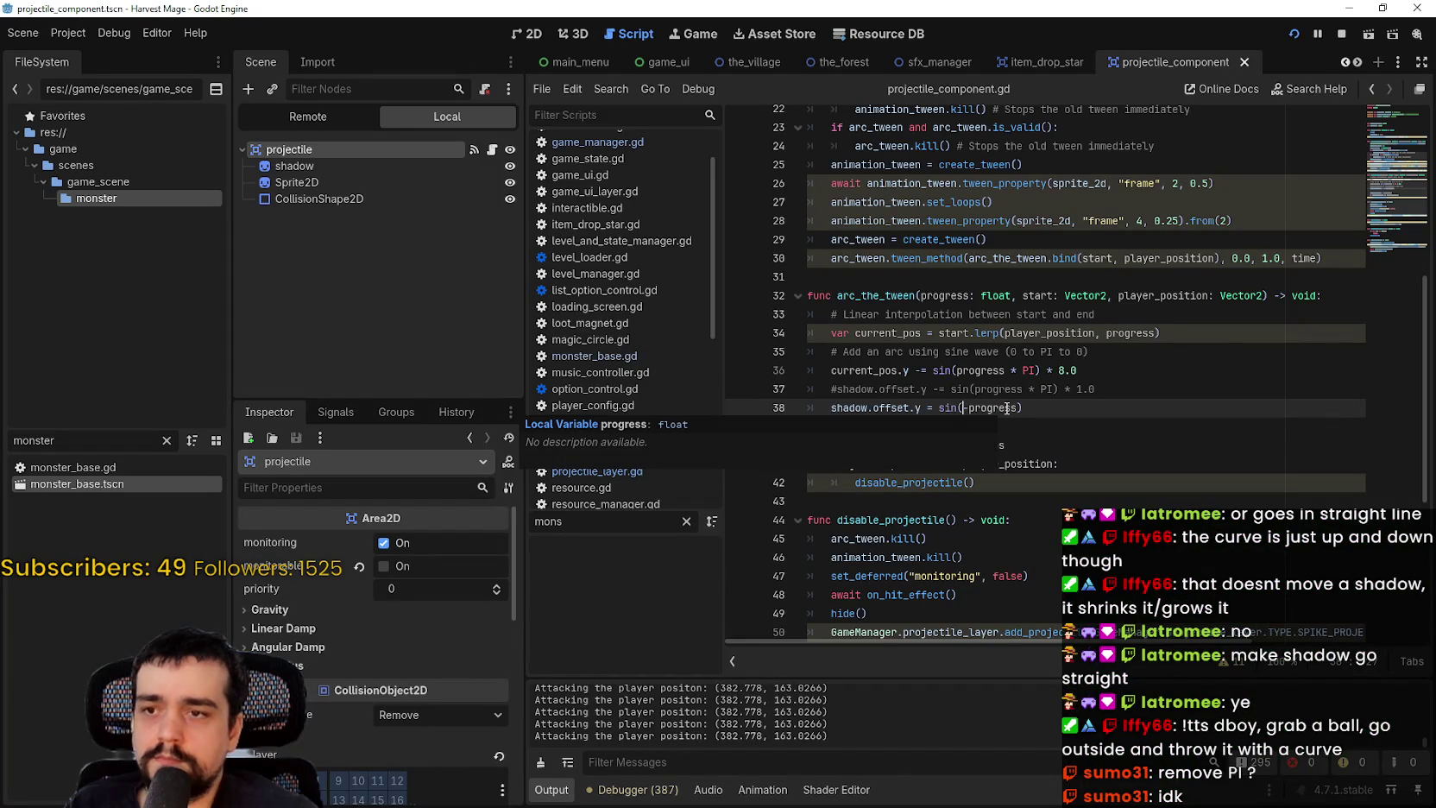
# Add a minus on line 38 and inspect the current_pos lerp assignment on line 34
pyautogui.write('-')
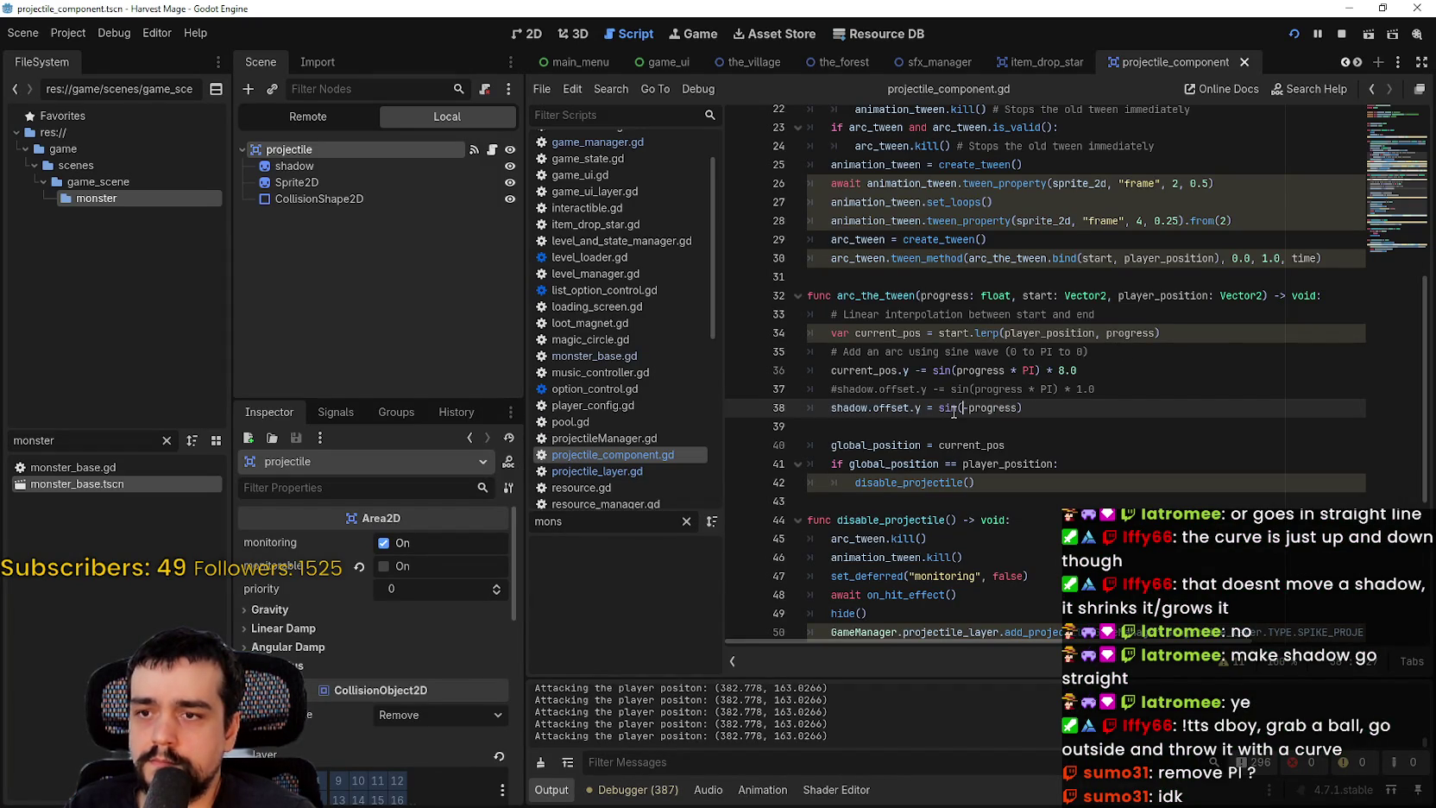
pyautogui.moveTo(948, 410)
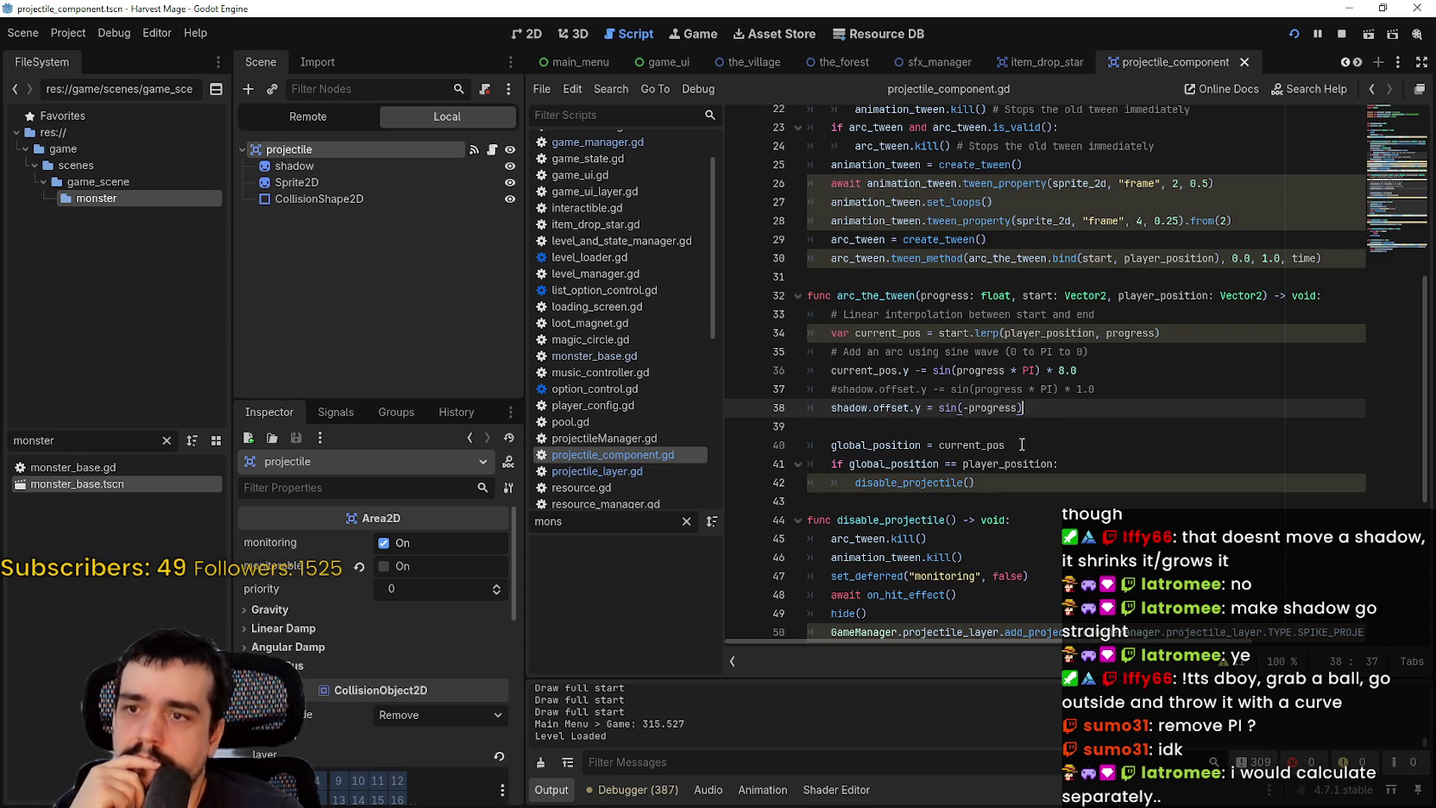
pyautogui.moveTo(981, 334)
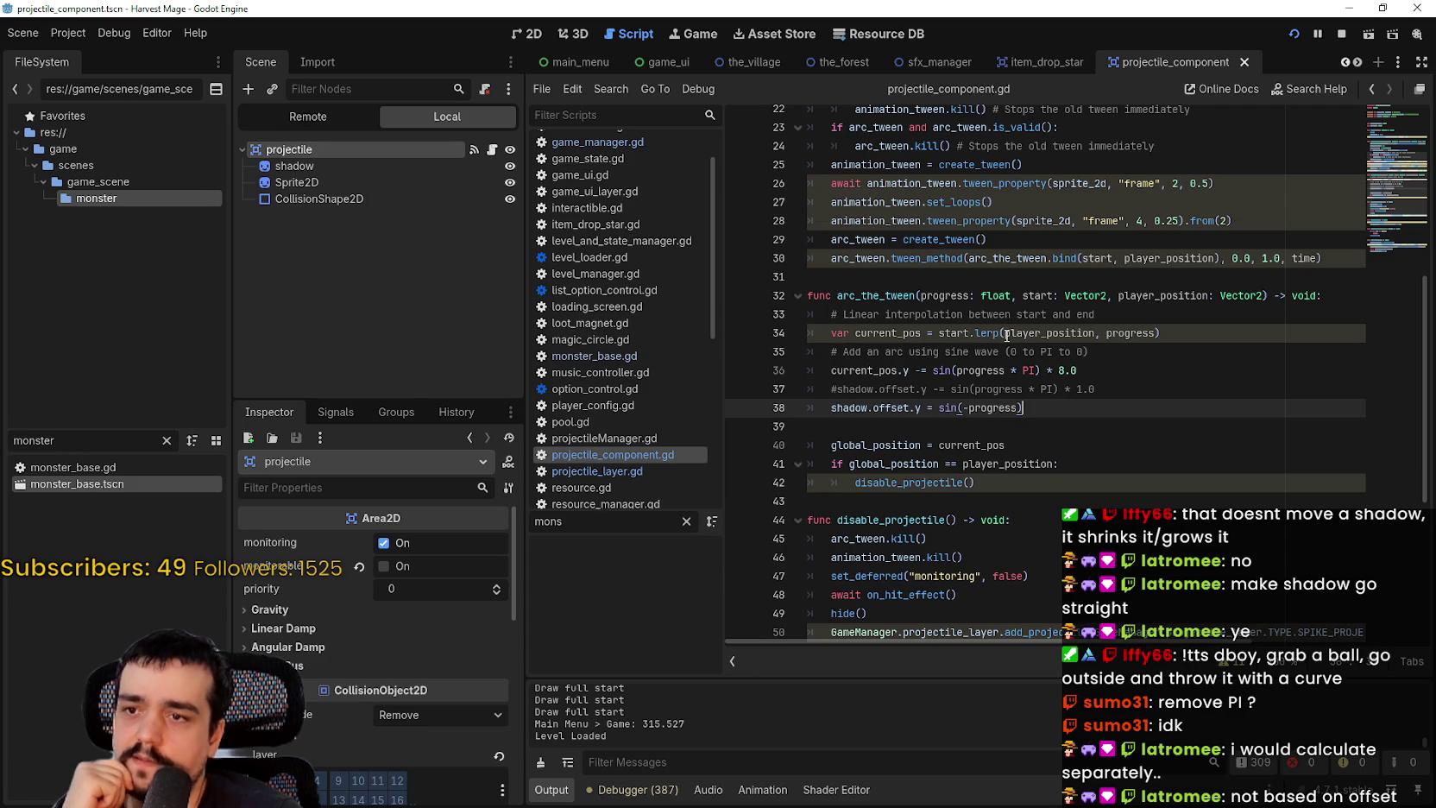
pyautogui.click(1033, 330)
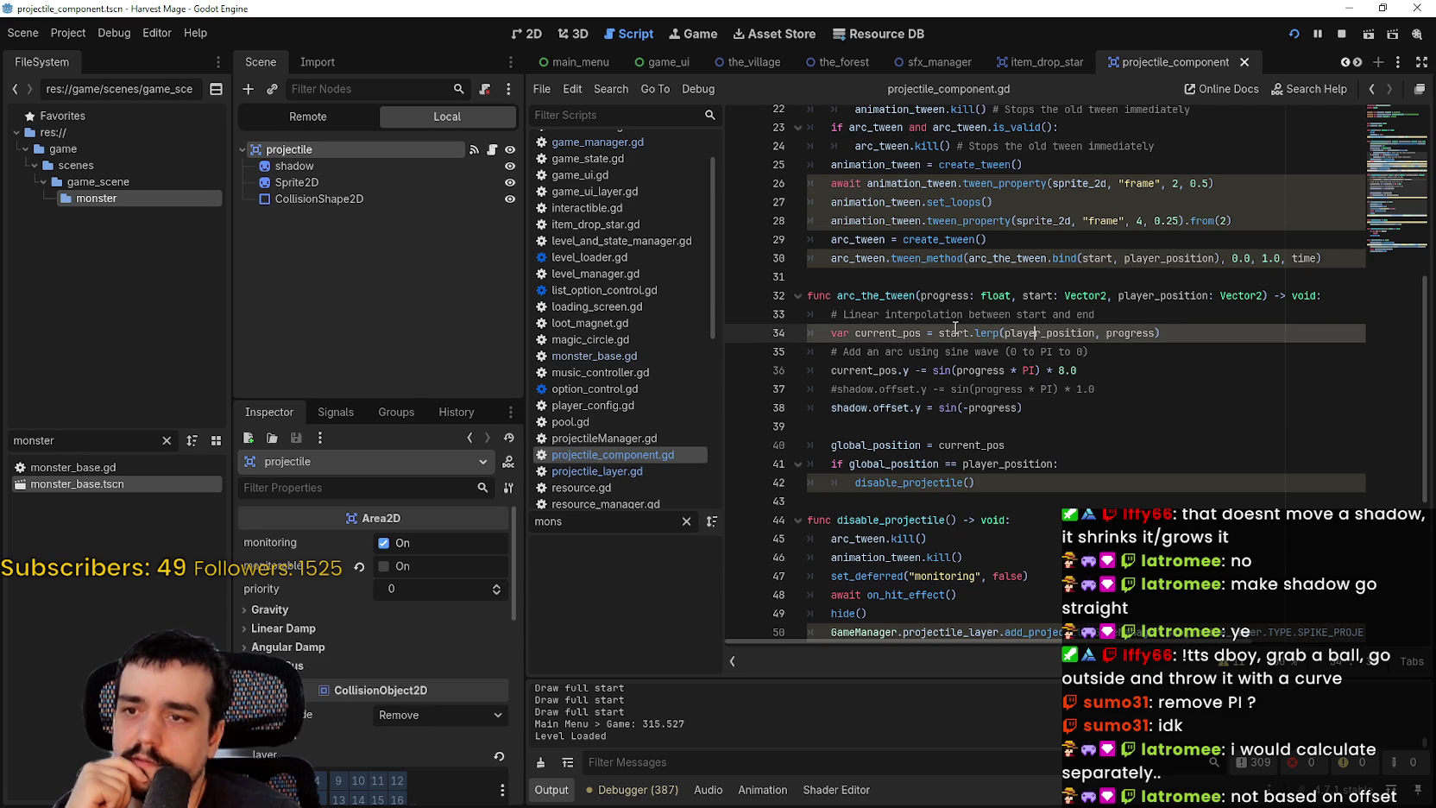
pyautogui.doubleClick(878, 316)
pyautogui.moveTo(877, 316); pyautogui.dragTo(1126, 317)
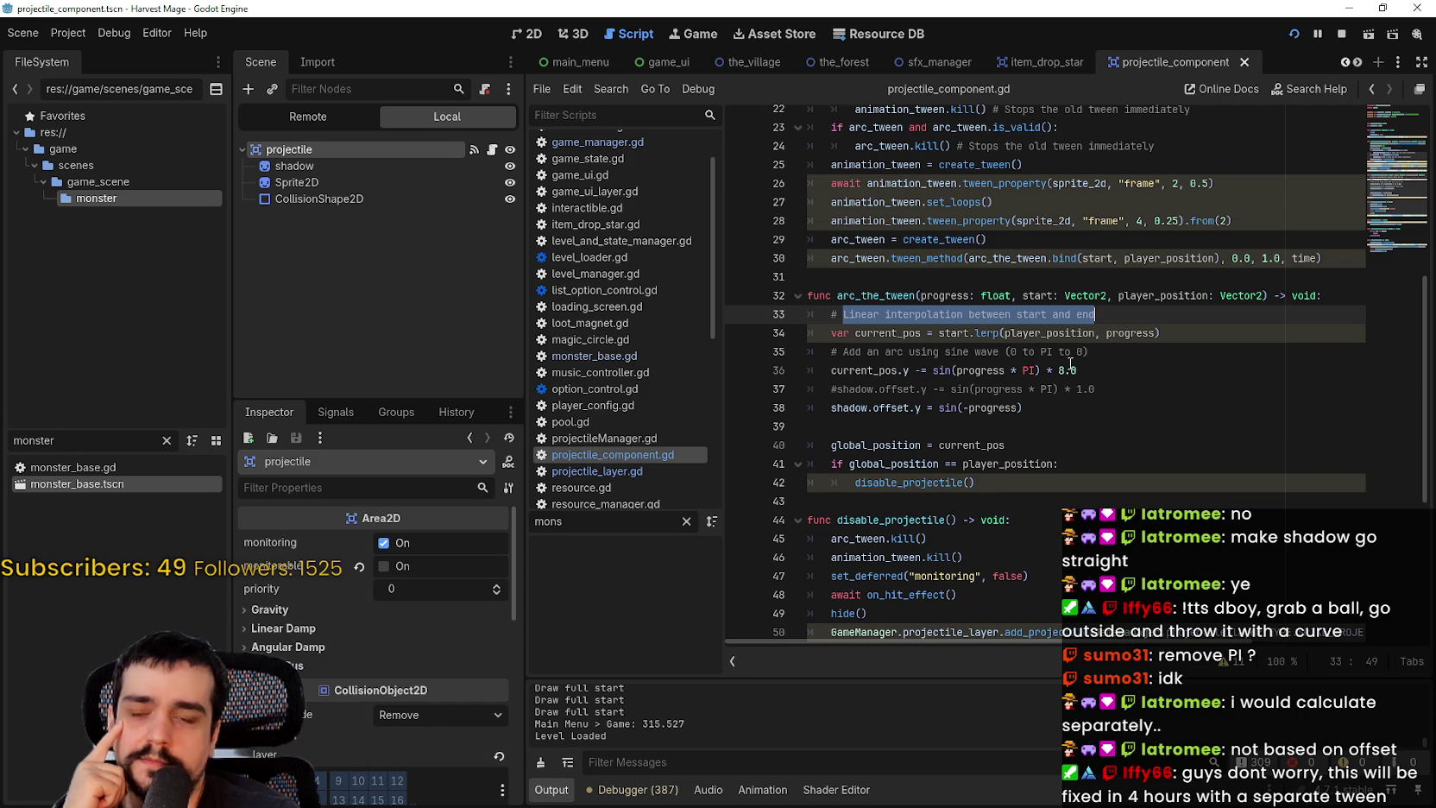
pyautogui.moveTo(855, 333); pyautogui.dragTo(1174, 331)
pyautogui.doubleClick(888, 333)
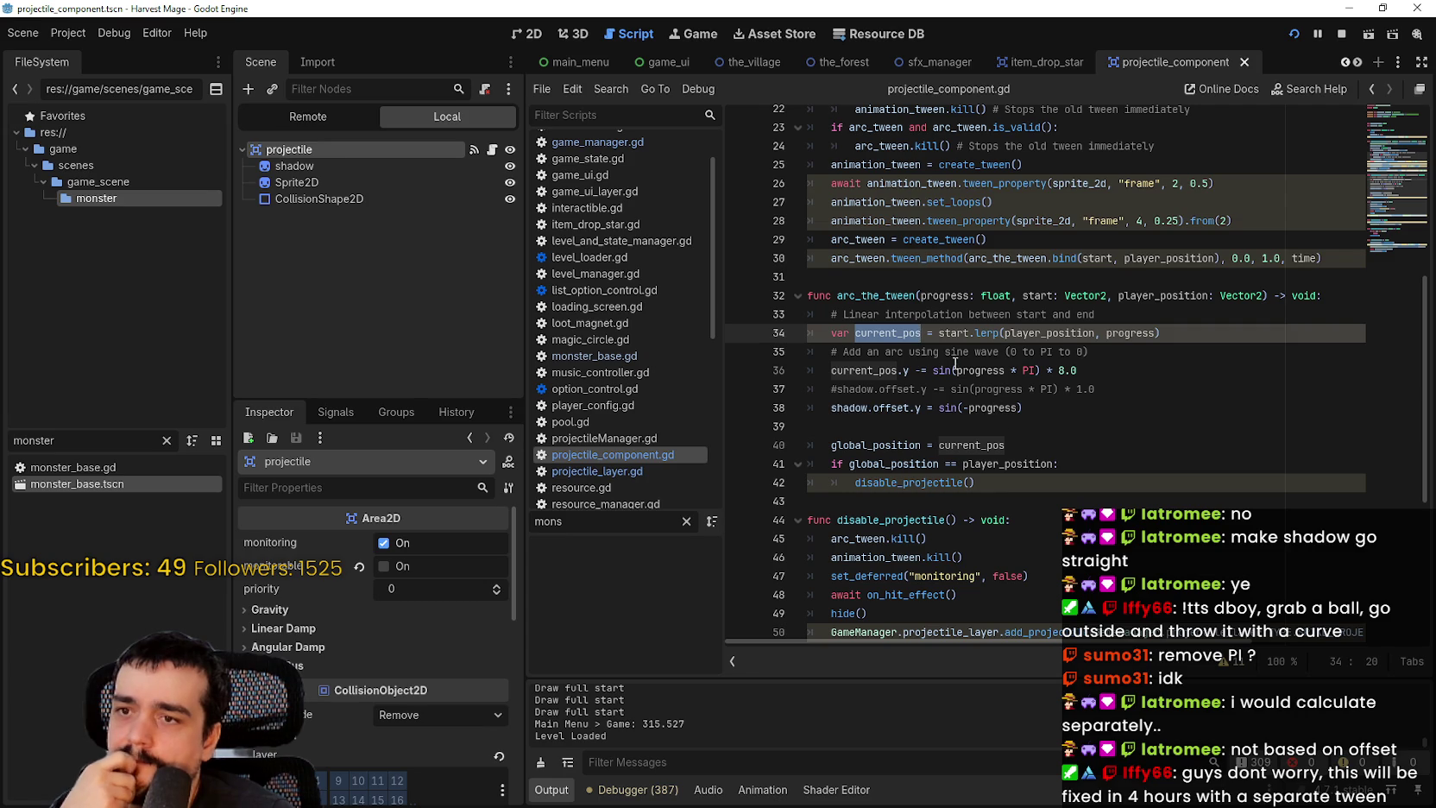
pyautogui.click(917, 336)
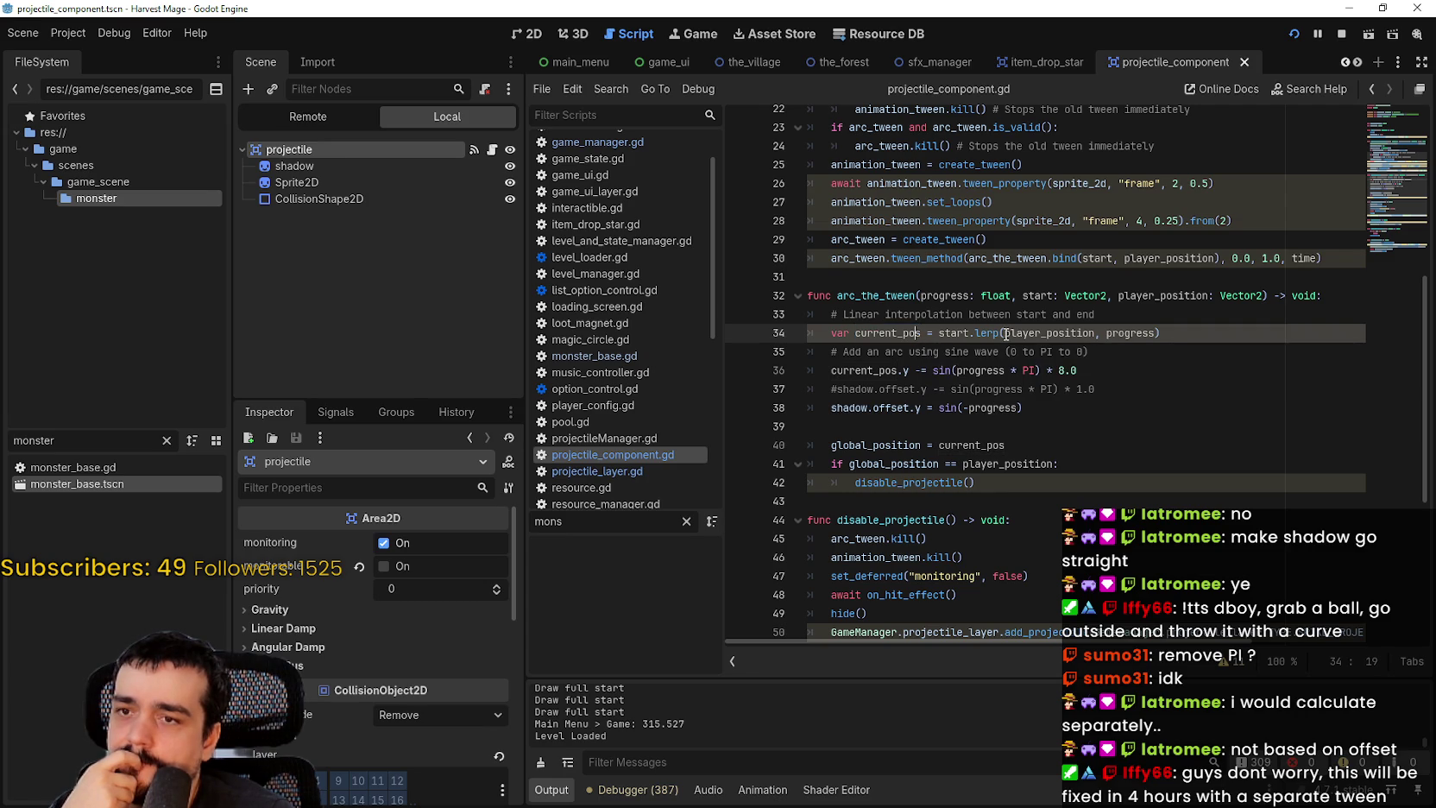
pyautogui.moveTo(983, 330)
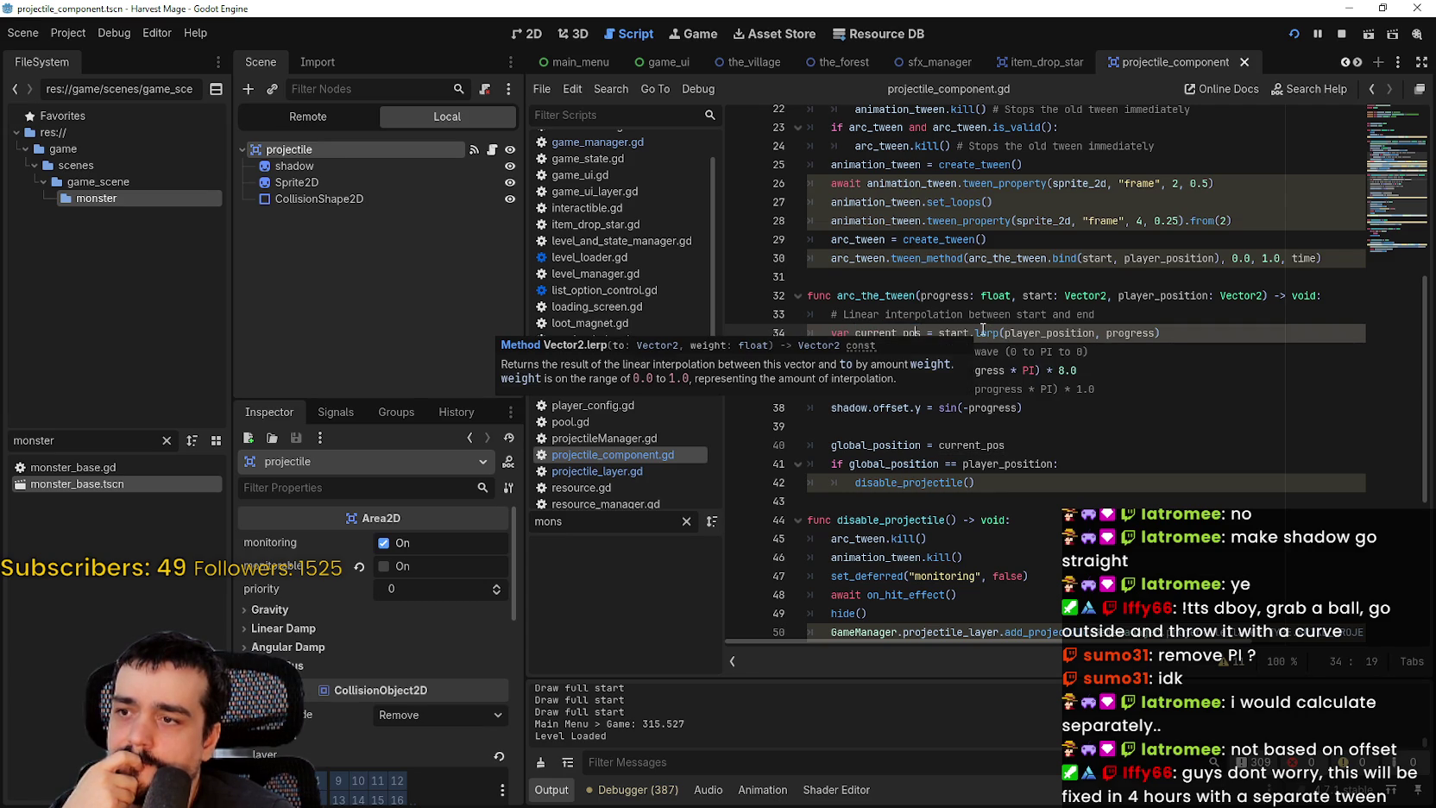
pyautogui.click(953, 413)
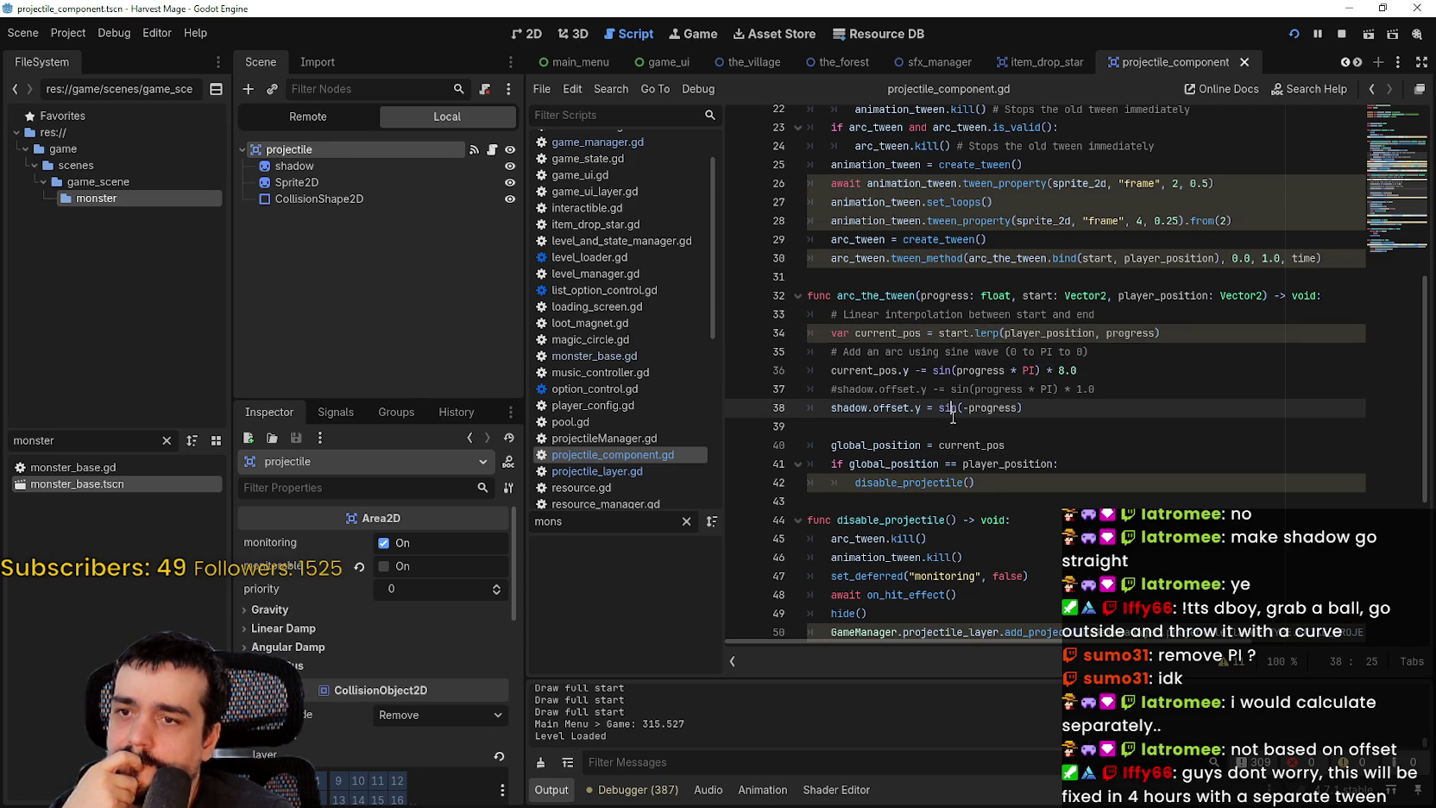
pyautogui.doubleClick(889, 340)
pyautogui.hotkey('ctrl', 'c')
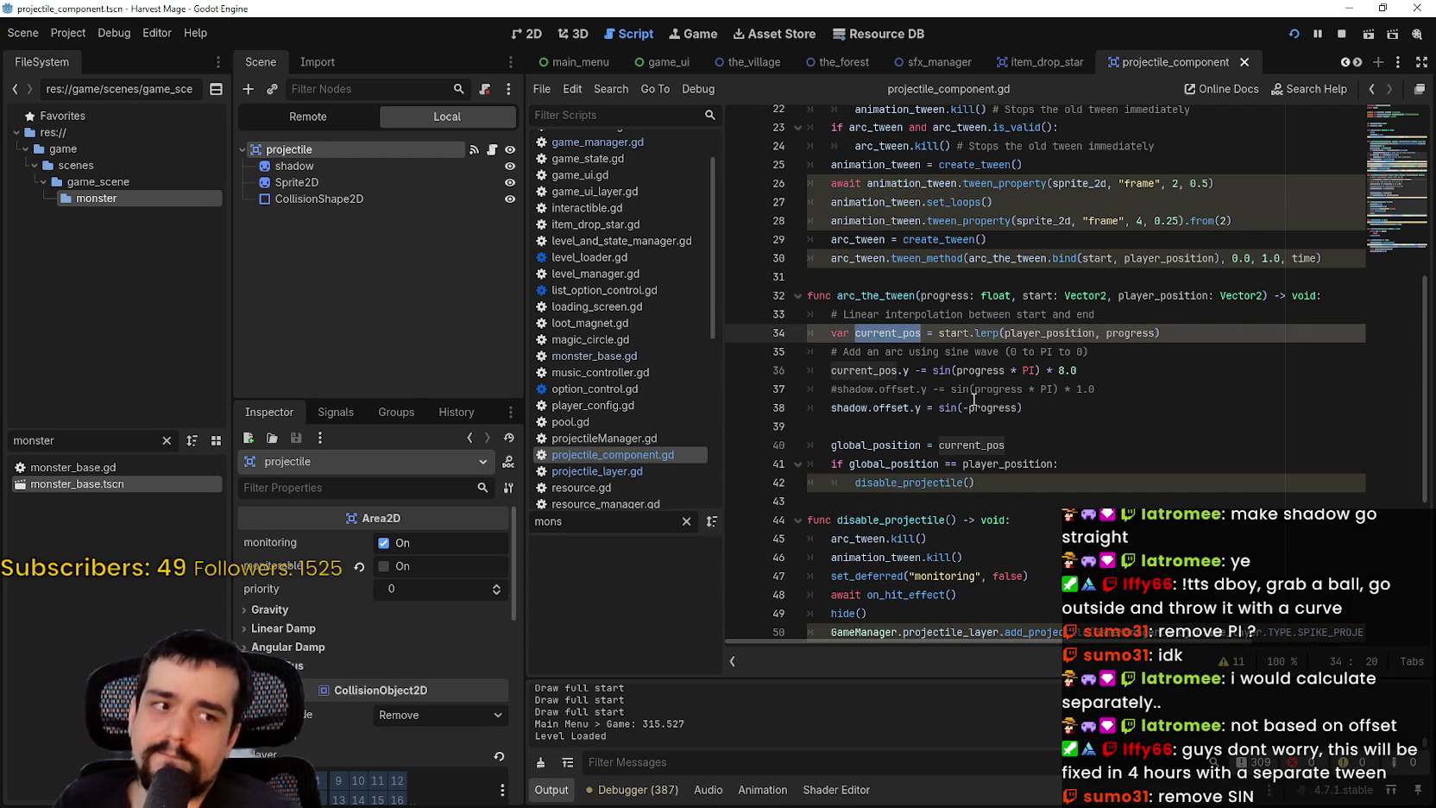
# Strip the sin(- wrapper and stray parenthesis so line 38 reads shadow.offset.y = progress, then save
pyautogui.click(1005, 409)
pyautogui.moveTo(974, 408); pyautogui.dragTo(940, 408)
pyautogui.press('BackSpace')
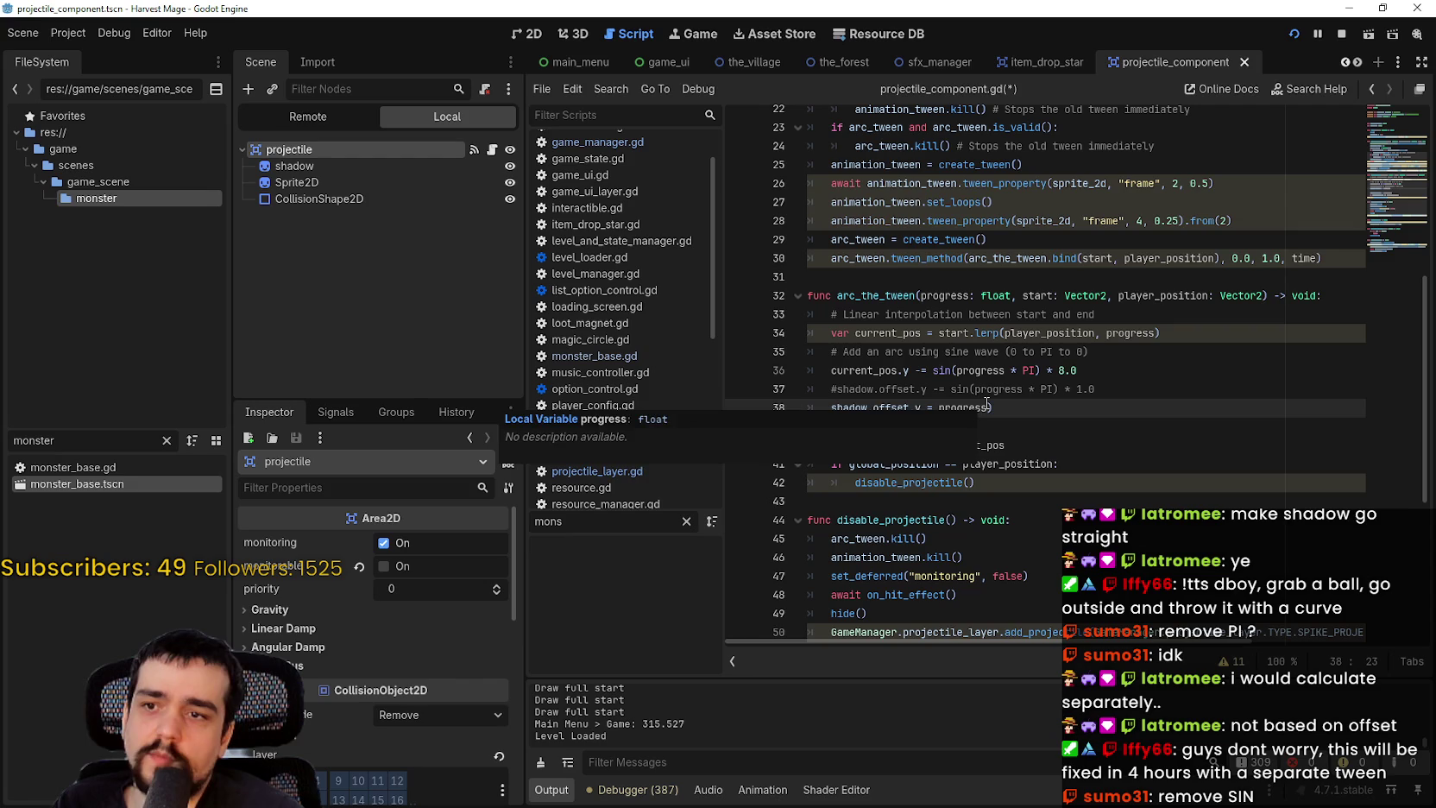
pyautogui.click(989, 408)
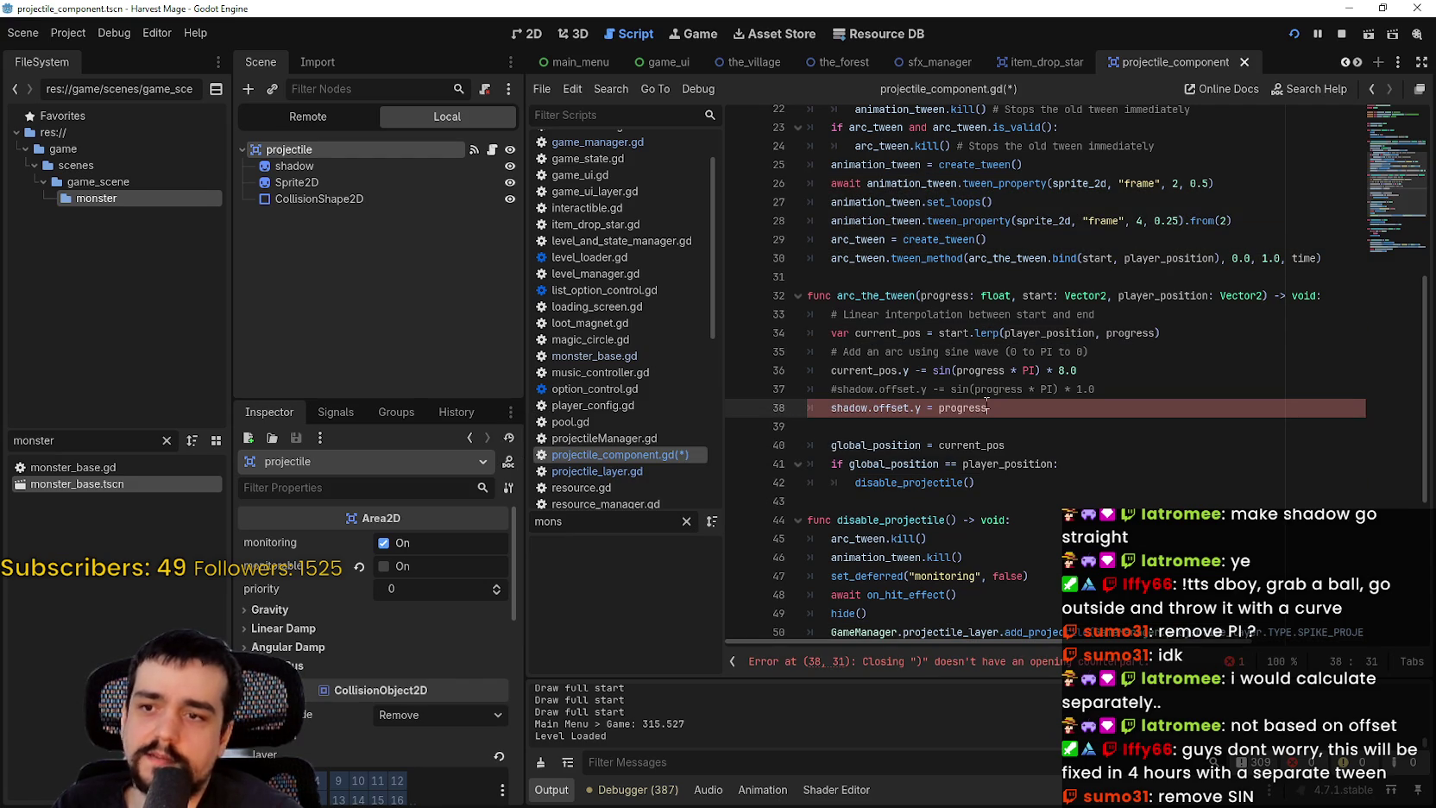
pyautogui.press('Delete')
pyautogui.hotkey('ctrl', 's')
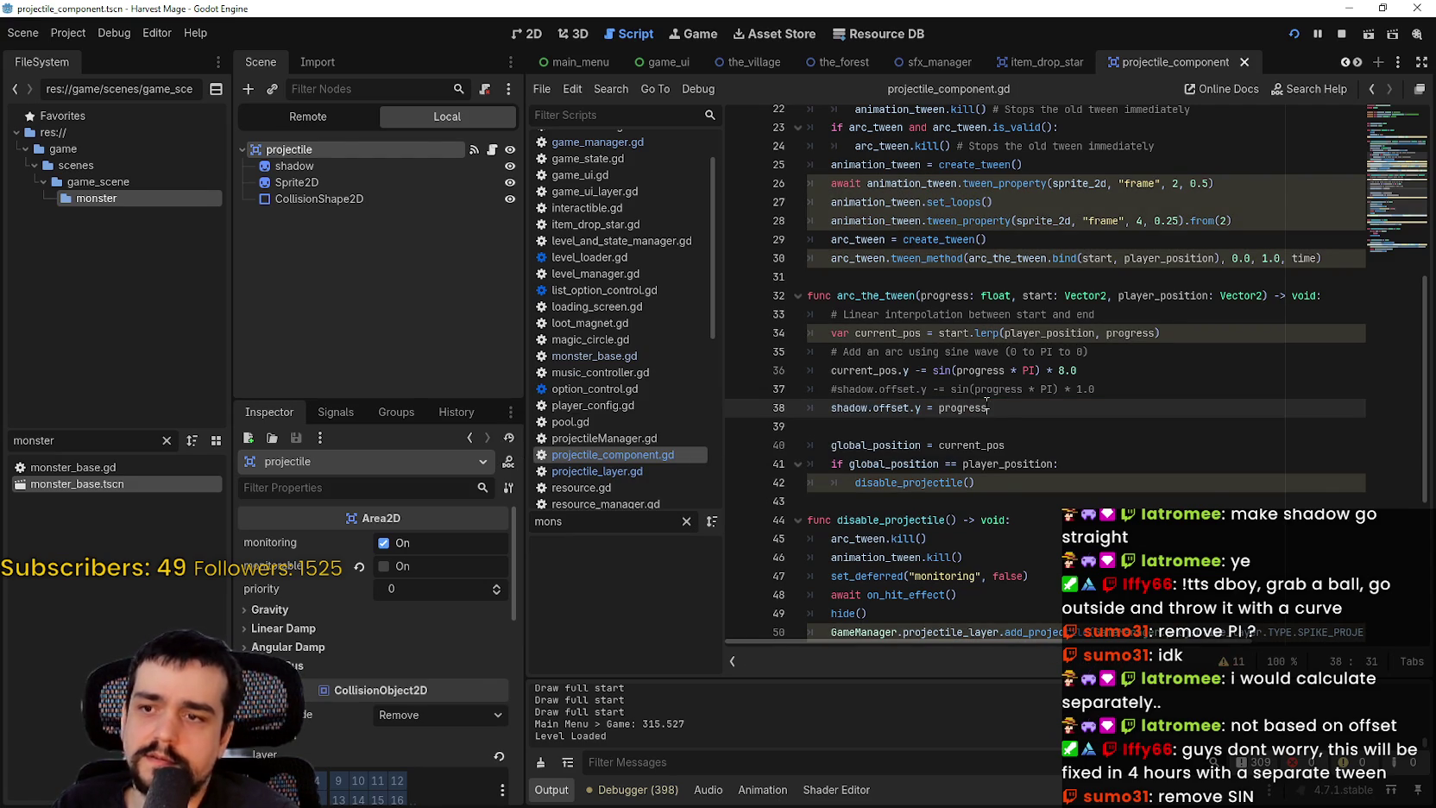
pyautogui.hotkey('alt', 'Tab')
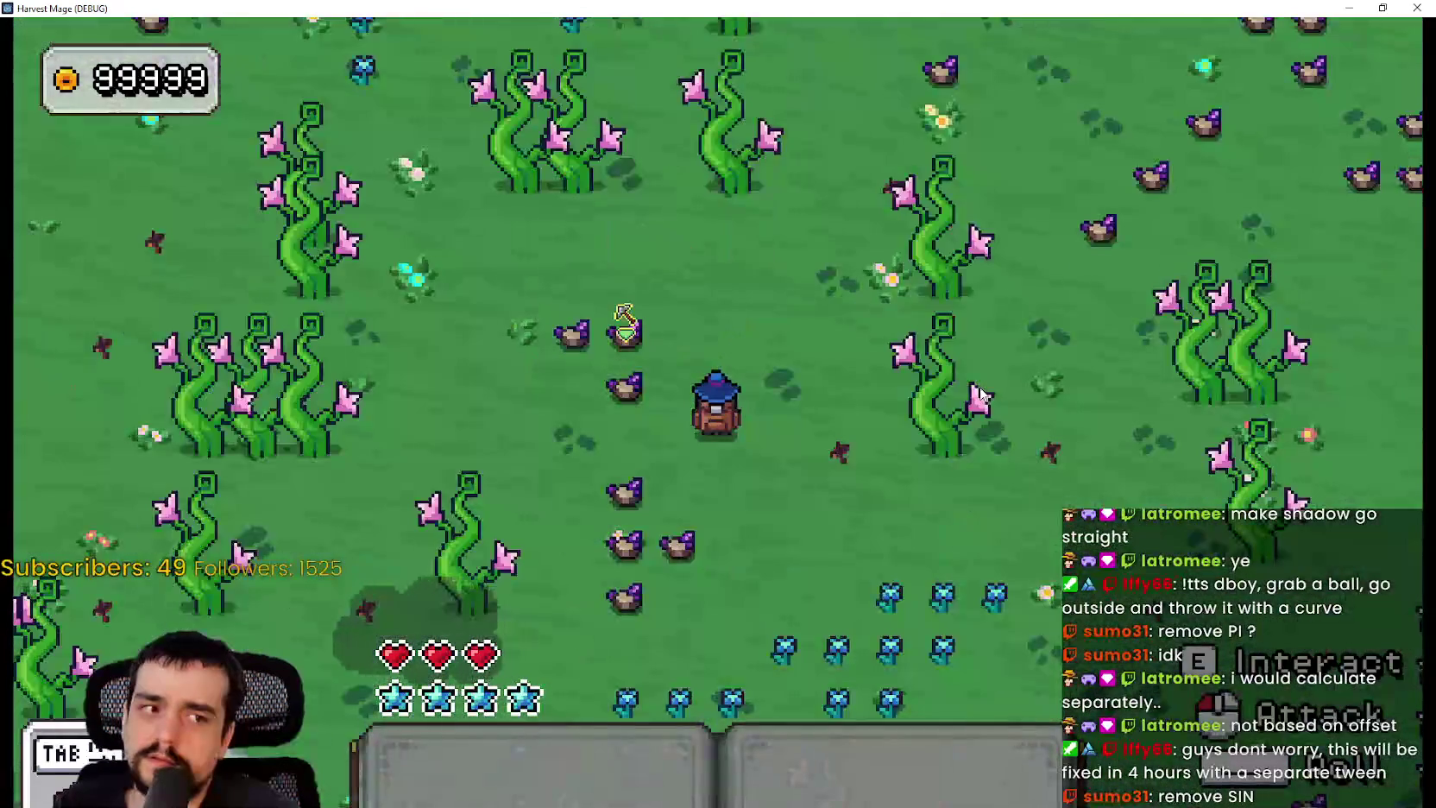
# Walk the wizard in the game, then overwrite 'progress' on line 38, rerun and stop the game
pyautogui.press('d')
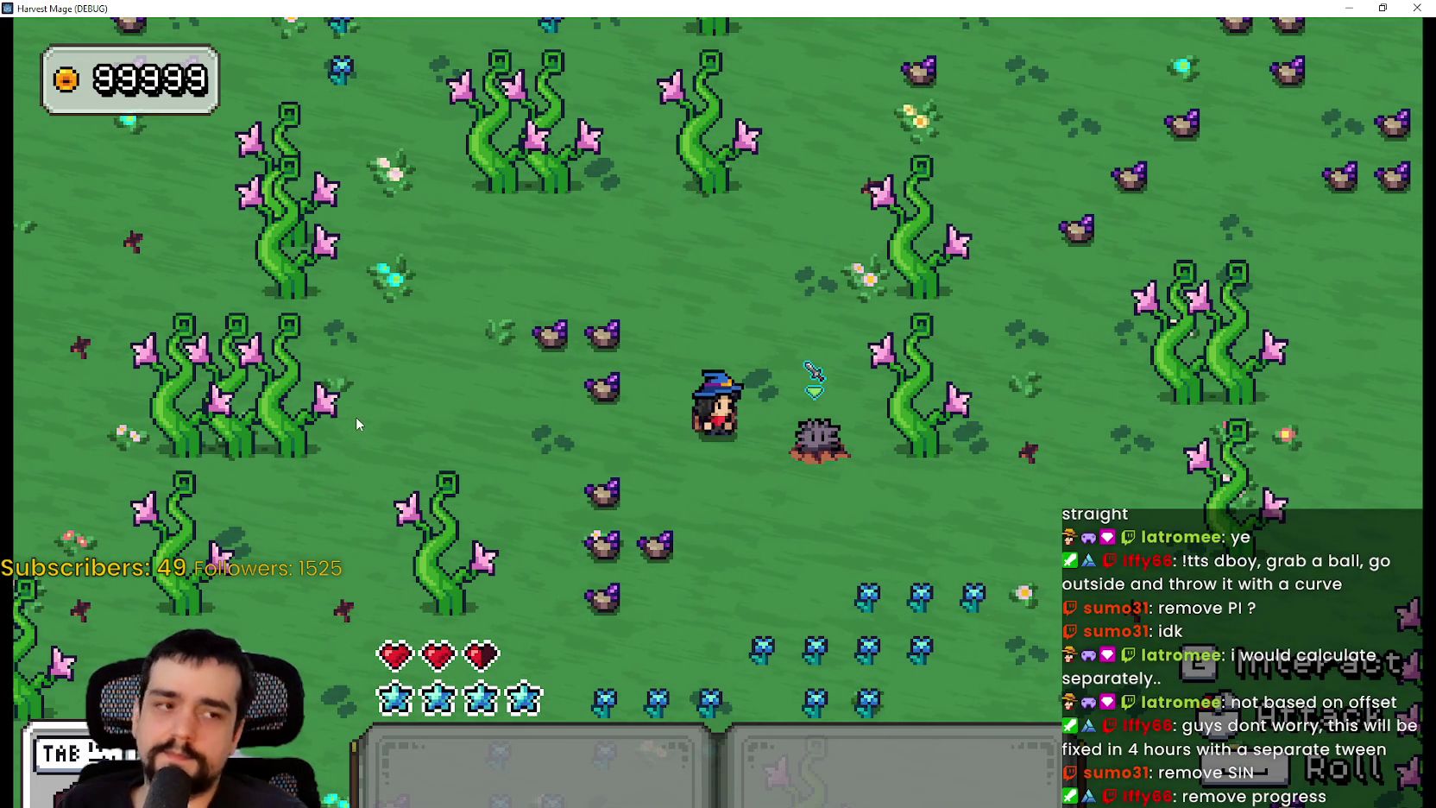
pyautogui.hotkey('alt', 'Tab')
pyautogui.doubleClick(970, 406)
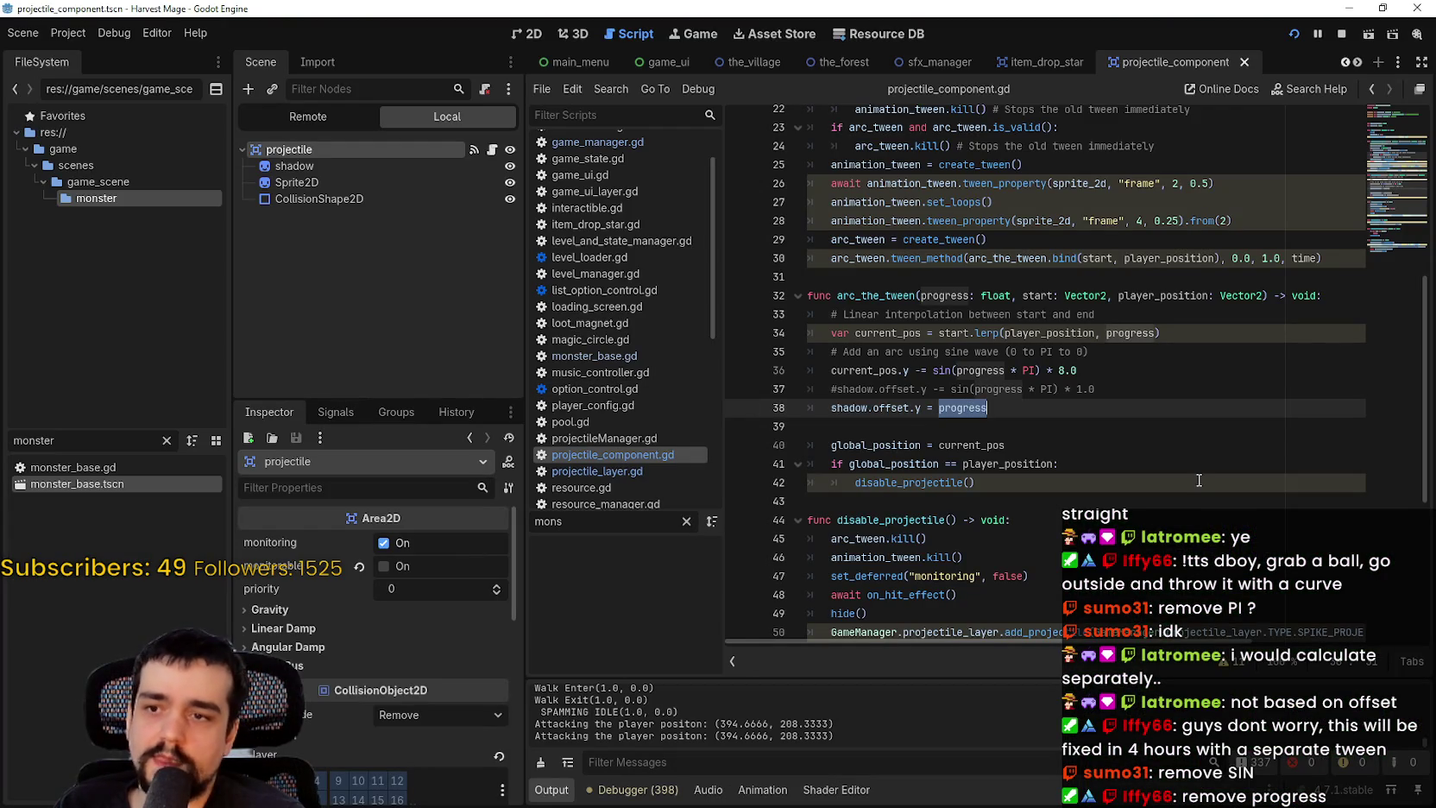
pyautogui.click(862, 332)
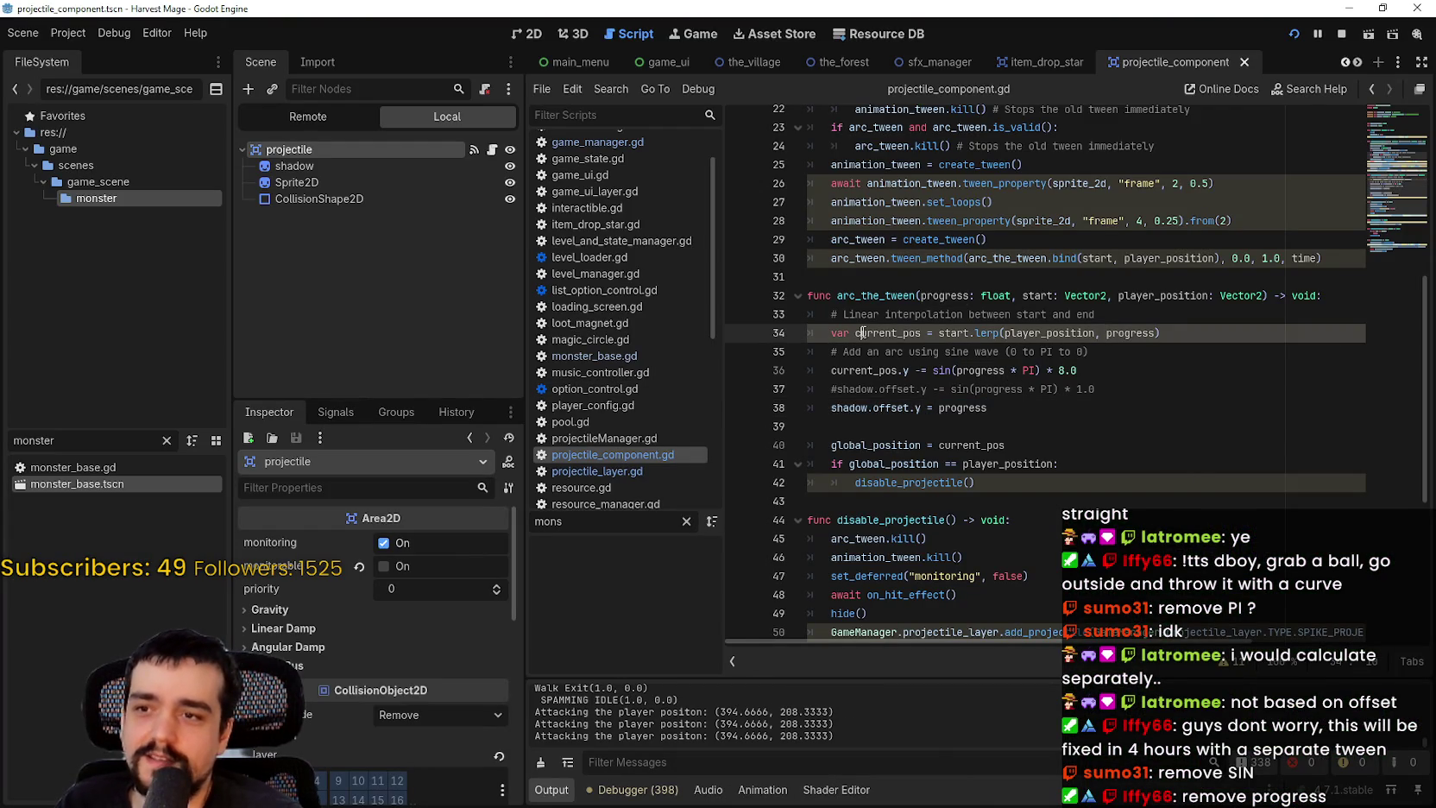
pyautogui.doubleClick(976, 407)
pyautogui.hotkey('ctrl', 'v')
pyautogui.press('F5')
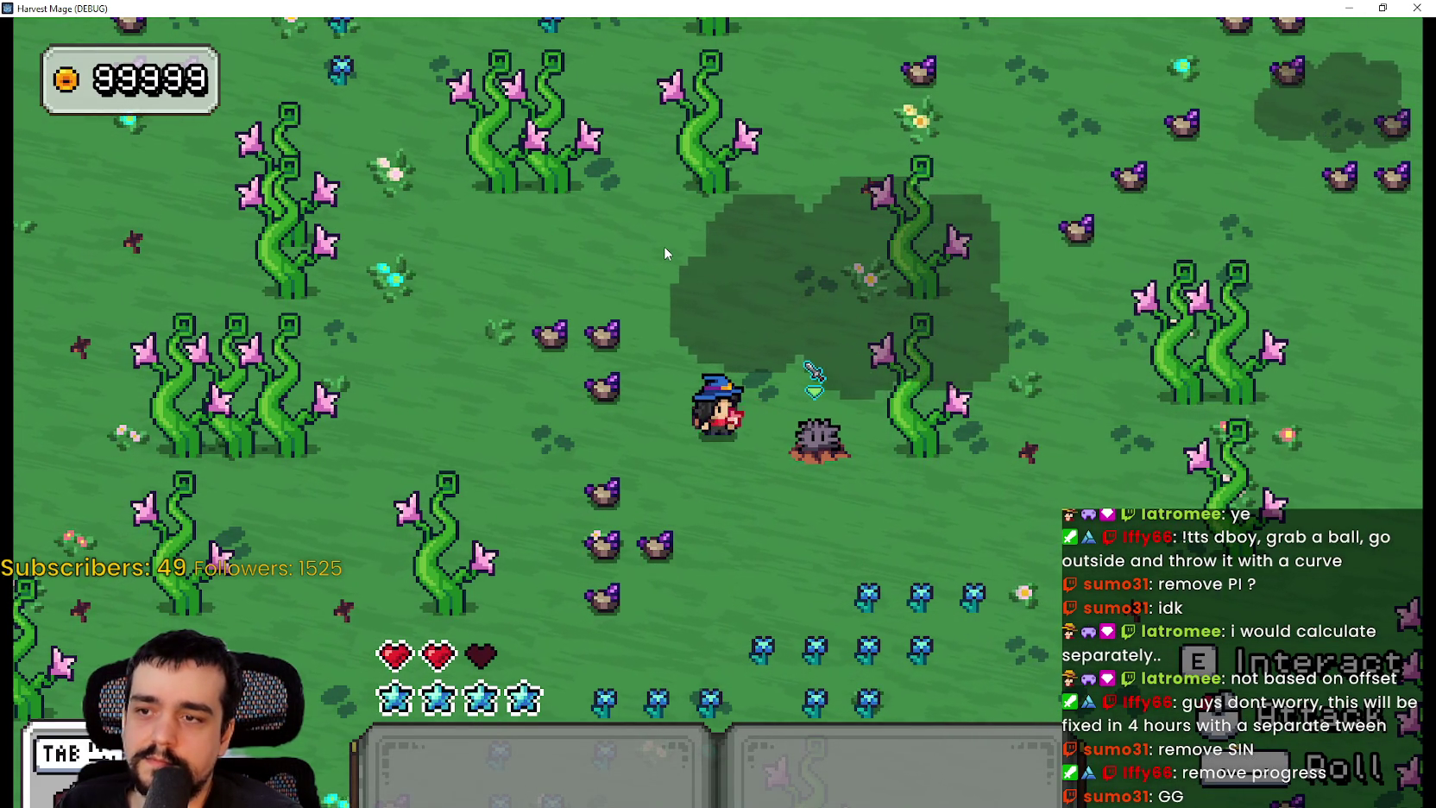
pyautogui.press('F8')
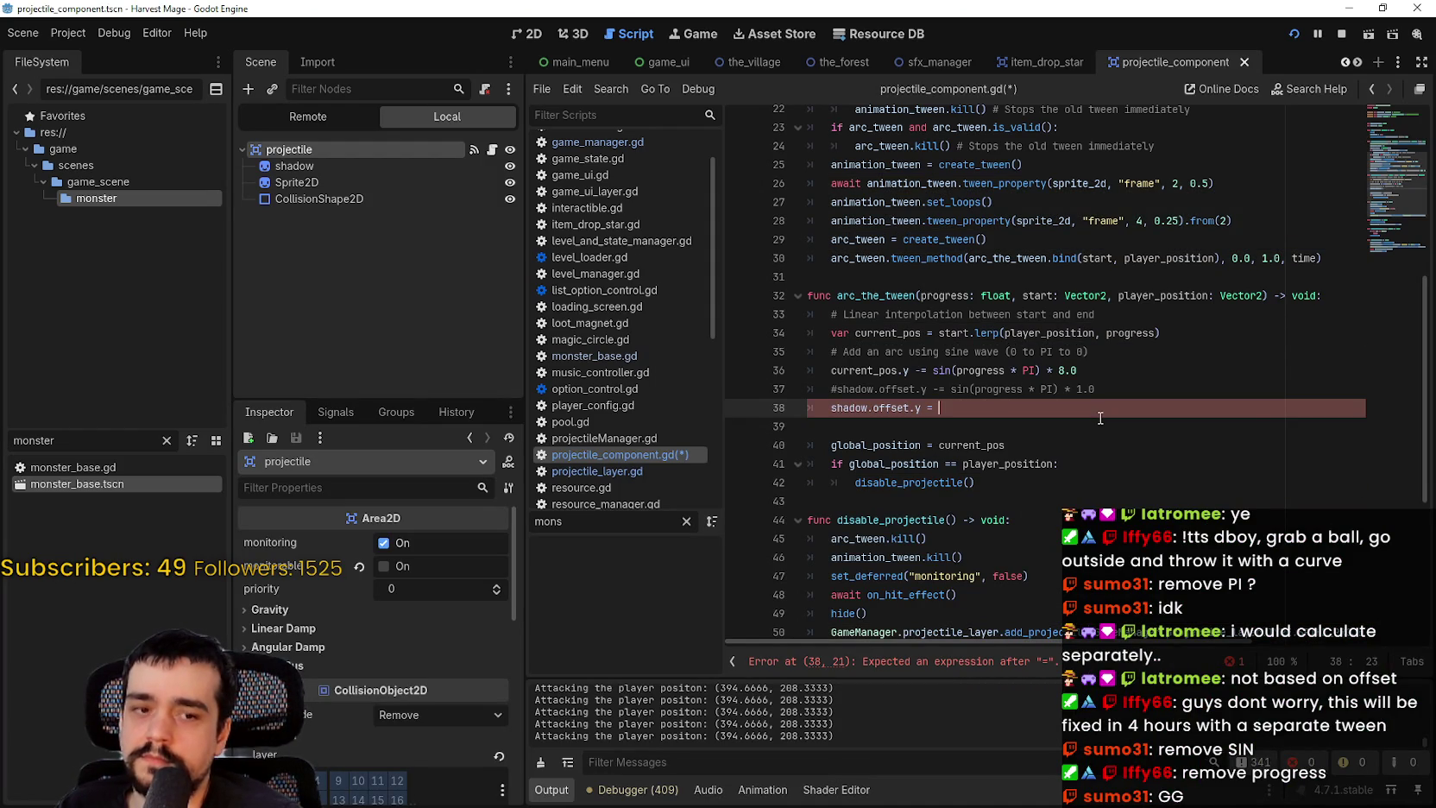
# Restore 'progress' on line 38 and run the game twice to test the shadow
pyautogui.write('progress - 4')
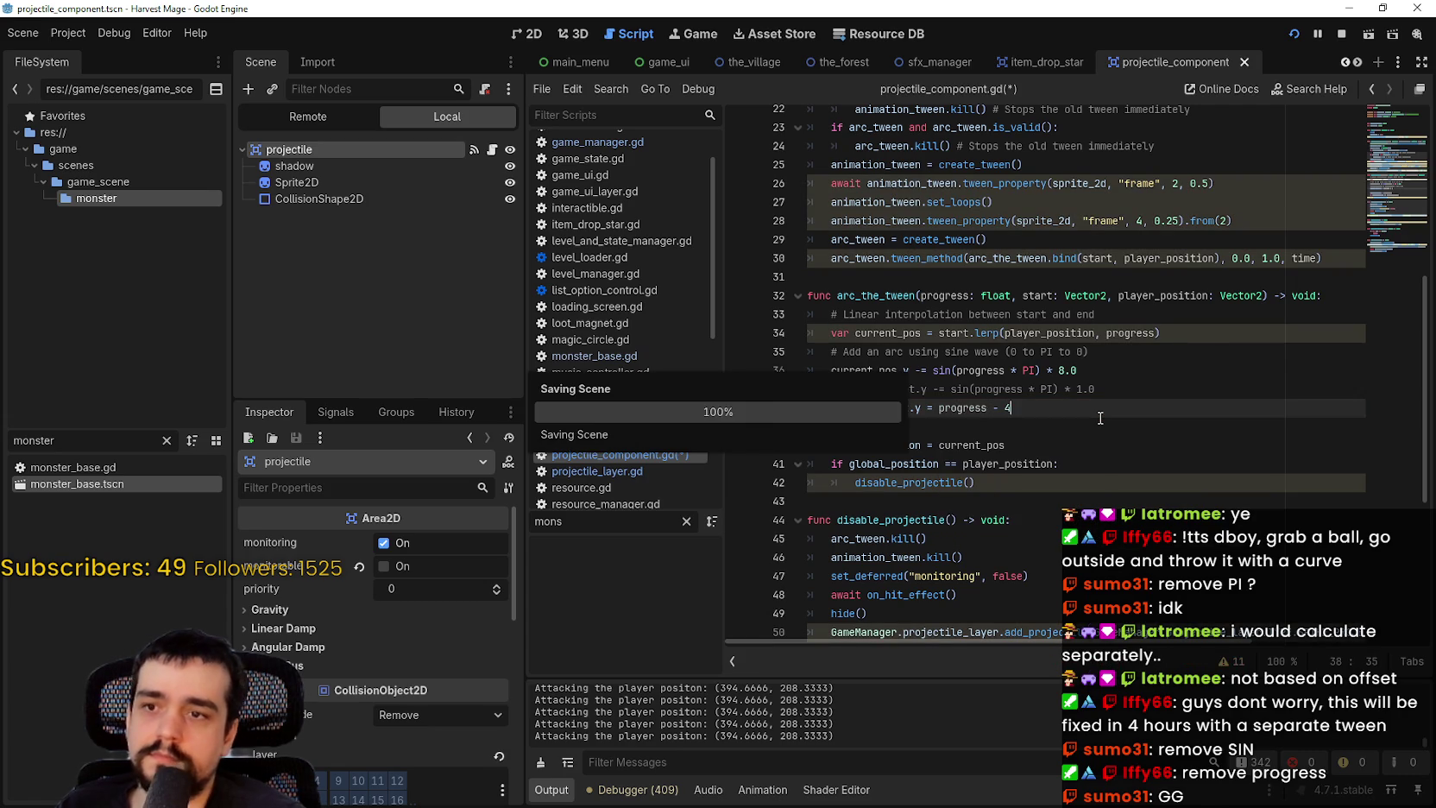
pyautogui.press('F5')
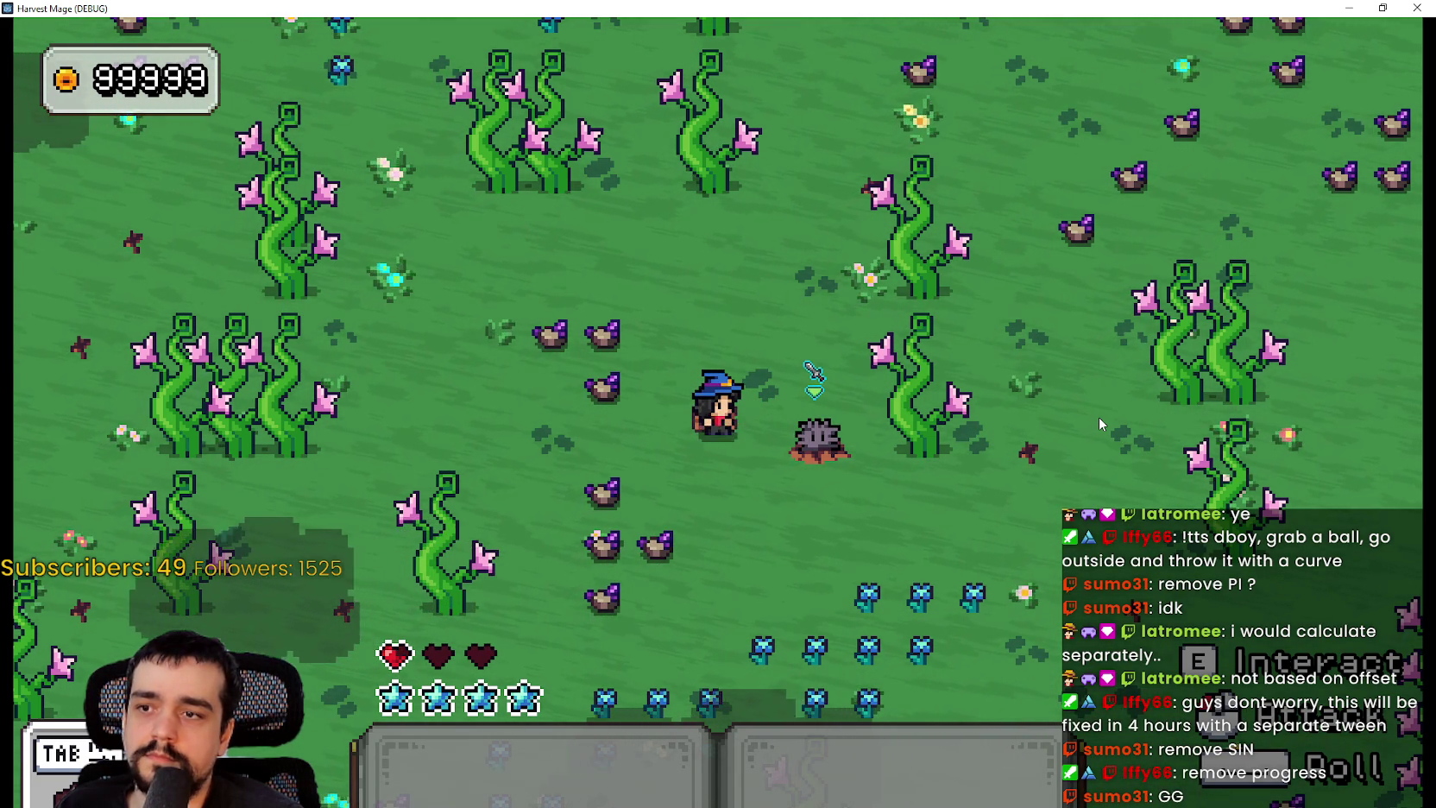
pyautogui.press('F8')
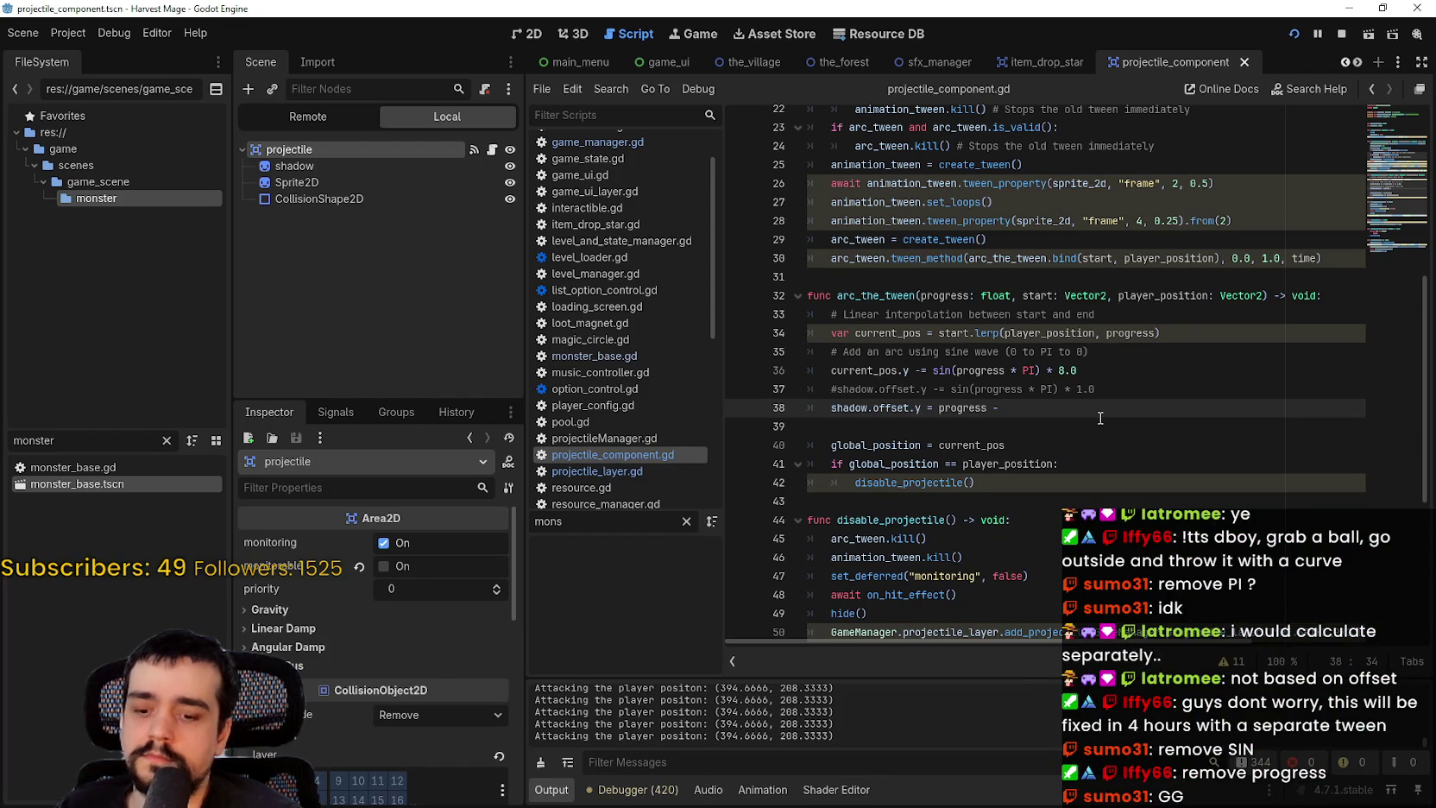
pyautogui.press('F5')
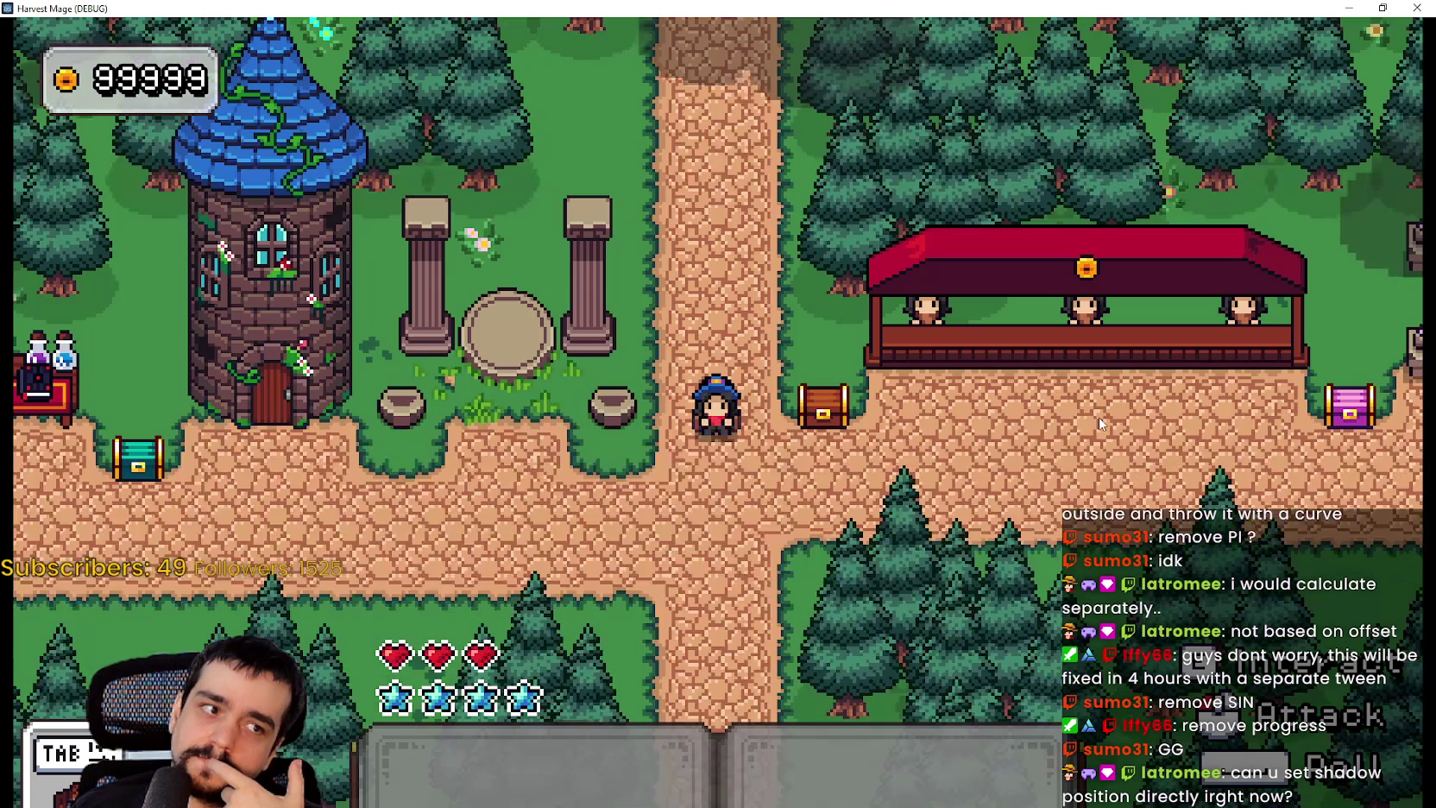
pyautogui.hotkey('alt', 'Tab')
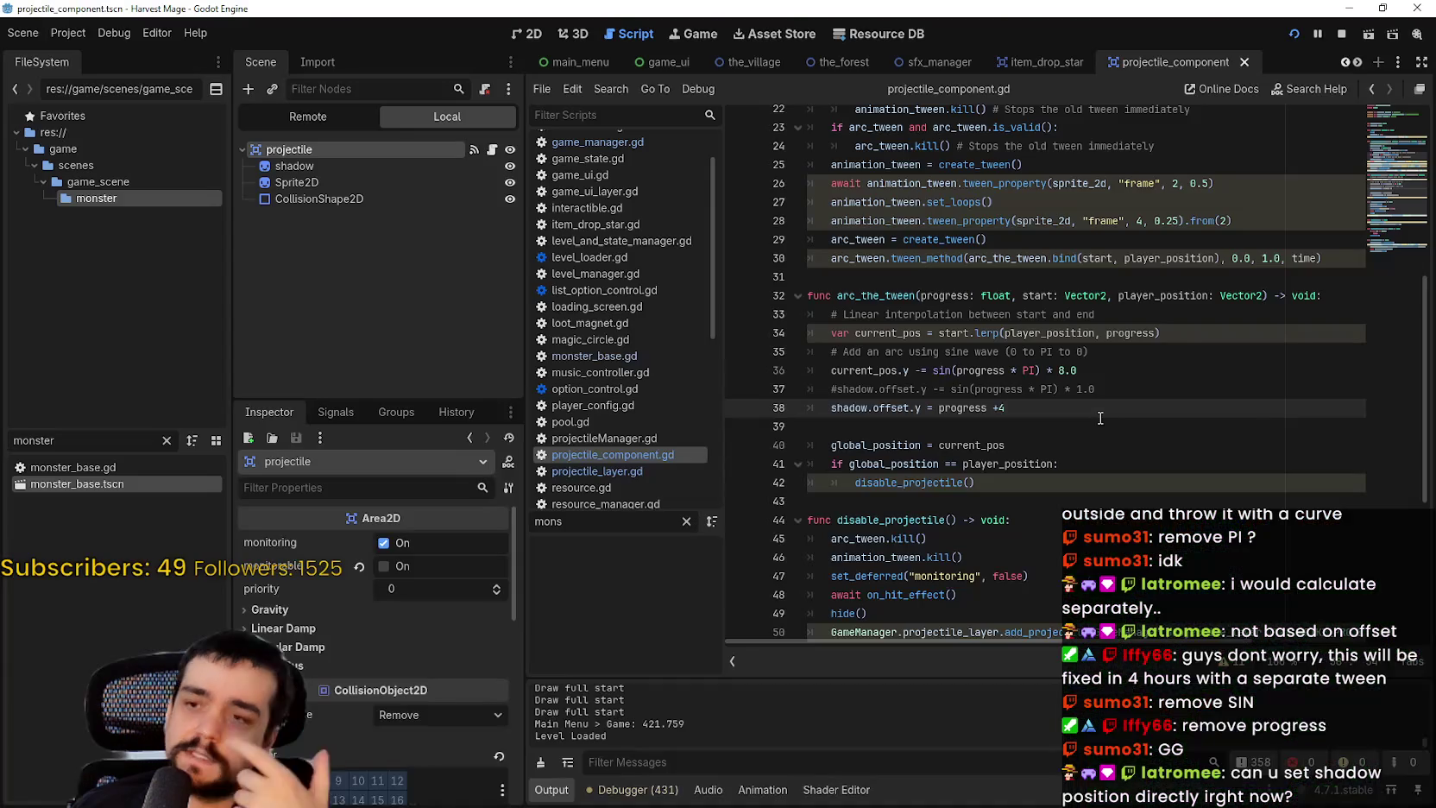
# Replace the offset assignment on line 38 with global_position = current_pos and save
pyautogui.moveTo(1018, 414)
pyautogui.mouseDown()
pyautogui.moveTo(851, 406)
pyautogui.moveTo(874, 405)
pyautogui.mouseUp()
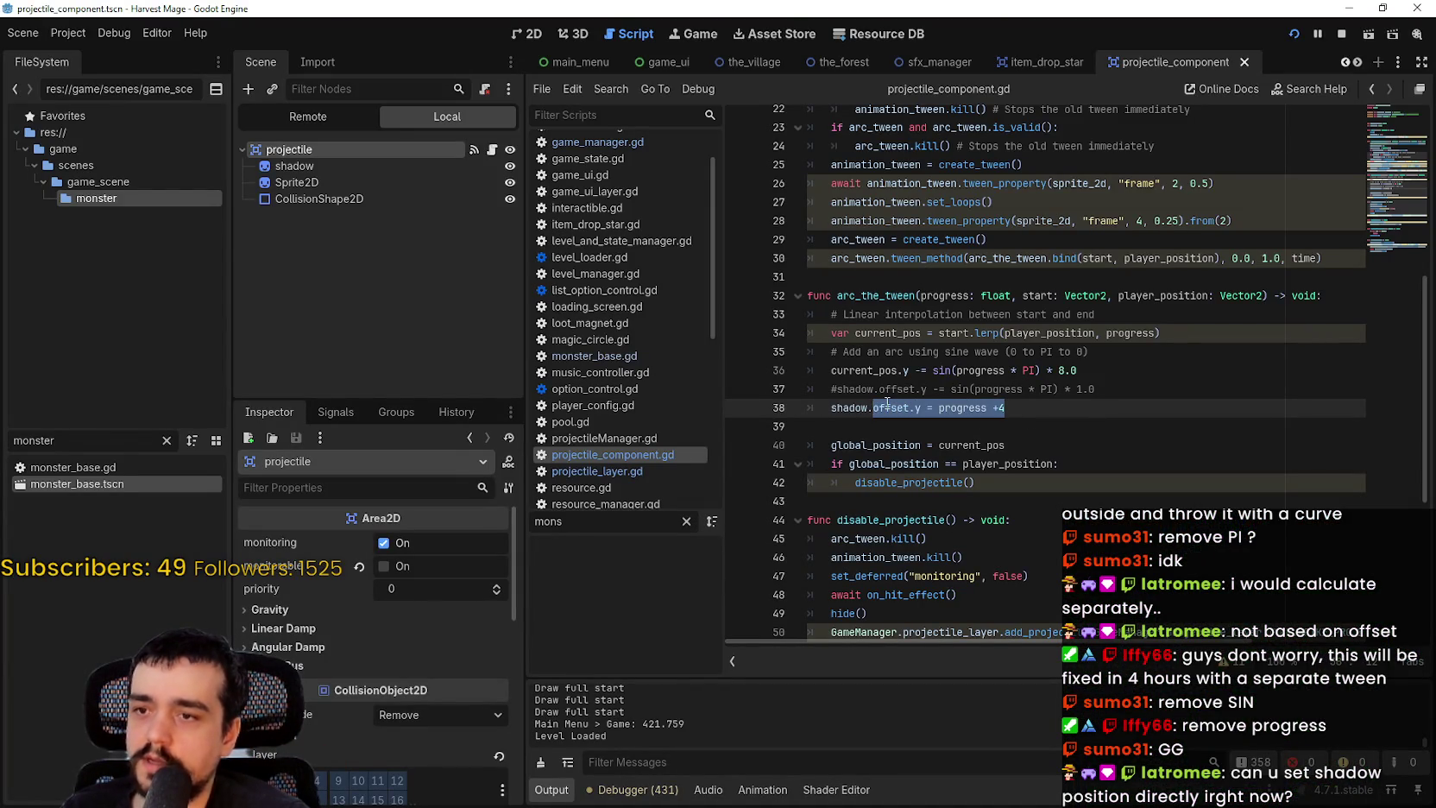
pyautogui.write('global_position')
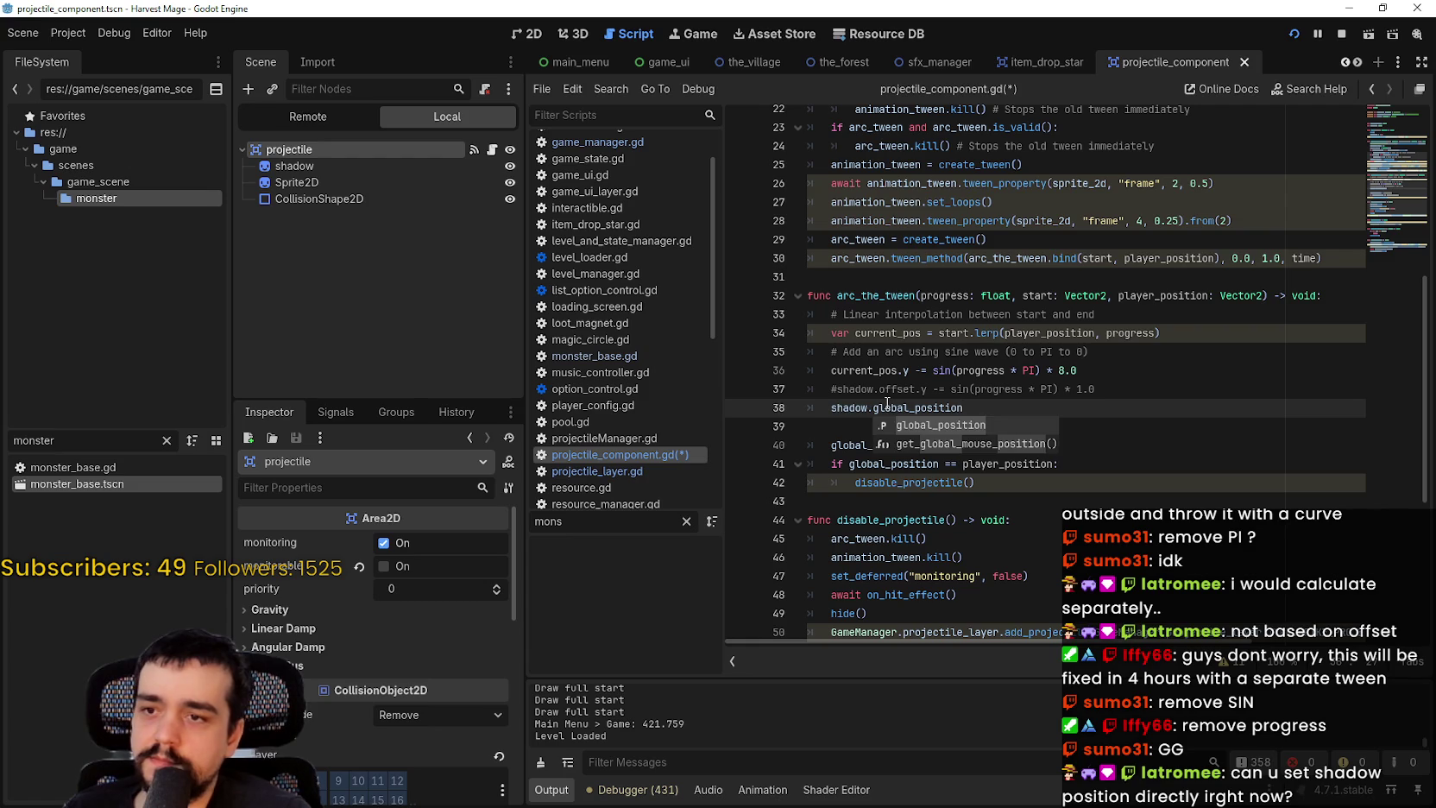
pyautogui.write(' = curr')
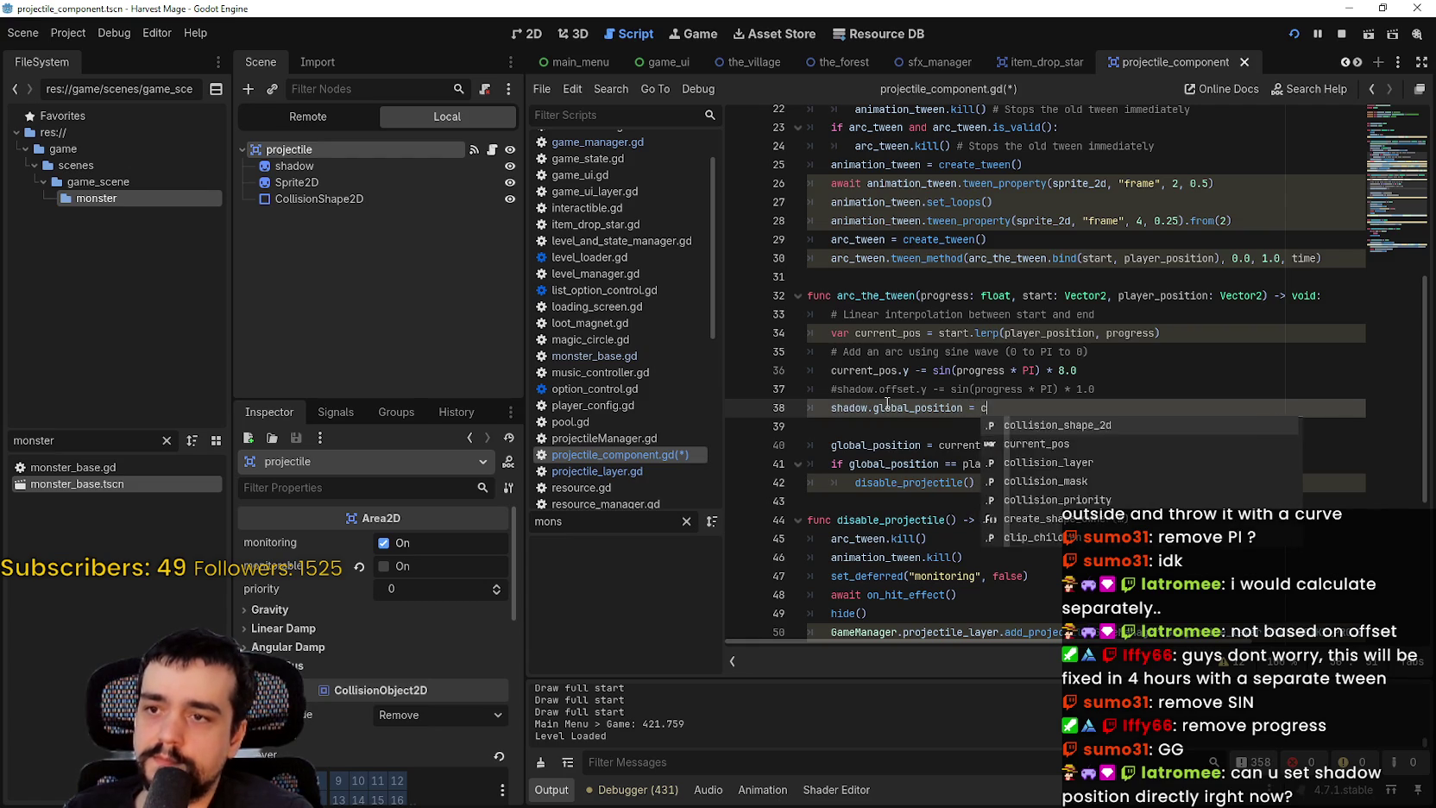
pyautogui.press('Return')
pyautogui.hotkey('ctrl', 's')
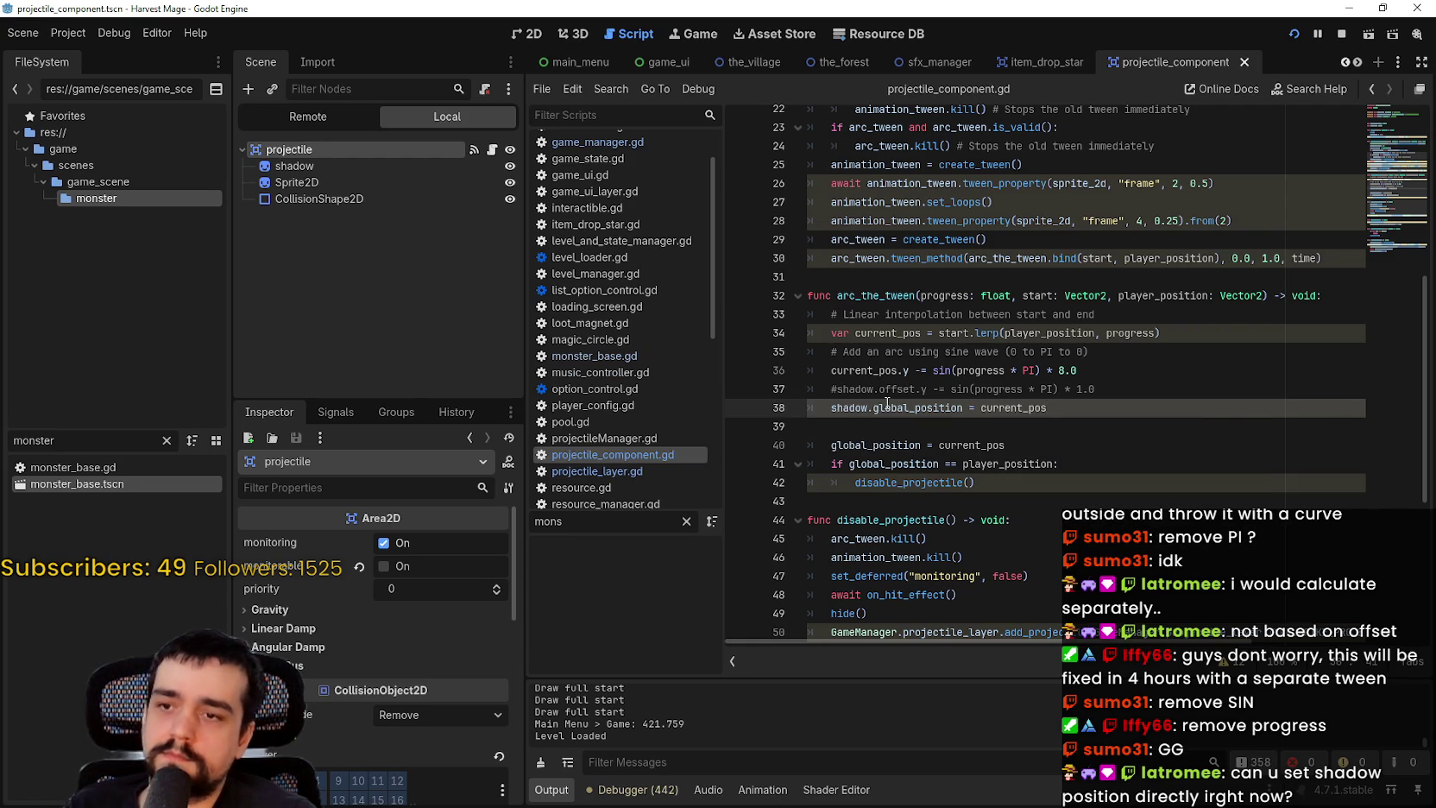
# Run the game and walk the player toward the spiky creature to check the shadow
pyautogui.press('F5')
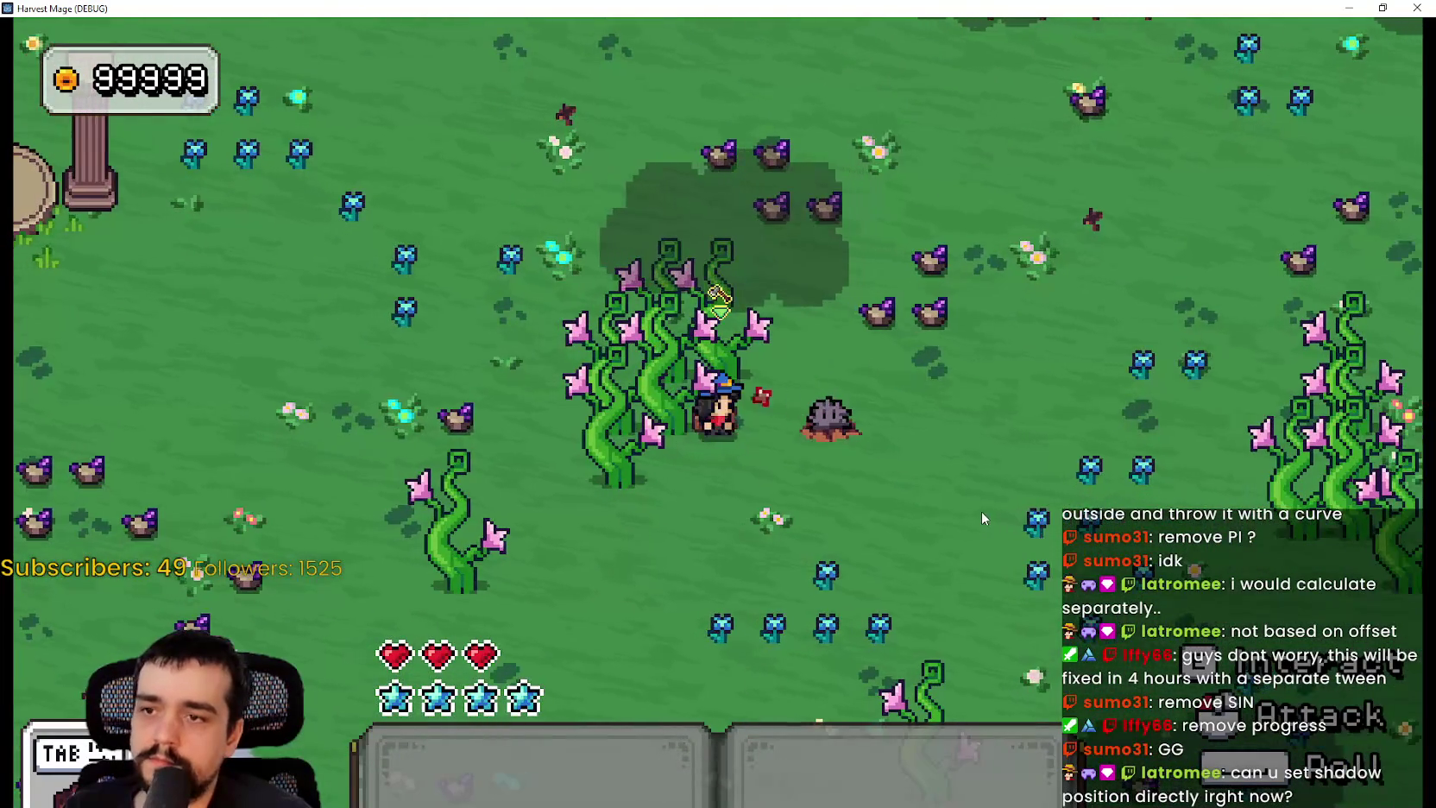
pyautogui.press('d')
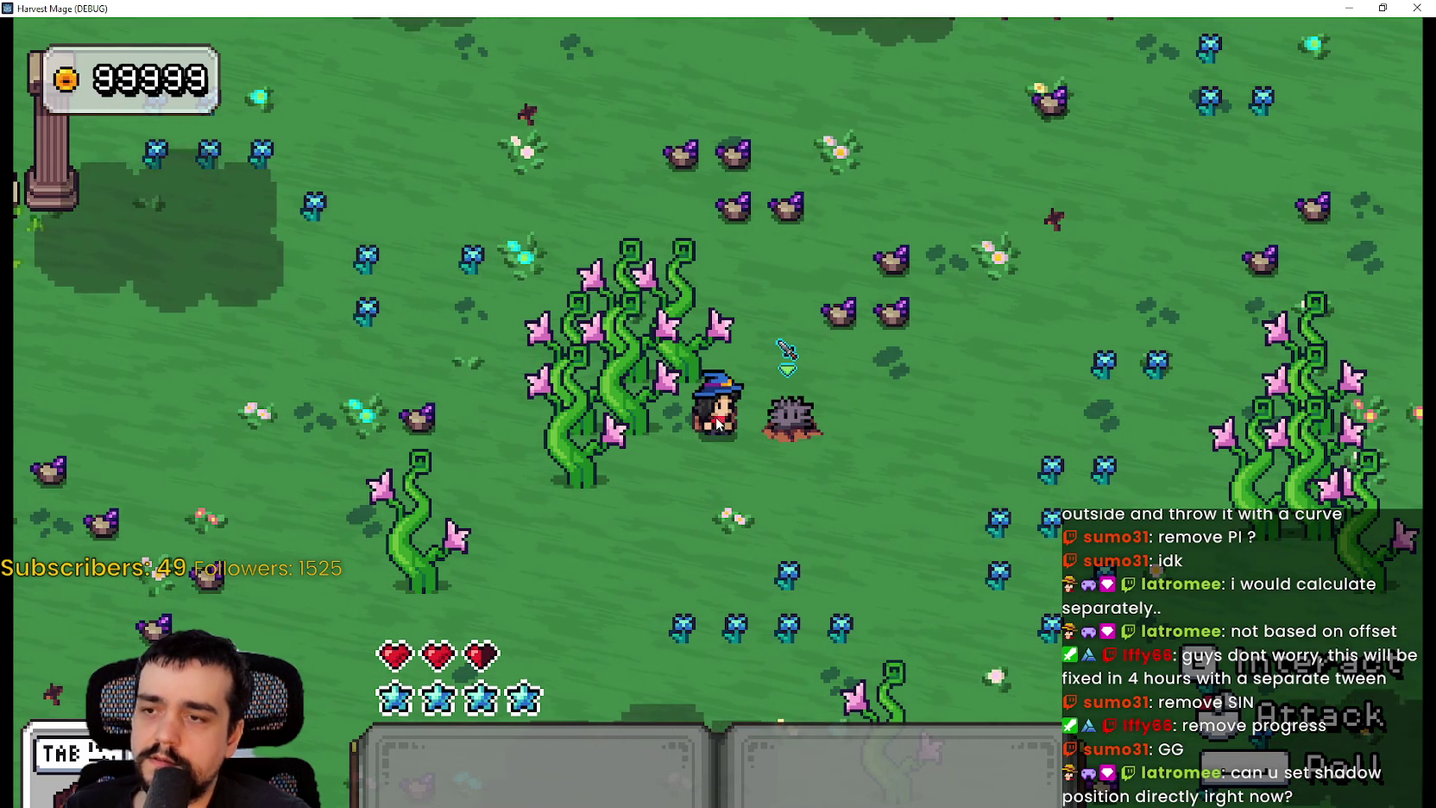
pyautogui.hotkey('alt', 'Tab')
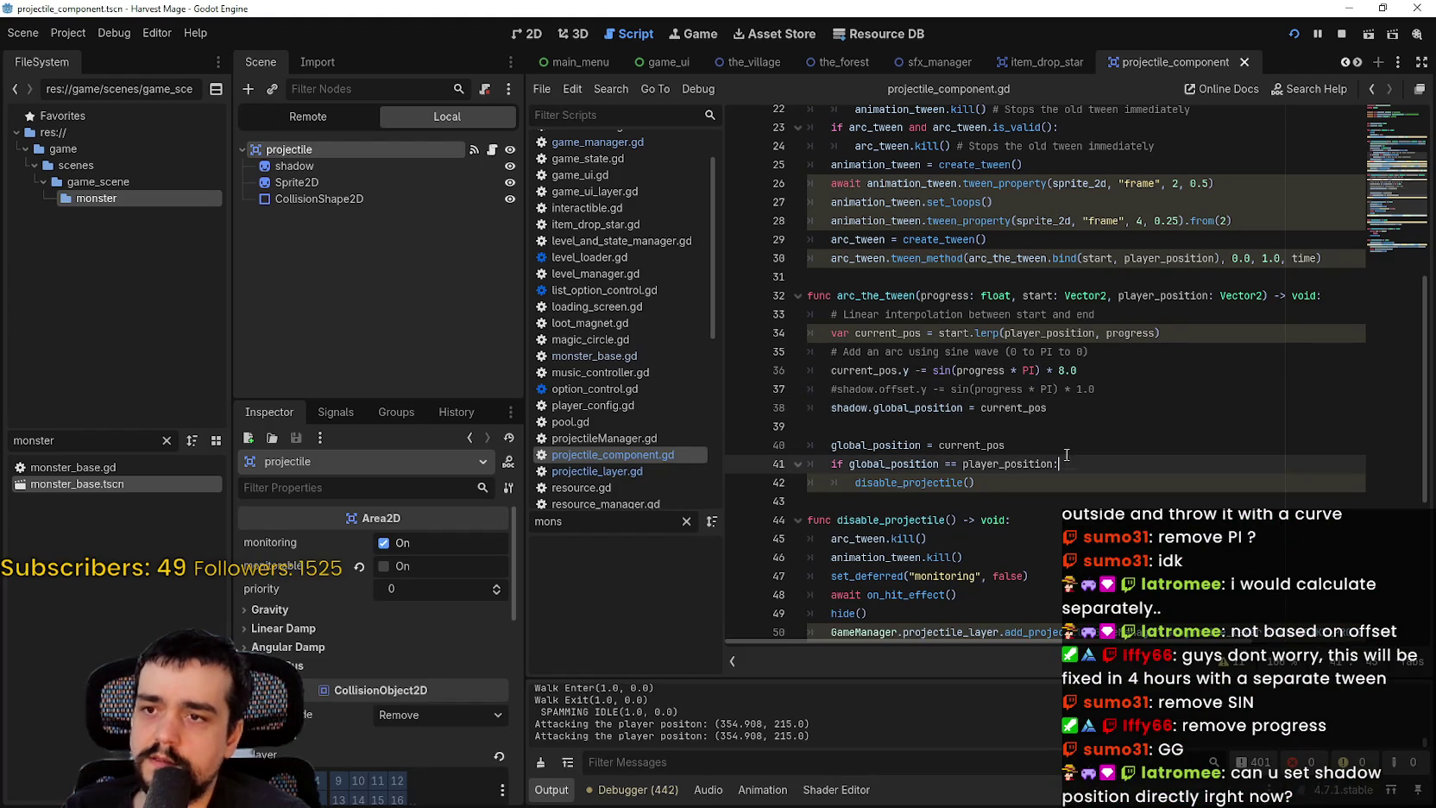
# Inspect current_pos, player_position and progress in the line 34 lerp
pyautogui.doubleClick(916, 337)
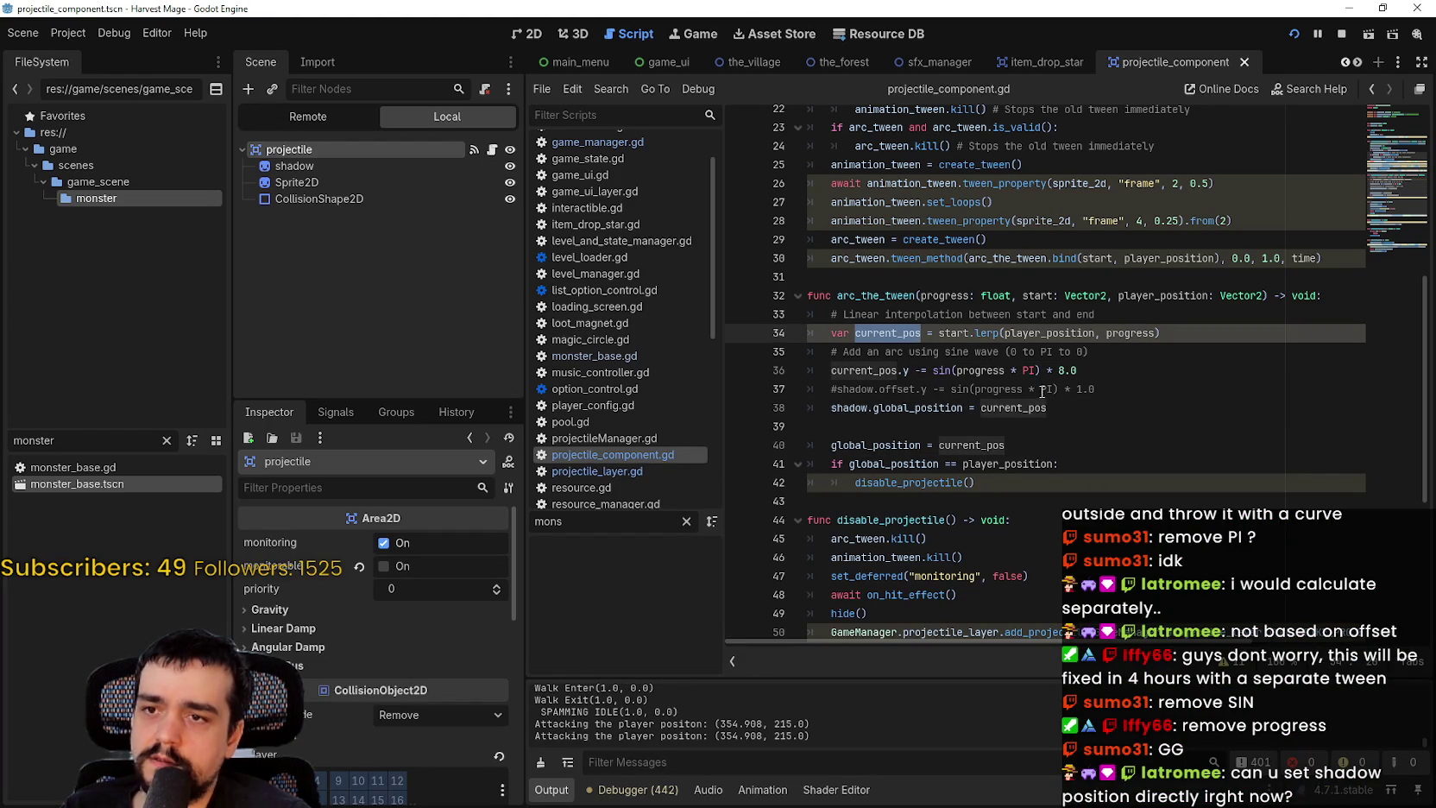
pyautogui.doubleClick(1053, 333)
pyautogui.doubleClick(1144, 333)
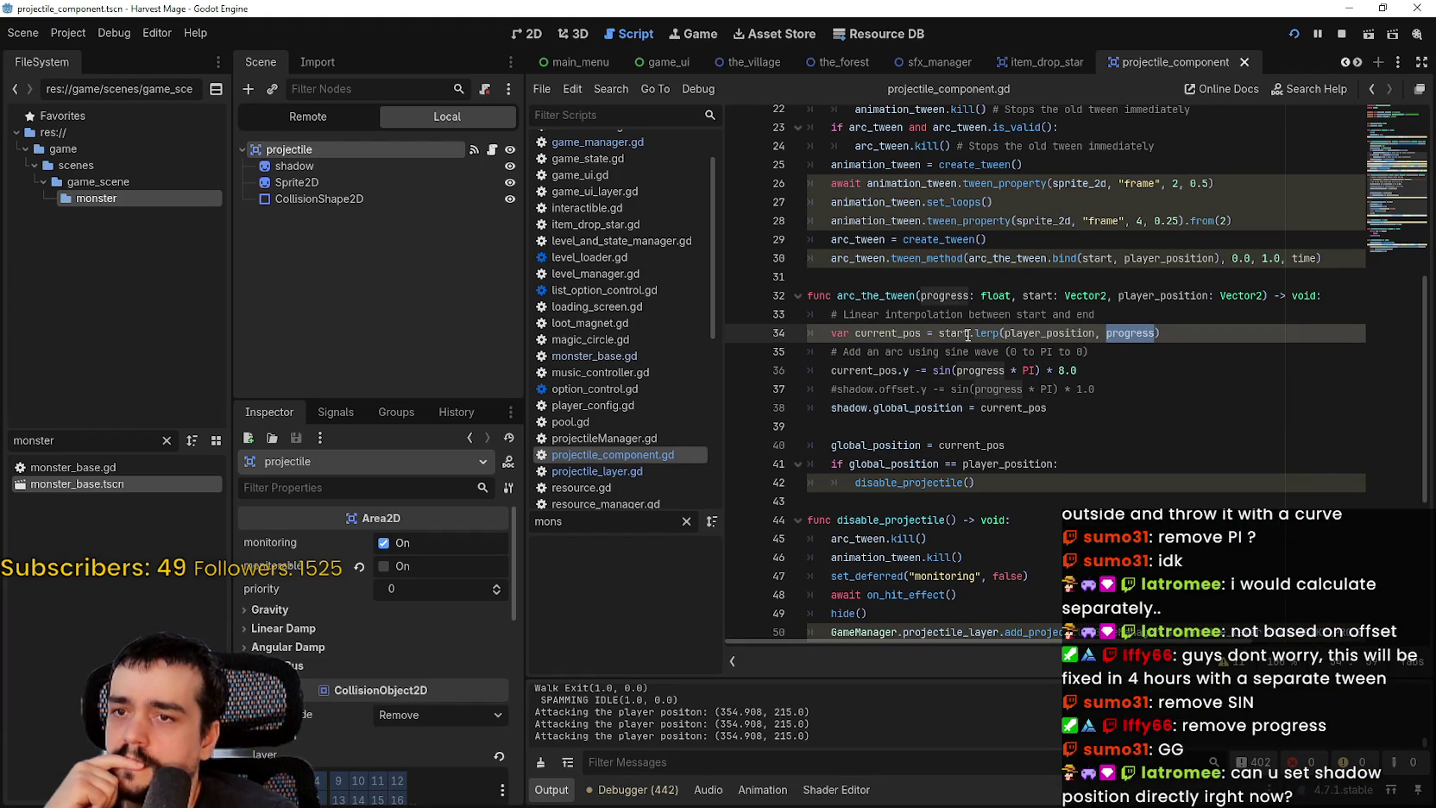
pyautogui.doubleClick(1061, 333)
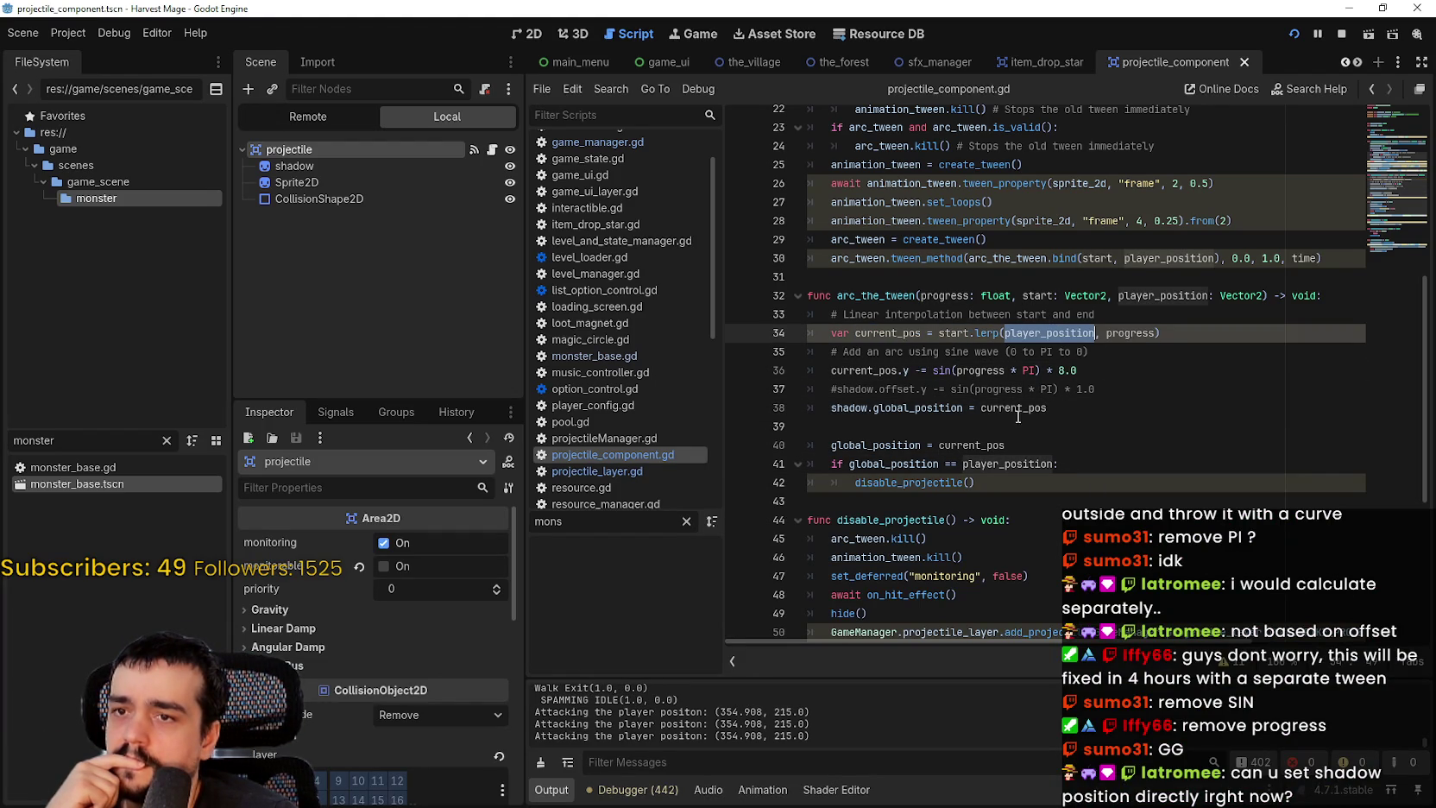
# Insert a new line after line 37 and begin typing the variable declaration
pyautogui.click(1122, 389)
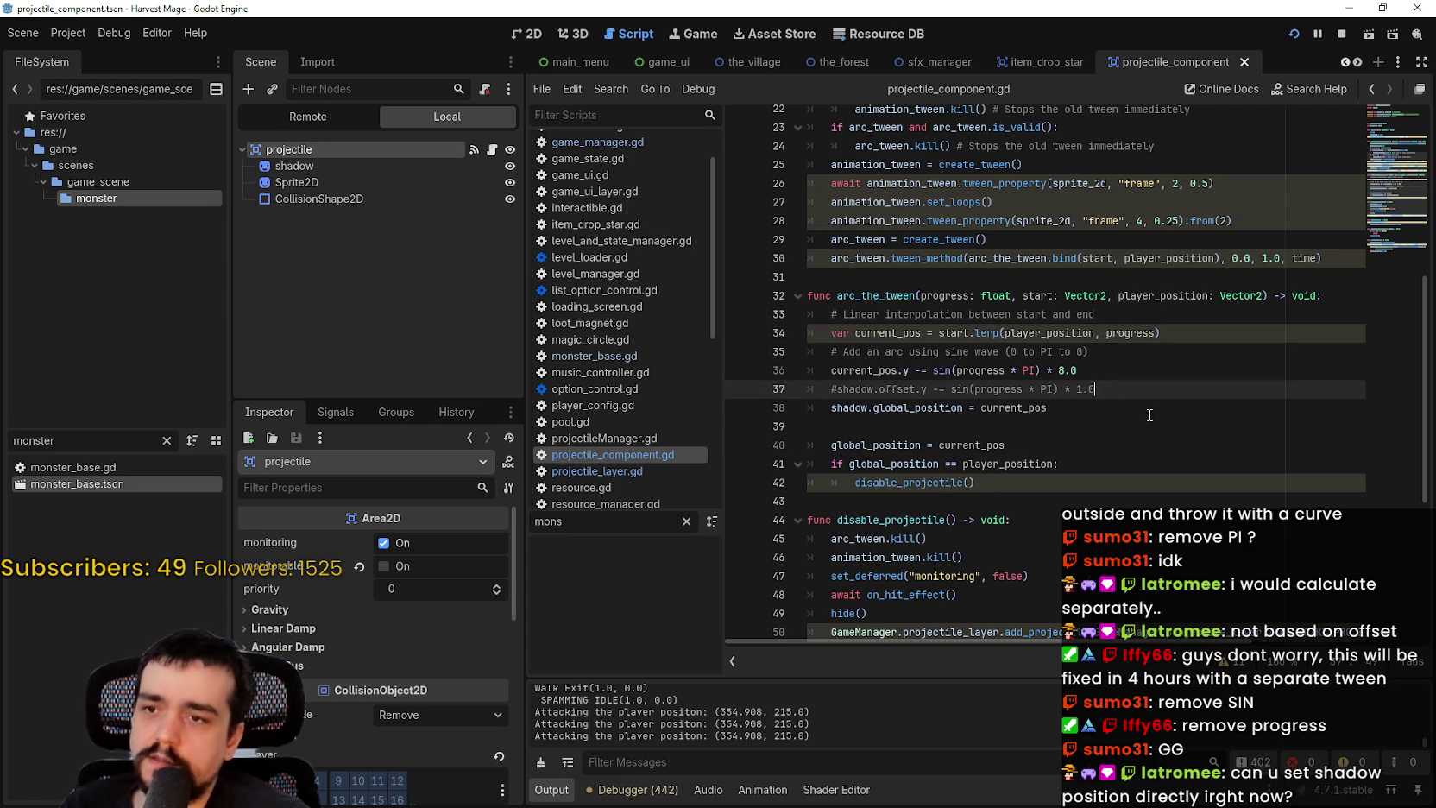
pyautogui.click(1121, 432)
pyautogui.click(1146, 393)
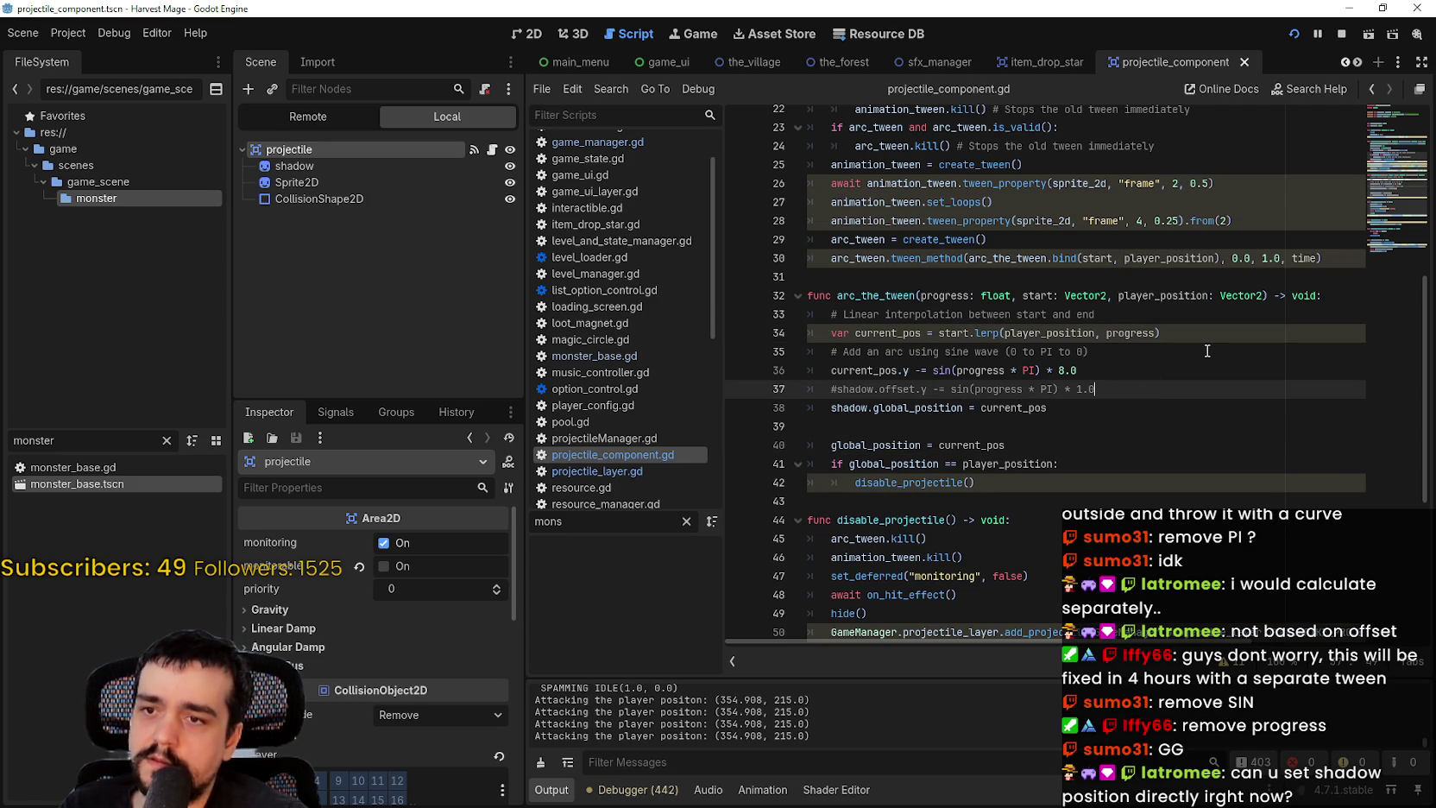
pyautogui.press('Return')
pyautogui.write('var get_linear_shado')
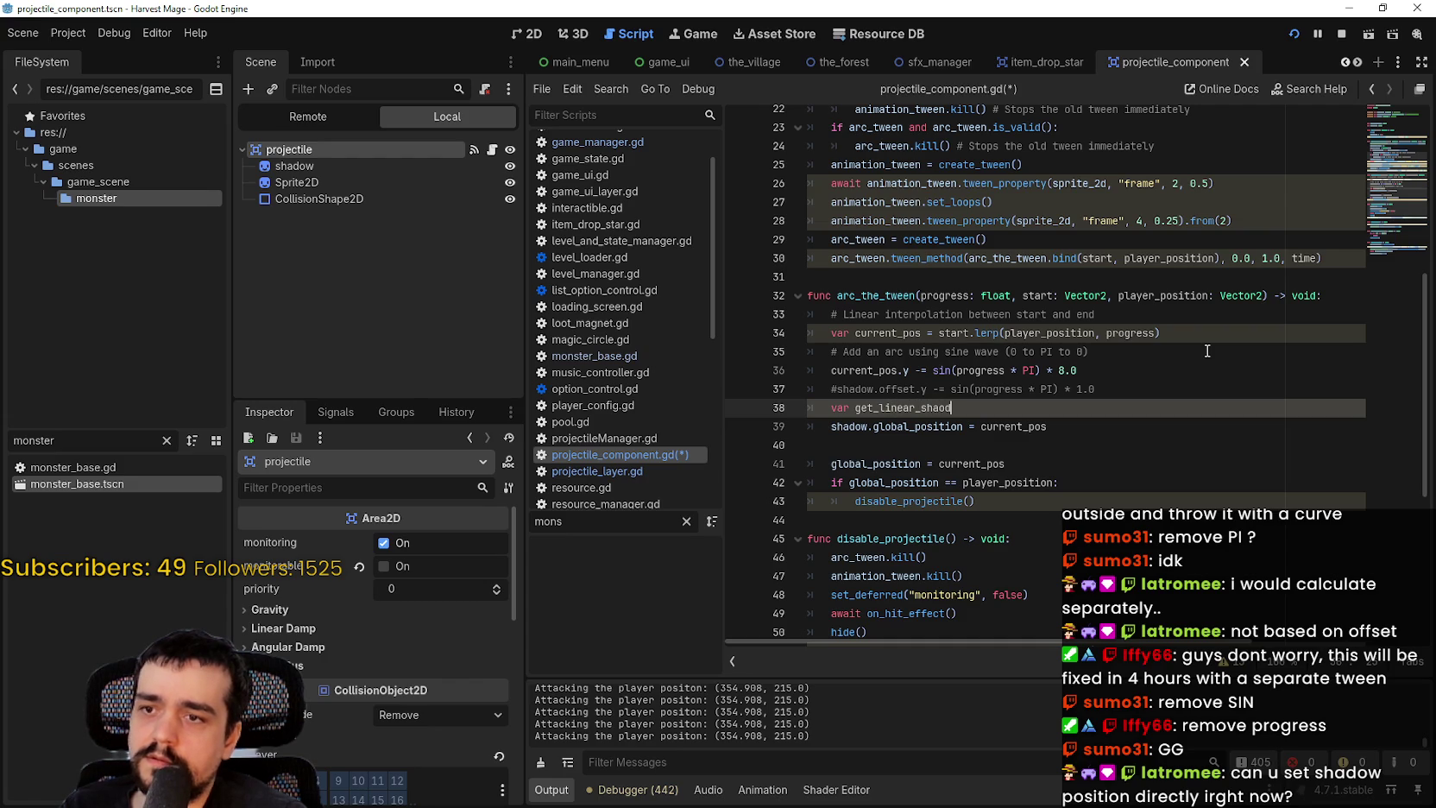
# Write the start.lerp(player_position, global_position) expression for the new line-38 variable
pyautogui.write('w_pos = (')
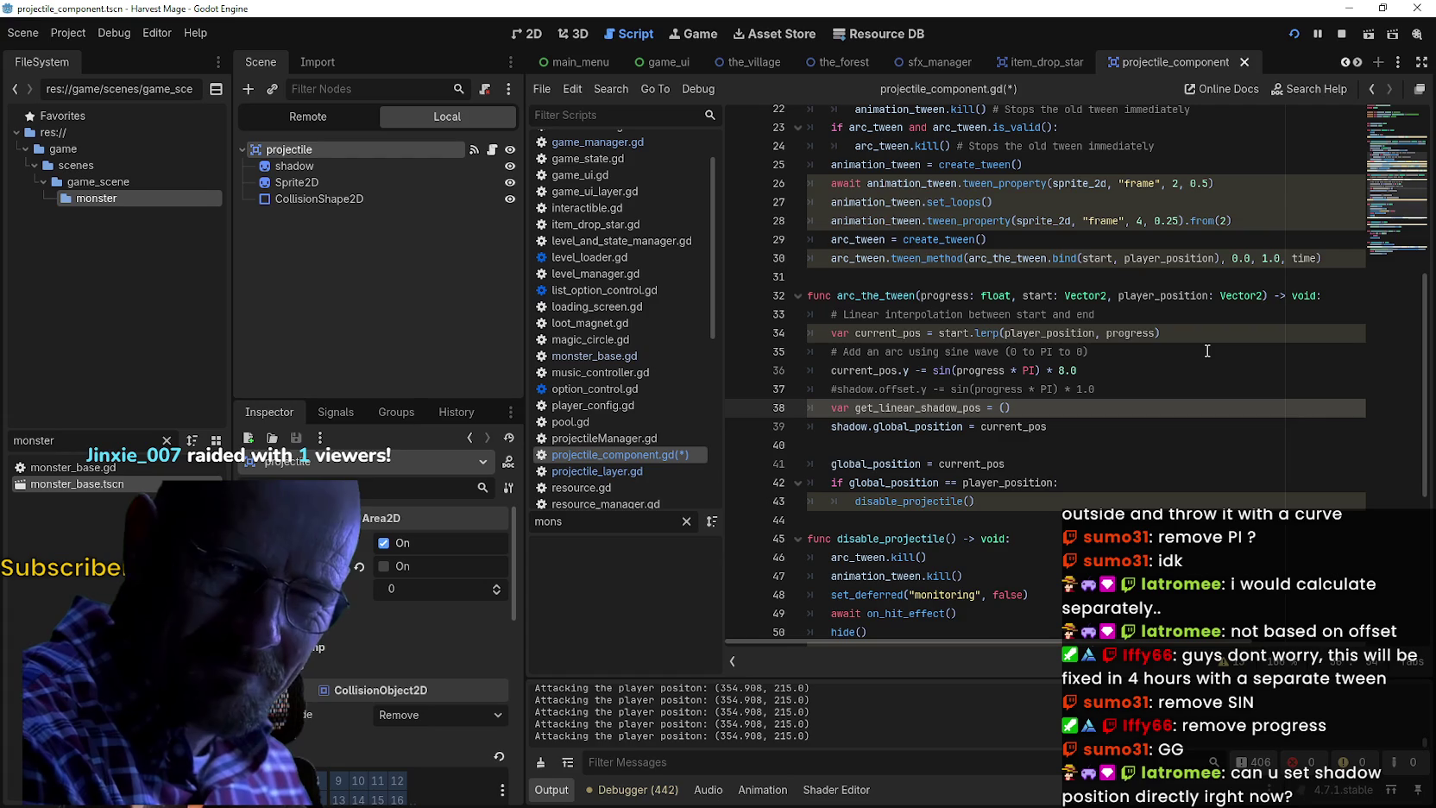
pyautogui.write(' start.l')
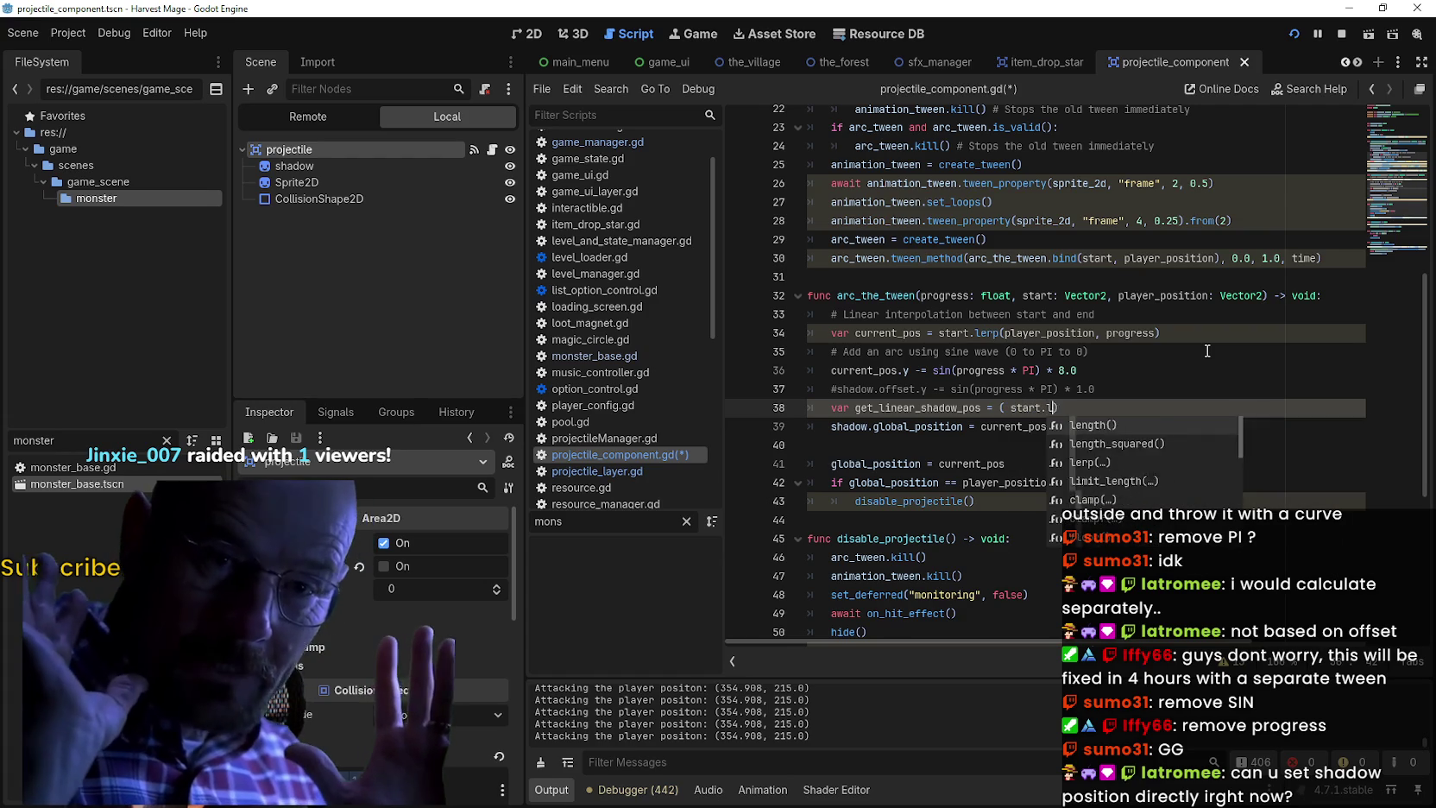
pyautogui.write('erp(pl')
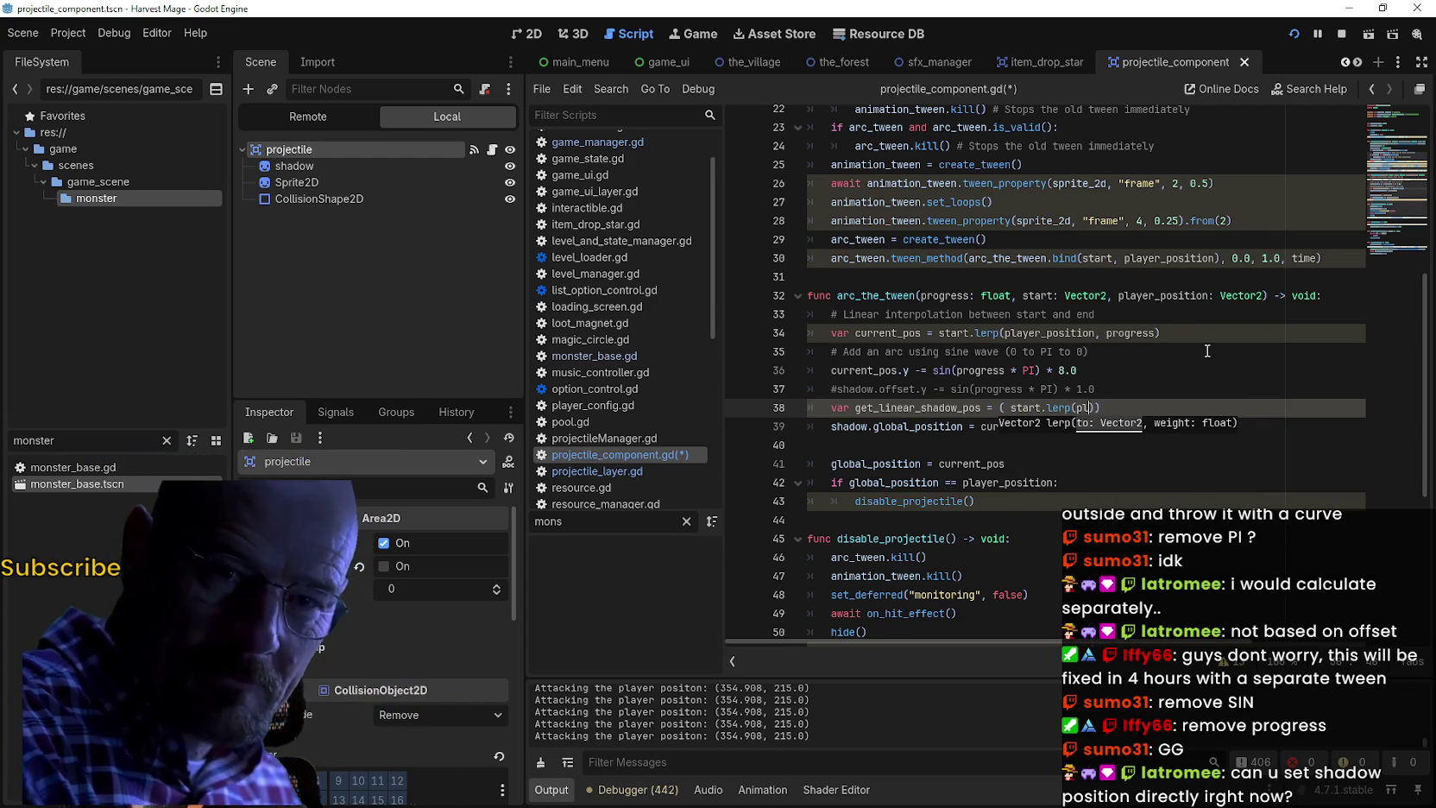
pyautogui.write('ayer_position.')
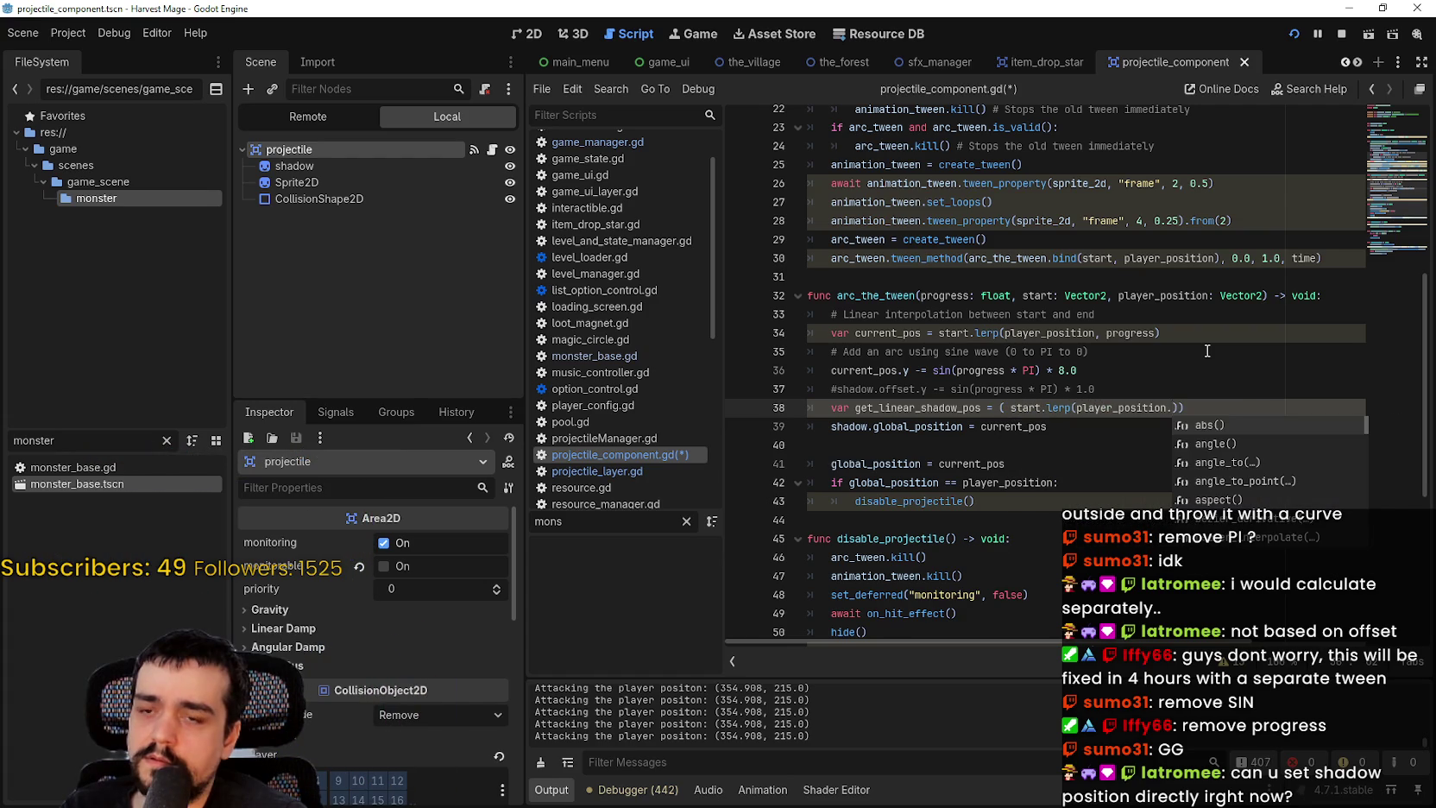
pyautogui.press('BackSpace')
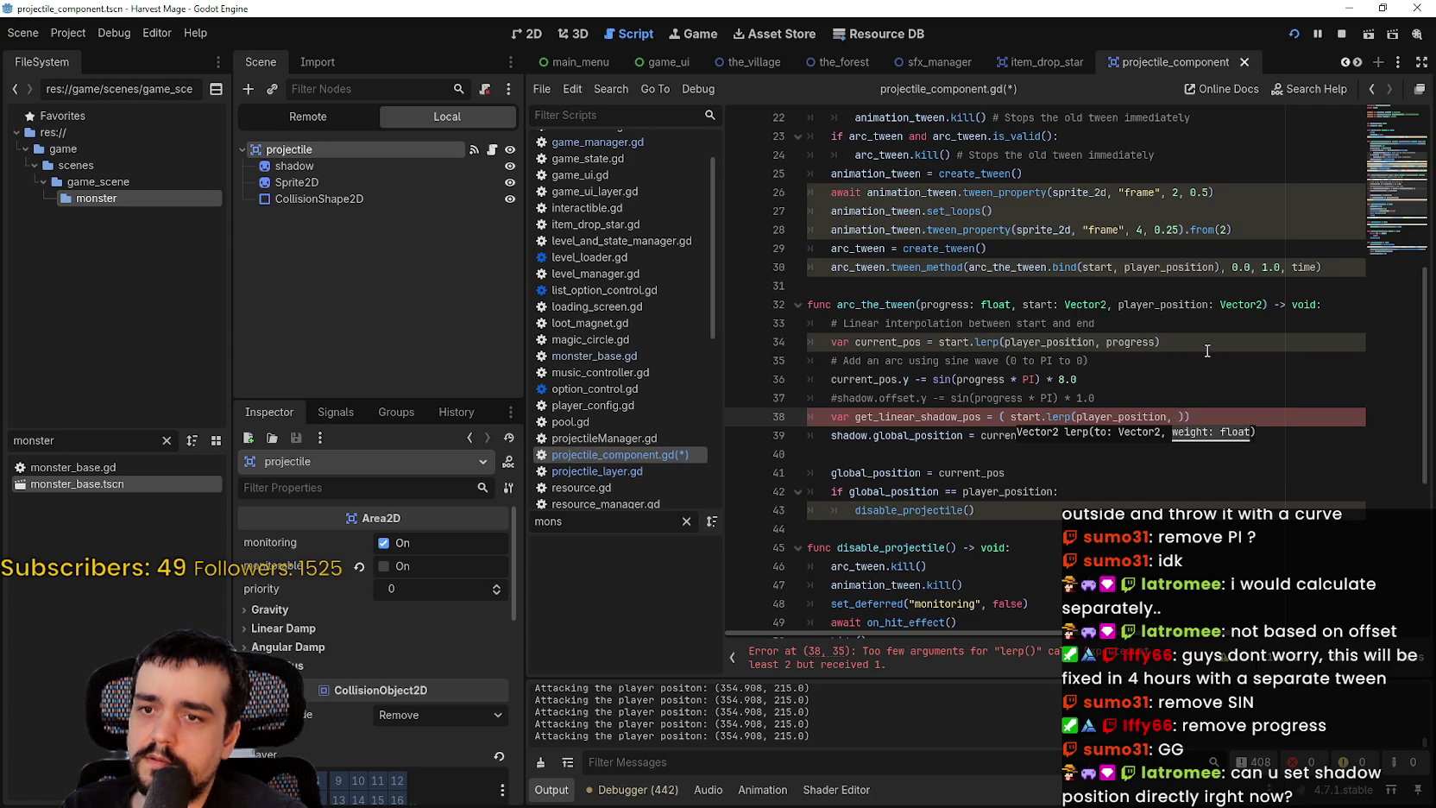
pyautogui.write(', global')
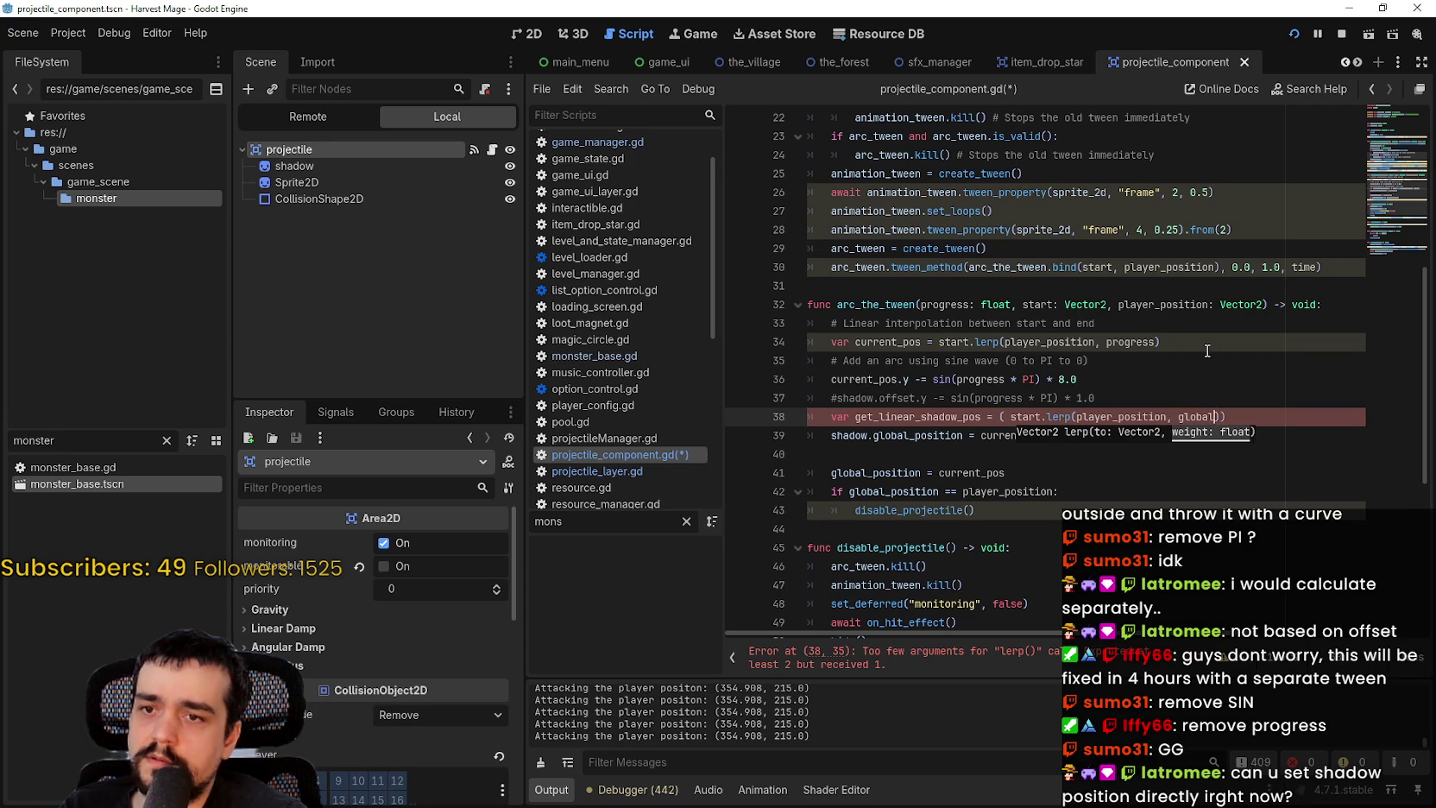
pyautogui.press('Return')
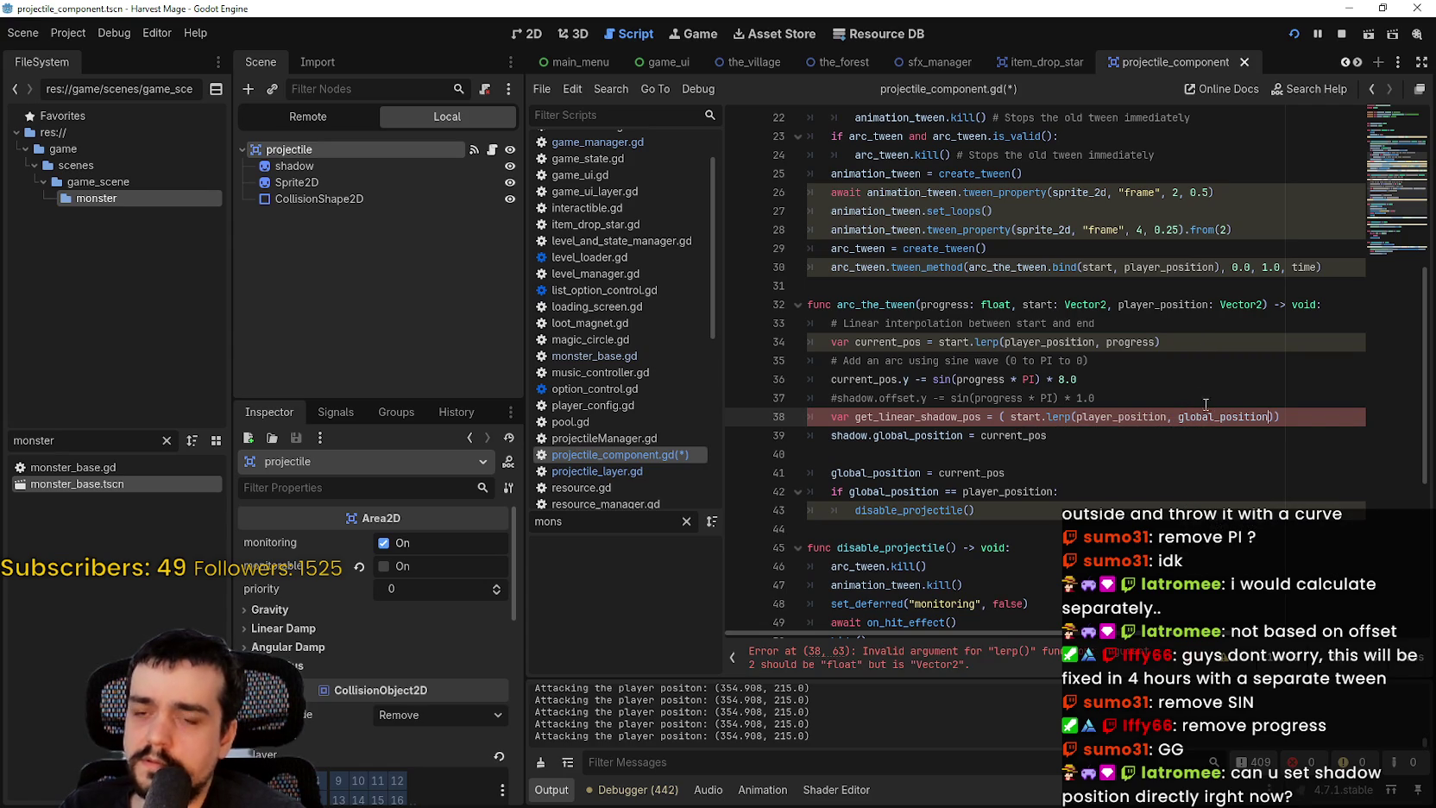
pyautogui.hotkey('ctrl', 'shift', 'Left')
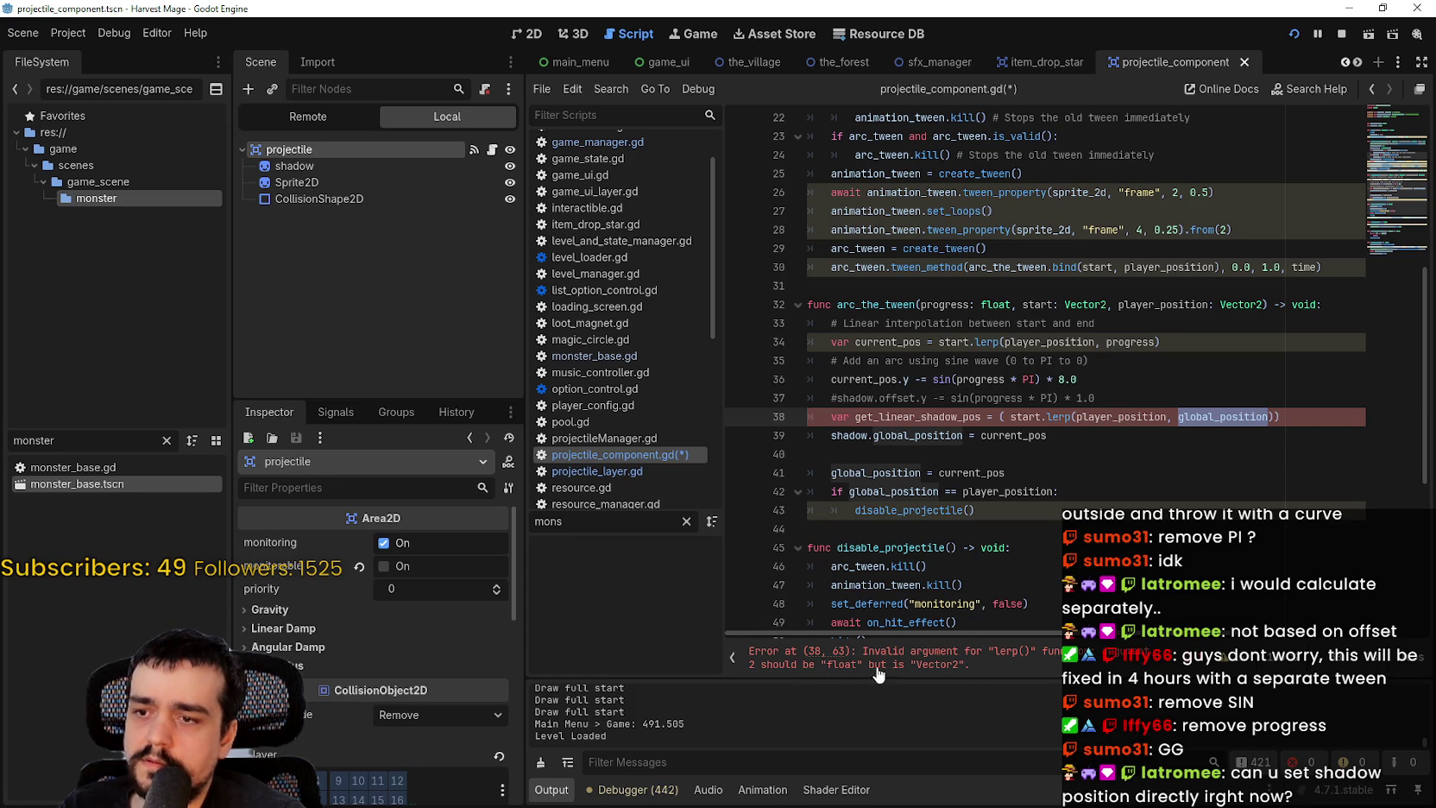
pyautogui.doubleClick(1120, 417)
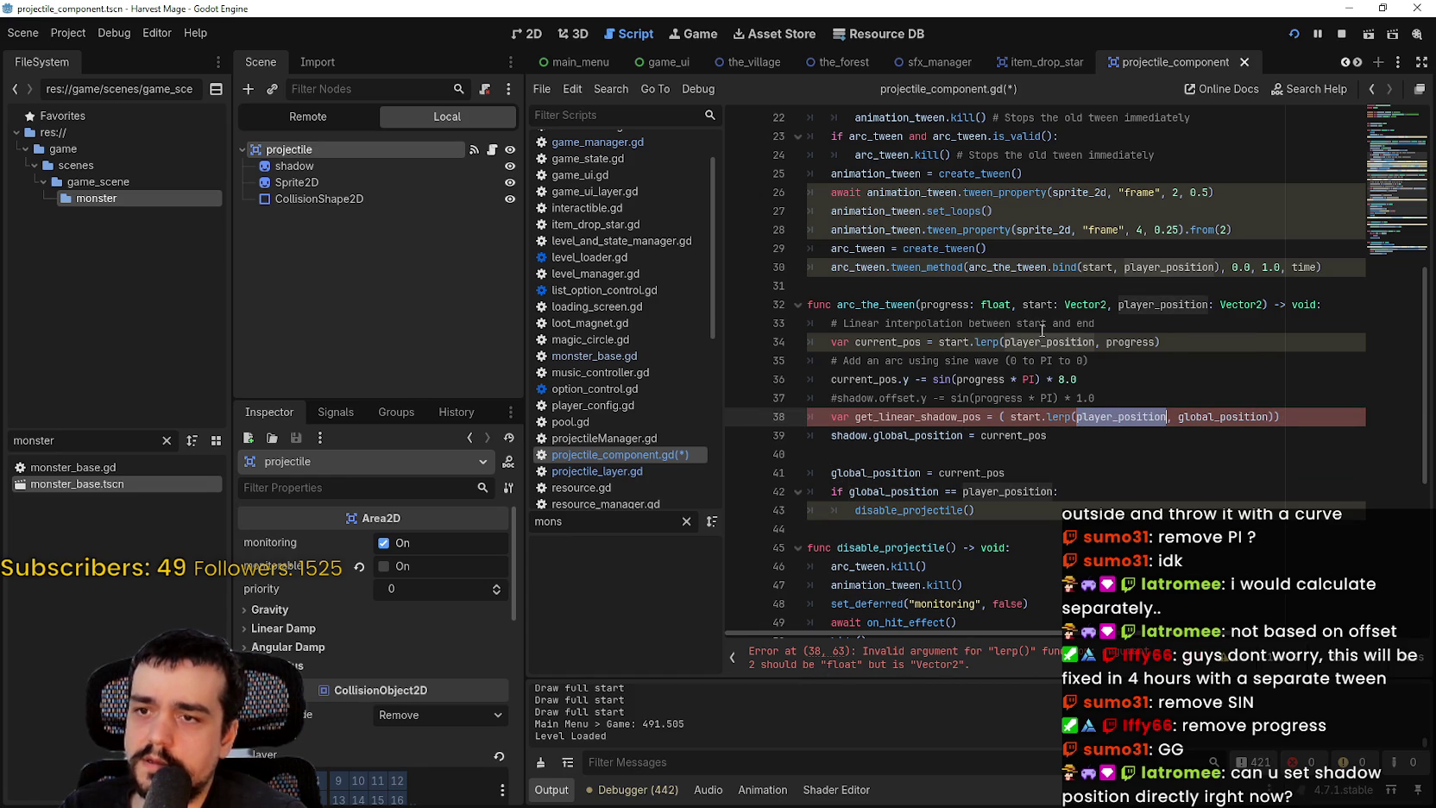
pyautogui.click(1269, 415)
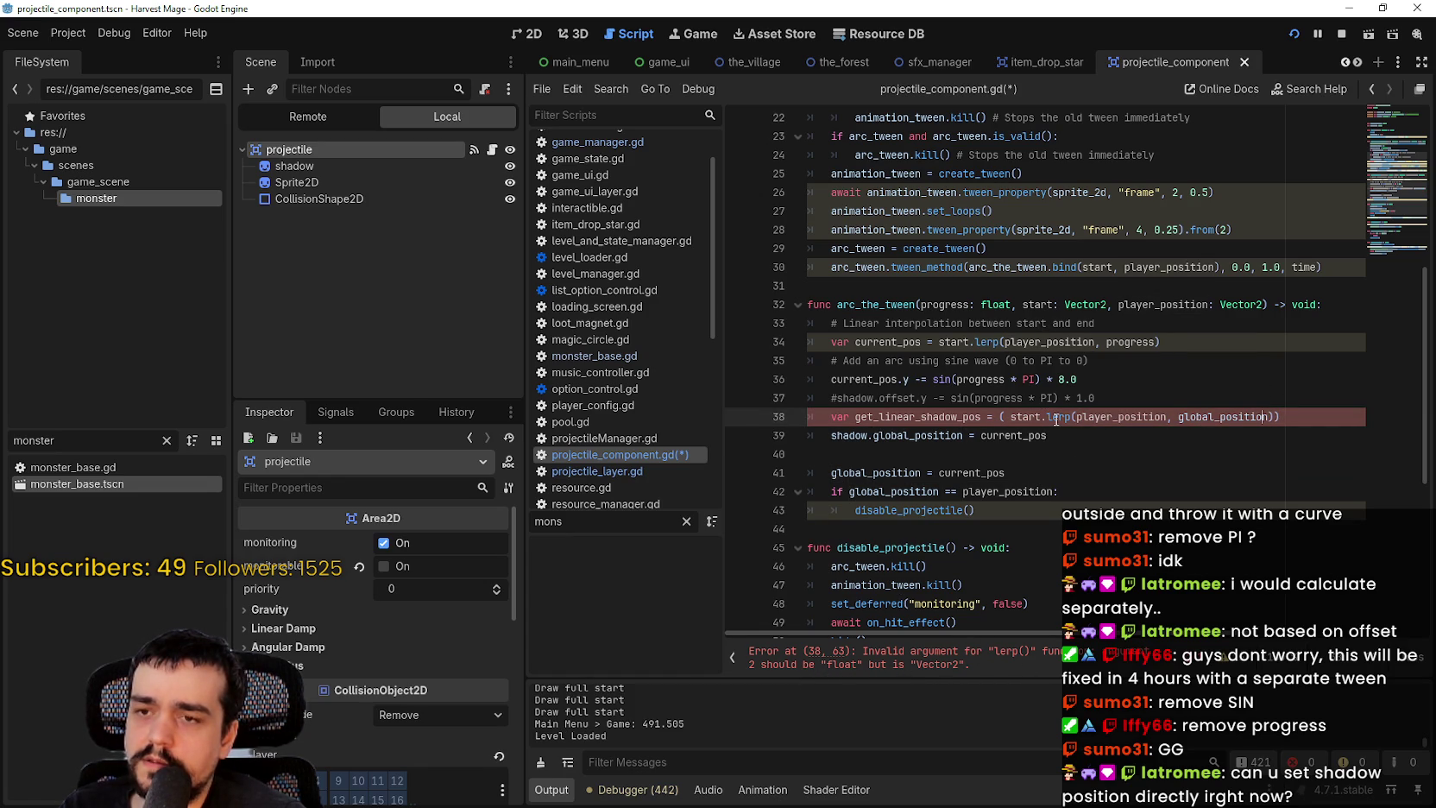
pyautogui.moveTo(1057, 419)
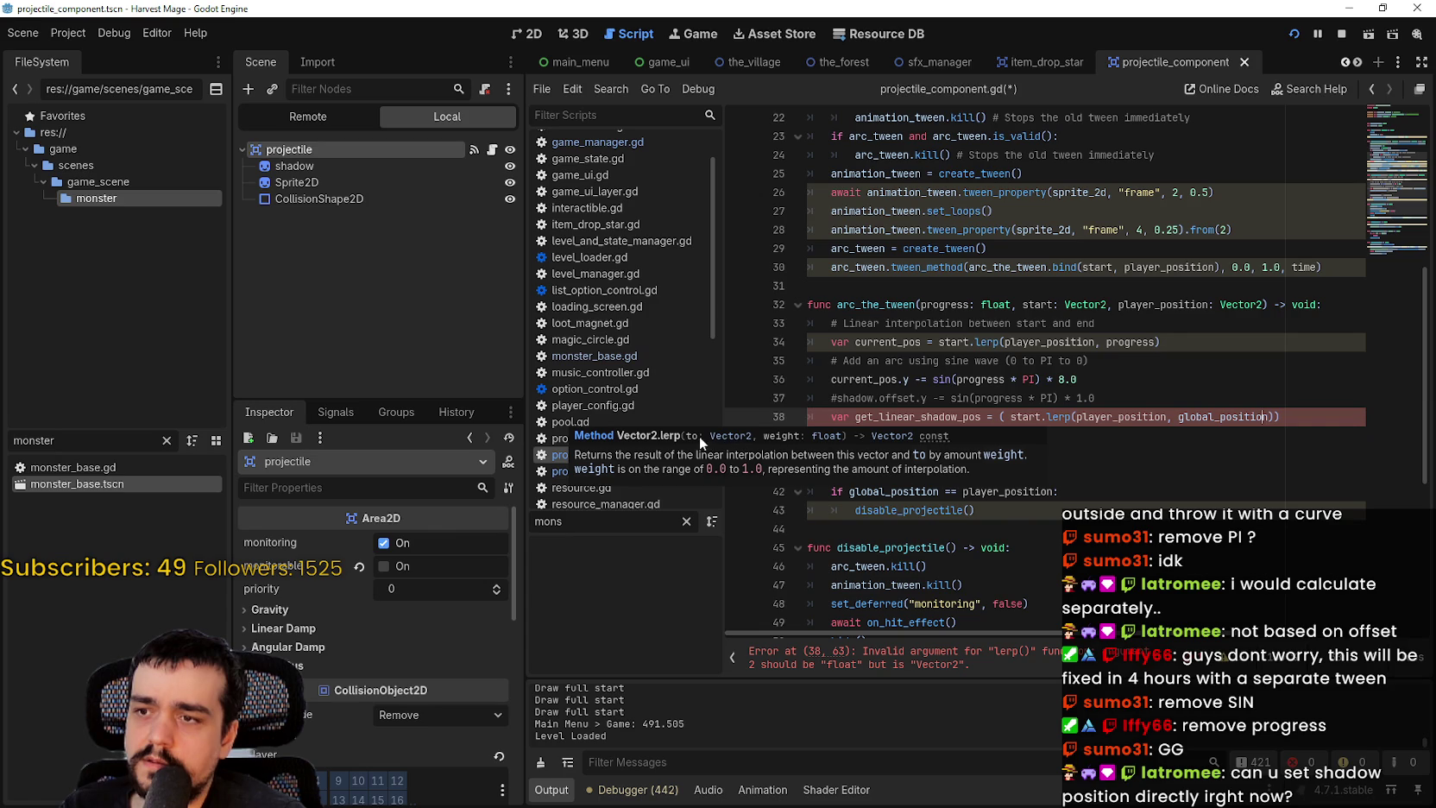
# Swap global_position for progress and remove the extra parentheses on line 38
pyautogui.doubleClick(1121, 345)
pyautogui.hotkey('ctrl', 'c')
pyautogui.doubleClick(1225, 417)
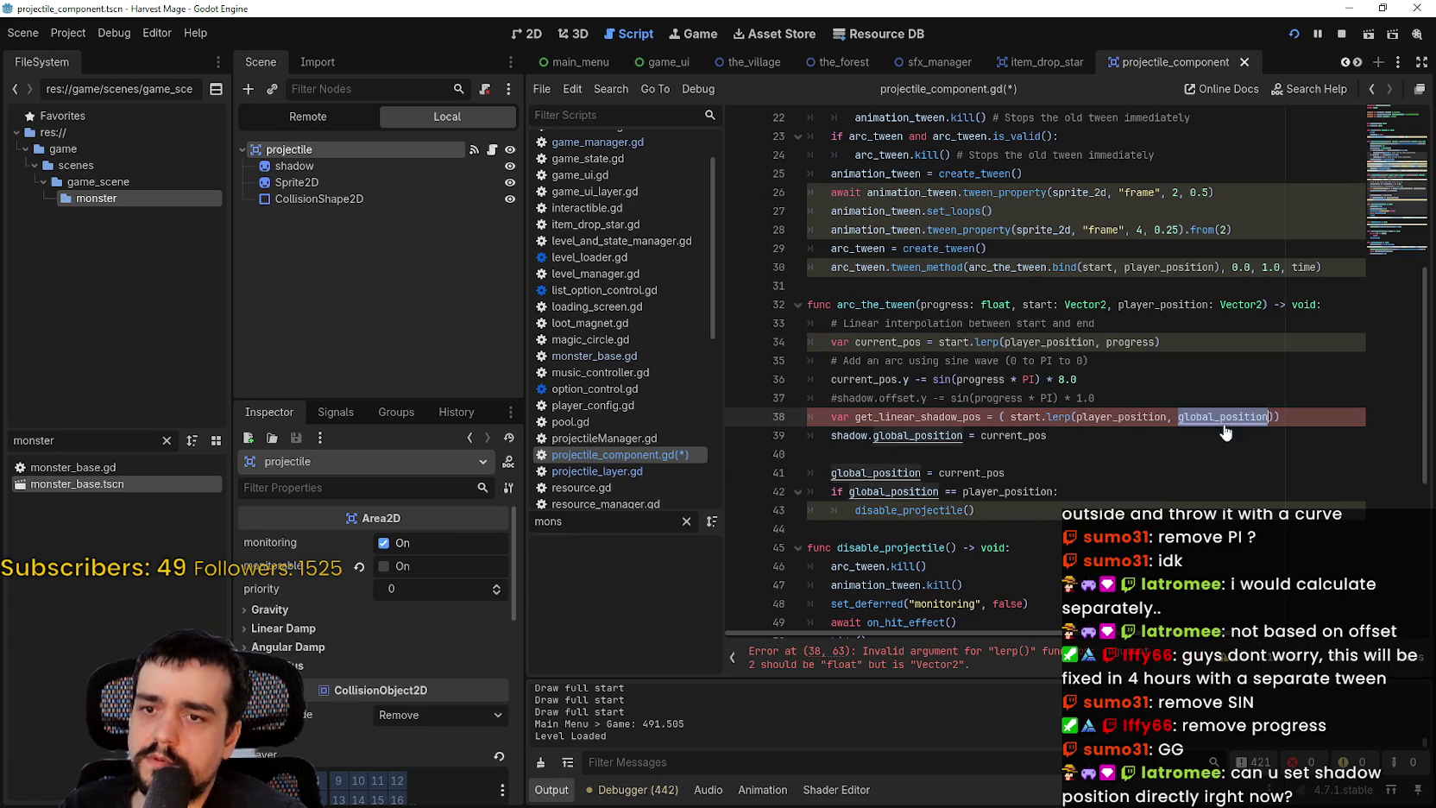
pyautogui.hotkey('ctrl', 'v')
pyautogui.hotkey('ctrl', 'Left')
pyautogui.hotkey('ctrl', 'Left')
pyautogui.hotkey('ctrl', 'Left')
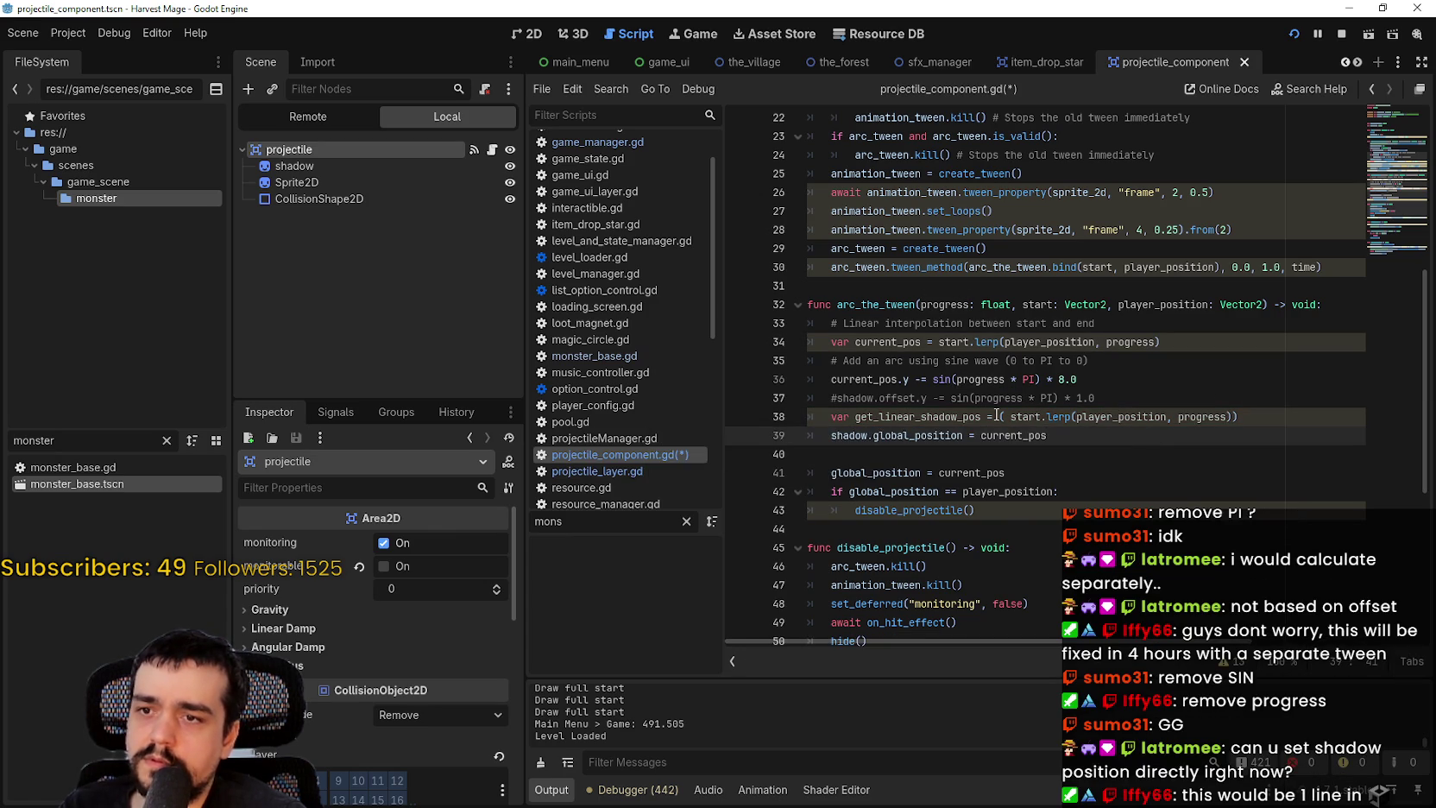
pyautogui.press('BackSpace')
pyautogui.press('BackSpace')
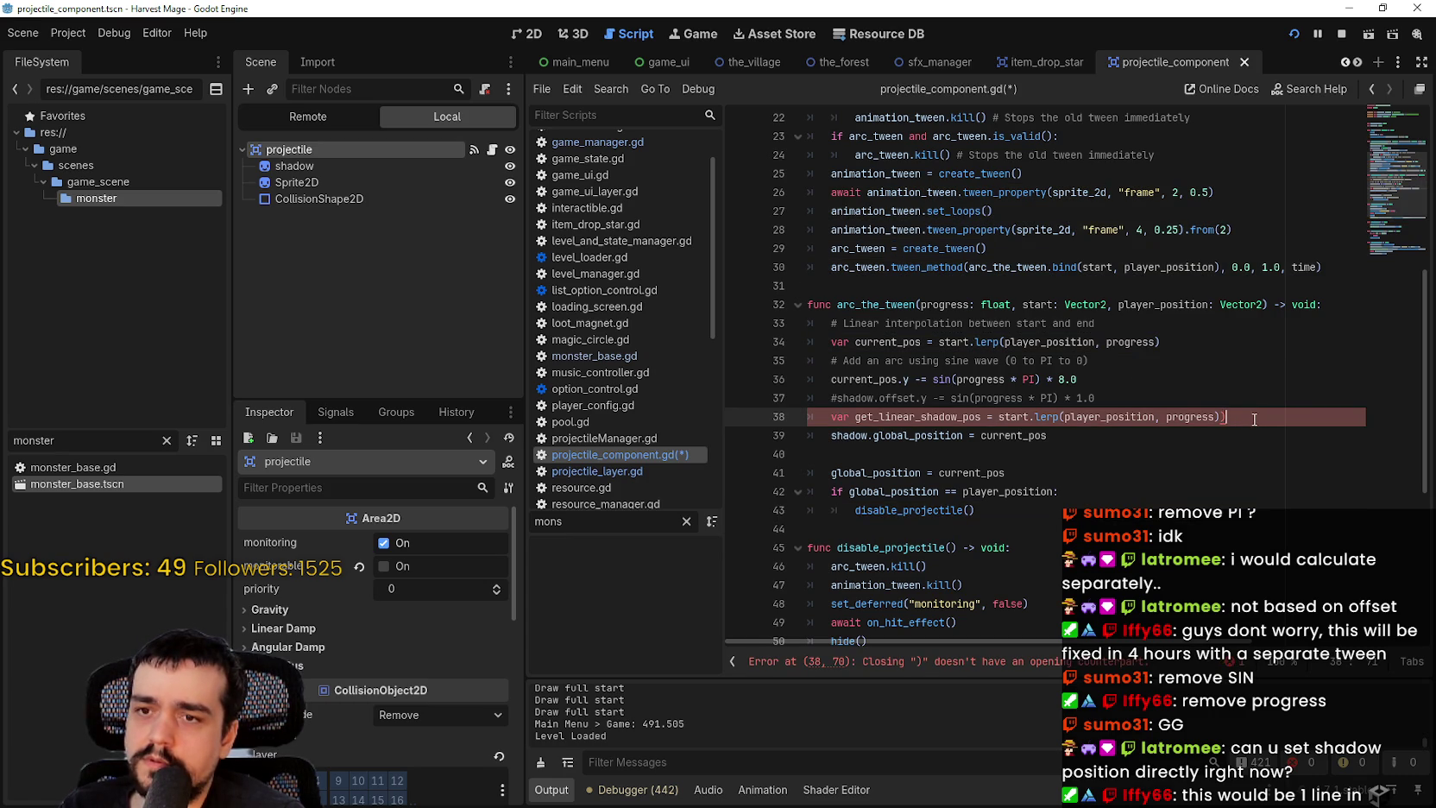
pyautogui.press('BackSpace')
pyautogui.click(1089, 457)
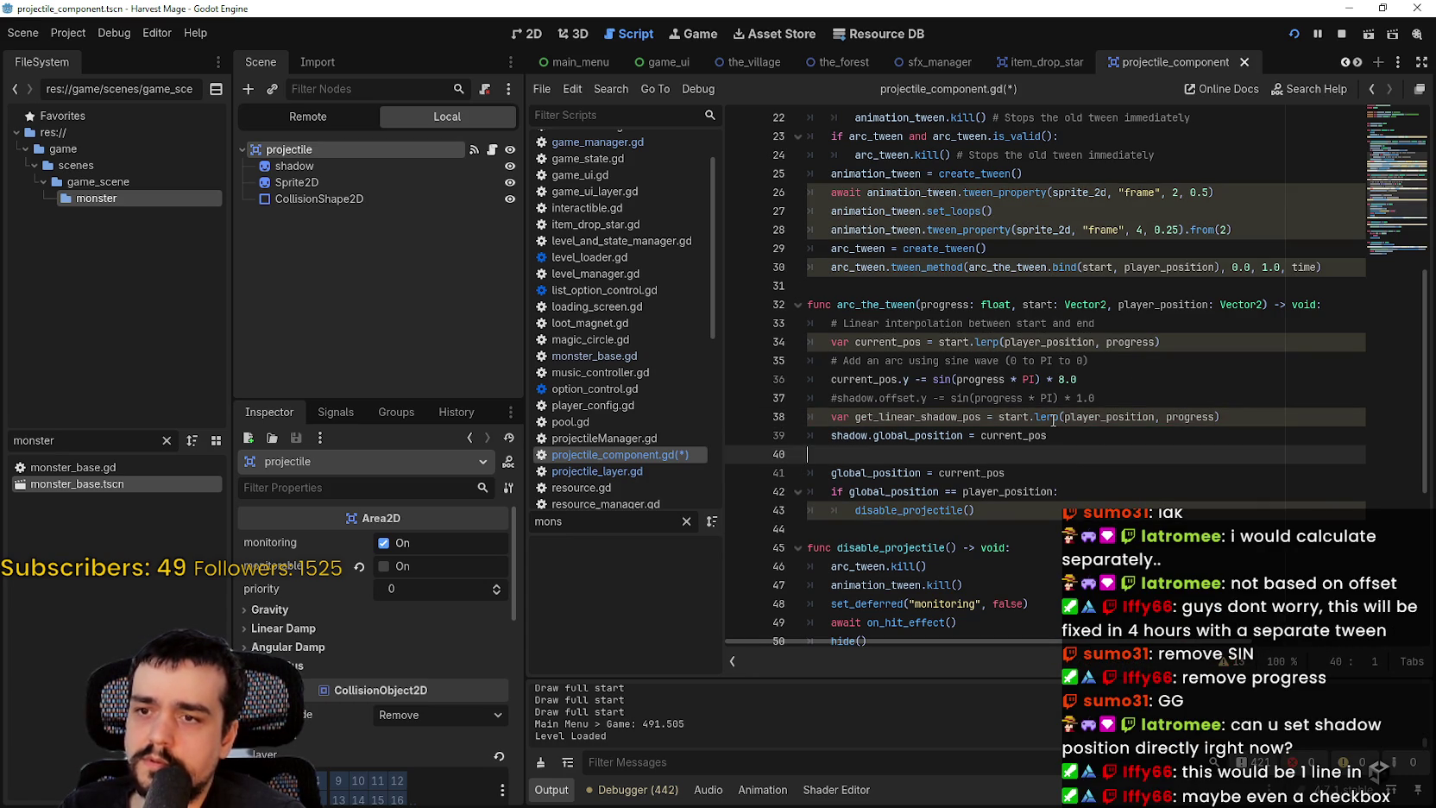
pyautogui.moveTo(1053, 419)
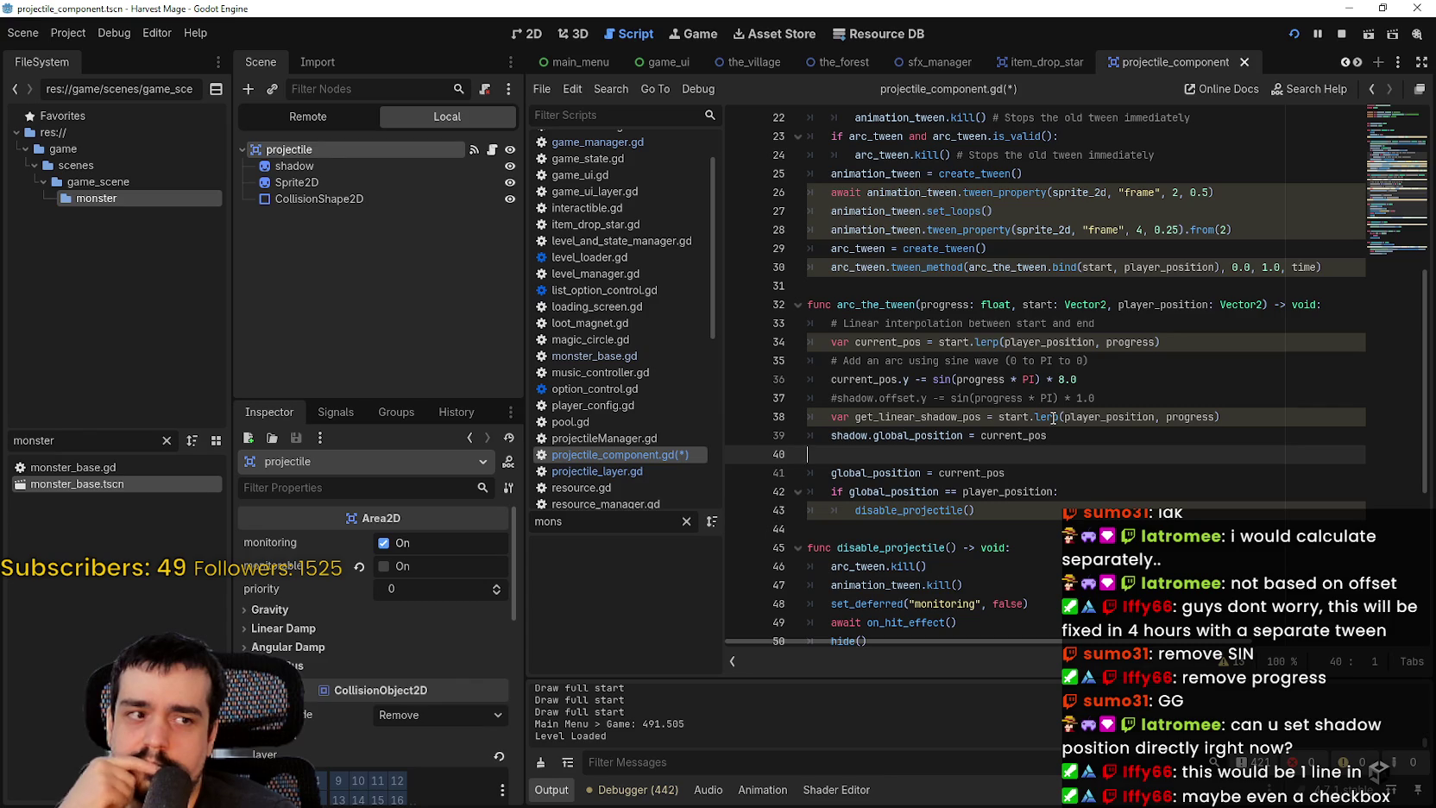
pyautogui.moveTo(944, 418)
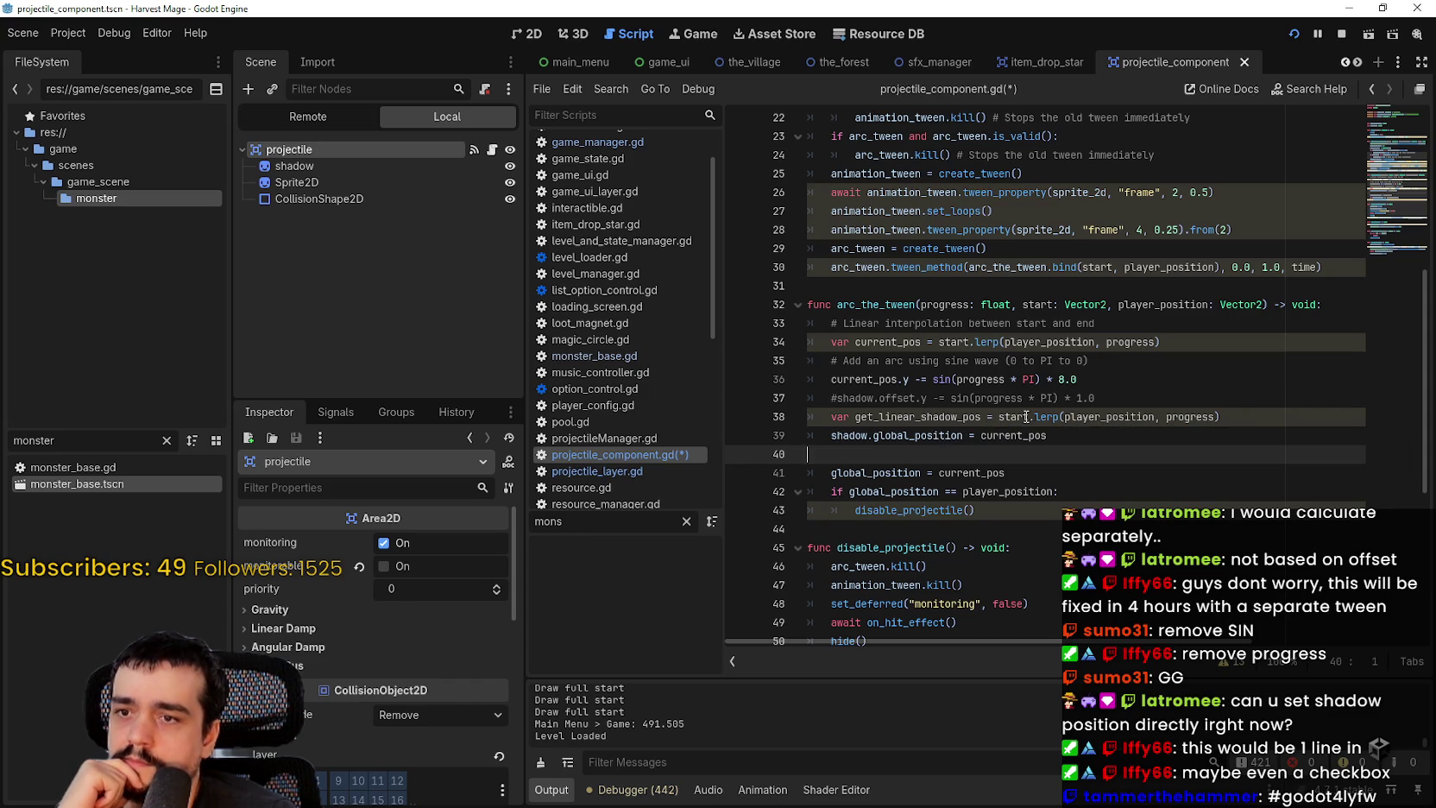
pyautogui.doubleClick(1110, 418)
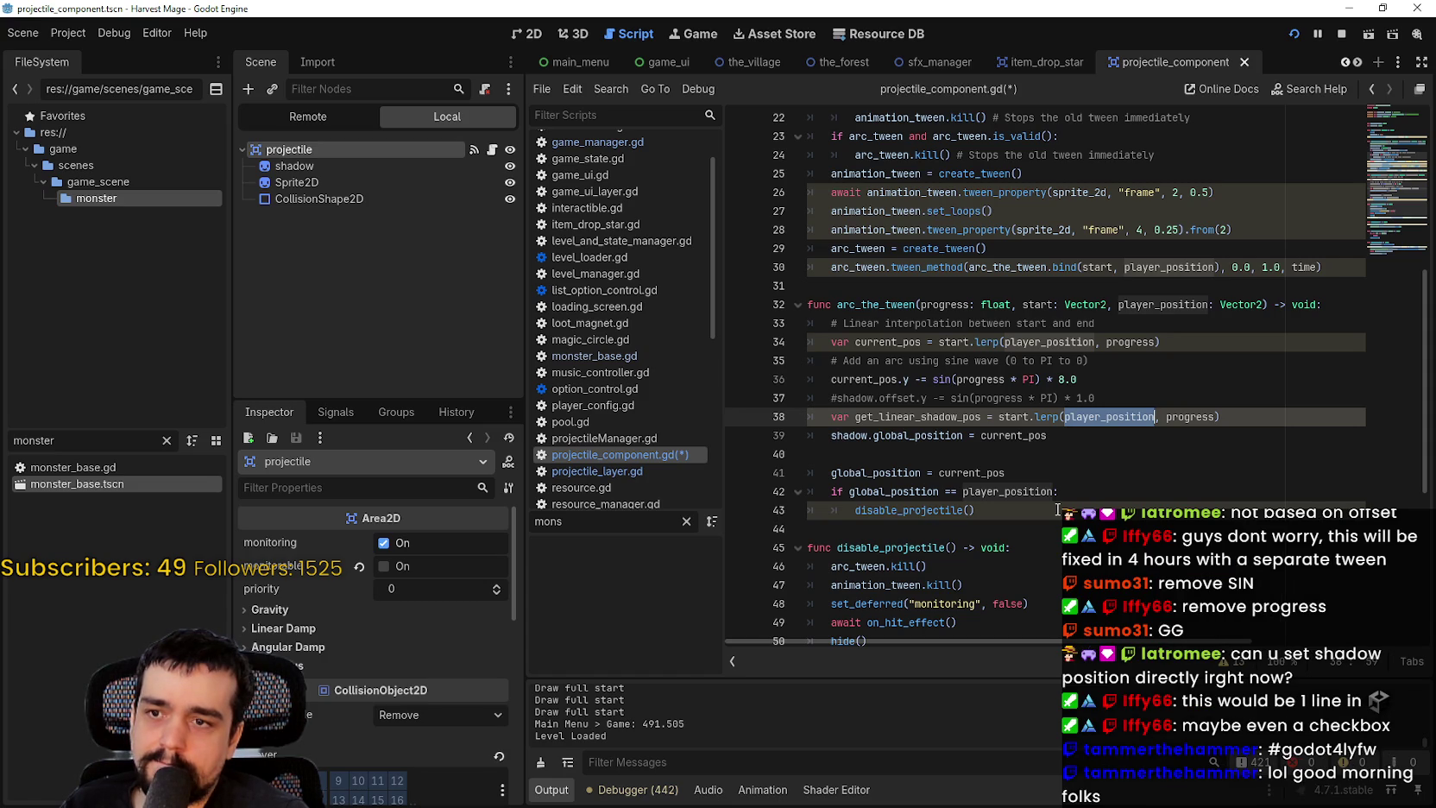
# Make line 38 lerp toward global_position and set line 39's shadow to get_linear_shadow_pos, then save
pyautogui.write('global')
pyautogui.press('Return')
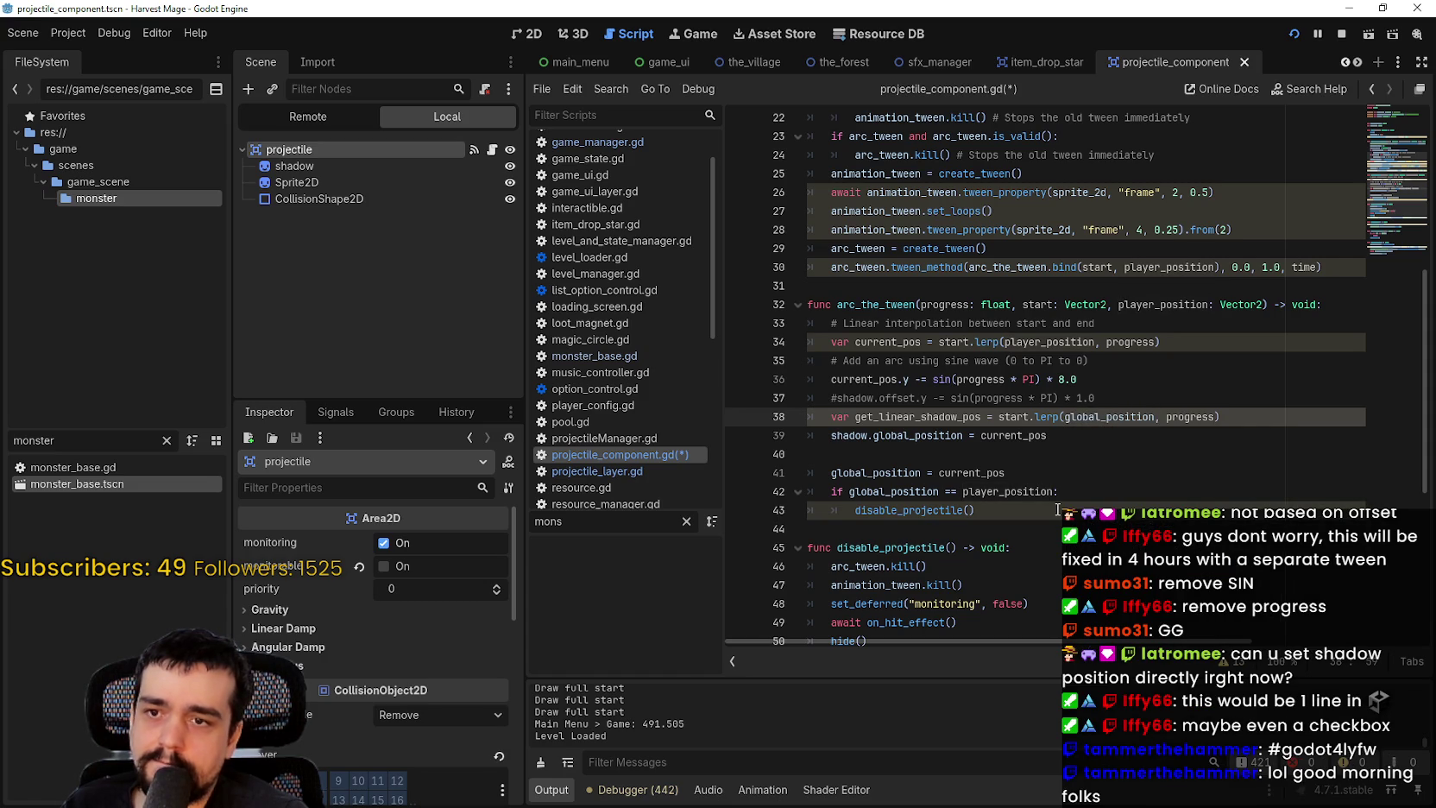
pyautogui.click(1060, 453)
pyautogui.doubleClick(969, 419)
pyautogui.hotkey('ctrl', 'c')
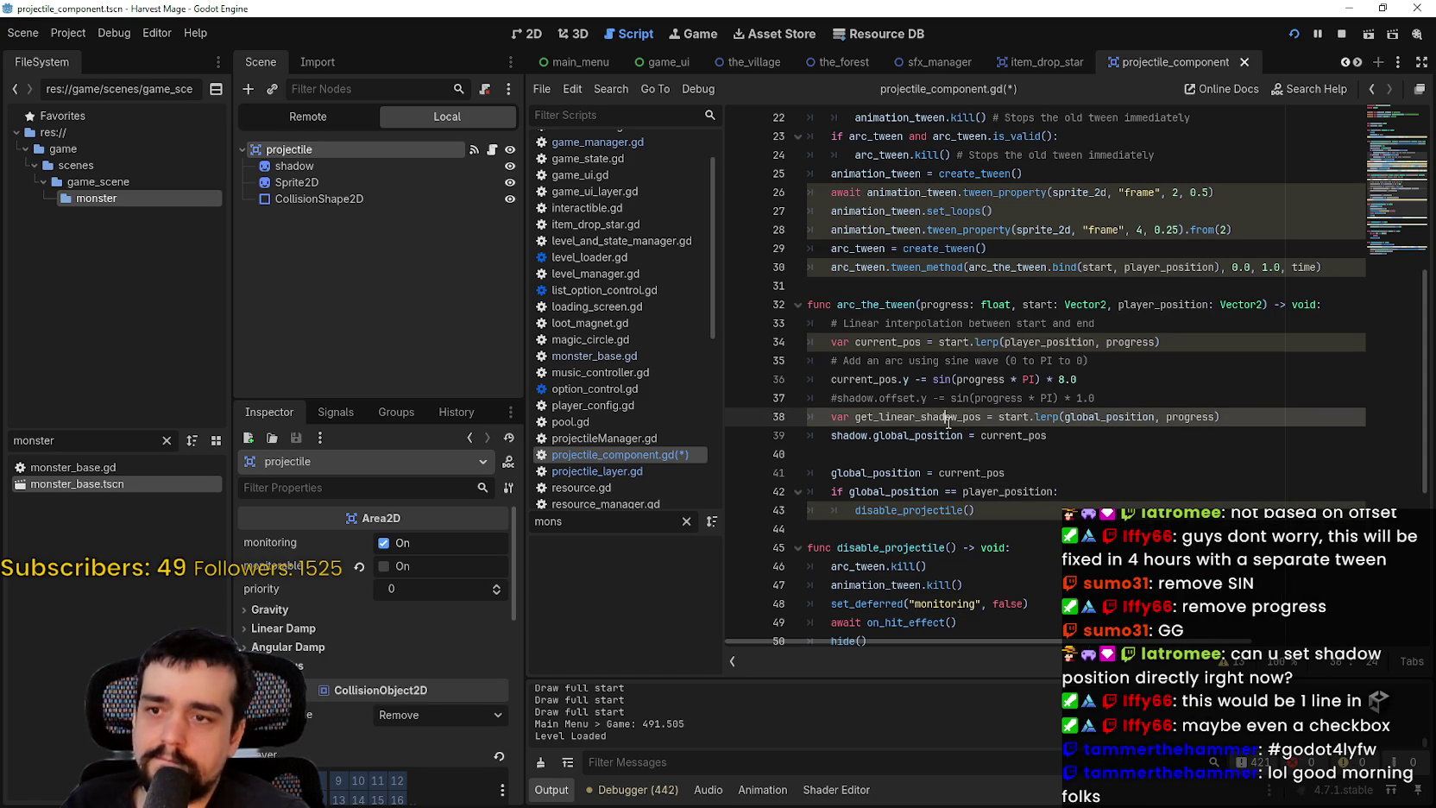
pyautogui.doubleClick(1044, 438)
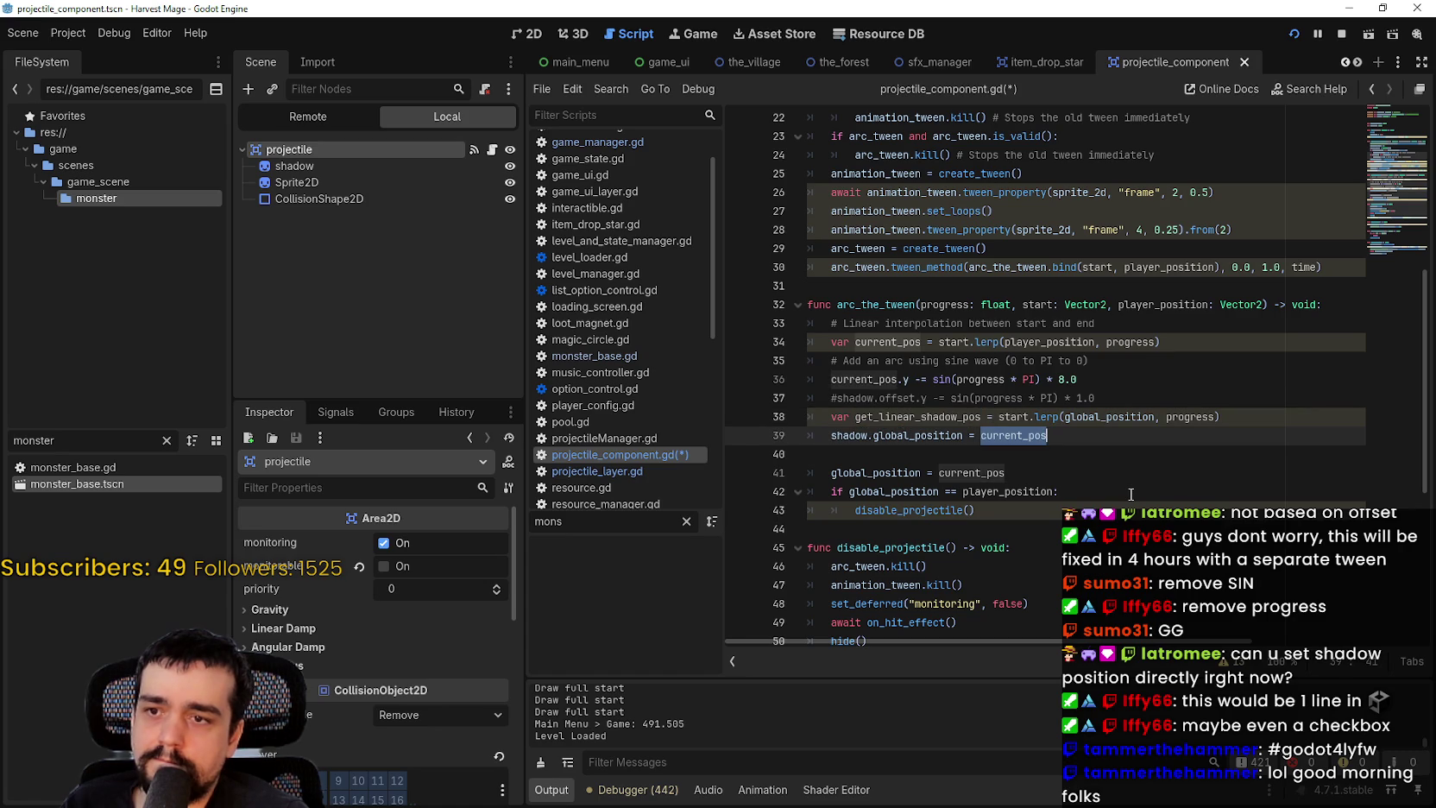
pyautogui.hotkey('ctrl', 'v')
pyautogui.hotkey('ctrl', 's')
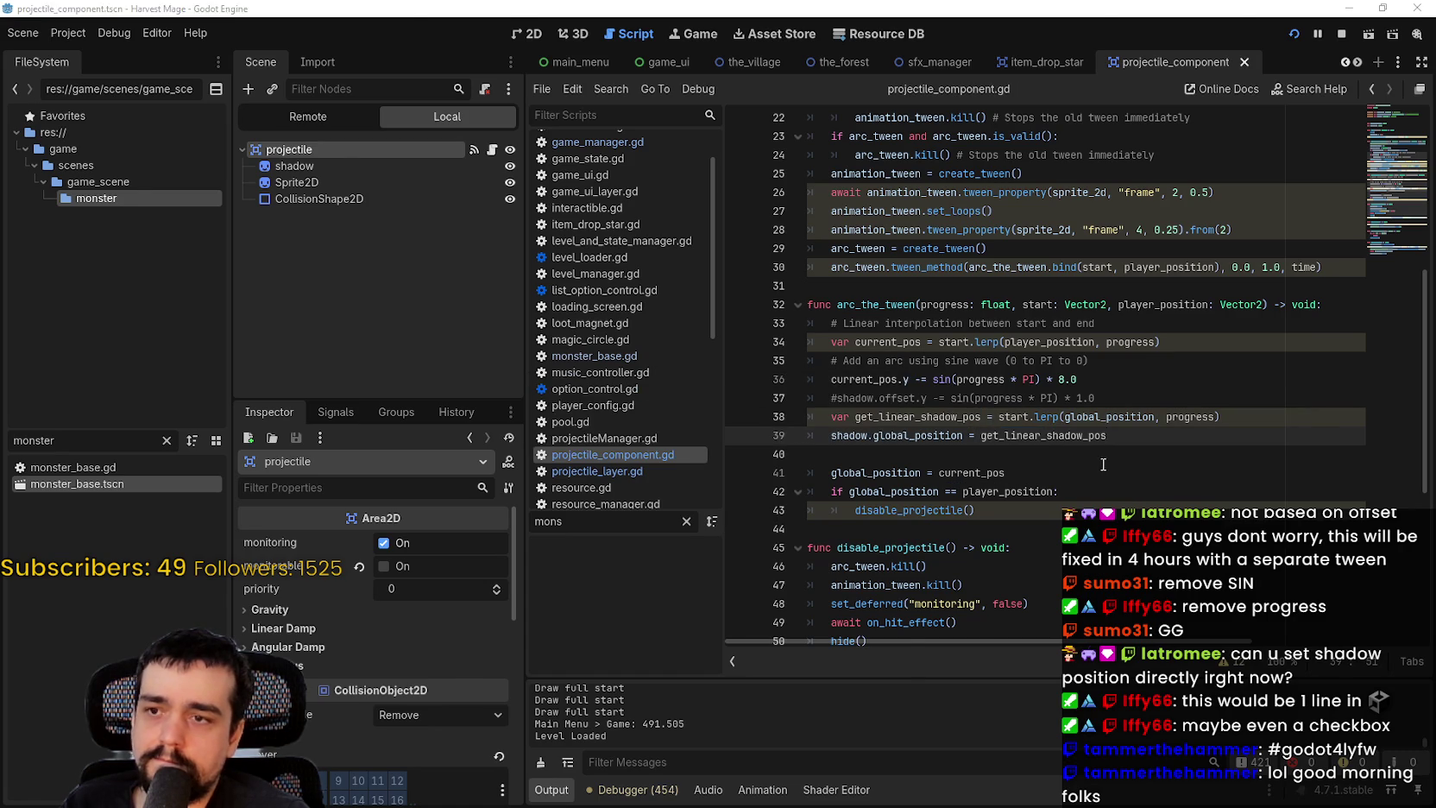
# Walk the character around the field to watch an enemy projectile and its shadow
pyautogui.hotkey('alt', 'Tab')
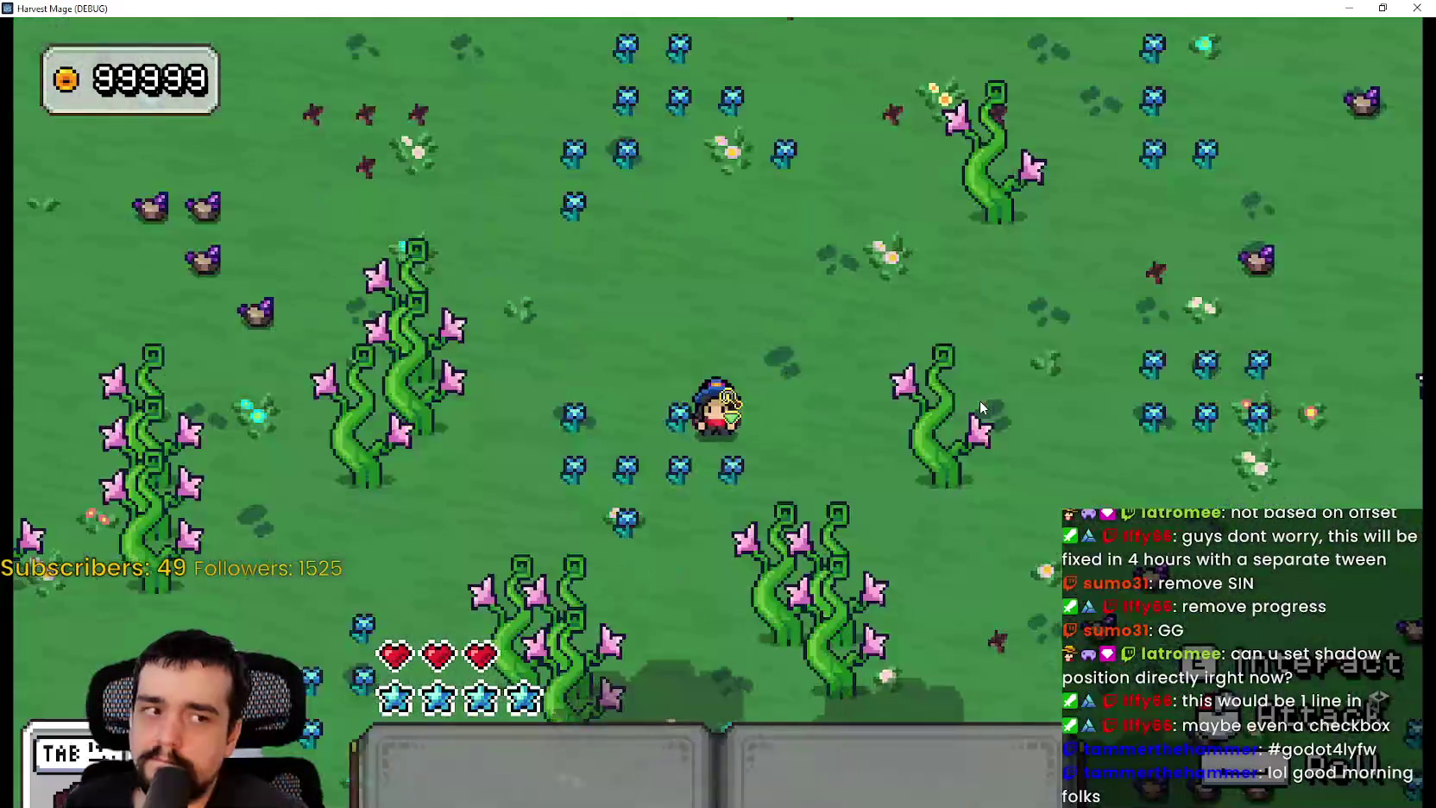
pyautogui.press('a')
pyautogui.press('w')
pyautogui.press('d')
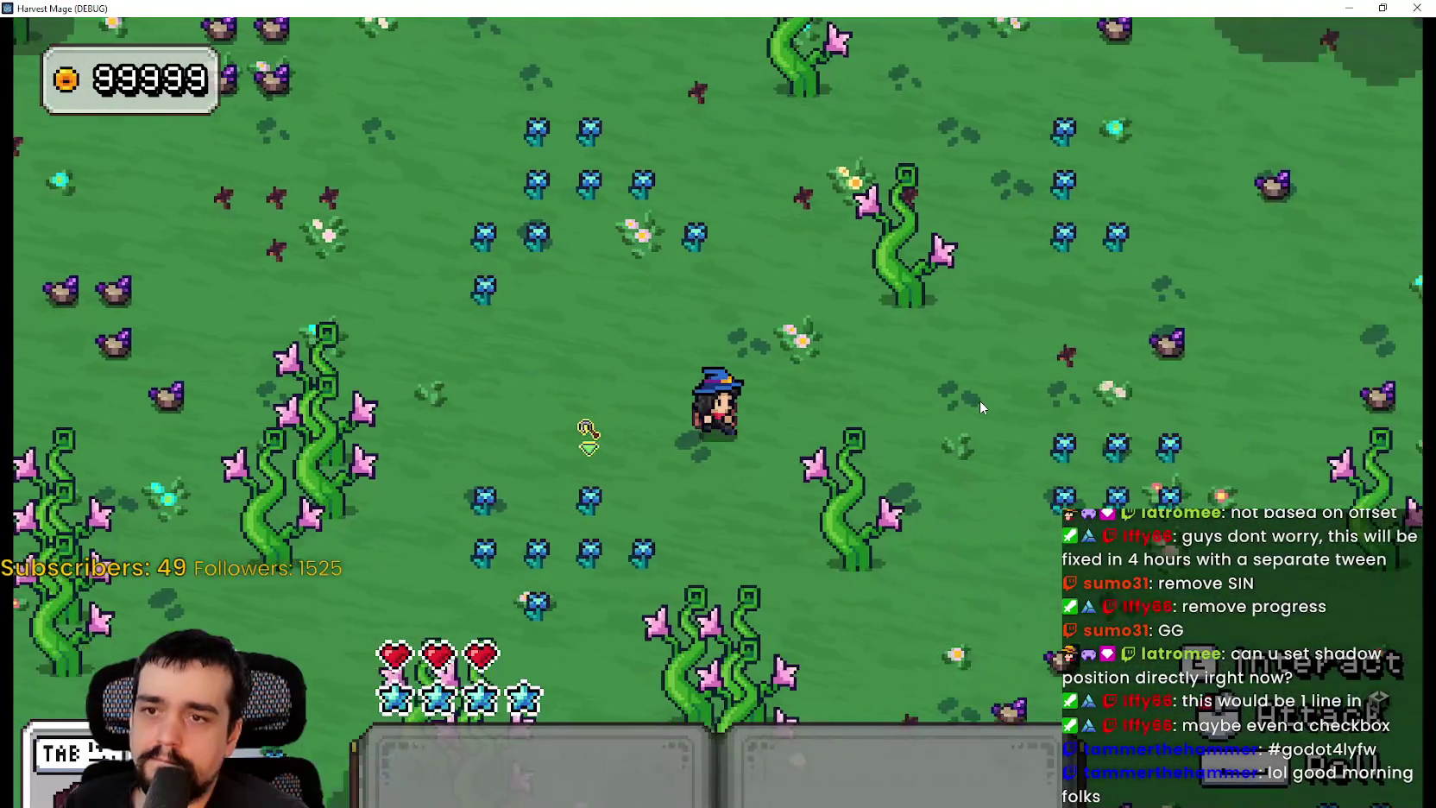
pyautogui.press('d')
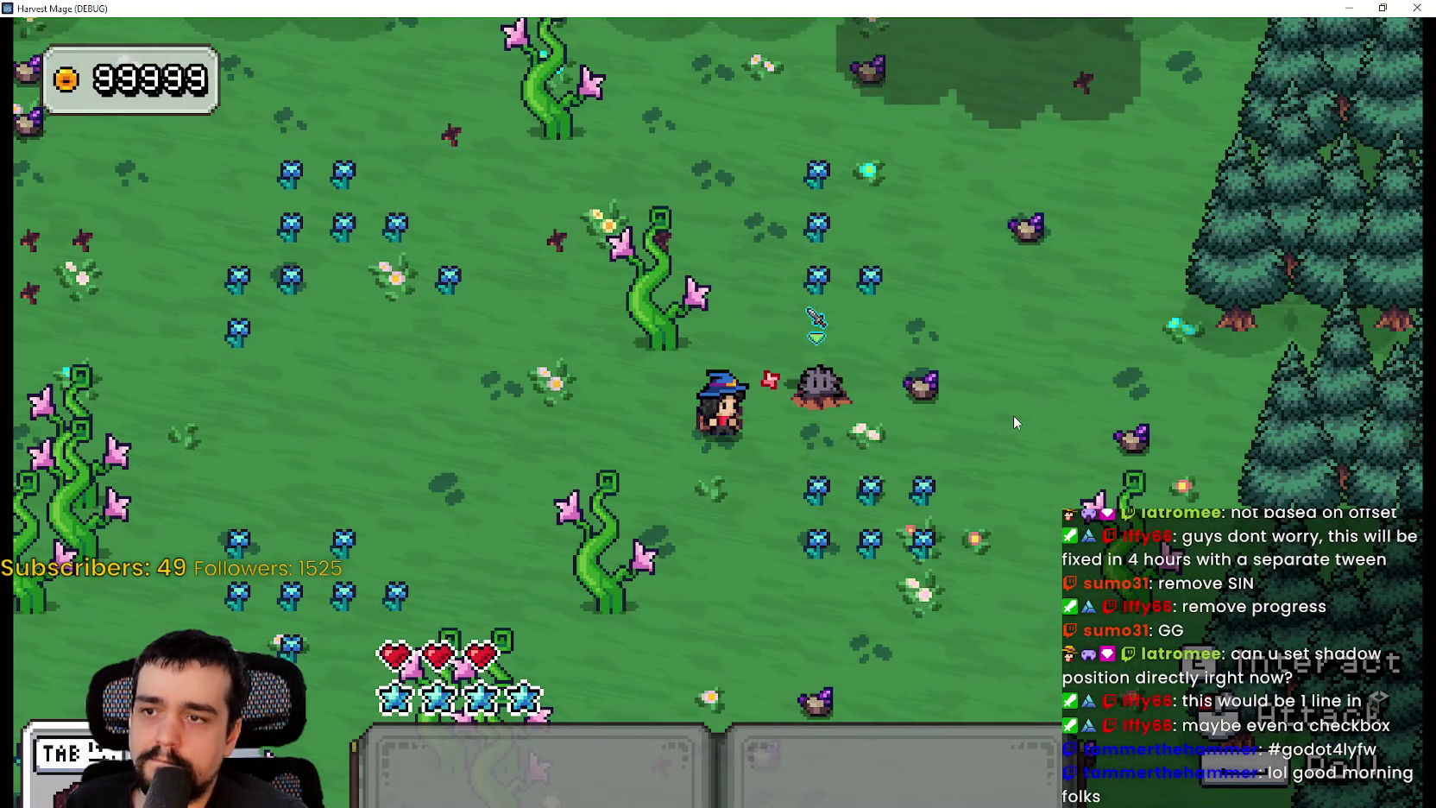
pyautogui.press('w')
pyautogui.press('a')
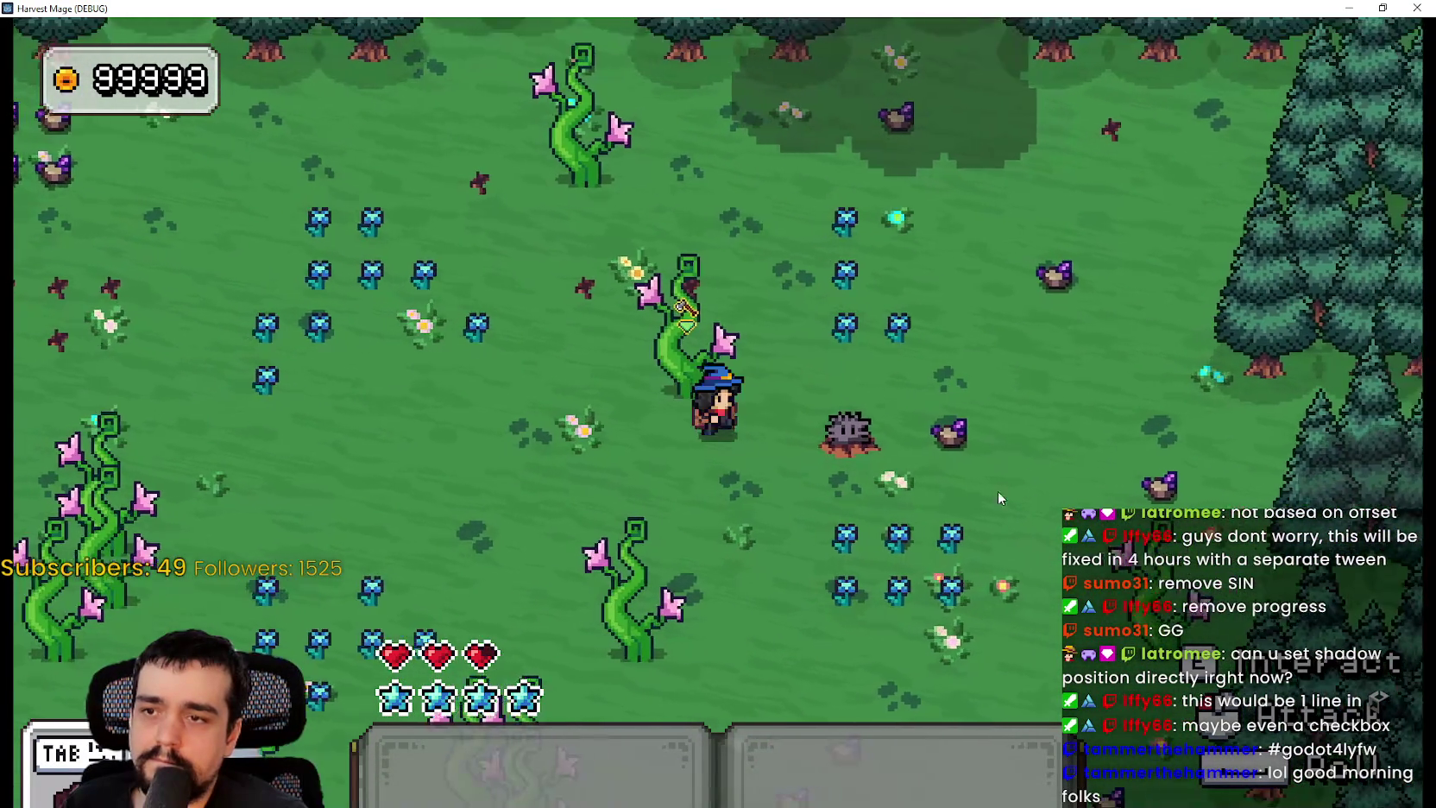
pyautogui.press('d')
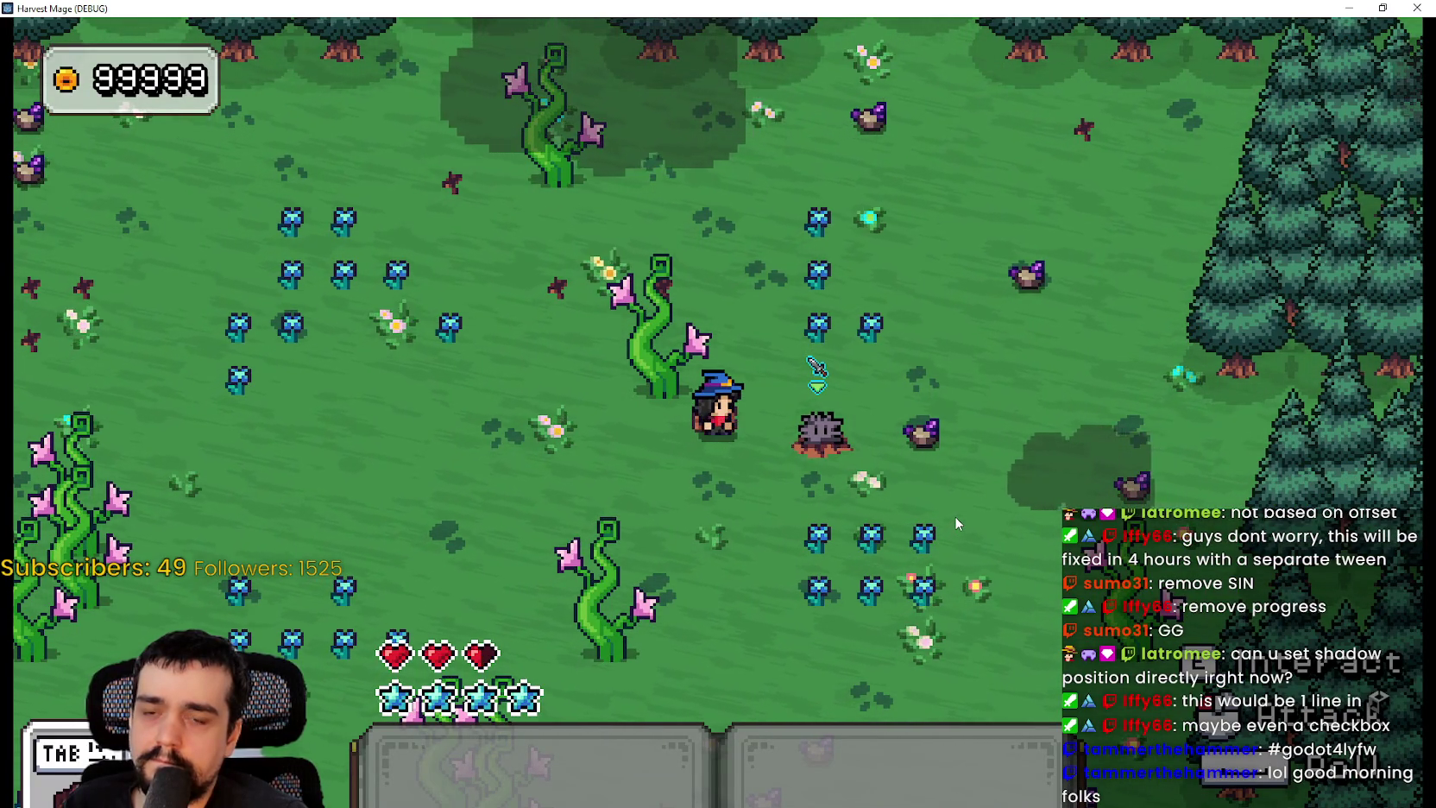
pyautogui.press('F8')
# Review the shadow-position code on lines 38–39 and briefly rerun the game
pyautogui.click(1086, 451)
pyautogui.click(1228, 420)
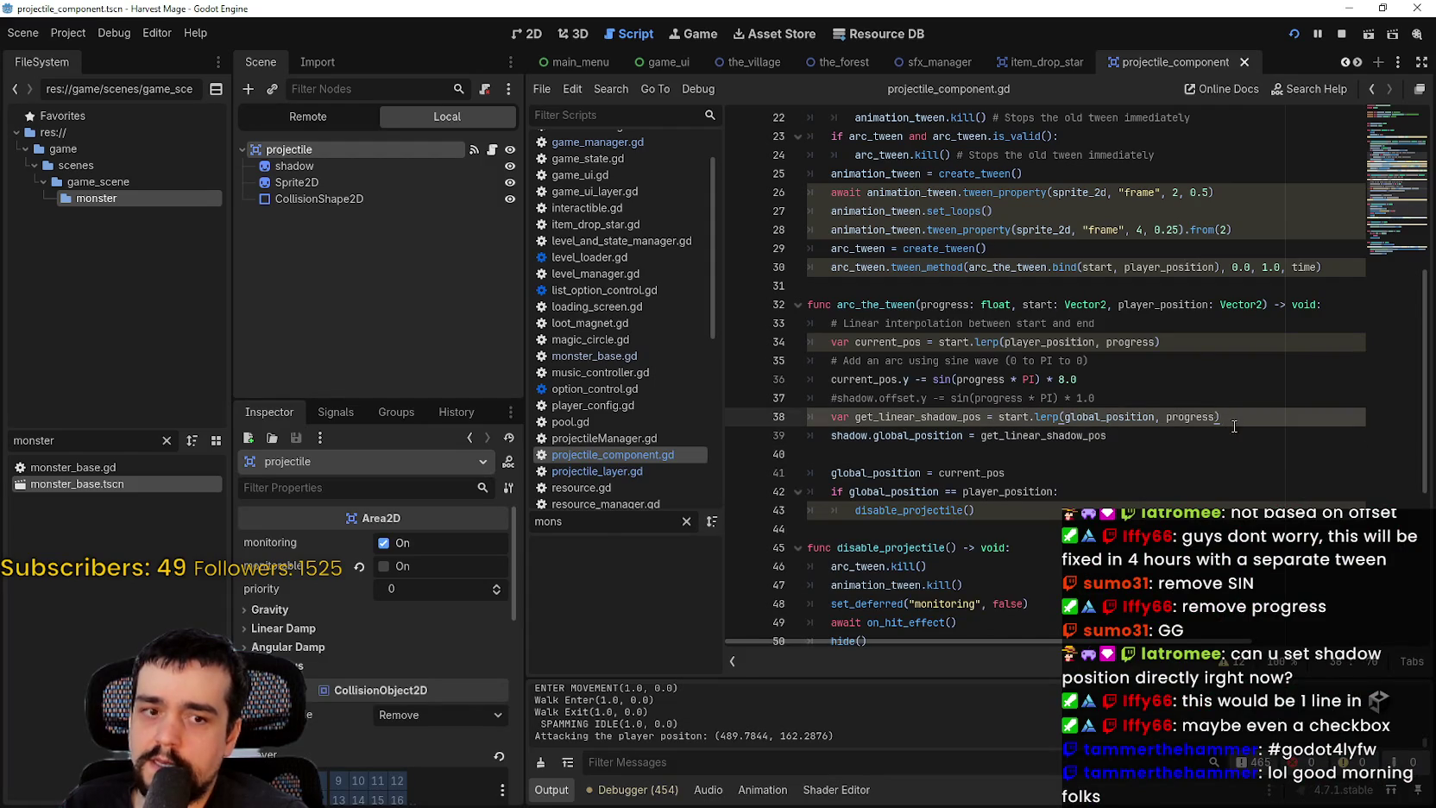
pyautogui.doubleClick(1196, 417)
pyautogui.click(1138, 431)
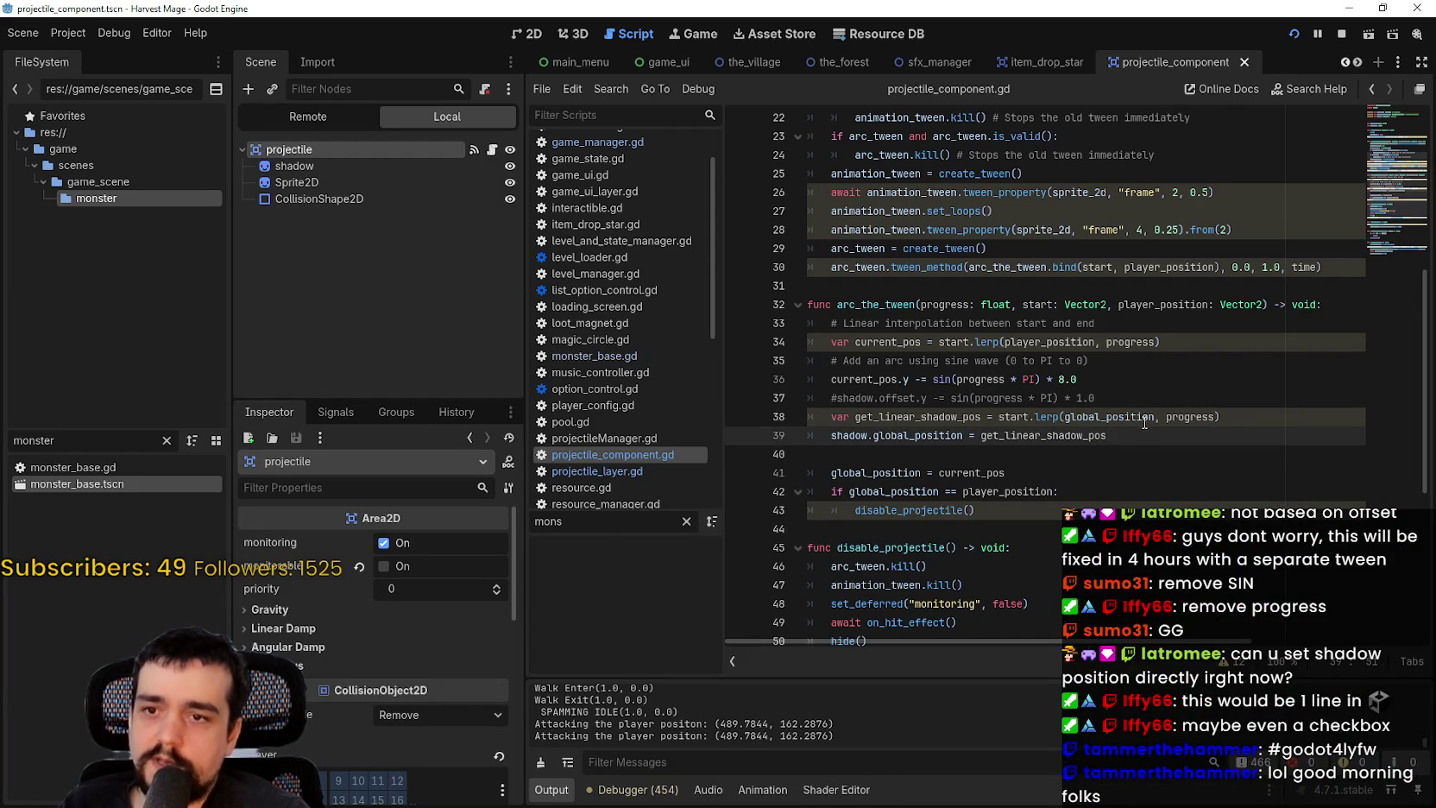
pyautogui.click(1154, 416)
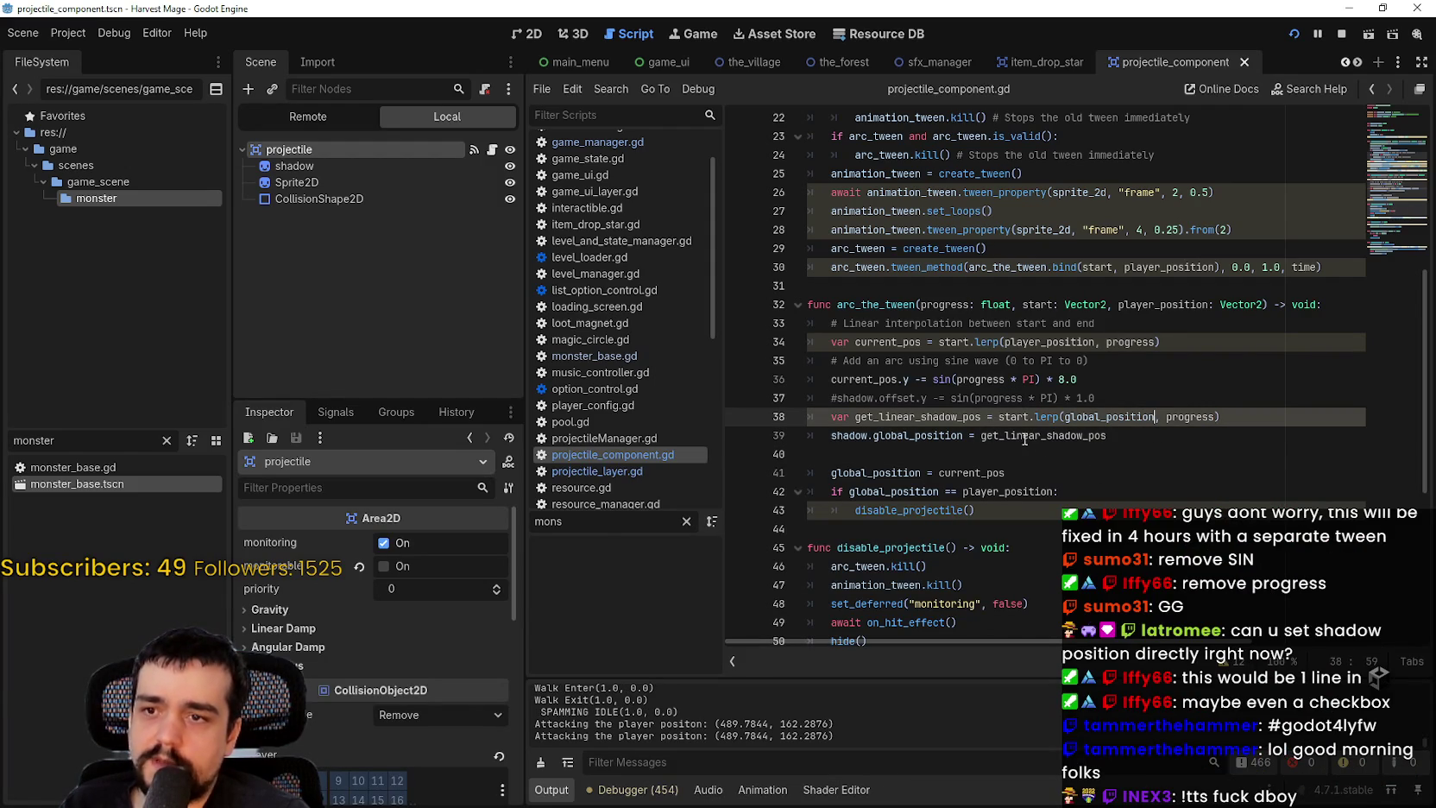
pyautogui.moveTo(1108, 435); pyautogui.dragTo(856, 417)
pyautogui.click(1063, 454)
pyautogui.doubleClick(1036, 435)
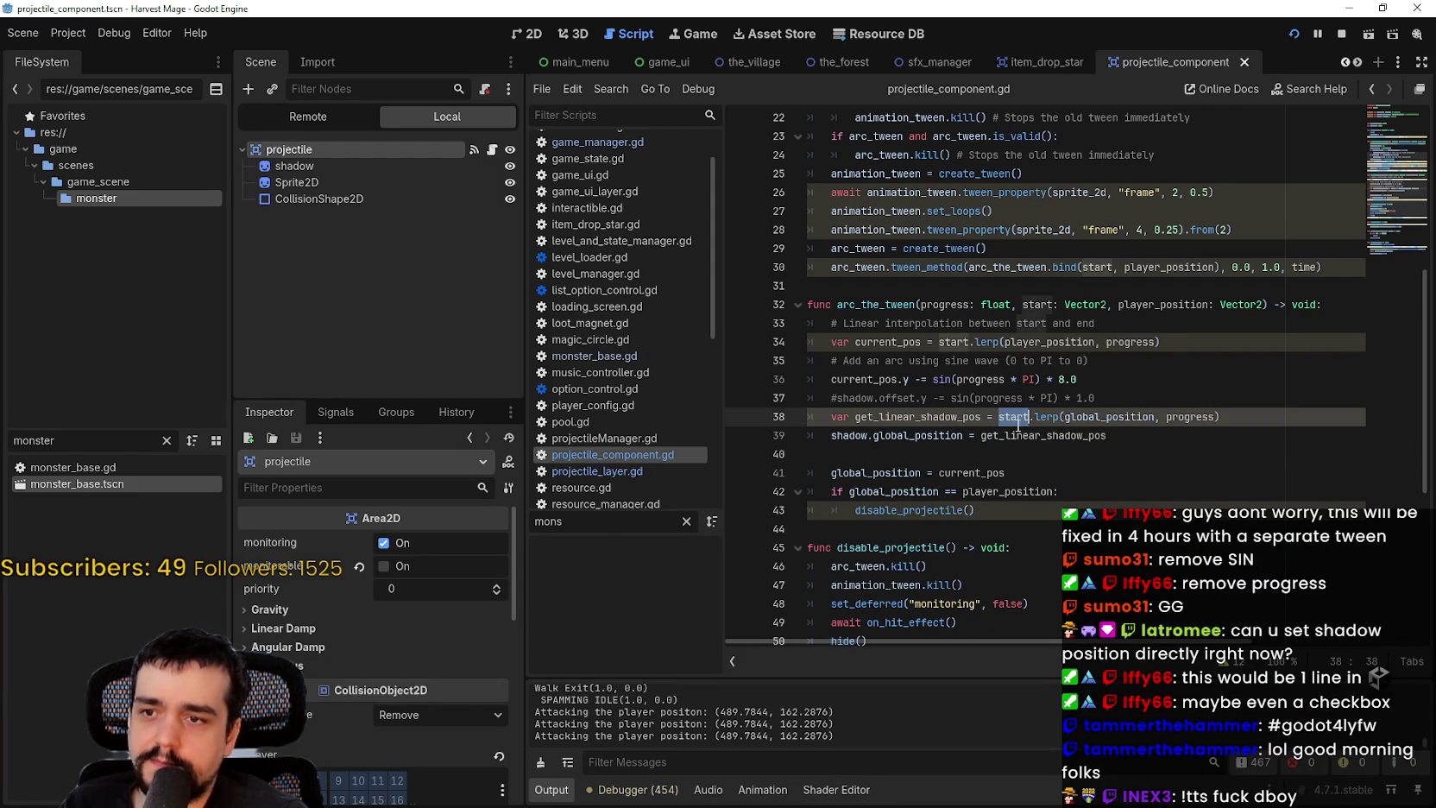
pyautogui.click(885, 437)
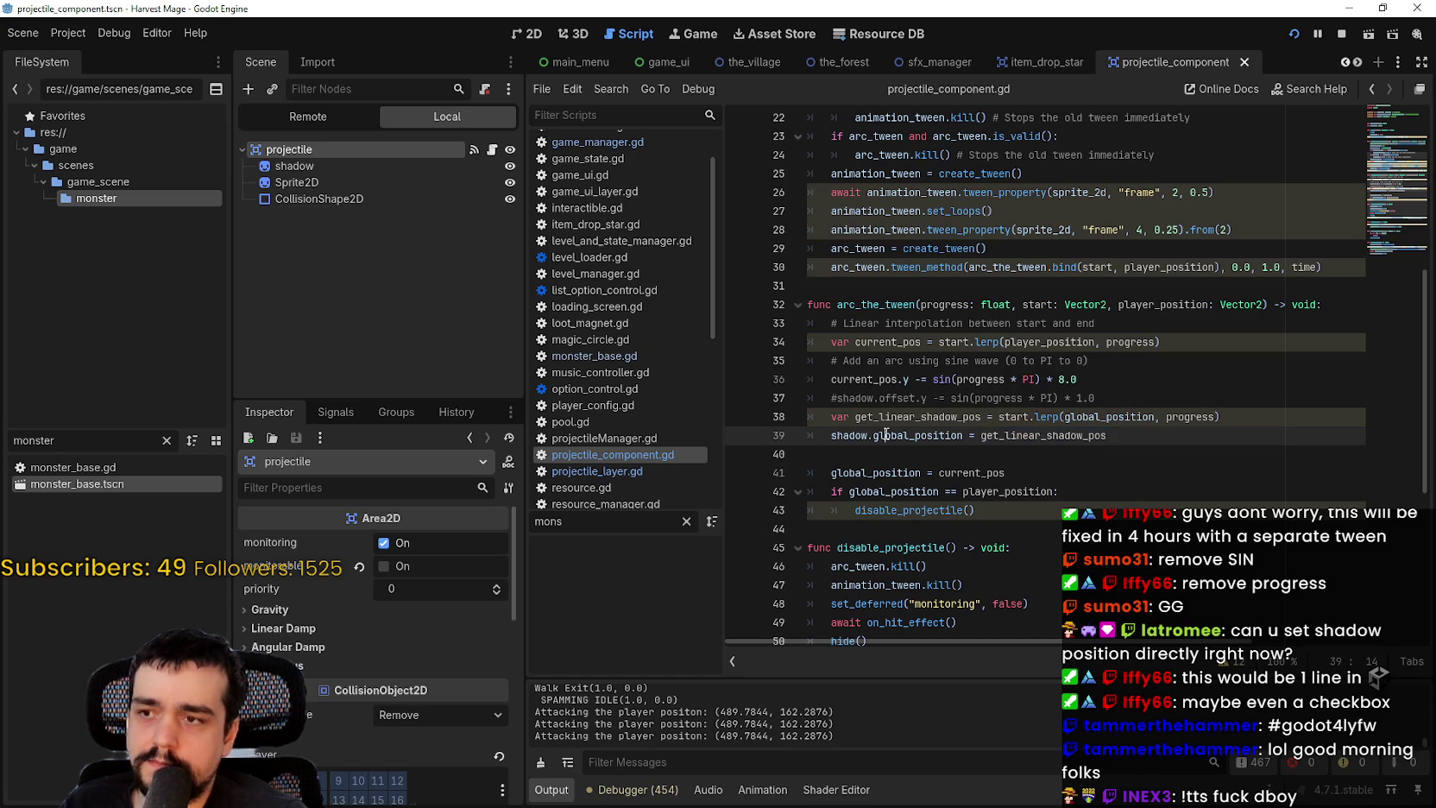
pyautogui.moveTo(1091, 432); pyautogui.dragTo(831, 417)
pyautogui.press('F5')
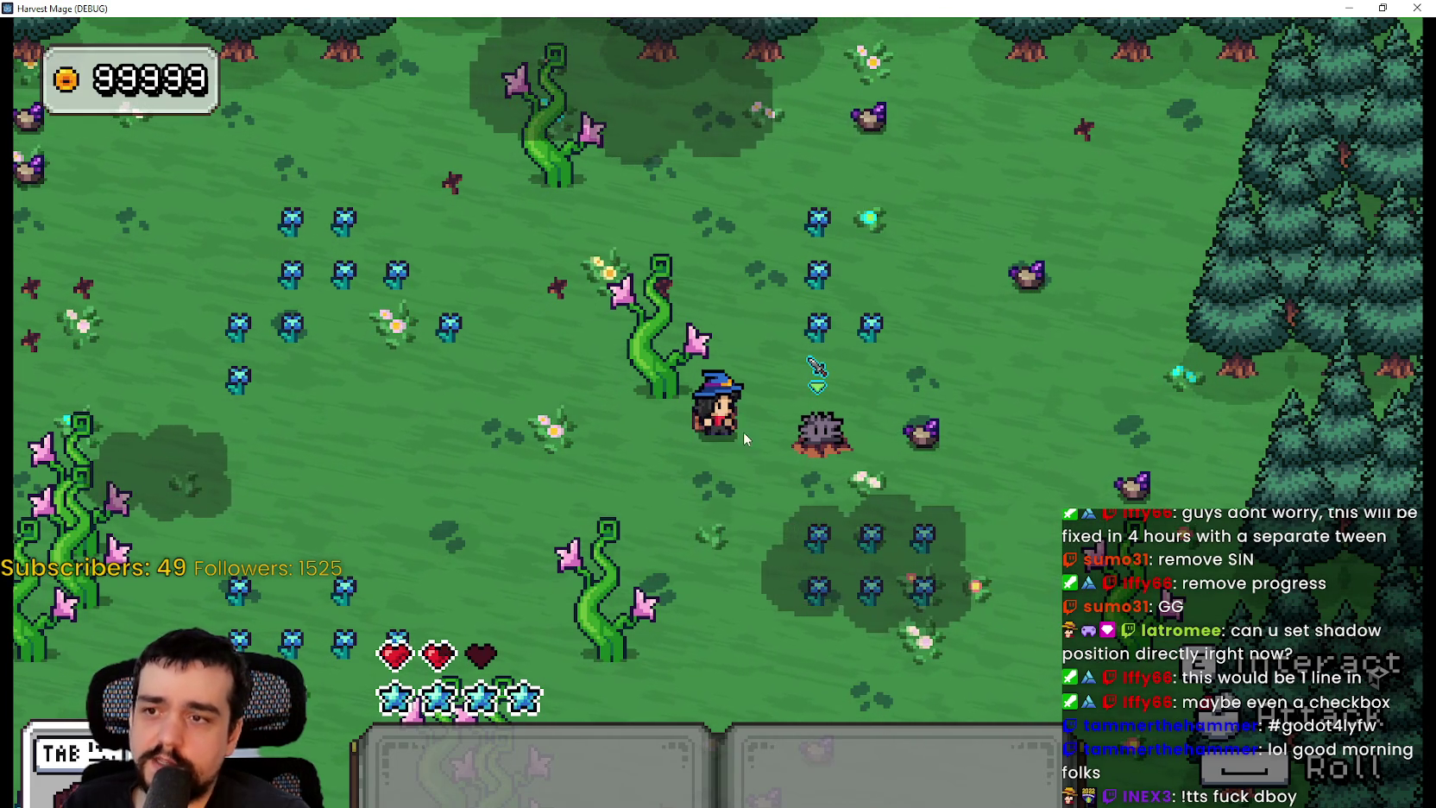
pyautogui.hotkey('alt', 'Tab')
pyautogui.click(1174, 431)
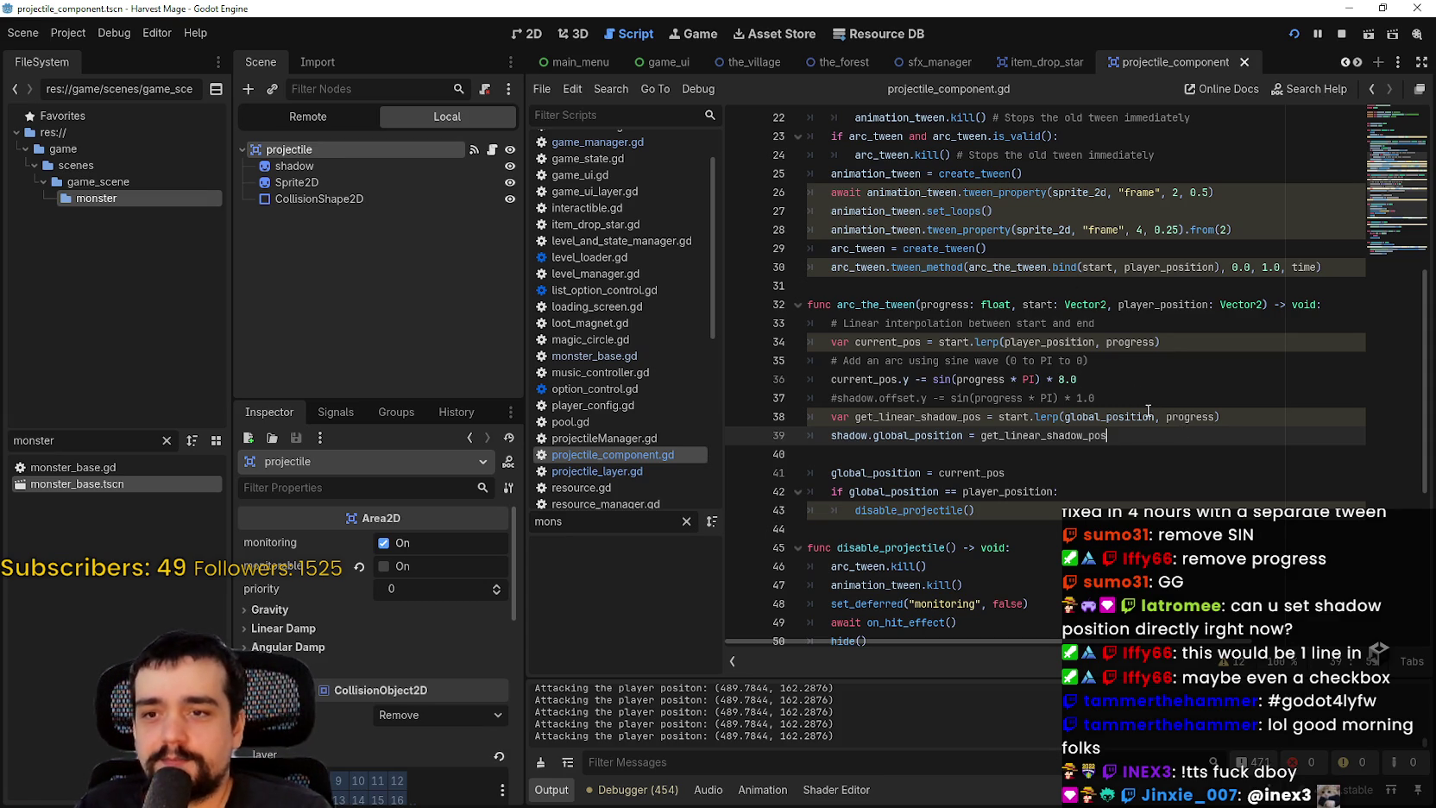
# Put player_position back as the lerp target on line 38, save, and rerun the game
pyautogui.click(1159, 416)
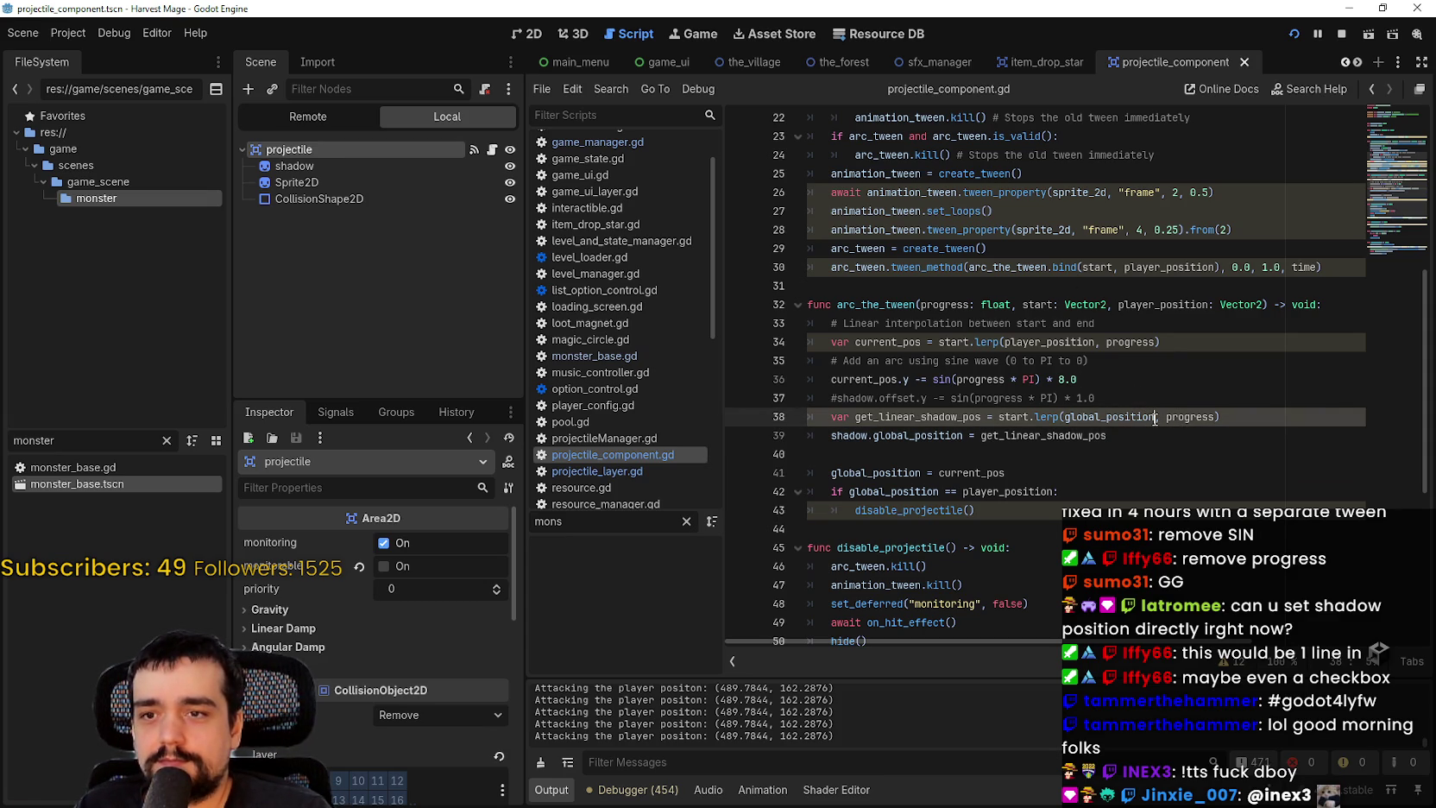
pyautogui.write('player_position')
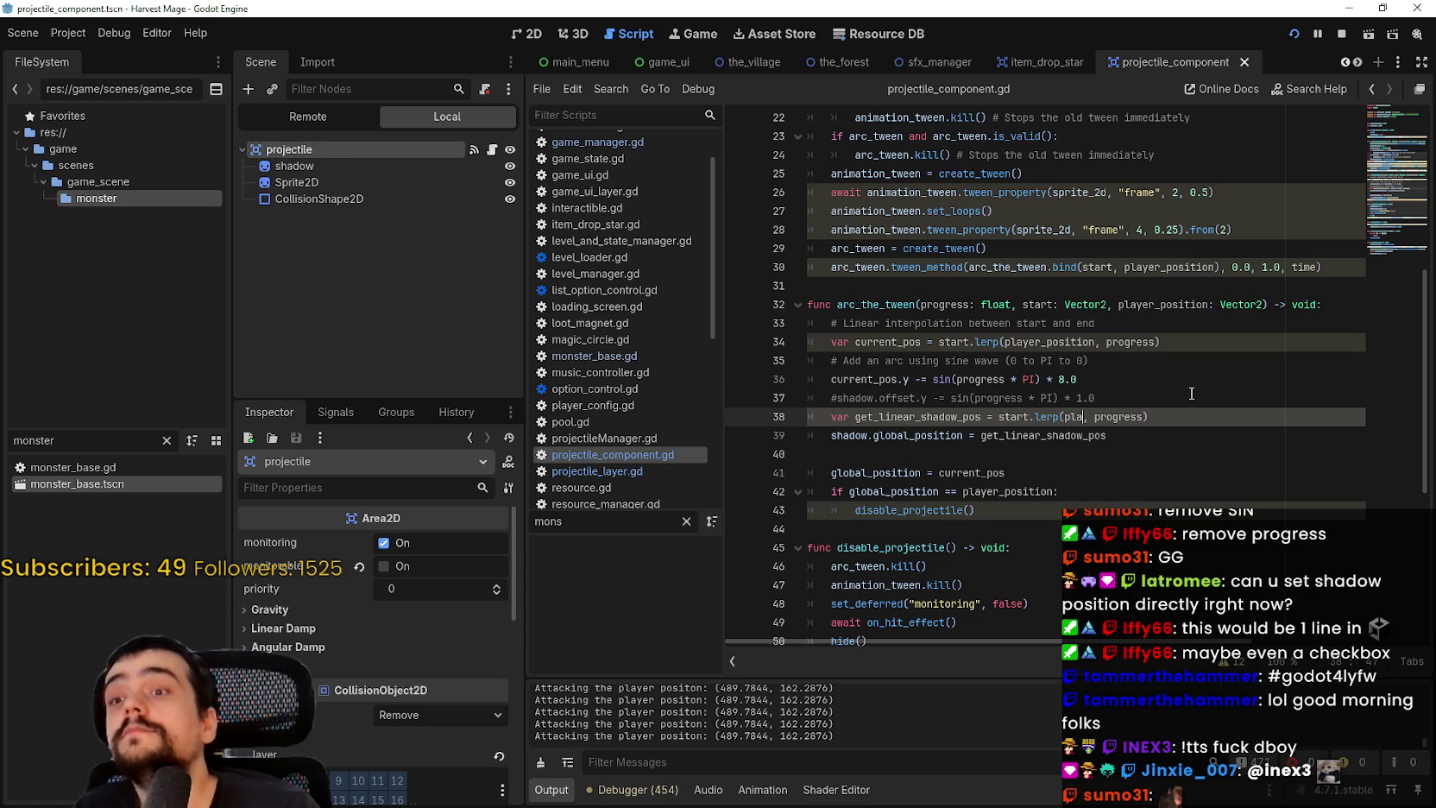
pyautogui.hotkey('ctrl', 's')
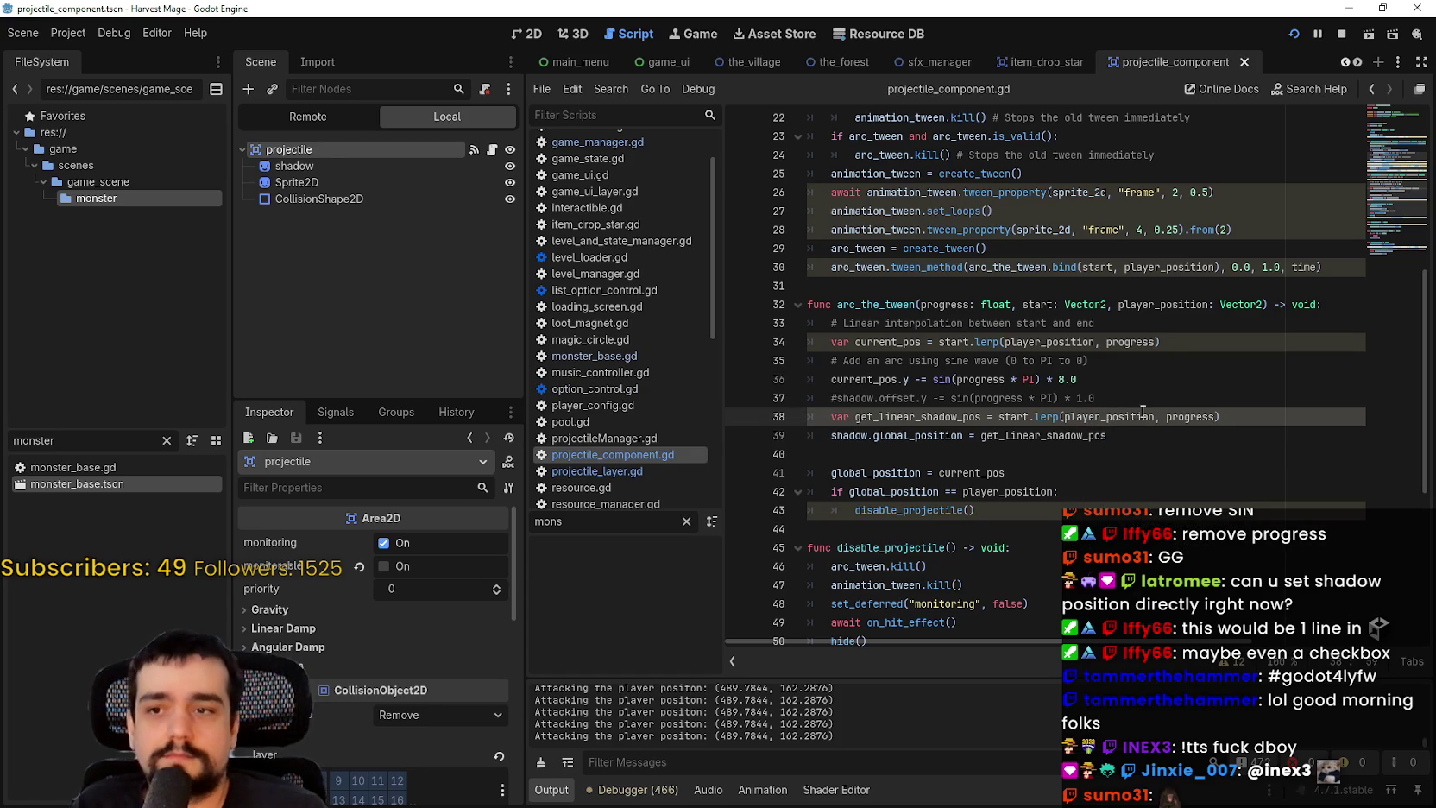
pyautogui.click(1114, 443)
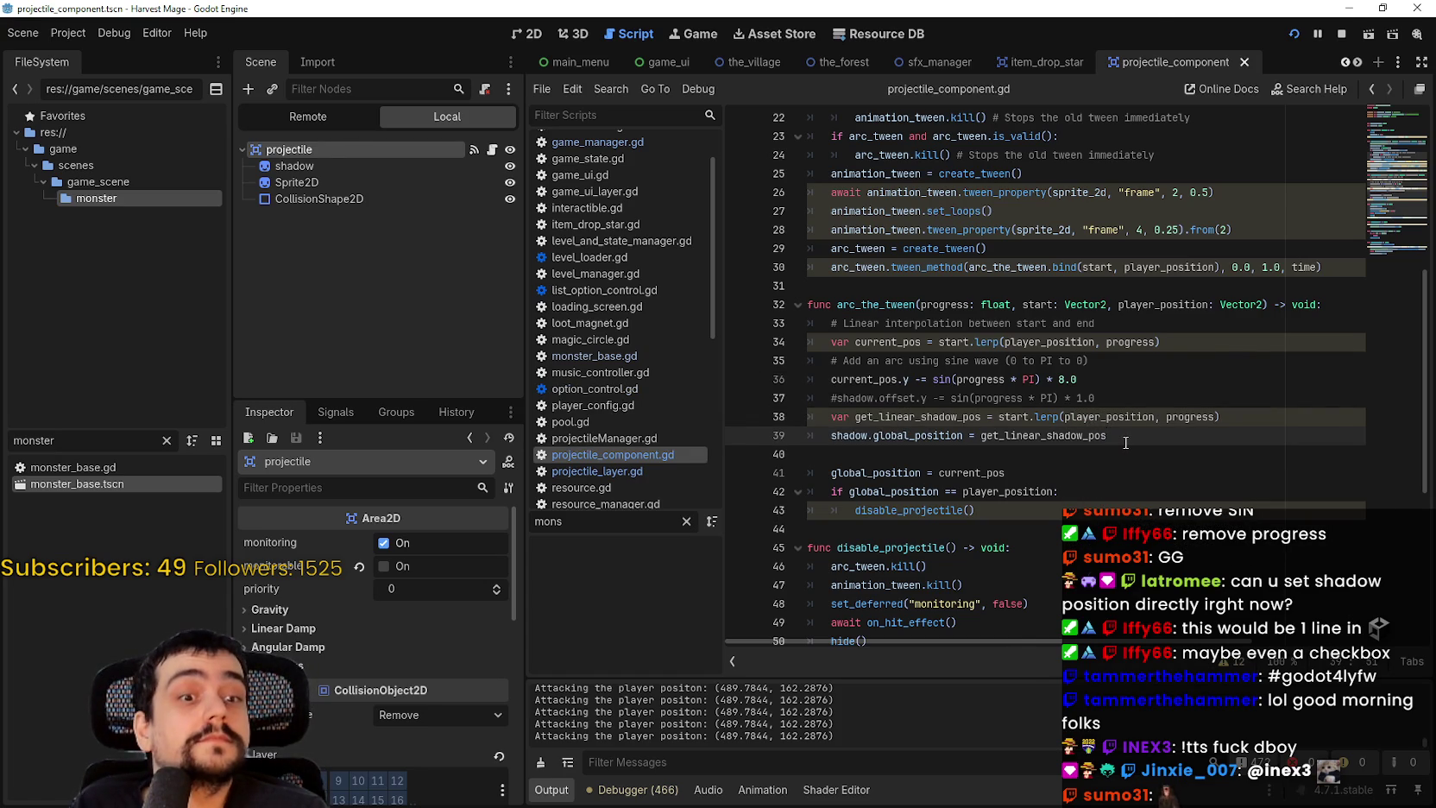
pyautogui.press('F5')
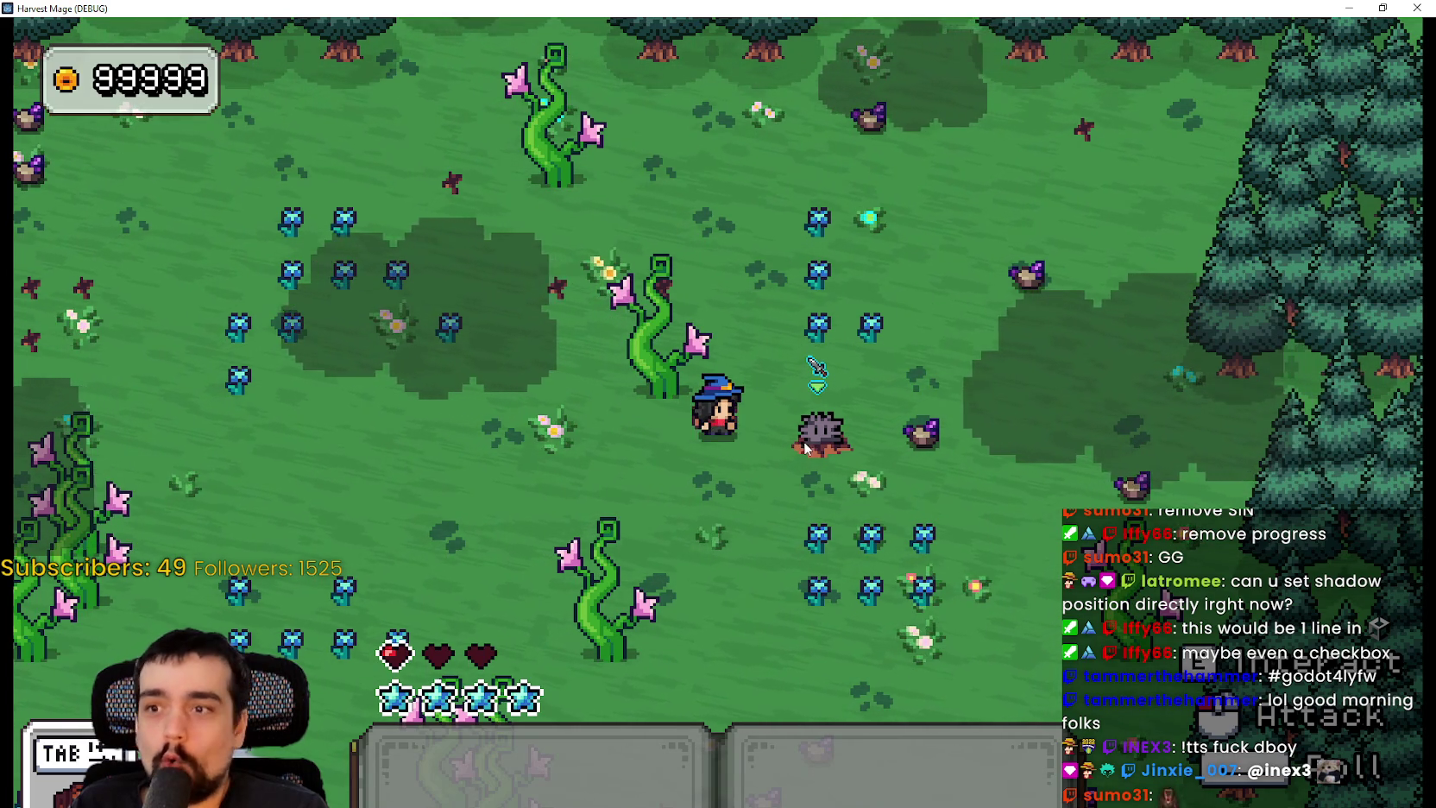
# Send the wizard back to the village, then walk out into the flower field
pyautogui.press('F5')
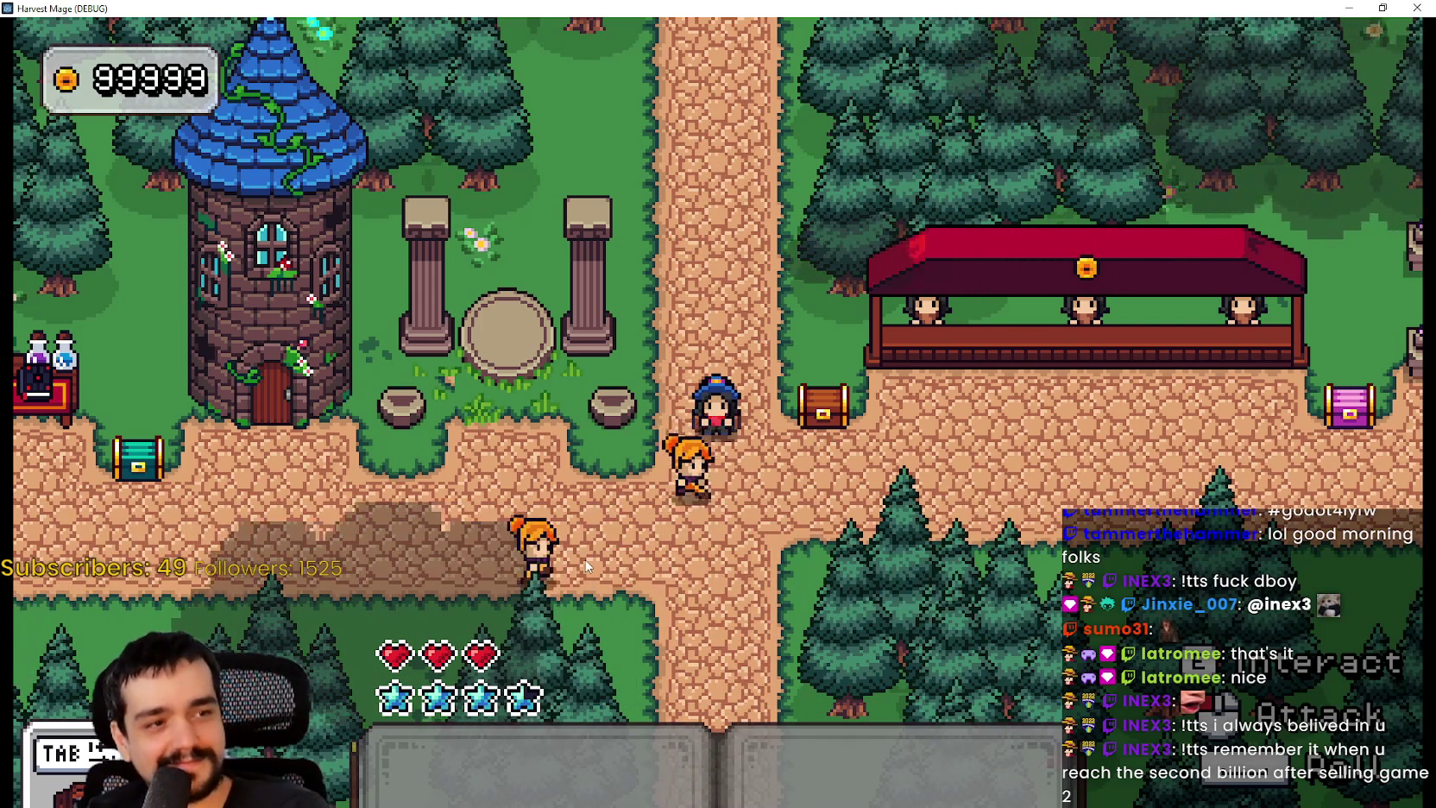
pyautogui.press('a')
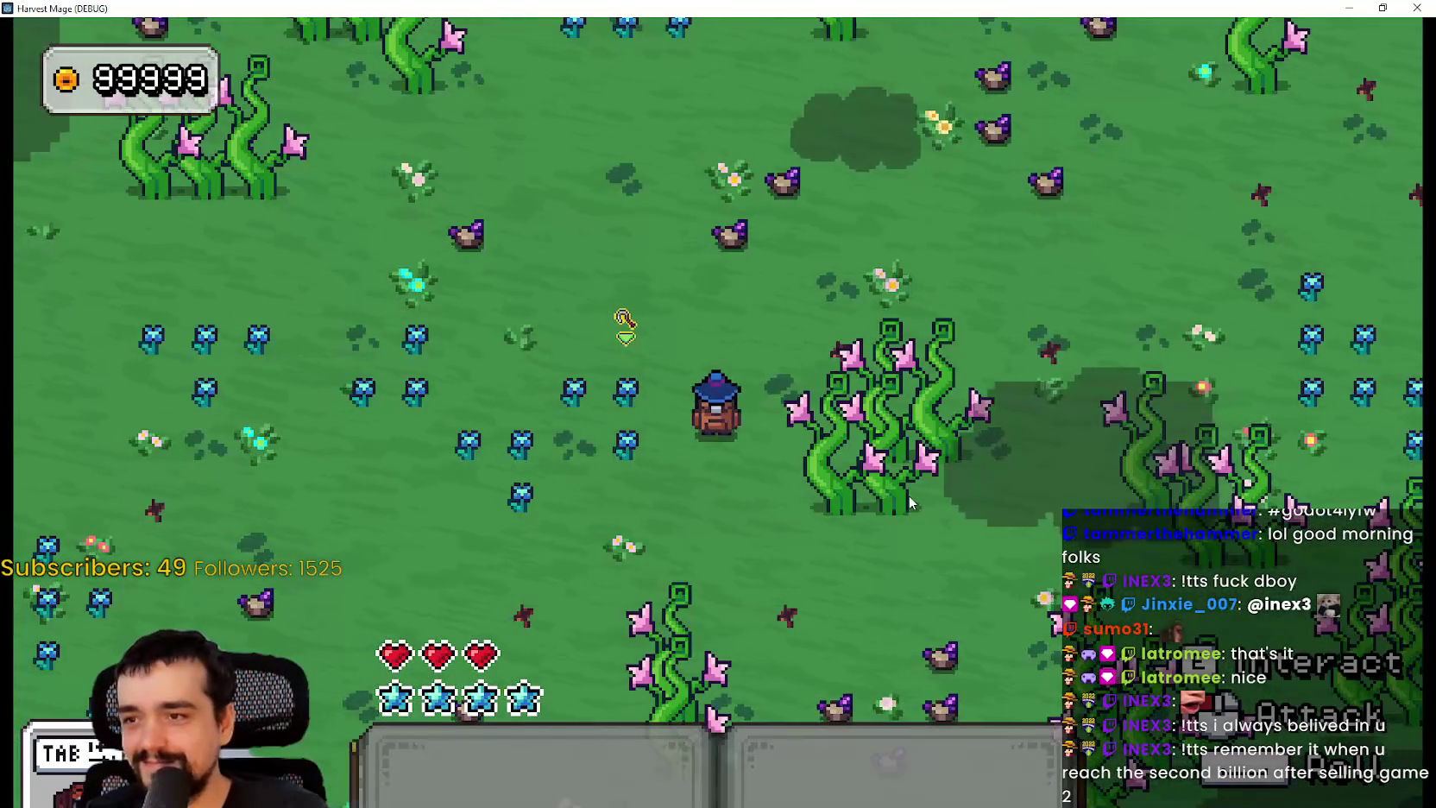
pyautogui.press('w')
pyautogui.press('d')
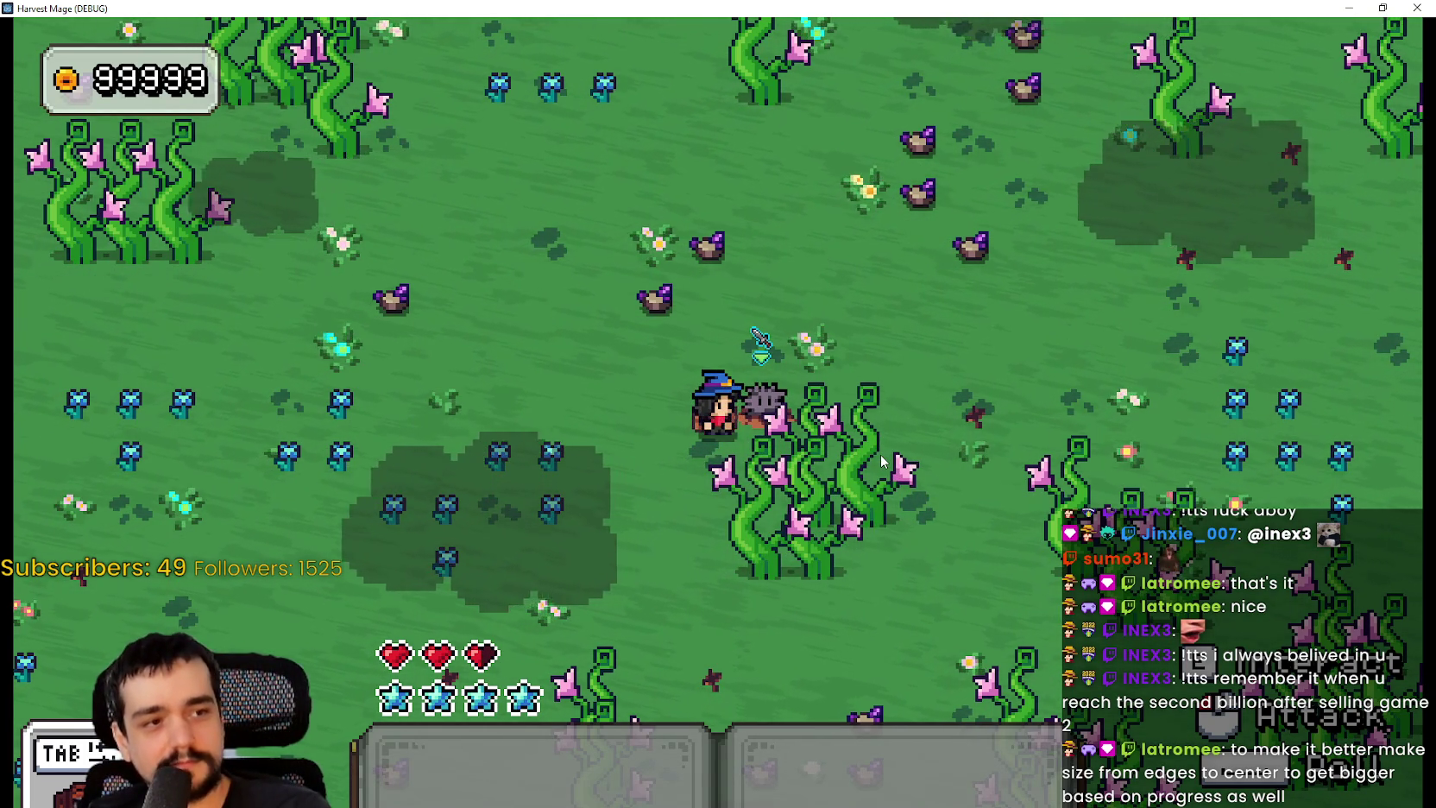
pyautogui.press('w')
pyautogui.press('d')
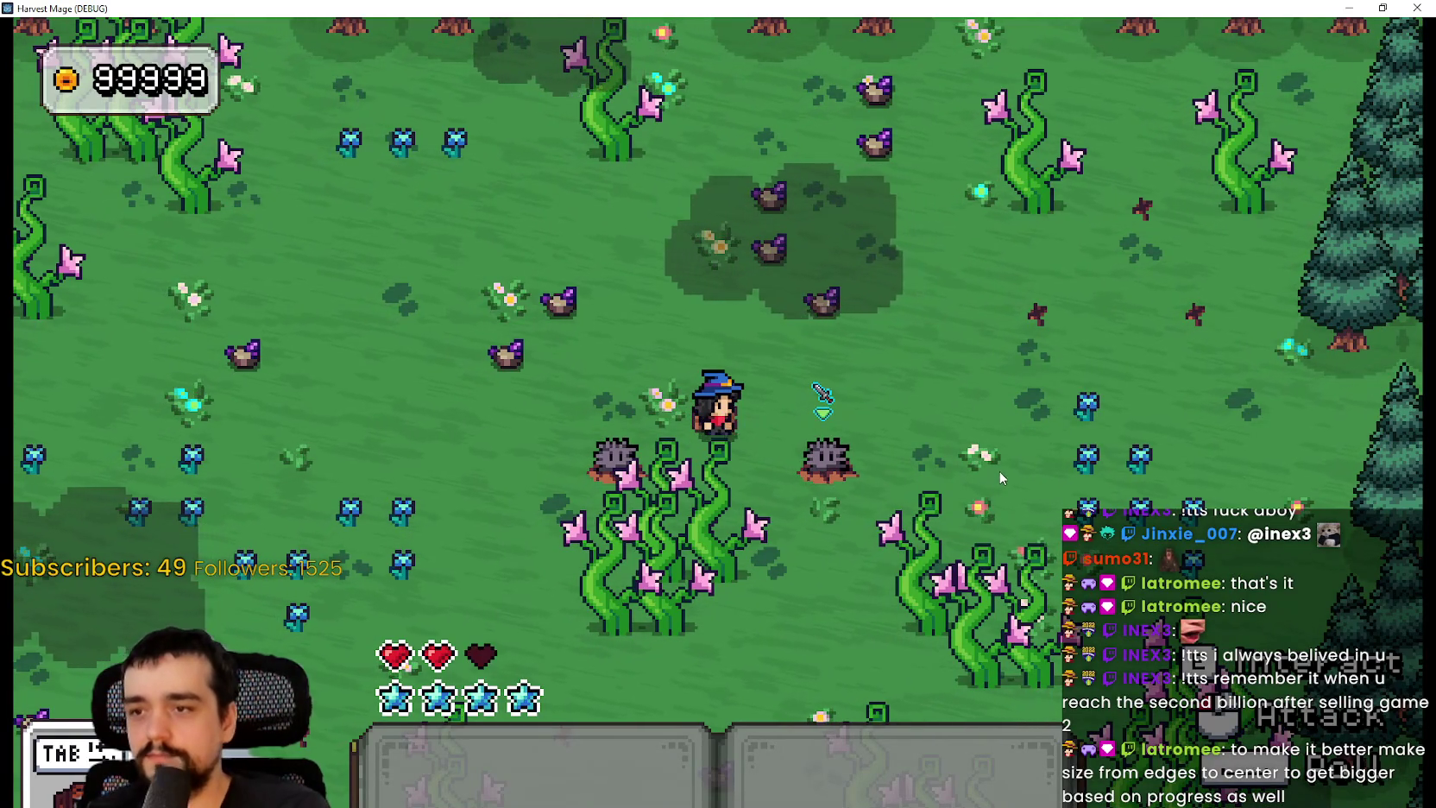
pyautogui.press('s')
pyautogui.press('d')
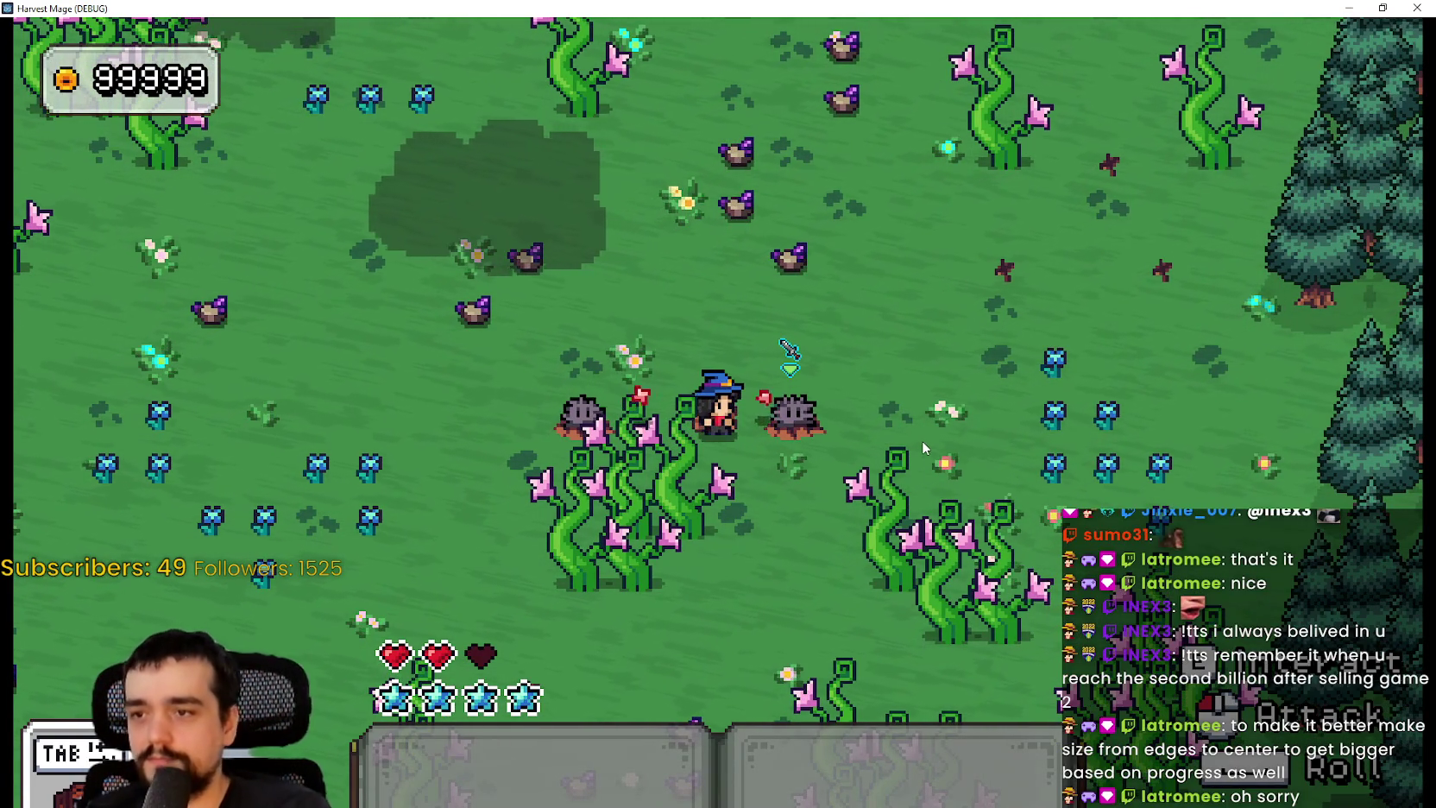
pyautogui.press('a')
pyautogui.press('w')
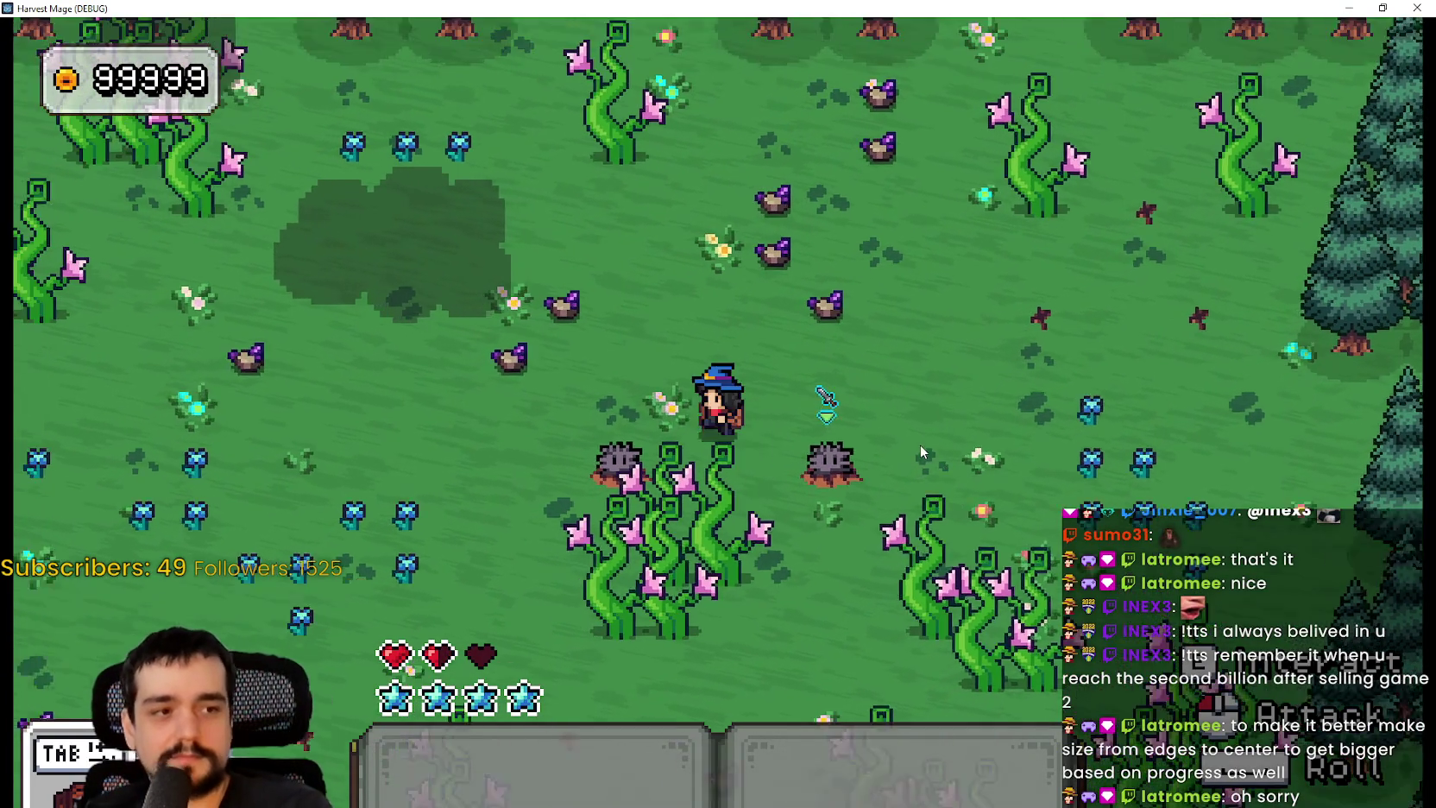
# Walk around near the spiky enemies to watch their projectiles arc toward the mage
pyautogui.press('s')
pyautogui.press('a')
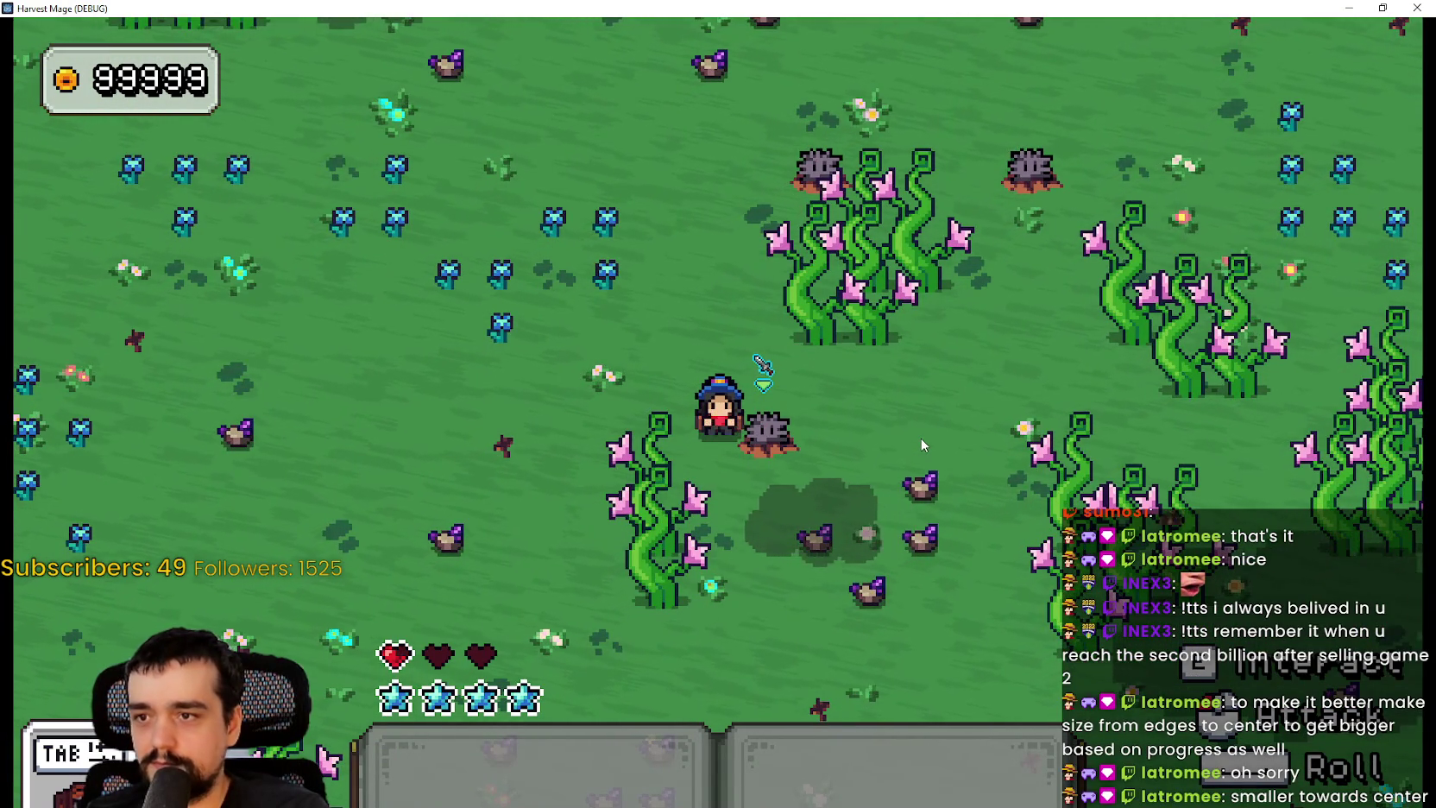
pyautogui.press('w')
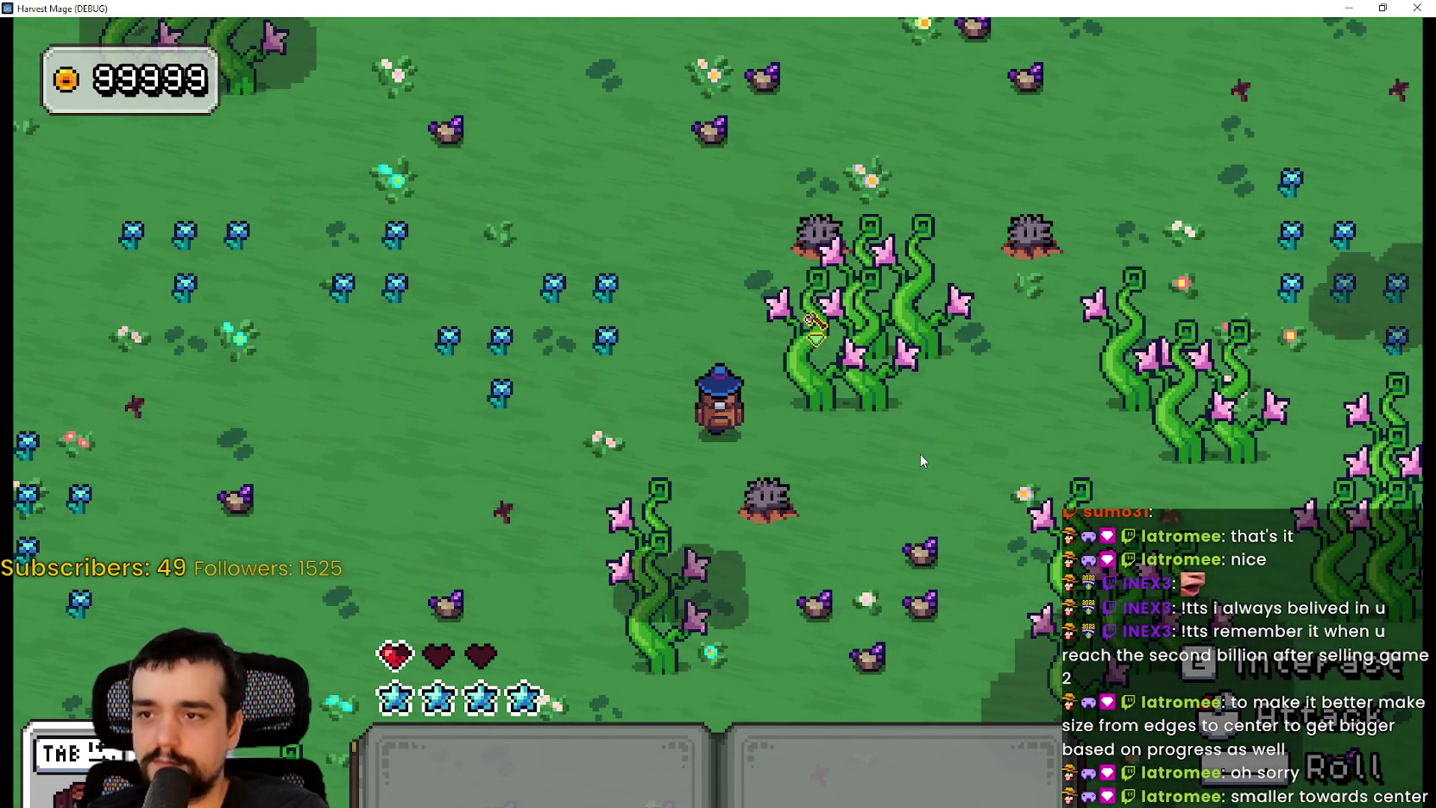
pyautogui.press('w')
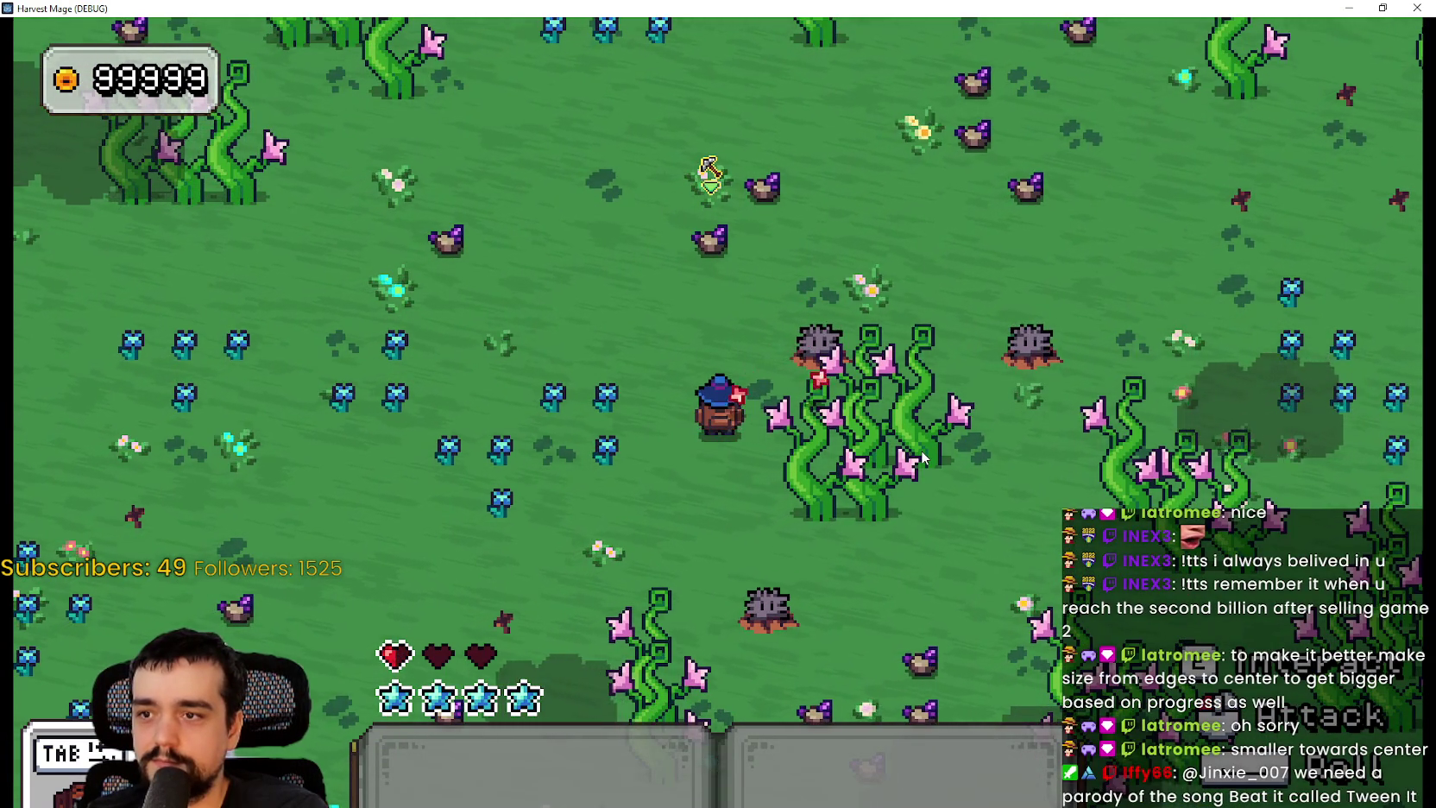
pyautogui.press('s')
pyautogui.press('a')
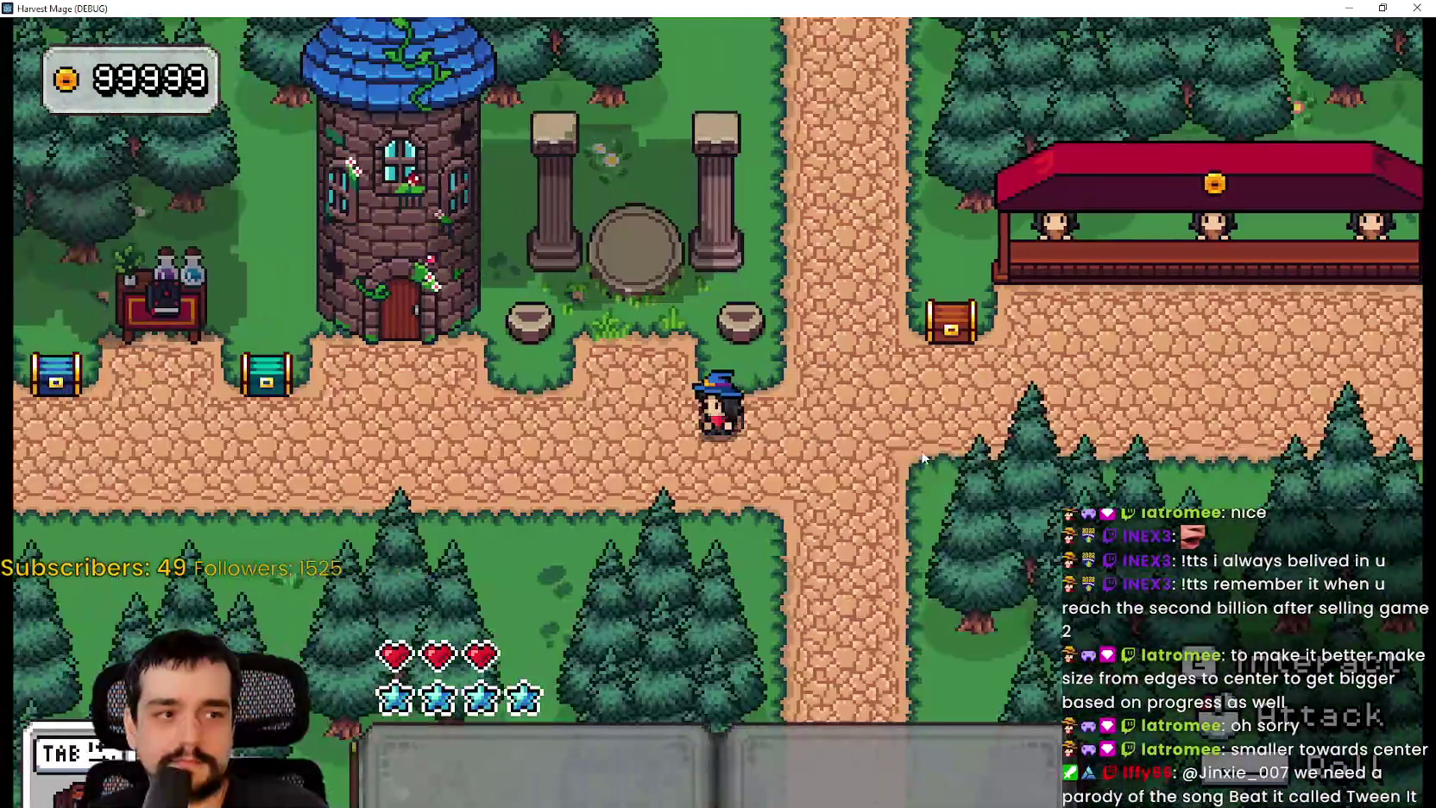
pyautogui.press('w')
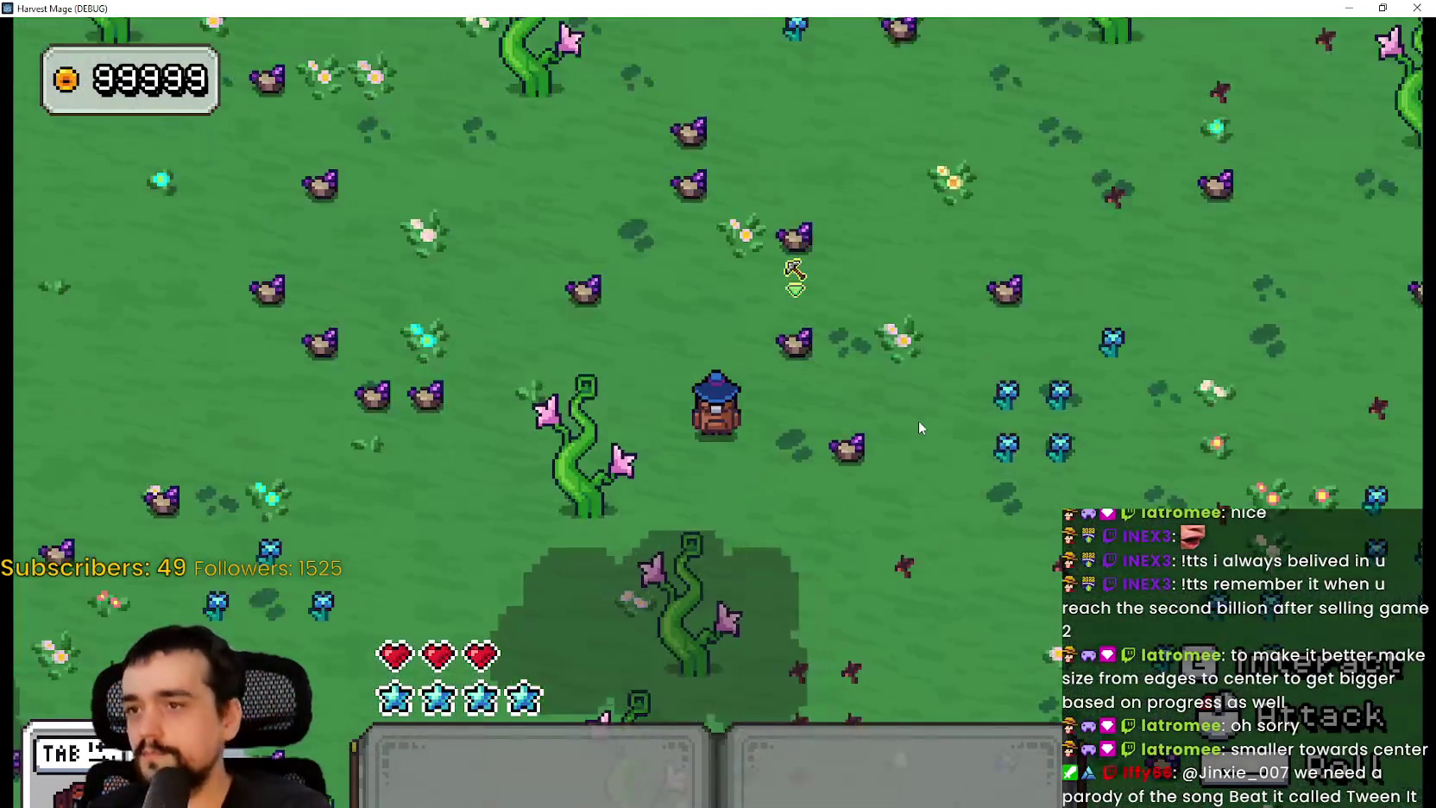
pyautogui.press('s')
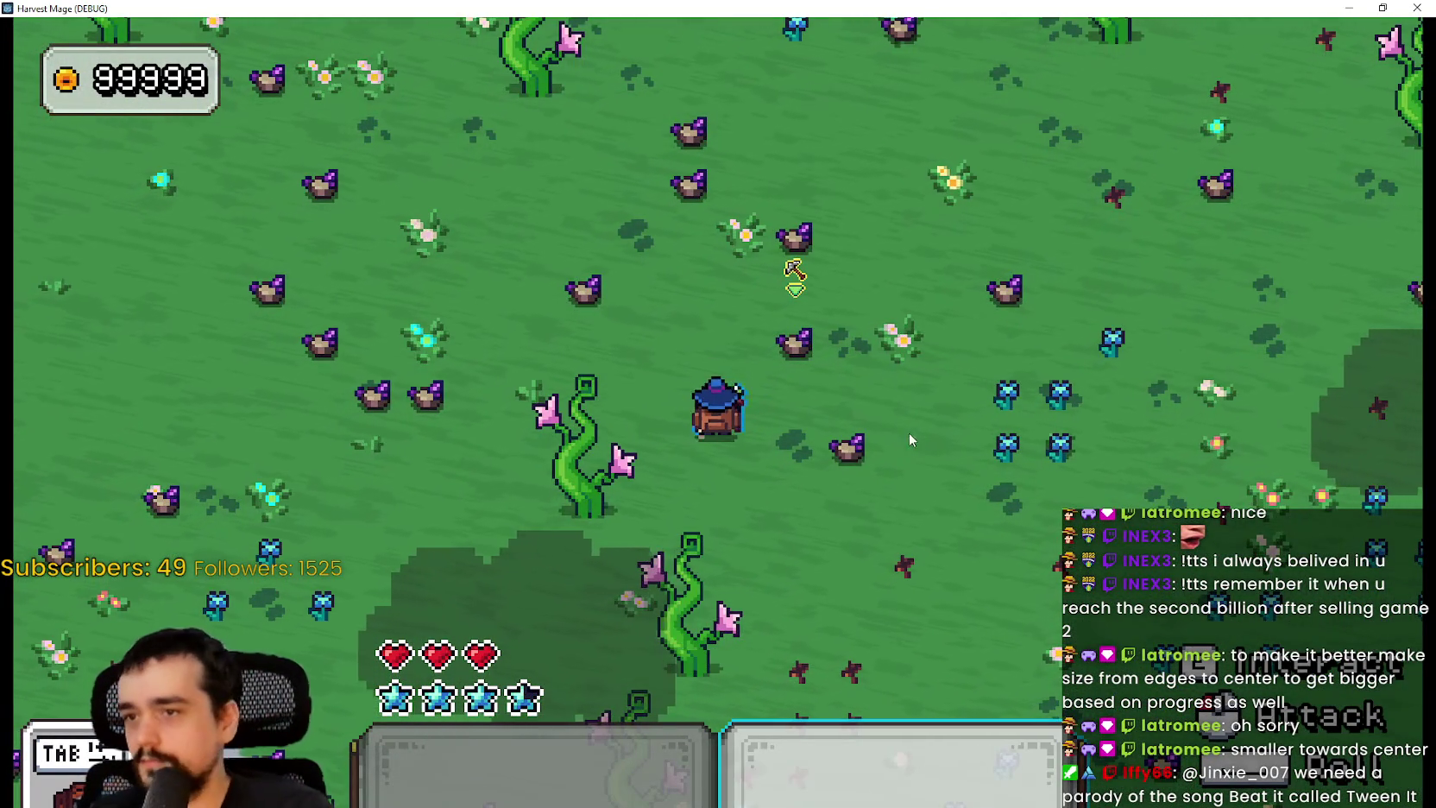
pyautogui.press('d')
pyautogui.press('s')
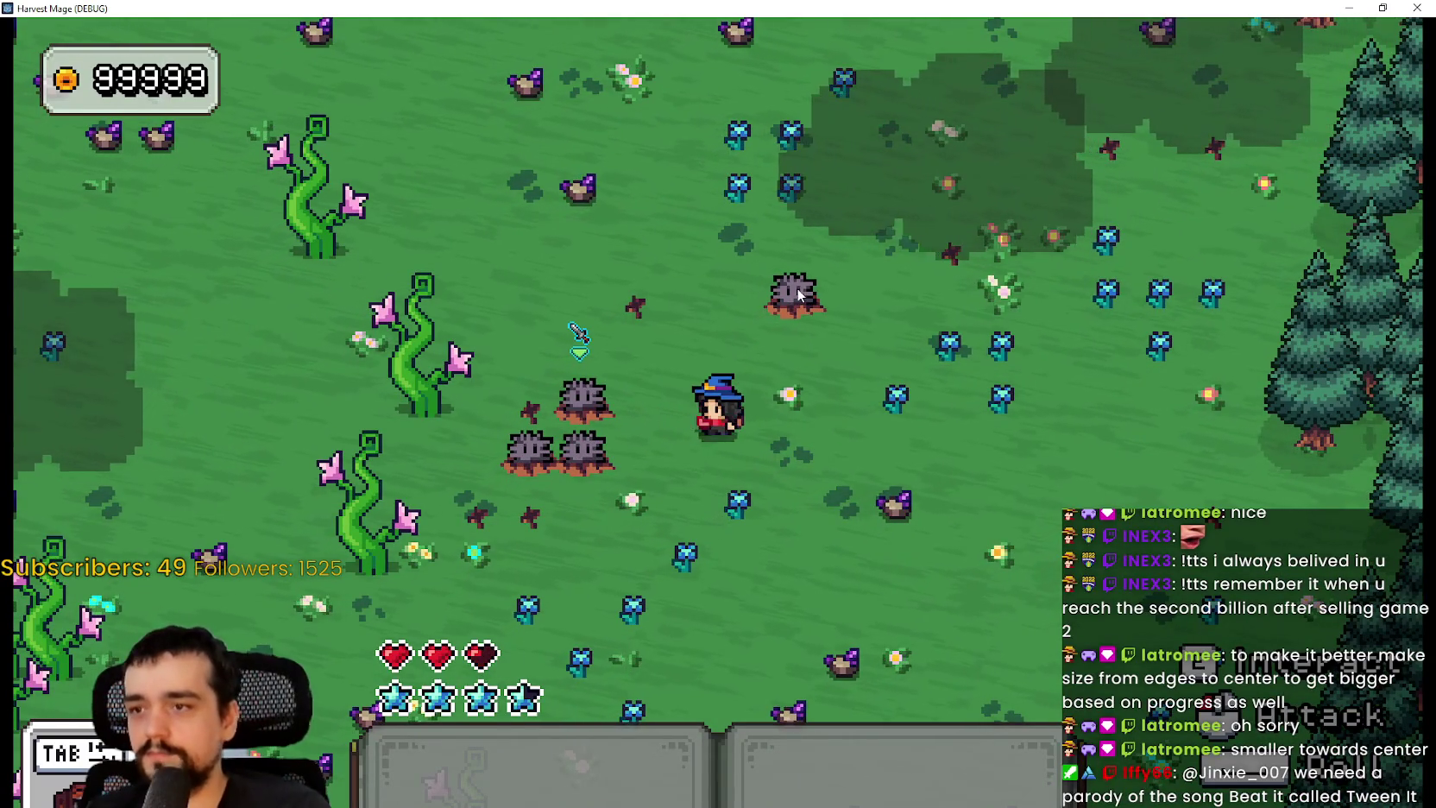
pyautogui.press('d')
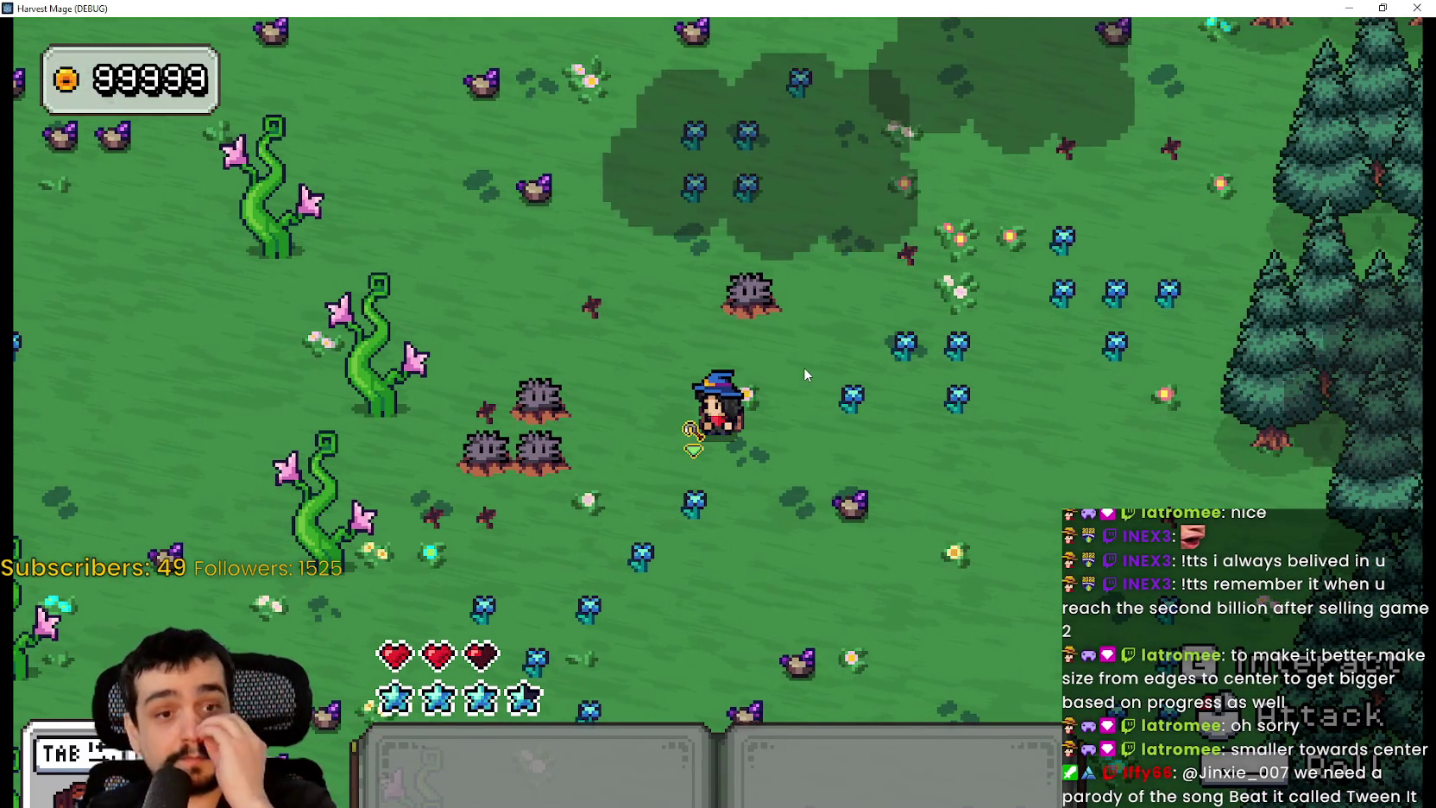
# Stop the game, go to the arc height on line 36, and relaunch the game maximized
pyautogui.press('F8')
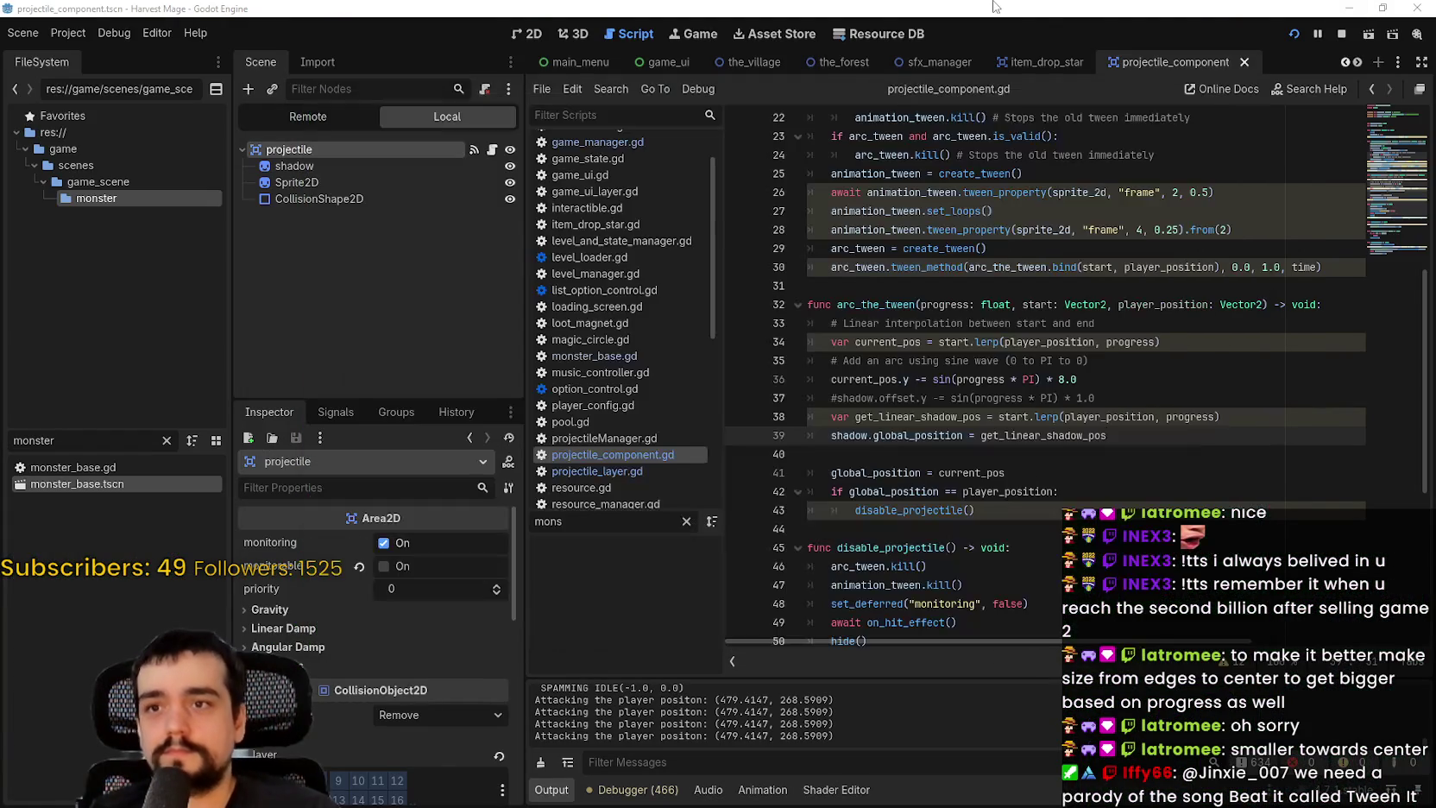
pyautogui.click(1066, 377)
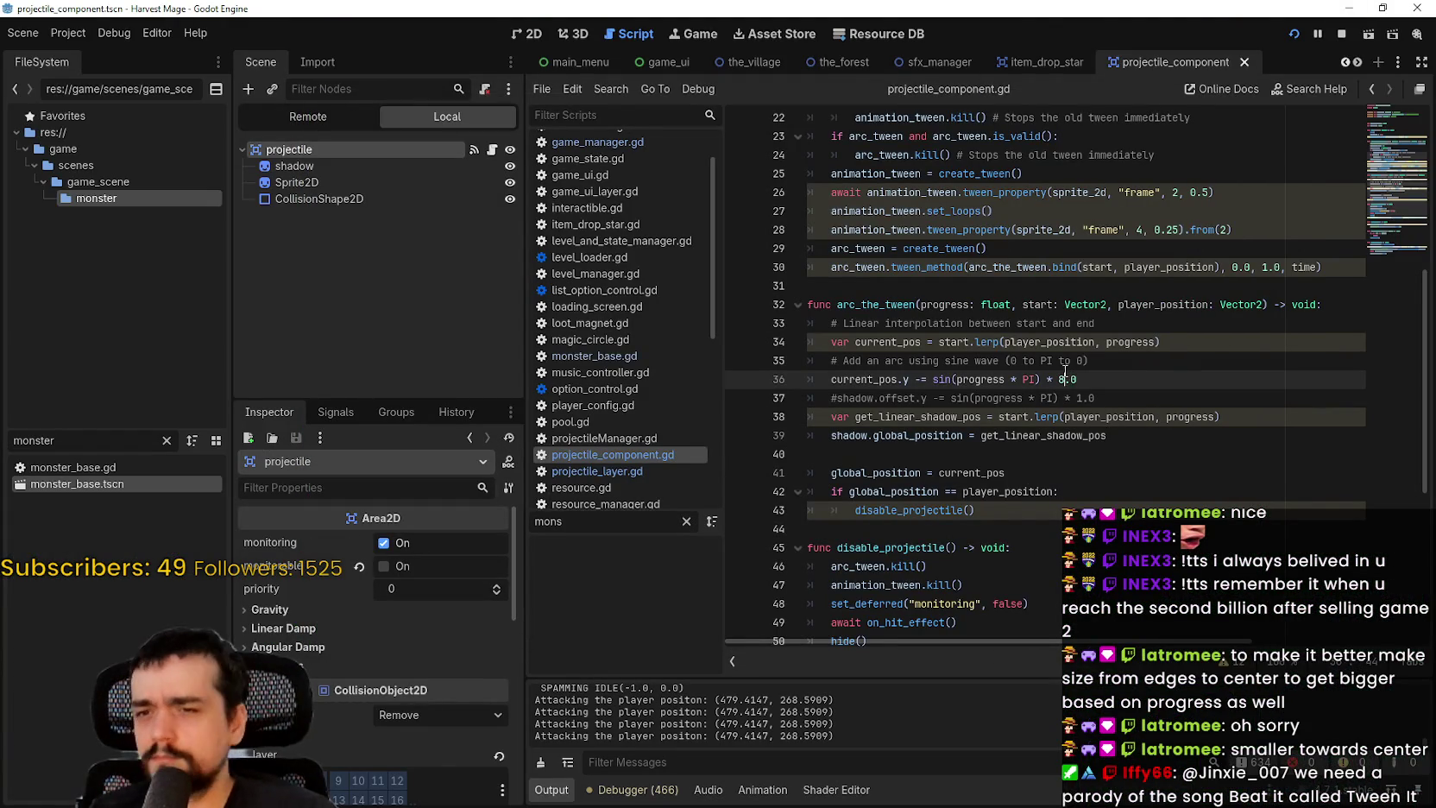
pyautogui.write('16')
pyautogui.press('F5')
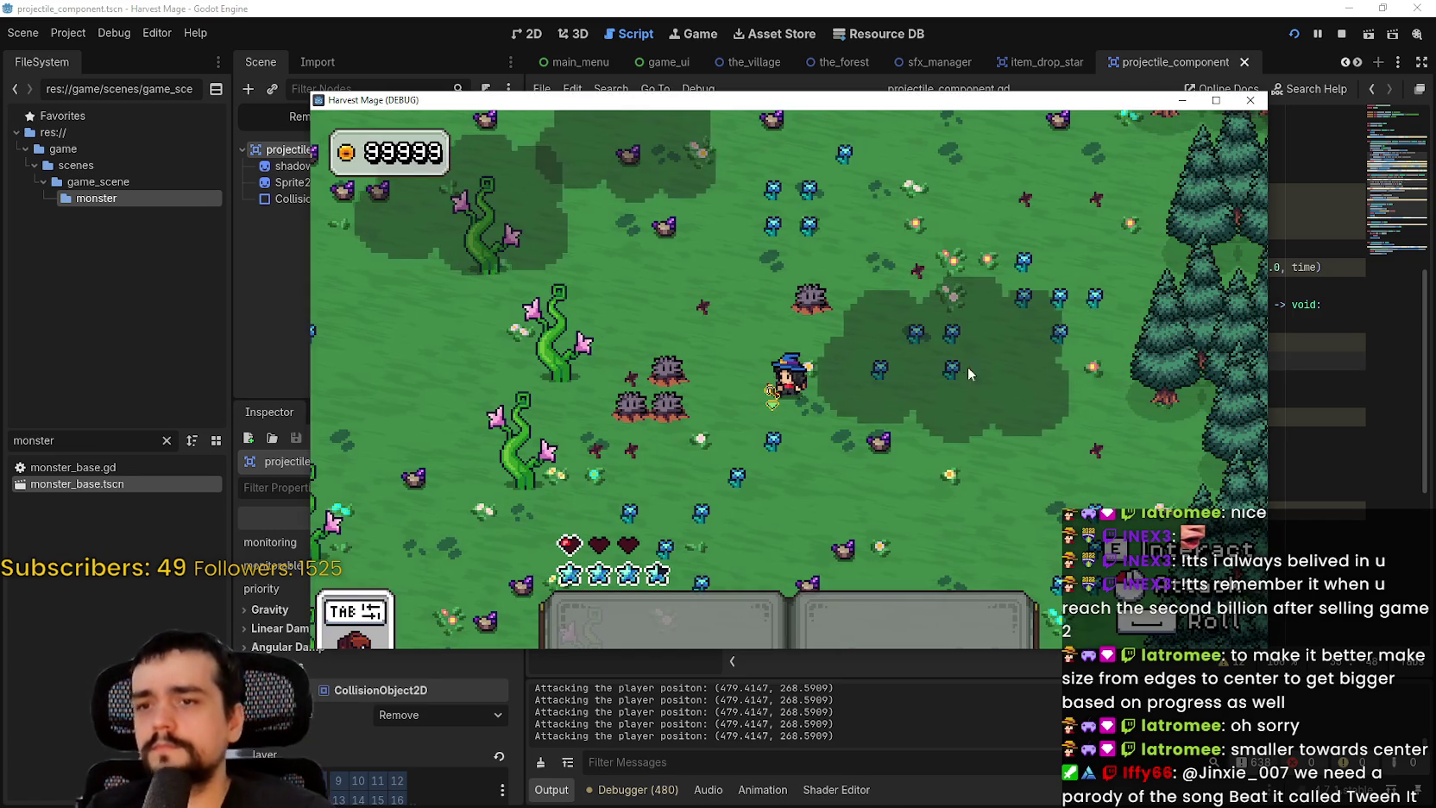
pyautogui.click(1212, 101)
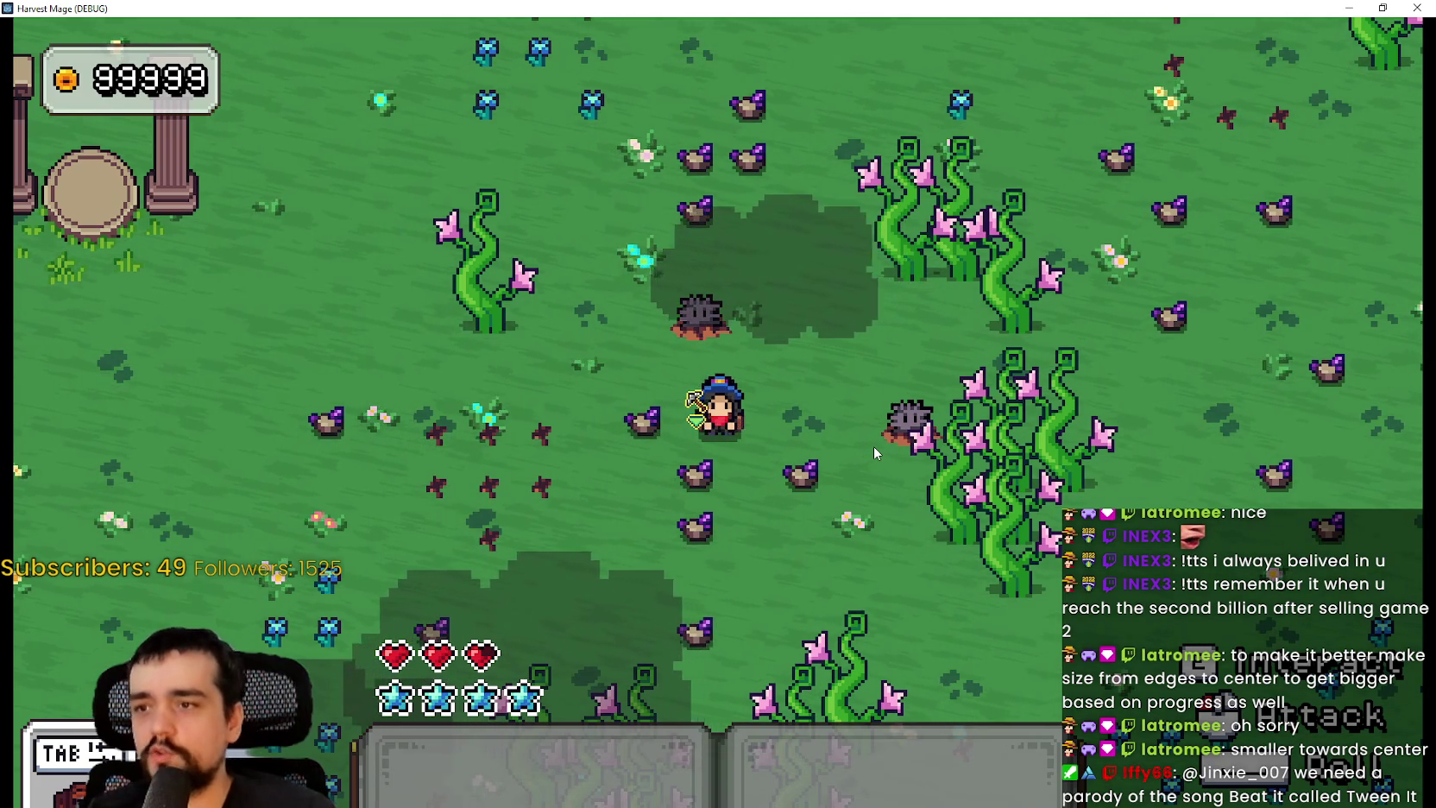
# Walk the mage through the meadow to test the taller arc, then quit the game
pyautogui.press('a')
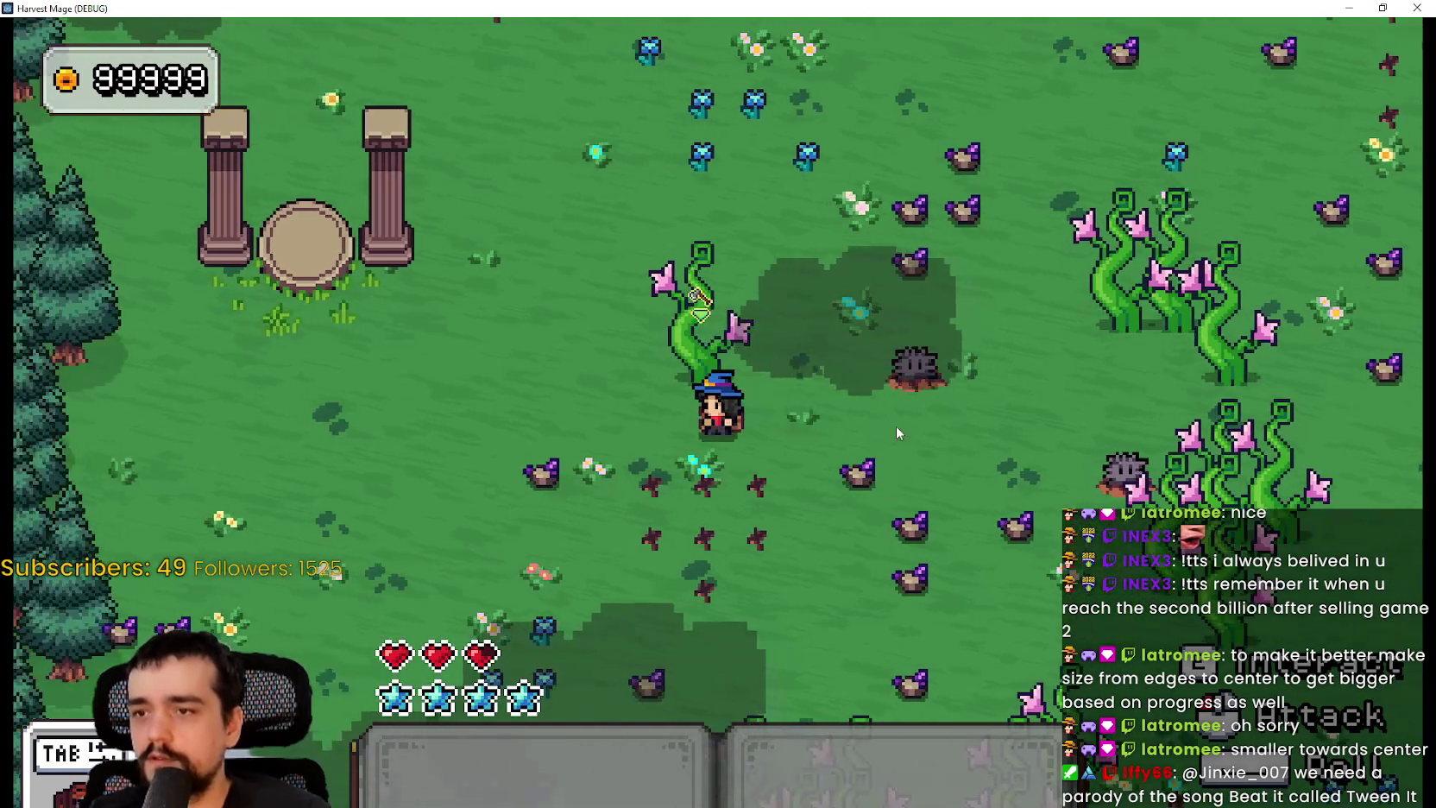
pyautogui.press('w')
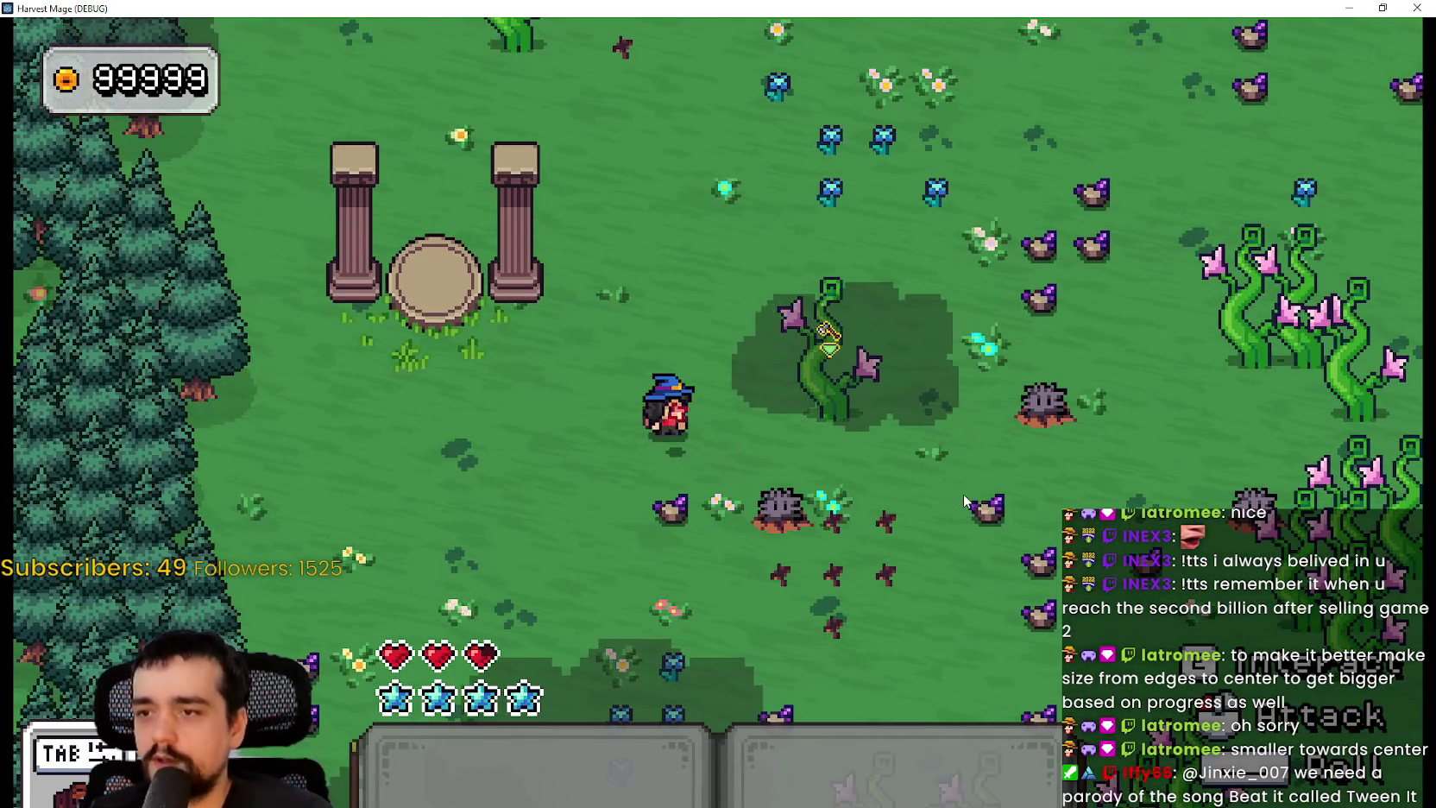
pyautogui.press('s')
pyautogui.press('a')
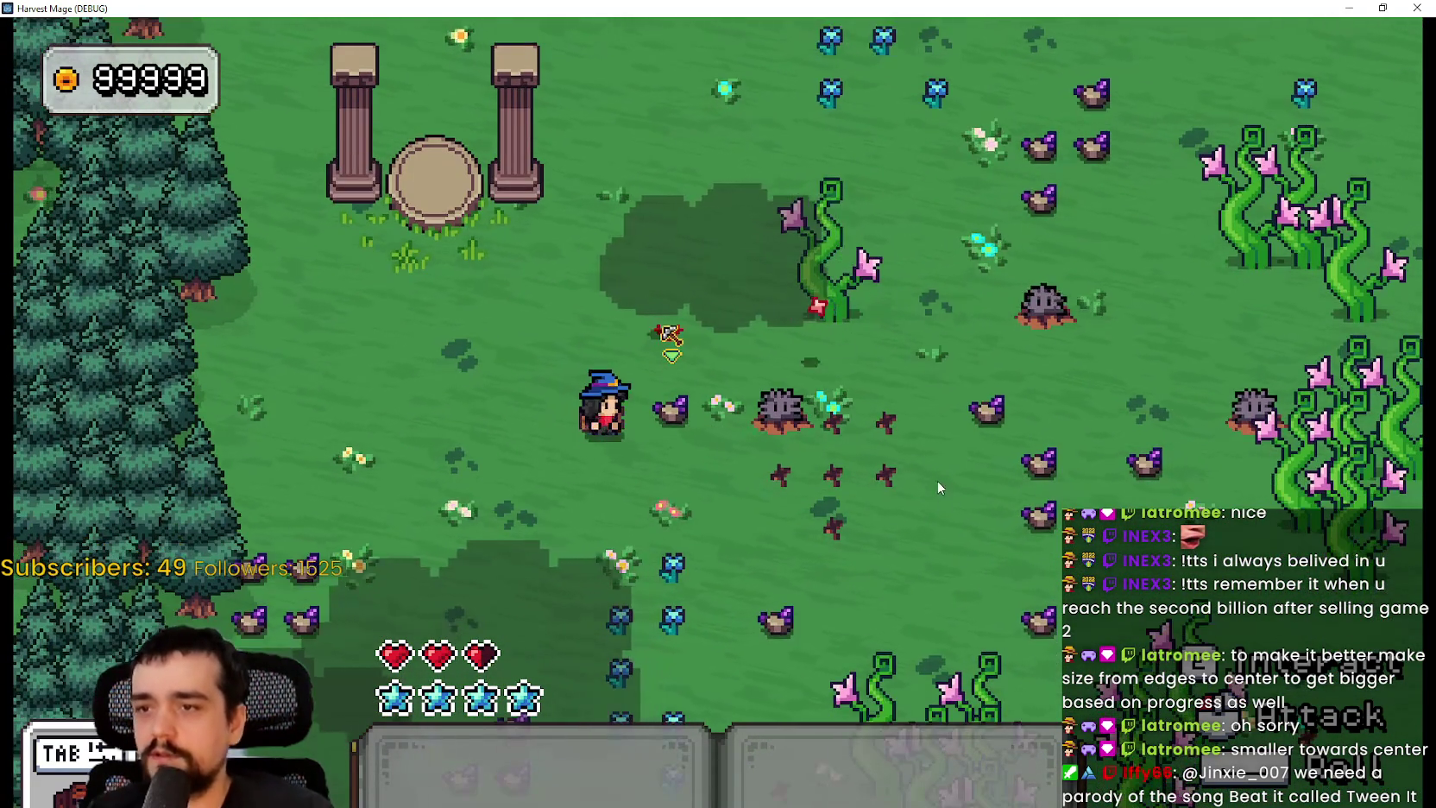
pyautogui.press('a')
pyautogui.press('w')
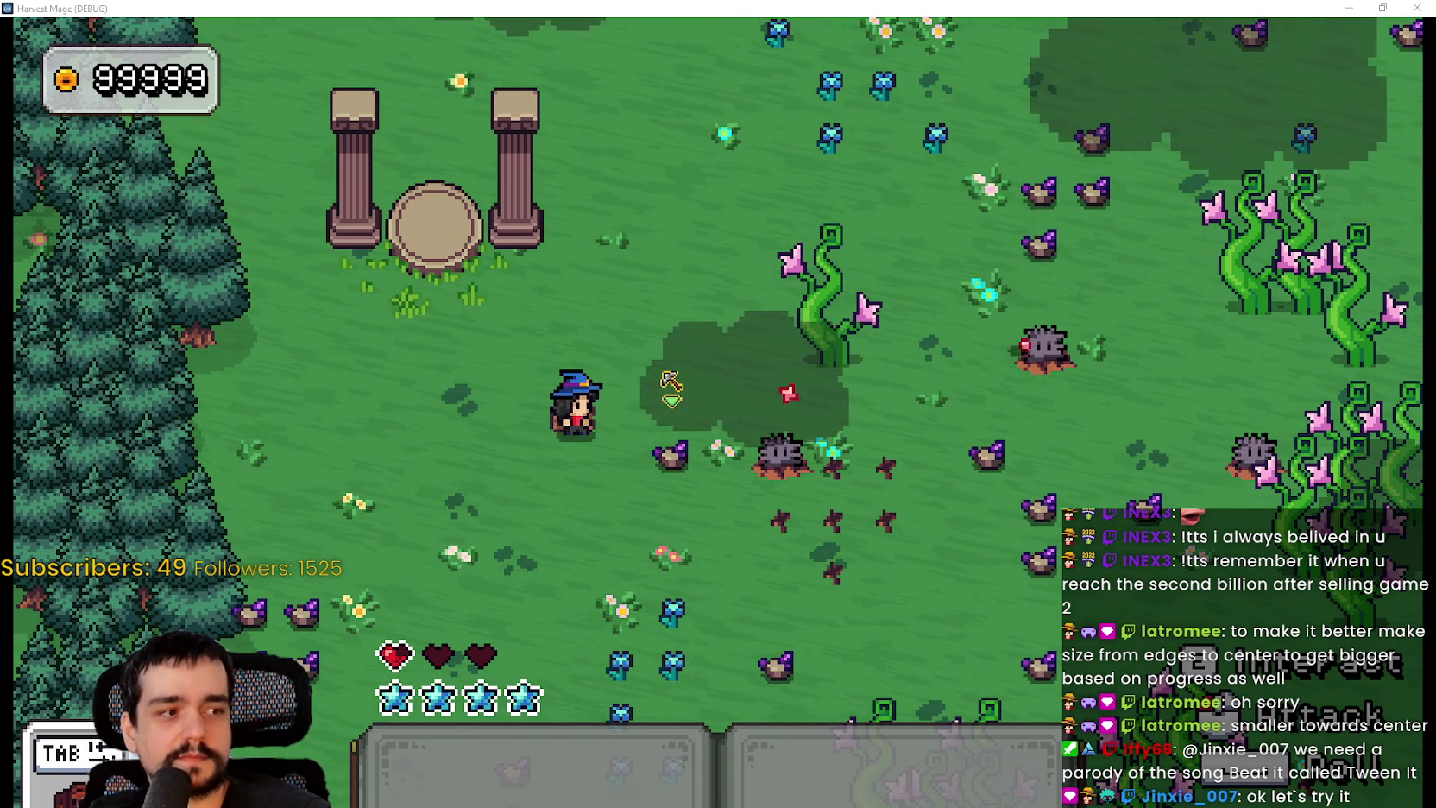
pyautogui.press('F8')
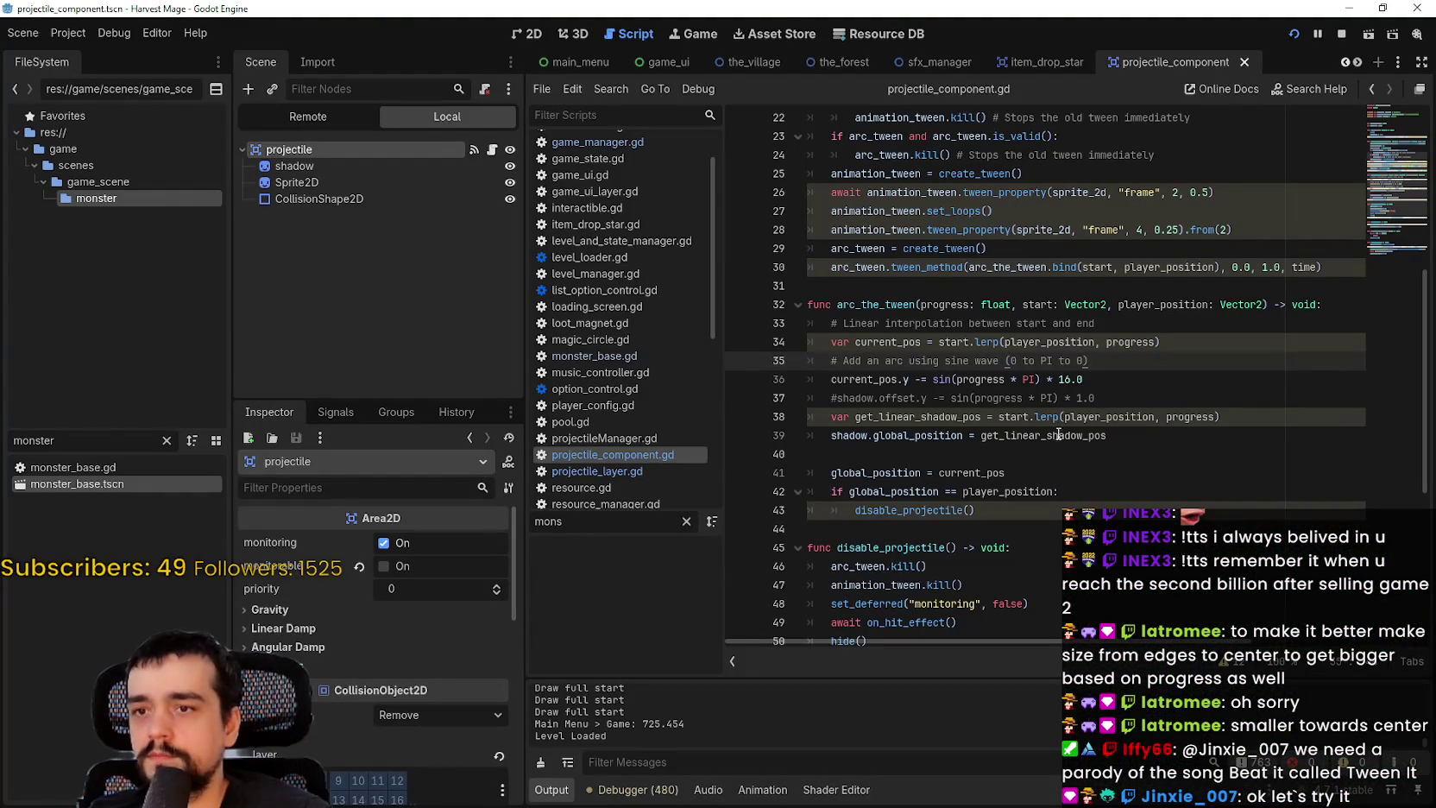
# Insert a blank line 39 below the get_linear_shadow_pos line in projectile_component.gd
pyautogui.click(1120, 380)
pyautogui.click(1075, 398)
pyautogui.click(1110, 434)
pyautogui.click(1243, 422)
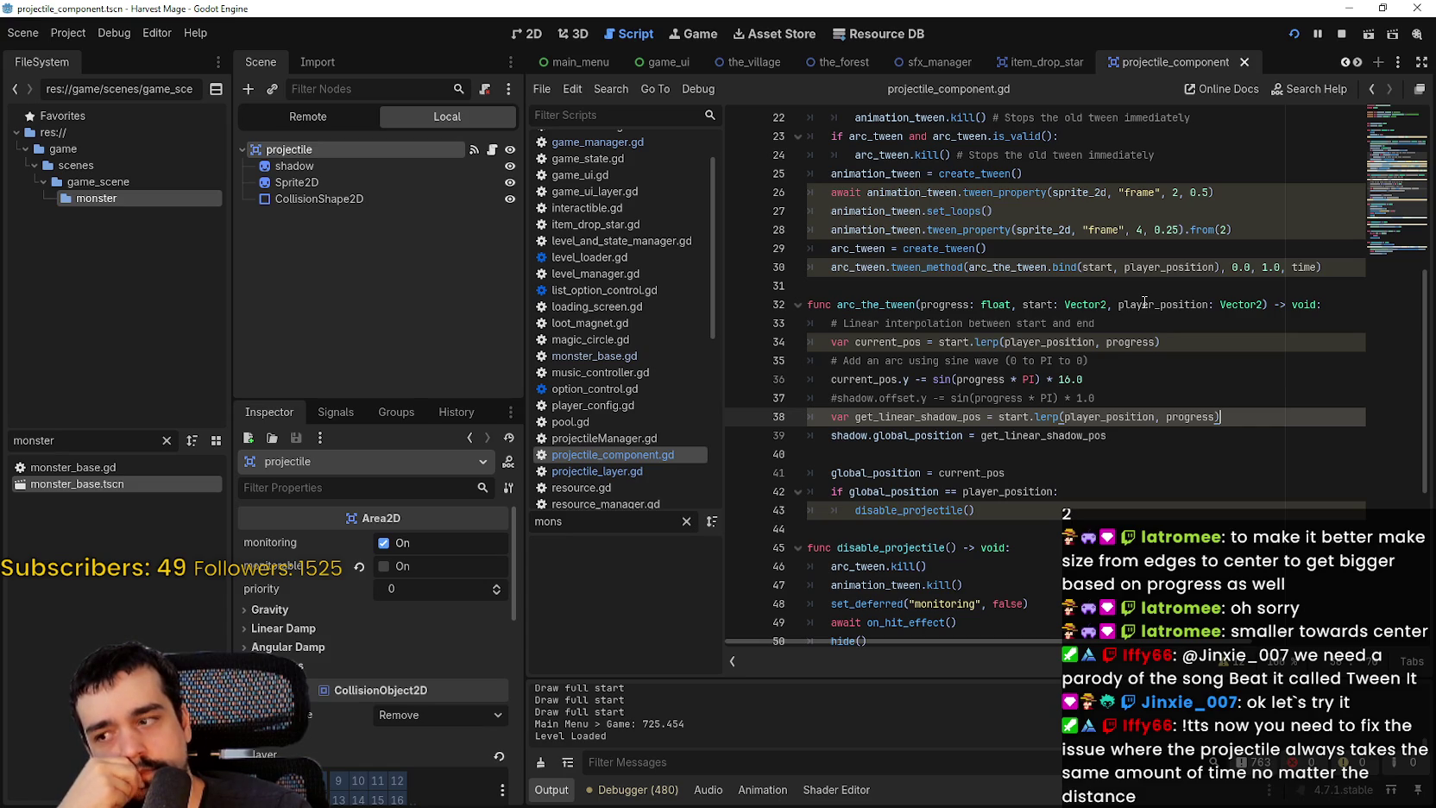
pyautogui.press('Return')
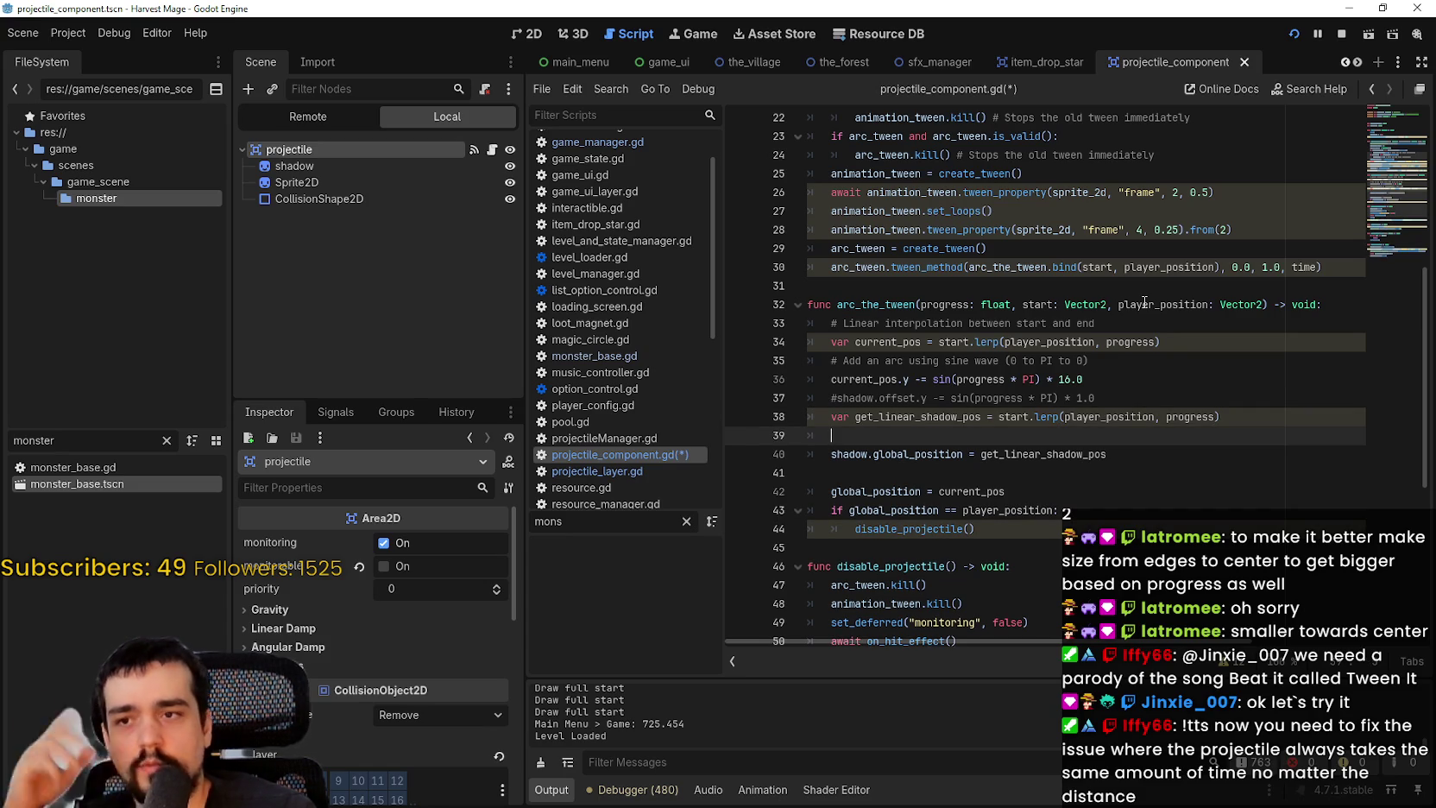
# Write shadow.scale = get_linear_shadow_pos on line 39 and save projectile_component.gd
pyautogui.click(1124, 395)
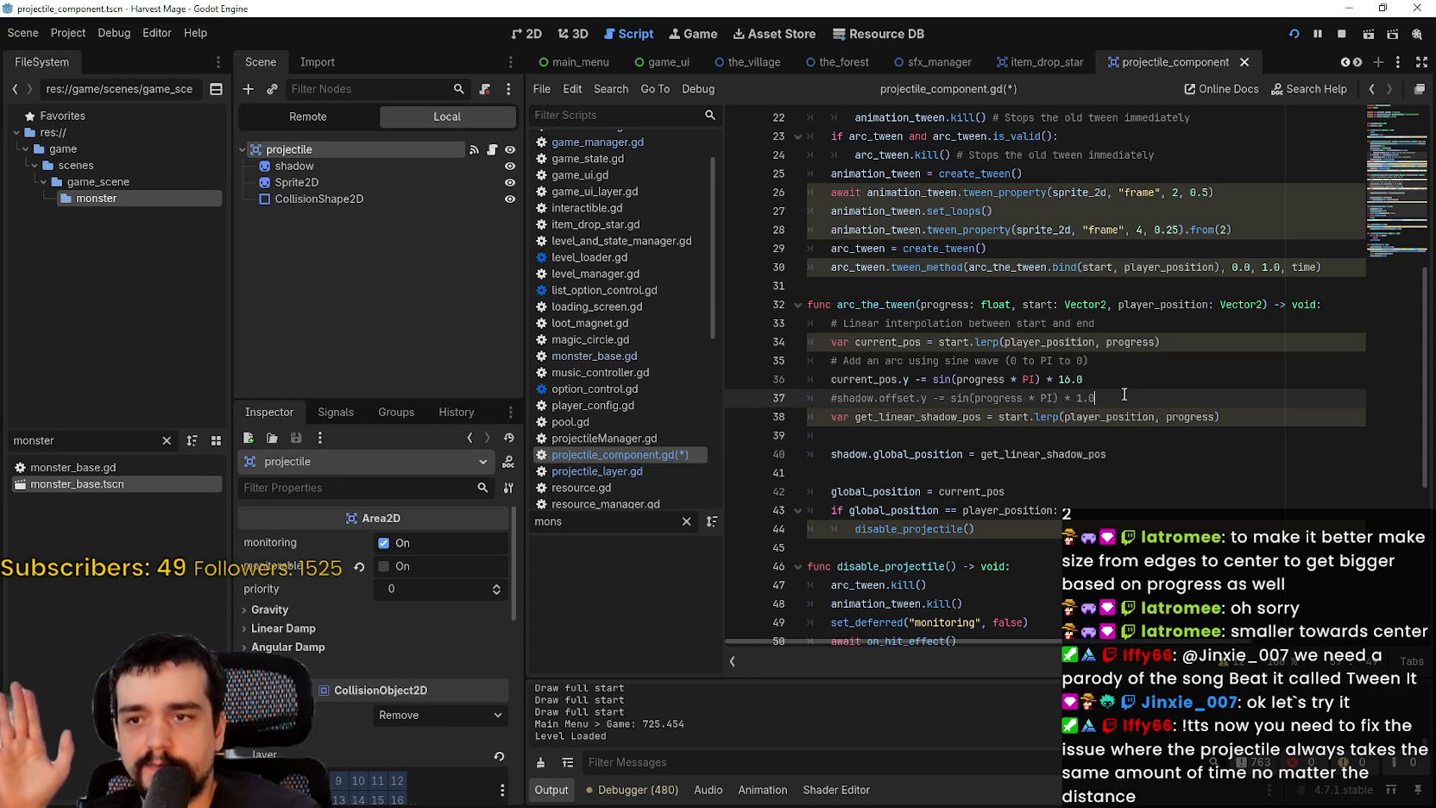
pyautogui.click(1125, 455)
pyautogui.click(982, 433)
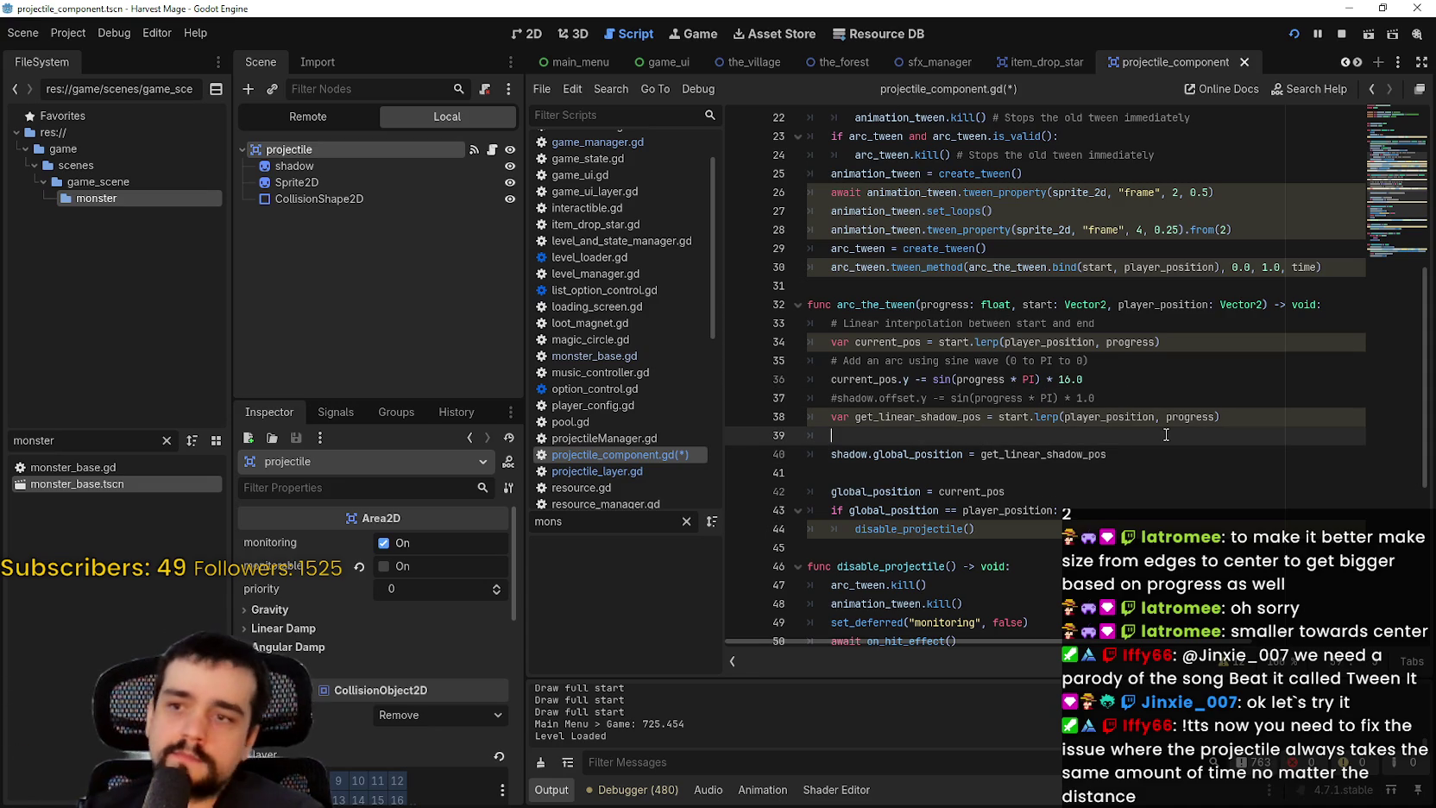
pyautogui.write('shadow')
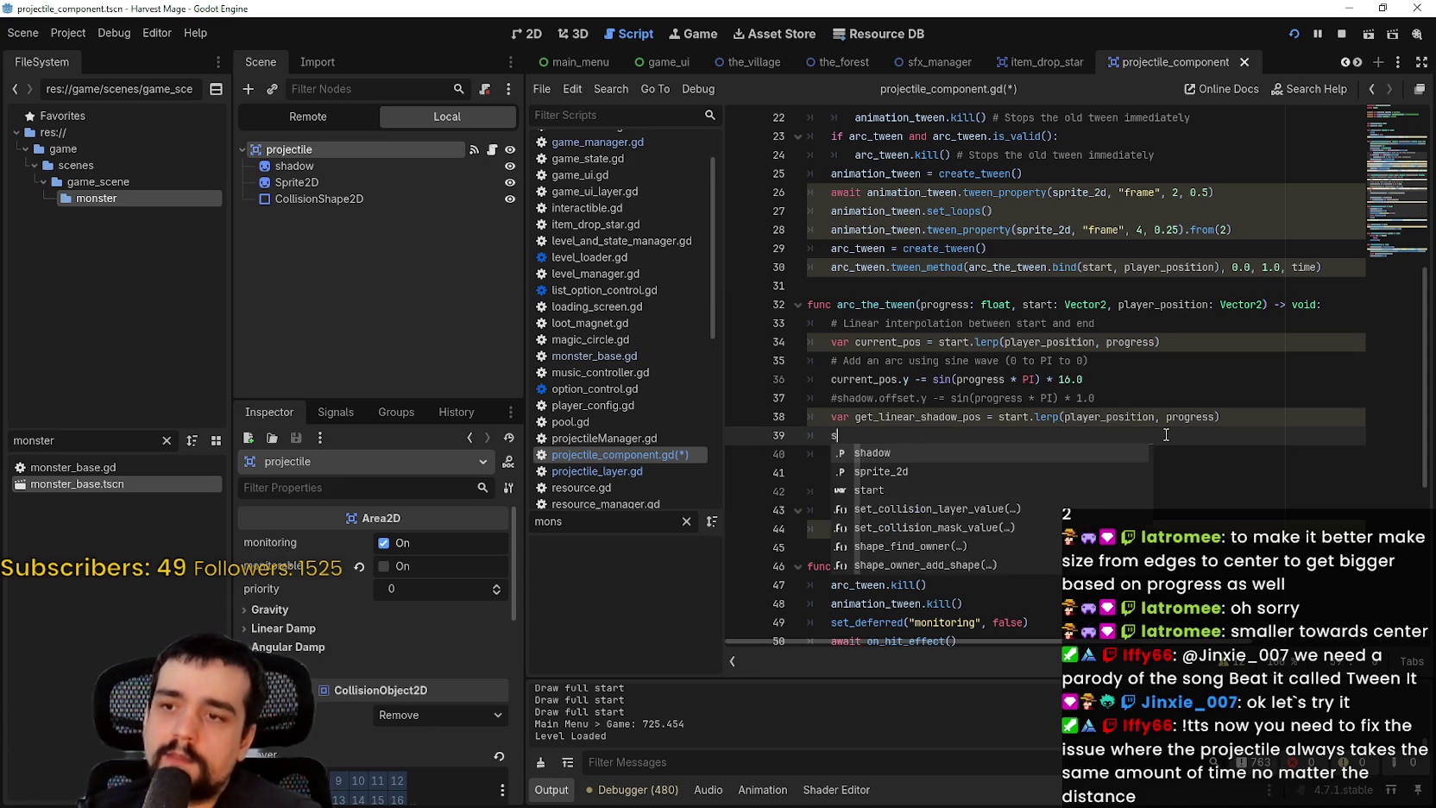
pyautogui.write('.')
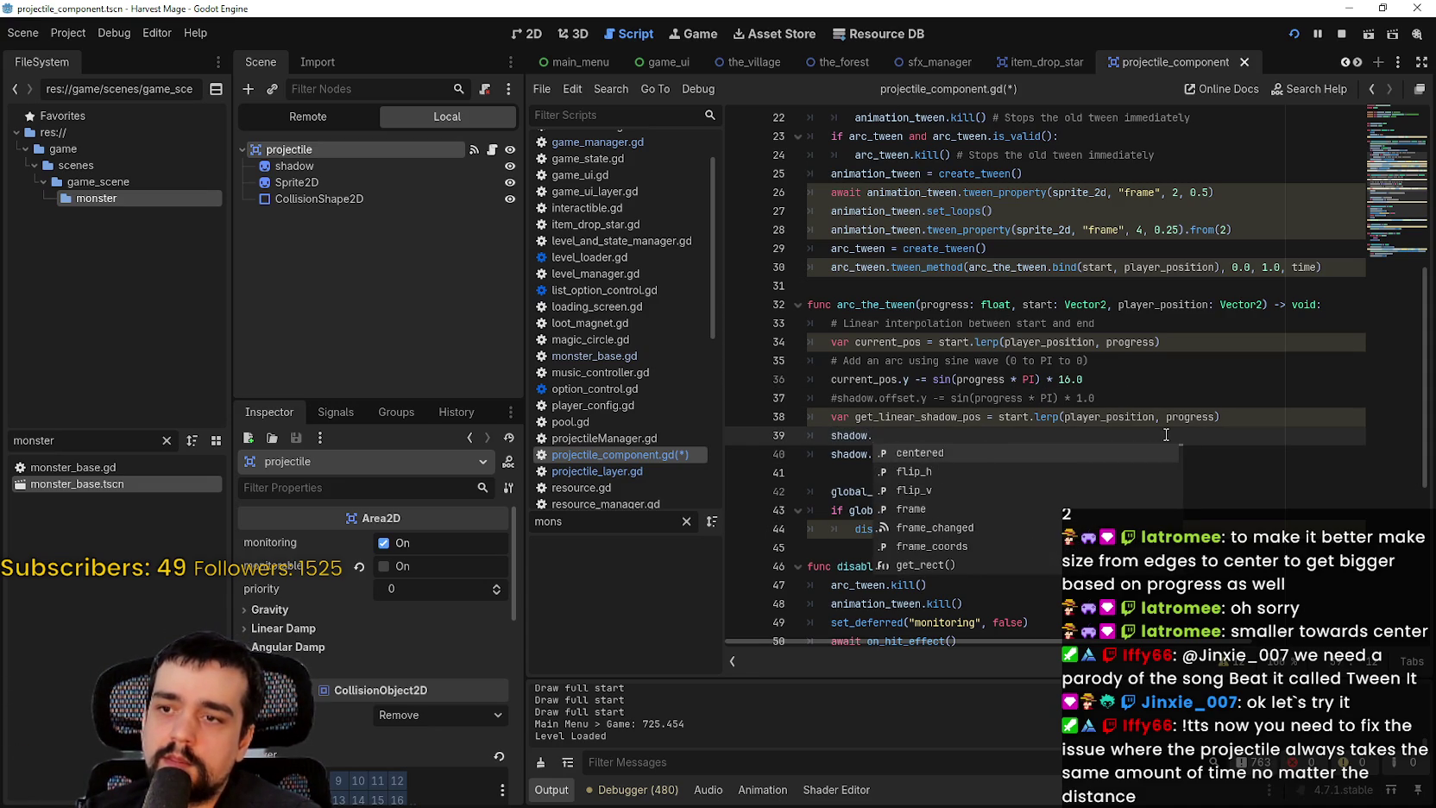
pyautogui.write('scale')
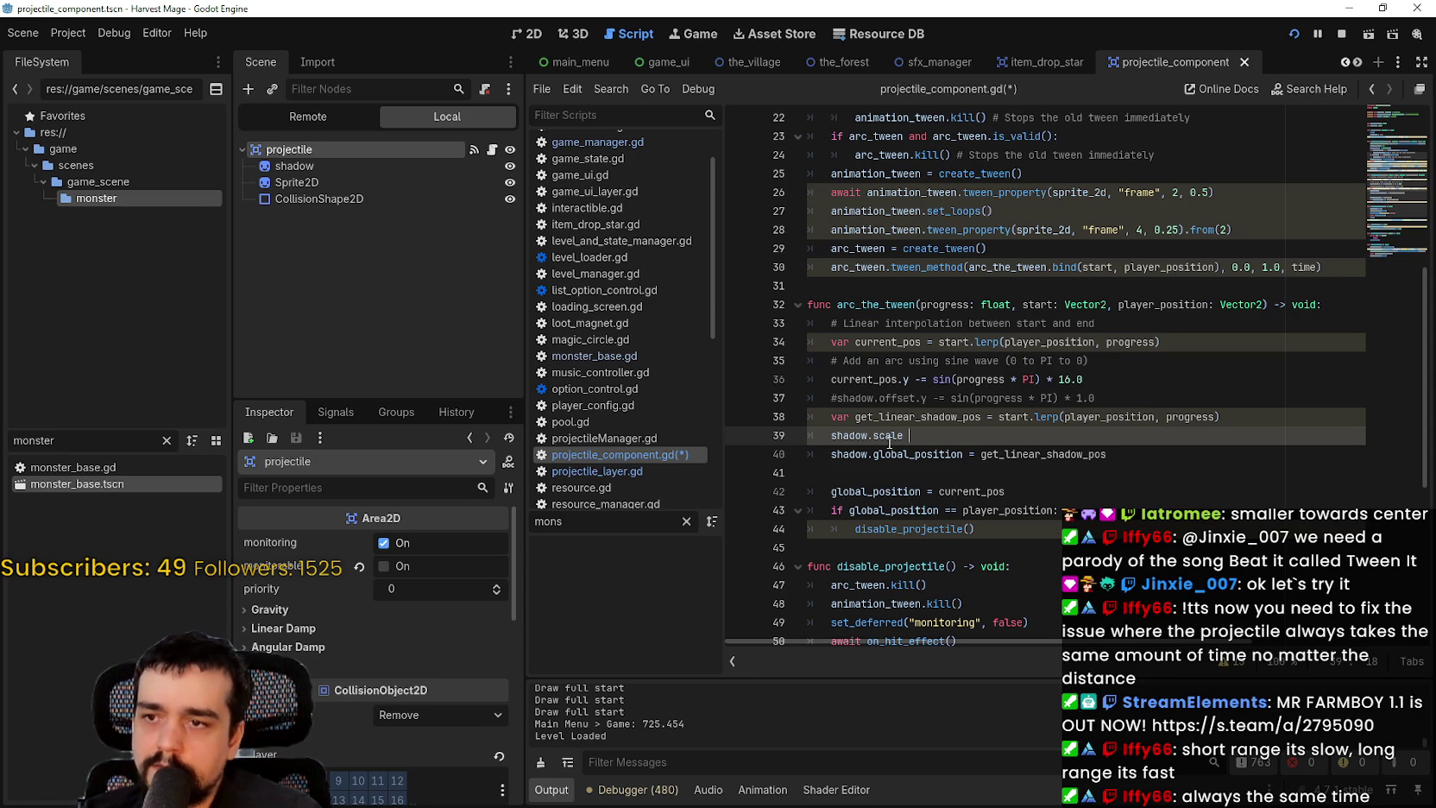
pyautogui.moveTo(890, 441)
pyautogui.doubleClick(971, 417)
pyautogui.hotkey('ctrl', 'c')
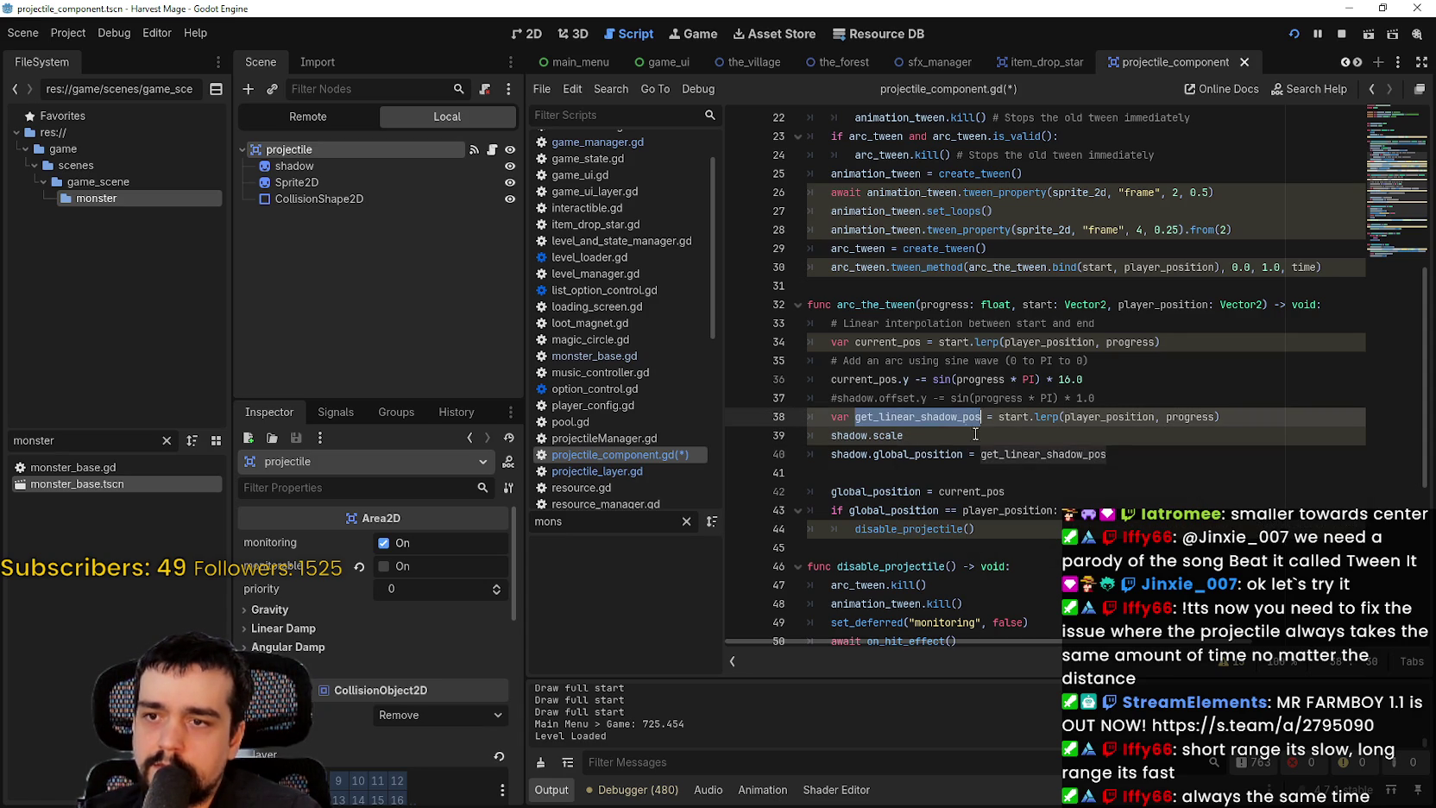
pyautogui.click(973, 436)
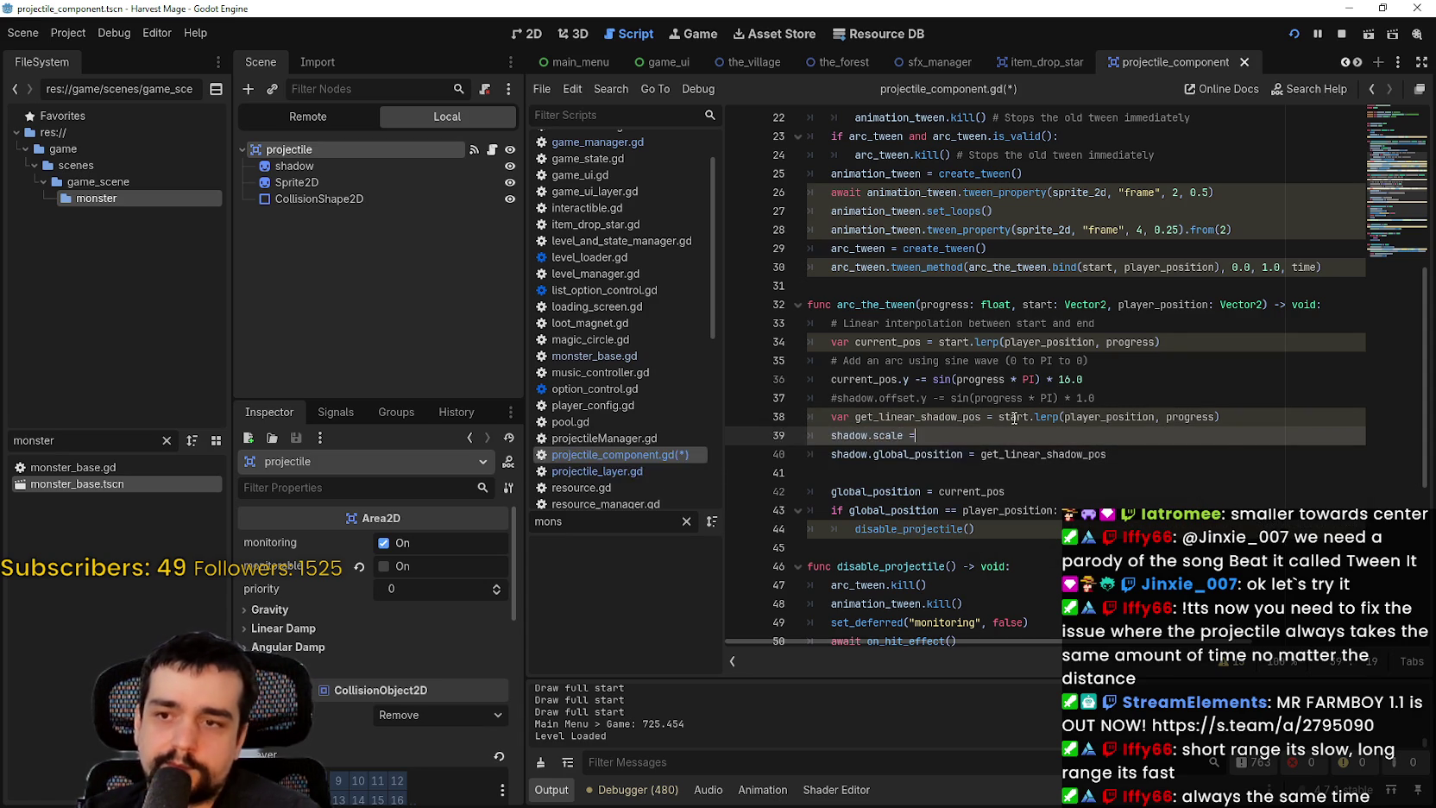
pyautogui.write('=')
pyautogui.hotkey('ctrl', 'v')
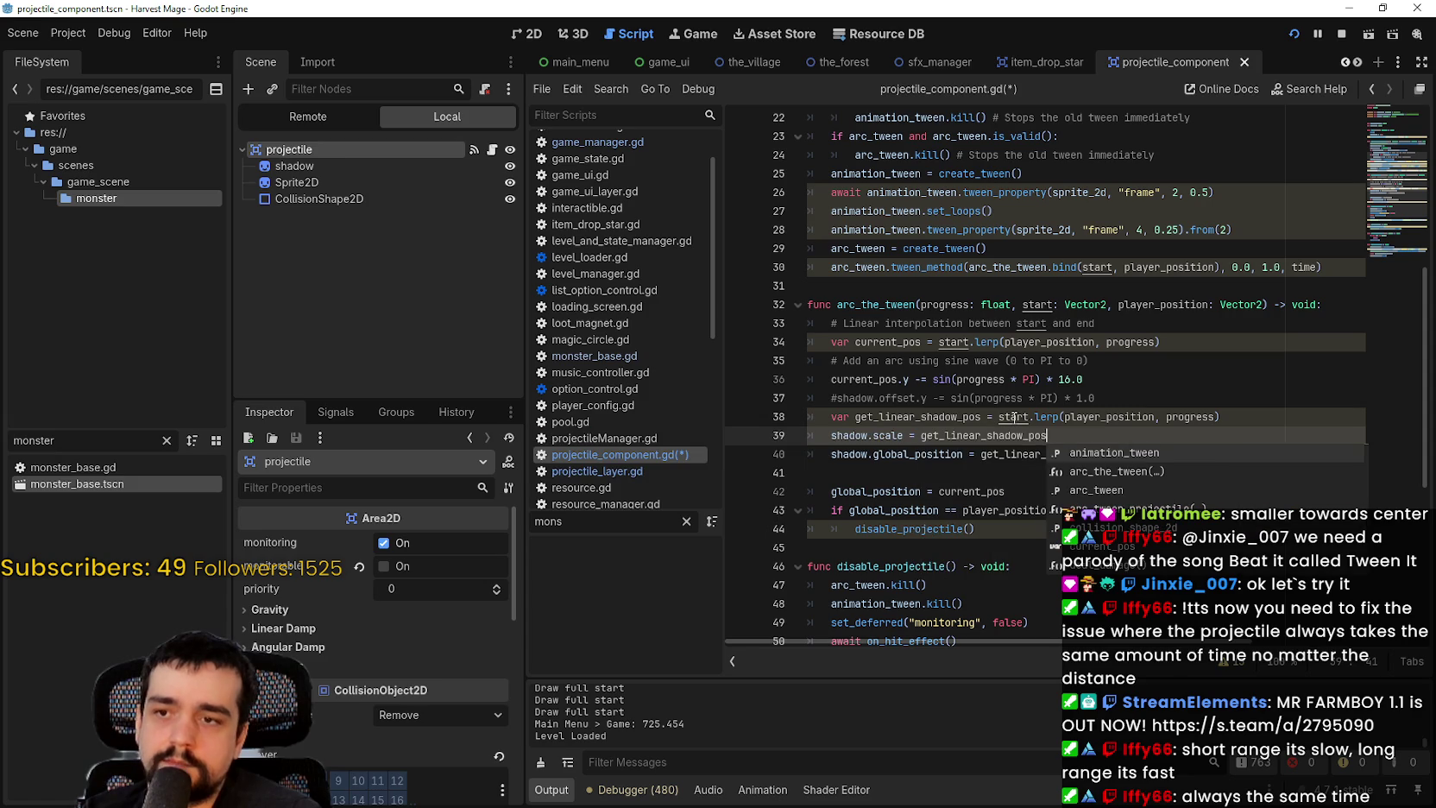
pyautogui.hotkey('ctrl', 's')
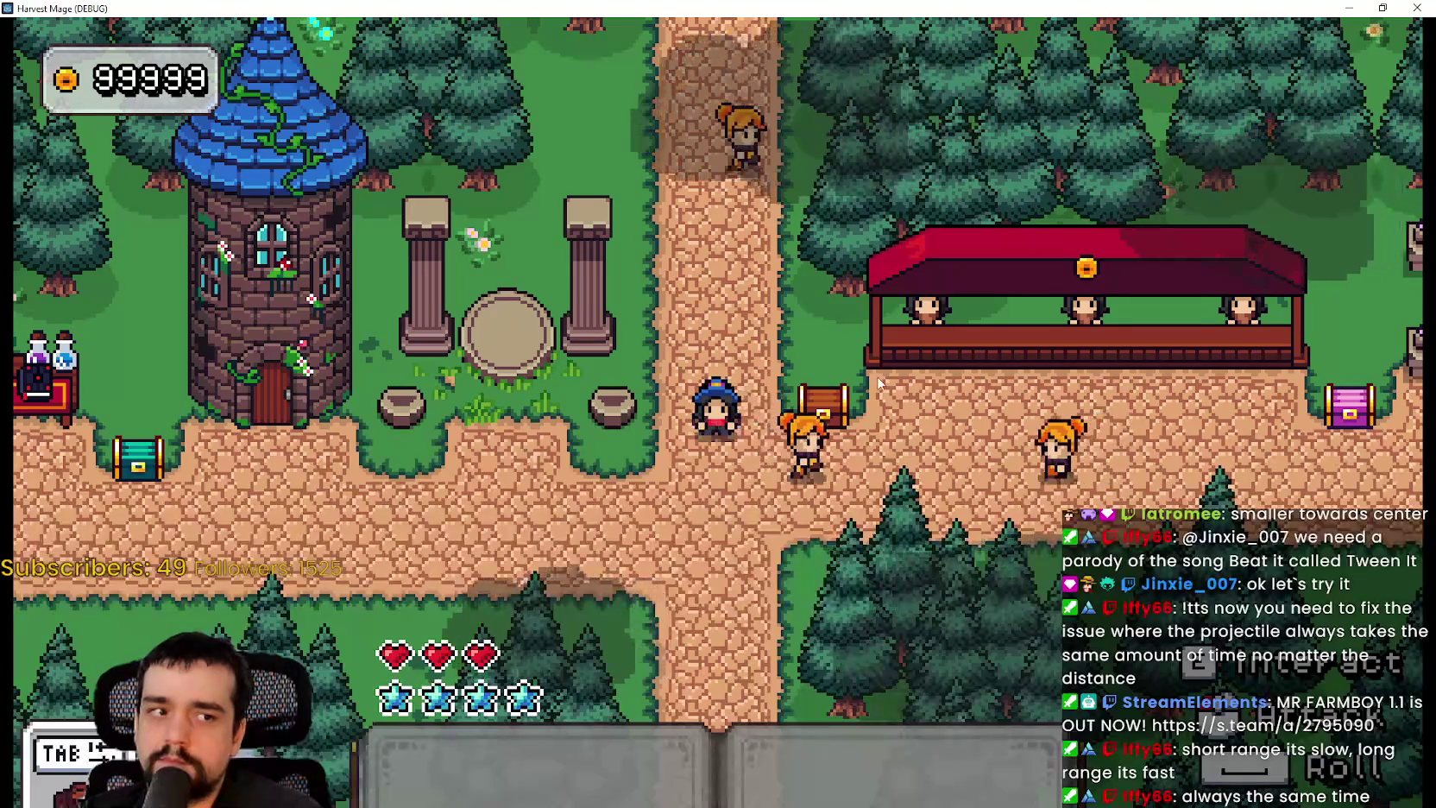
# Walk the mage toward a spike monster to watch the scaled shadow, then close the game
pyautogui.press('d')
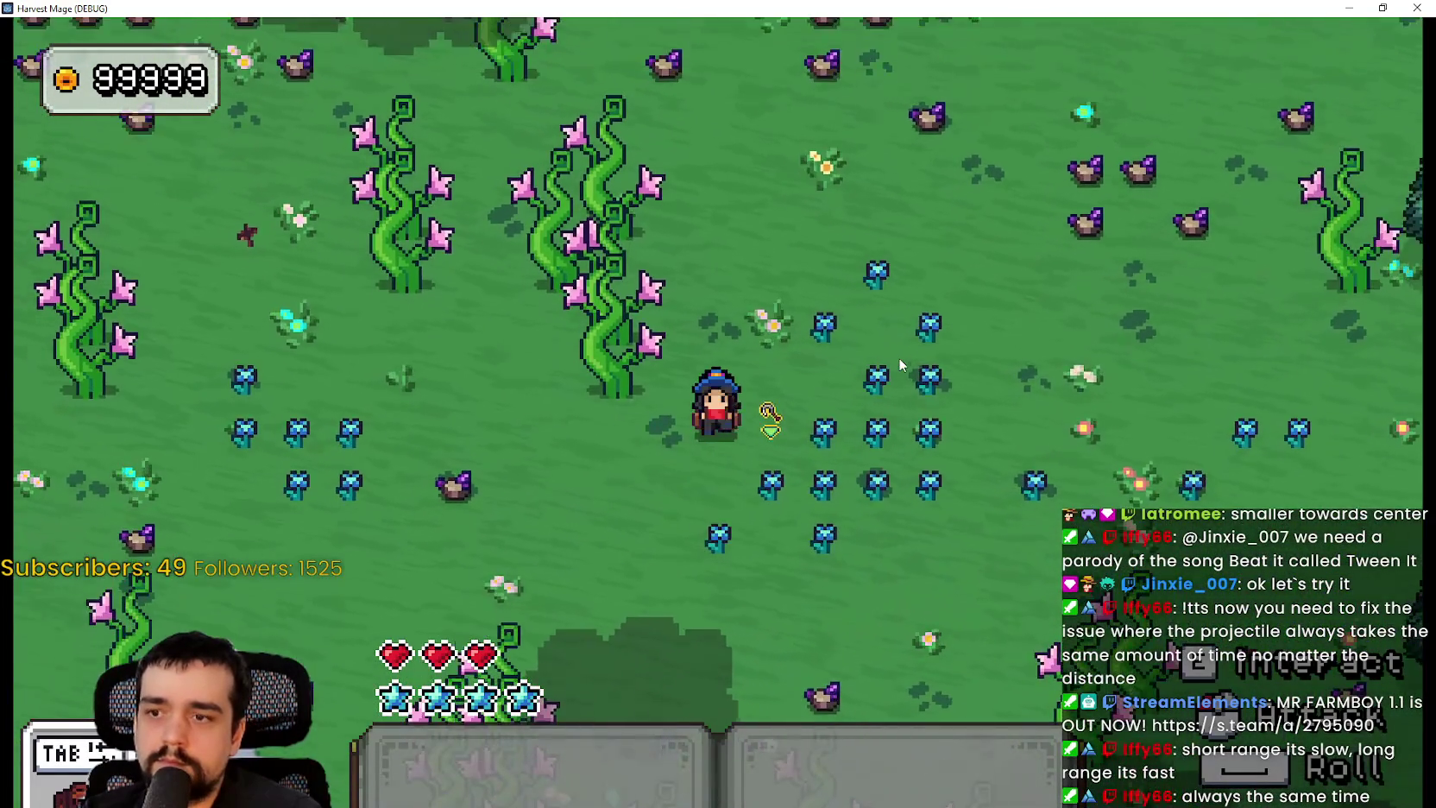
pyautogui.press('s')
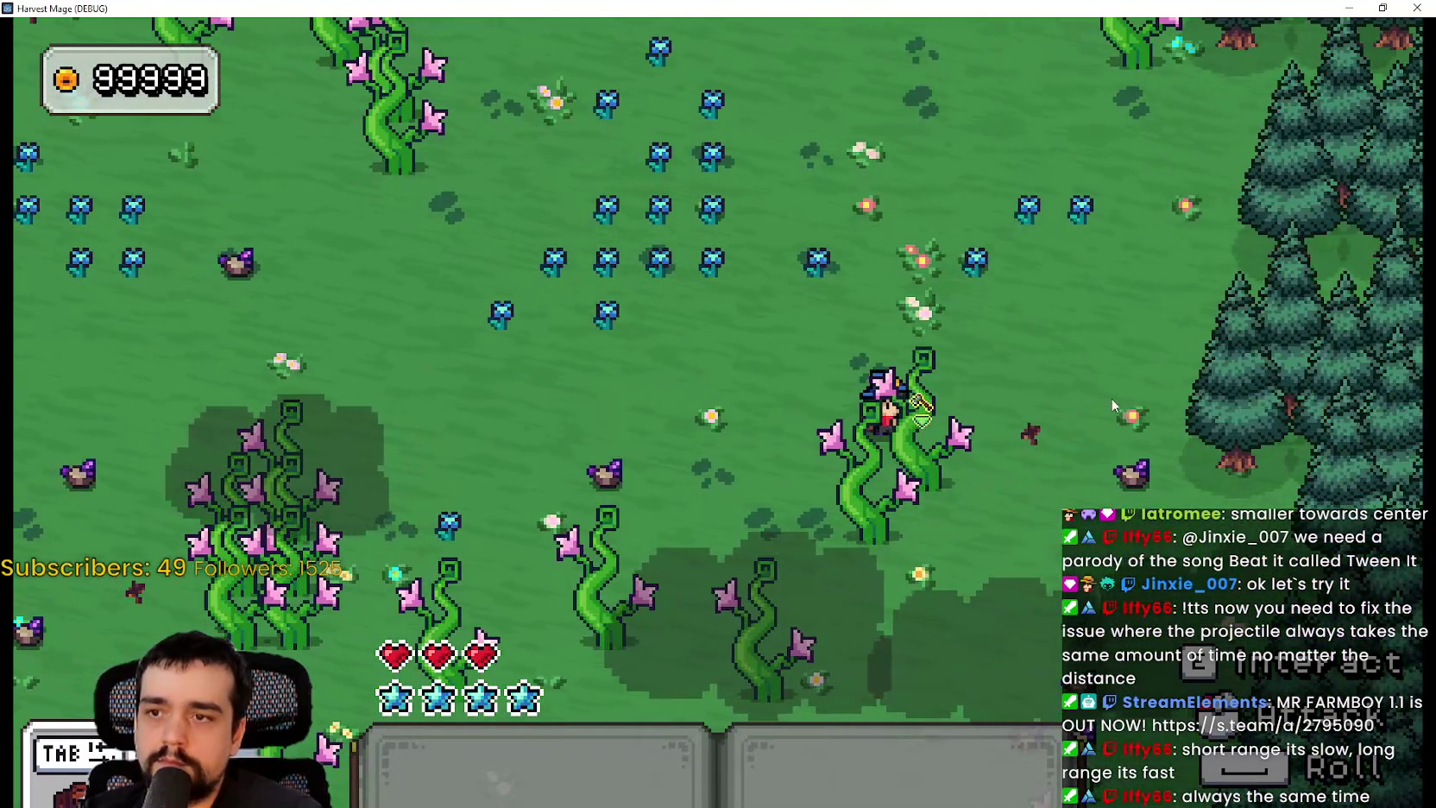
pyautogui.press('d')
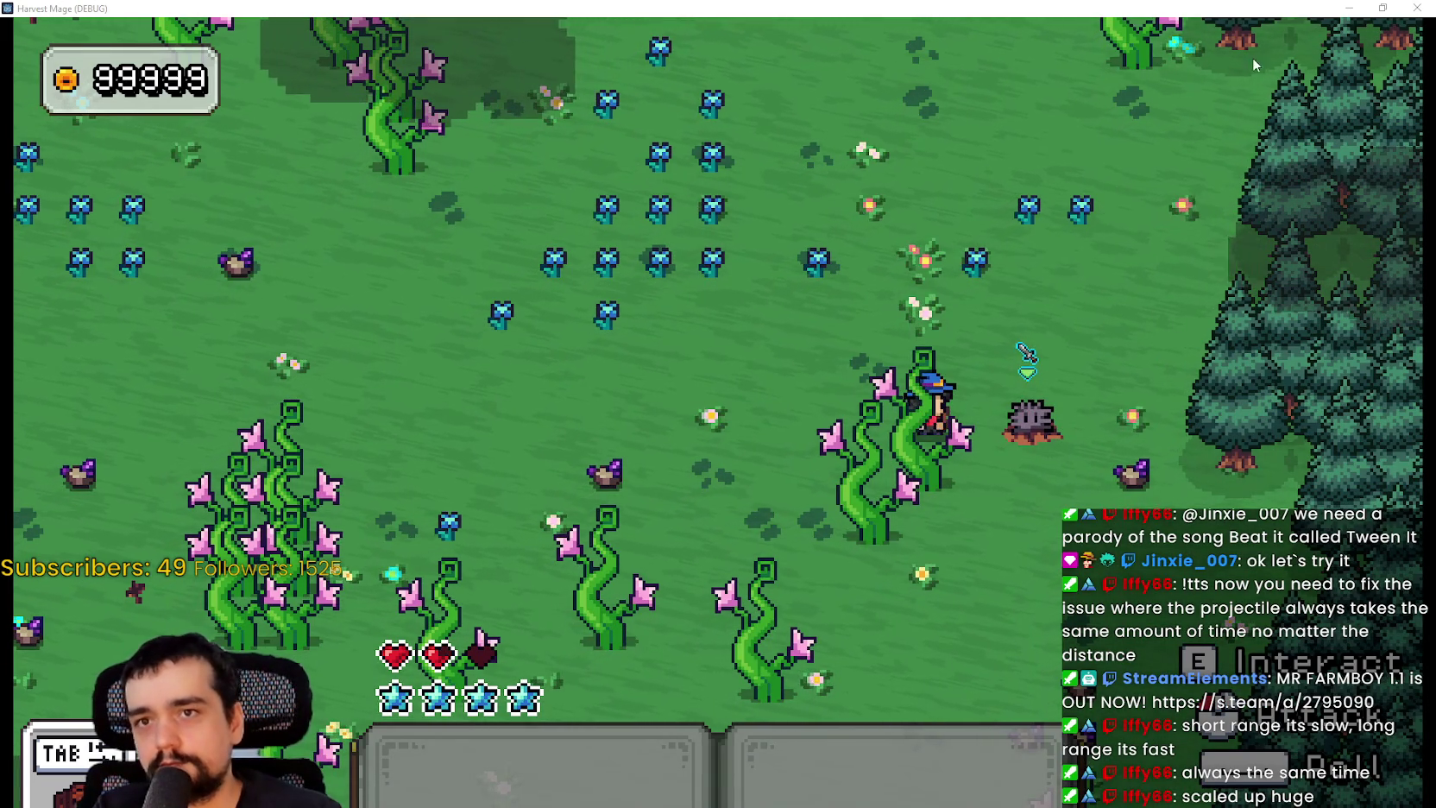
pyautogui.press('F8')
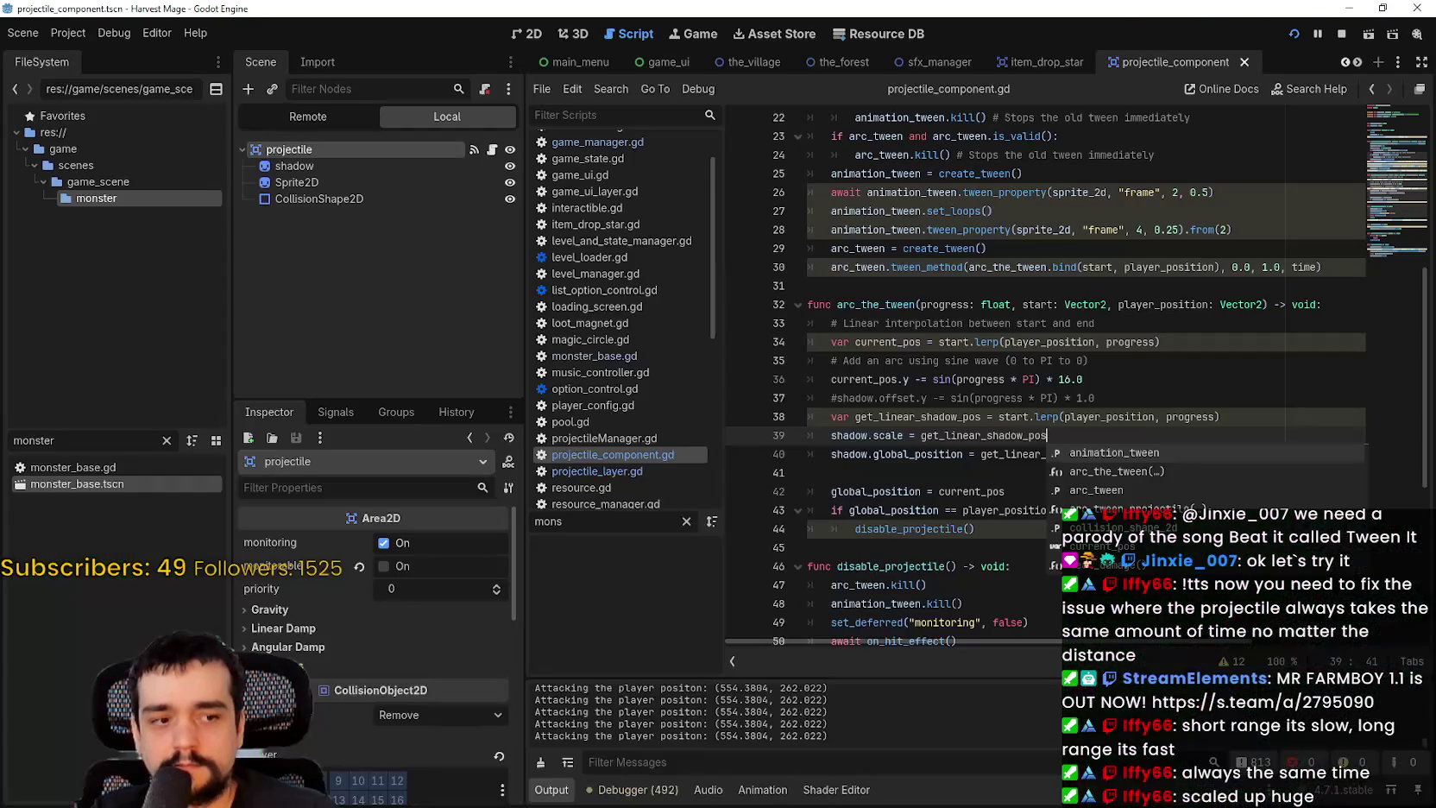
pyautogui.press('Escape')
pyautogui.doubleClick(1028, 435)
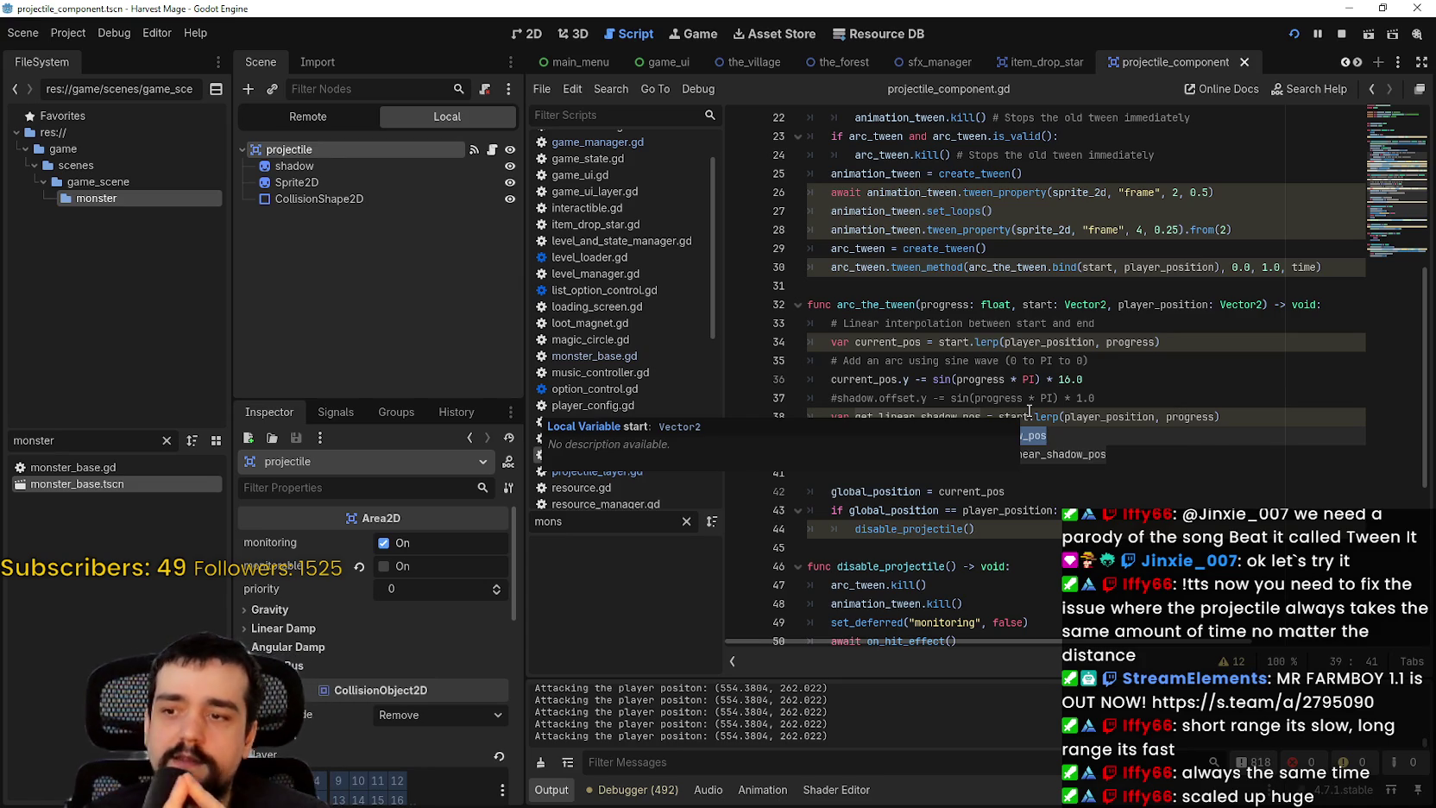
pyautogui.click(1029, 413)
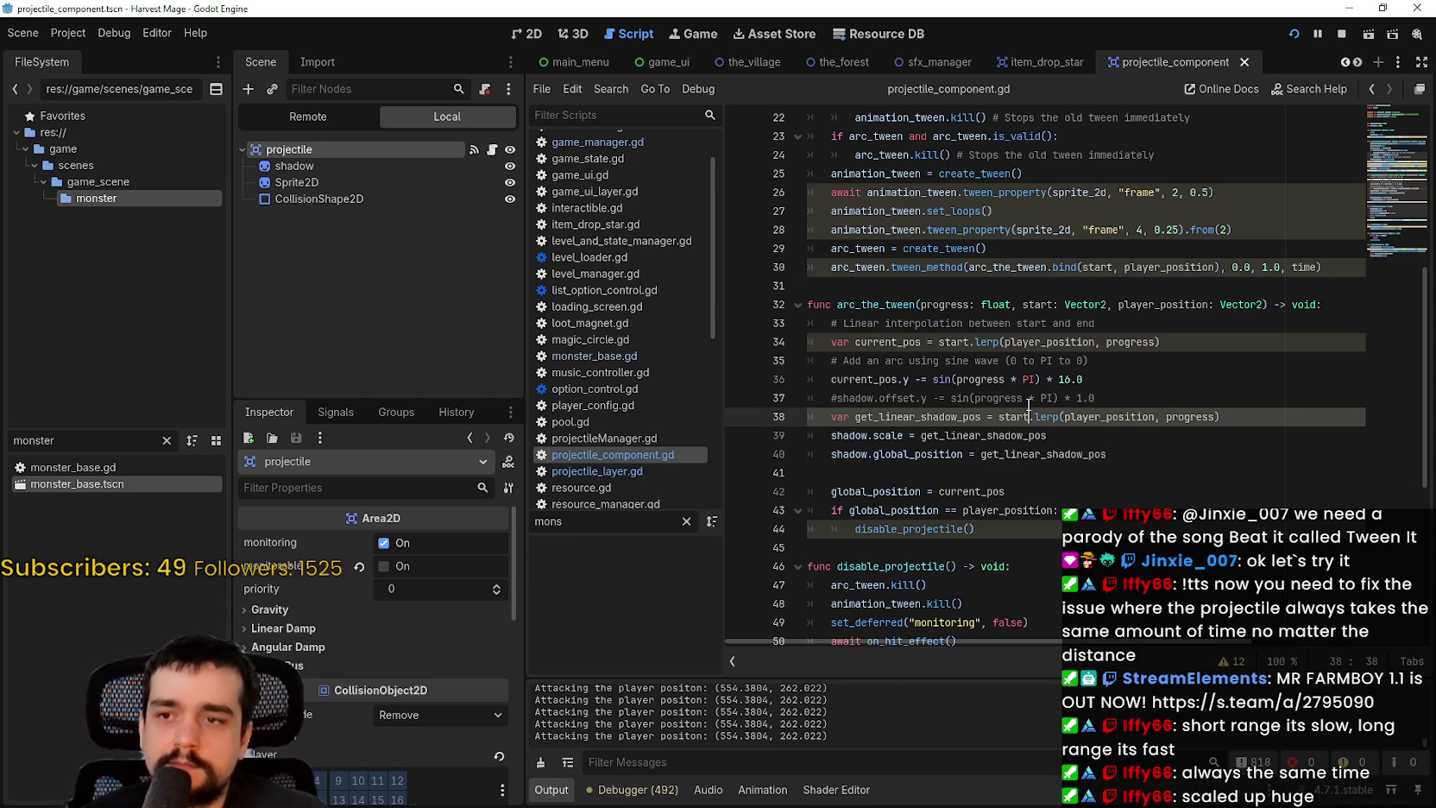
pyautogui.click(1121, 450)
pyautogui.click(1101, 434)
pyautogui.doubleClick(1009, 436)
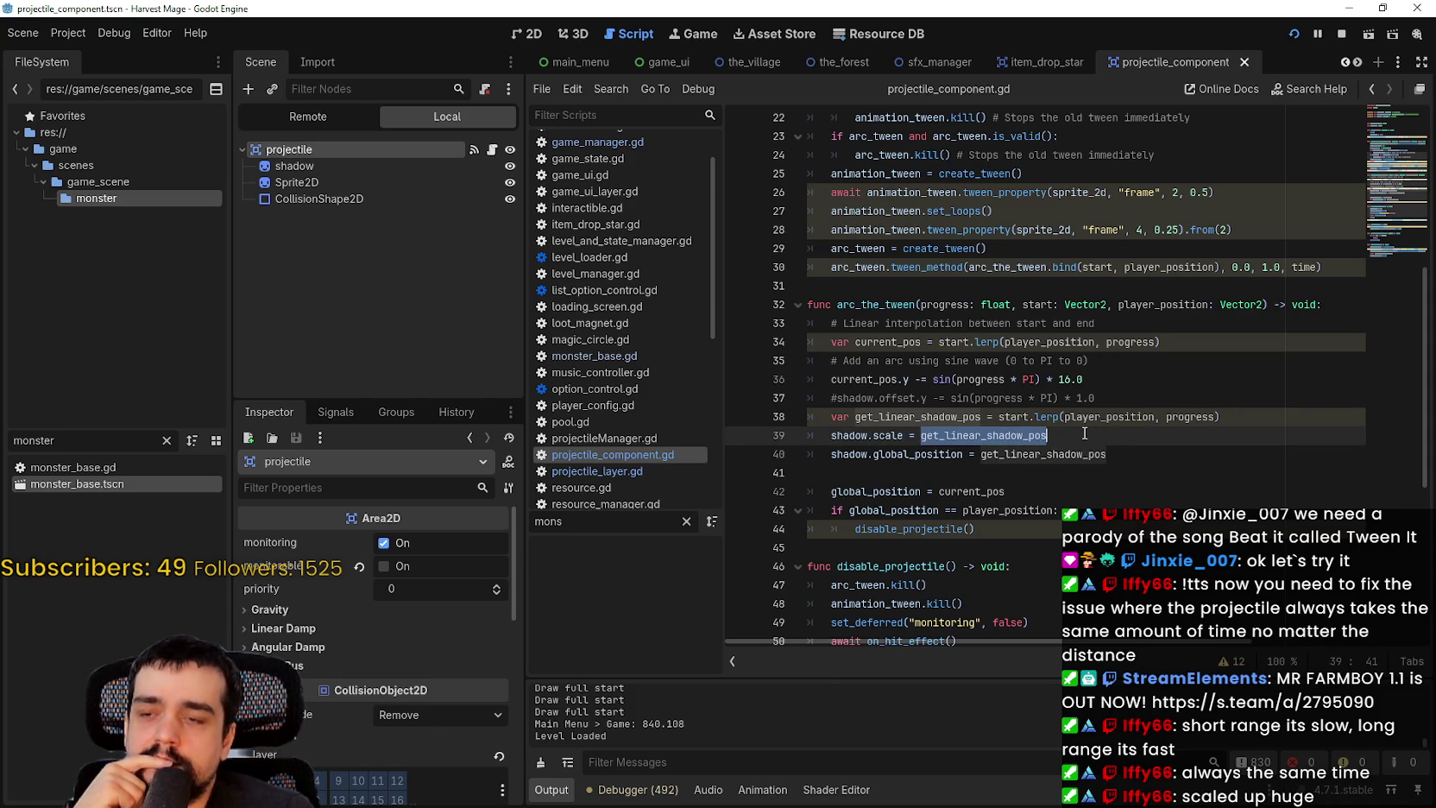
pyautogui.doubleClick(986, 379)
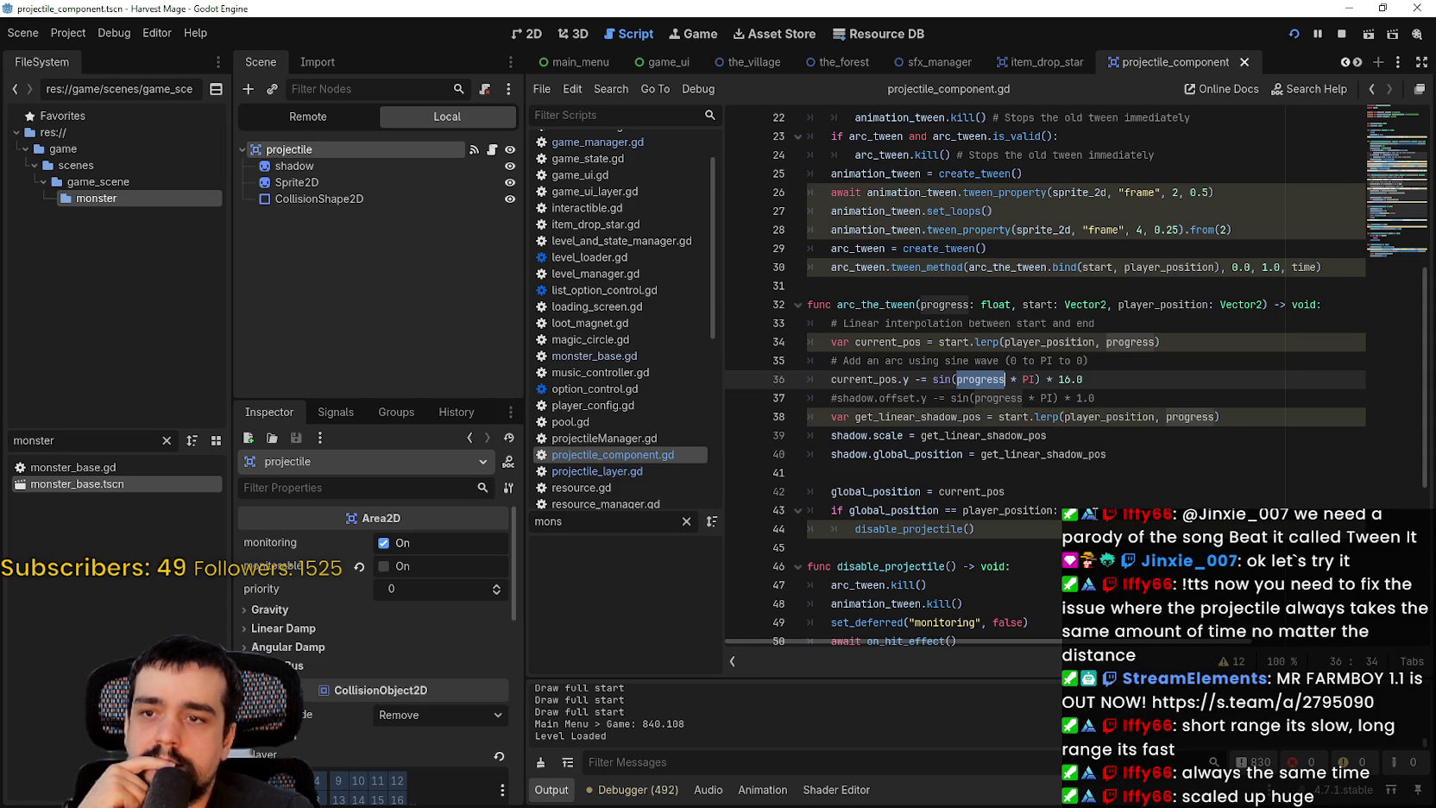
pyautogui.click(1119, 434)
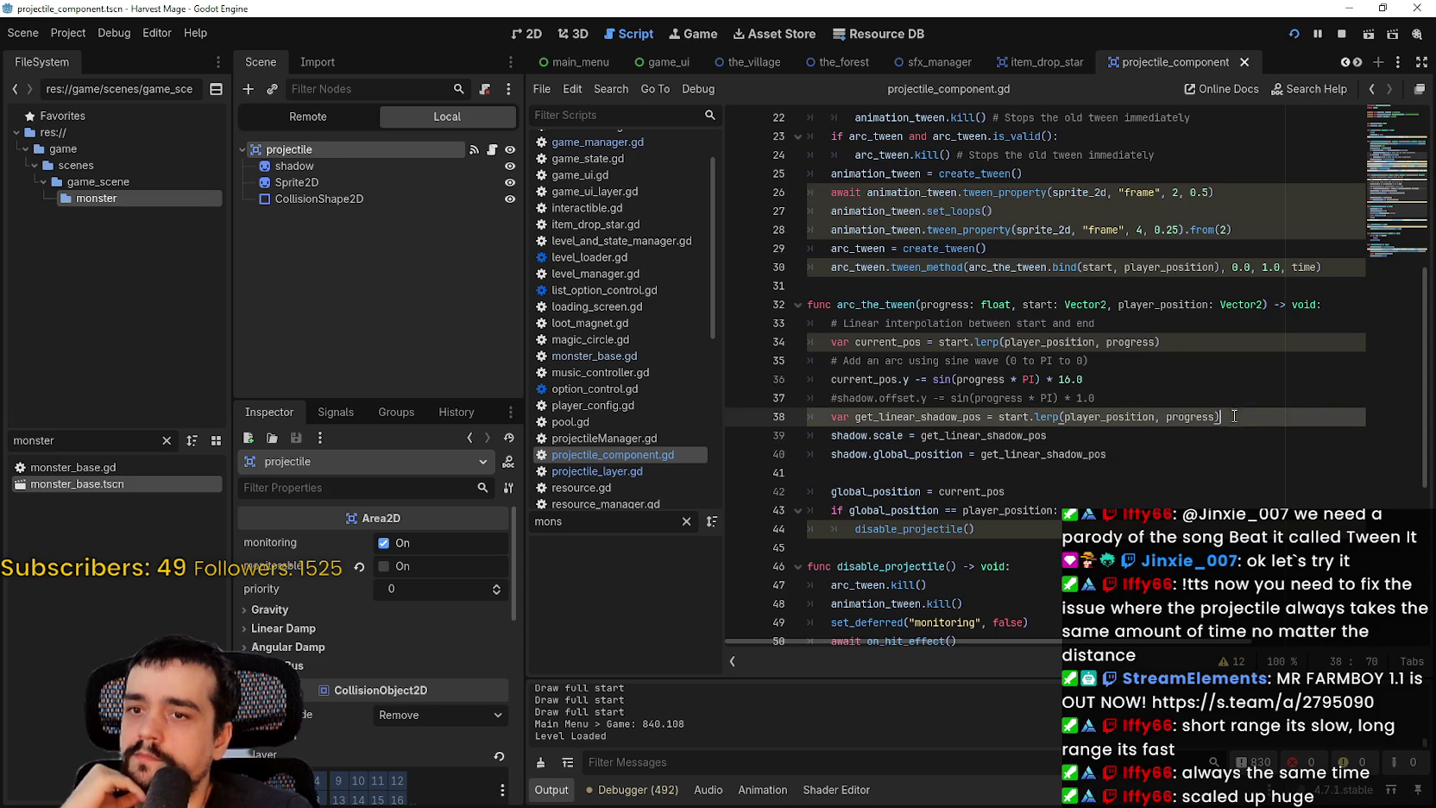
pyautogui.click(1223, 446)
# Add print(progress) on a new line 41 and save the projectile script
pyautogui.press('Return')
pyautogui.write('rint(')
pyautogui.press('BackSpace')
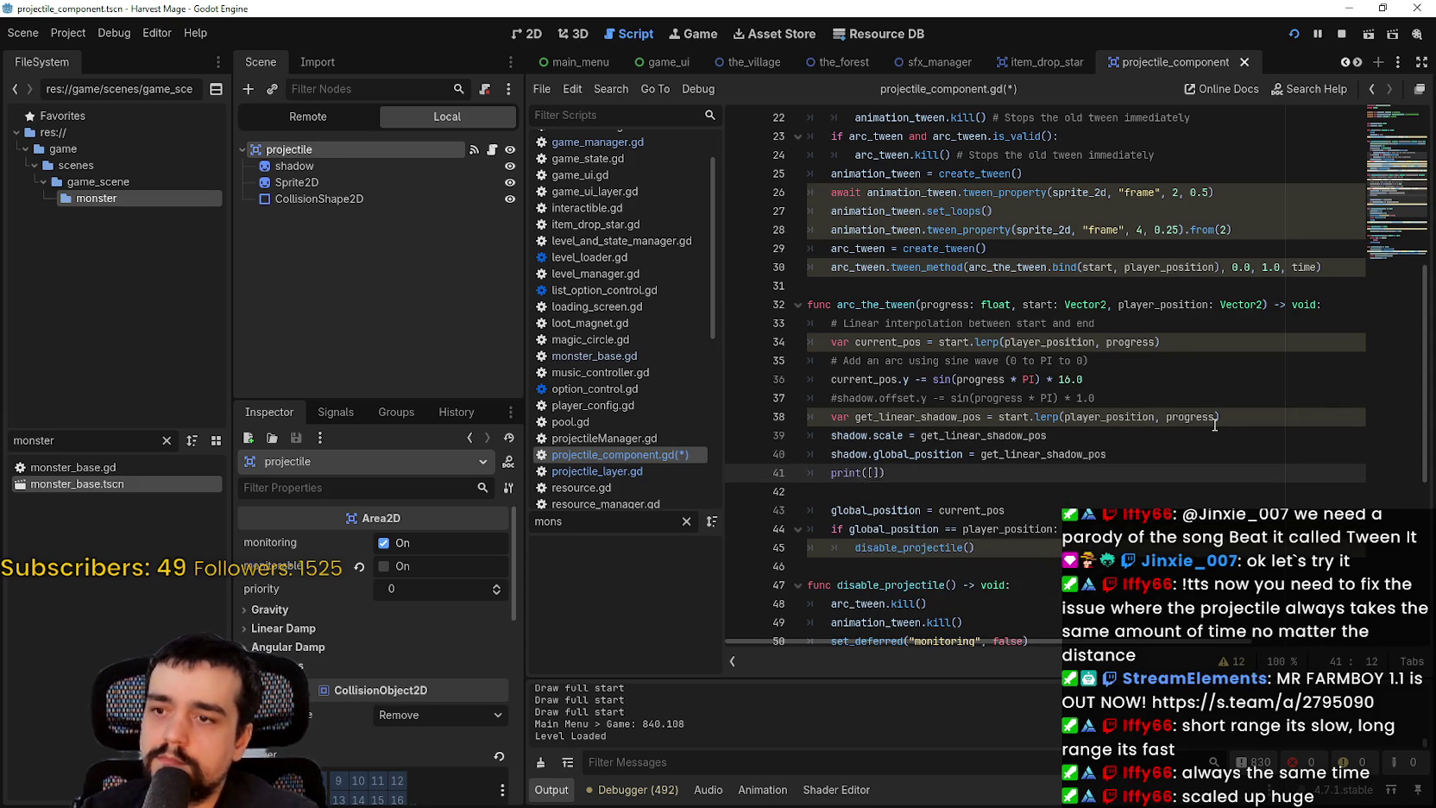
pyautogui.press('BackSpace')
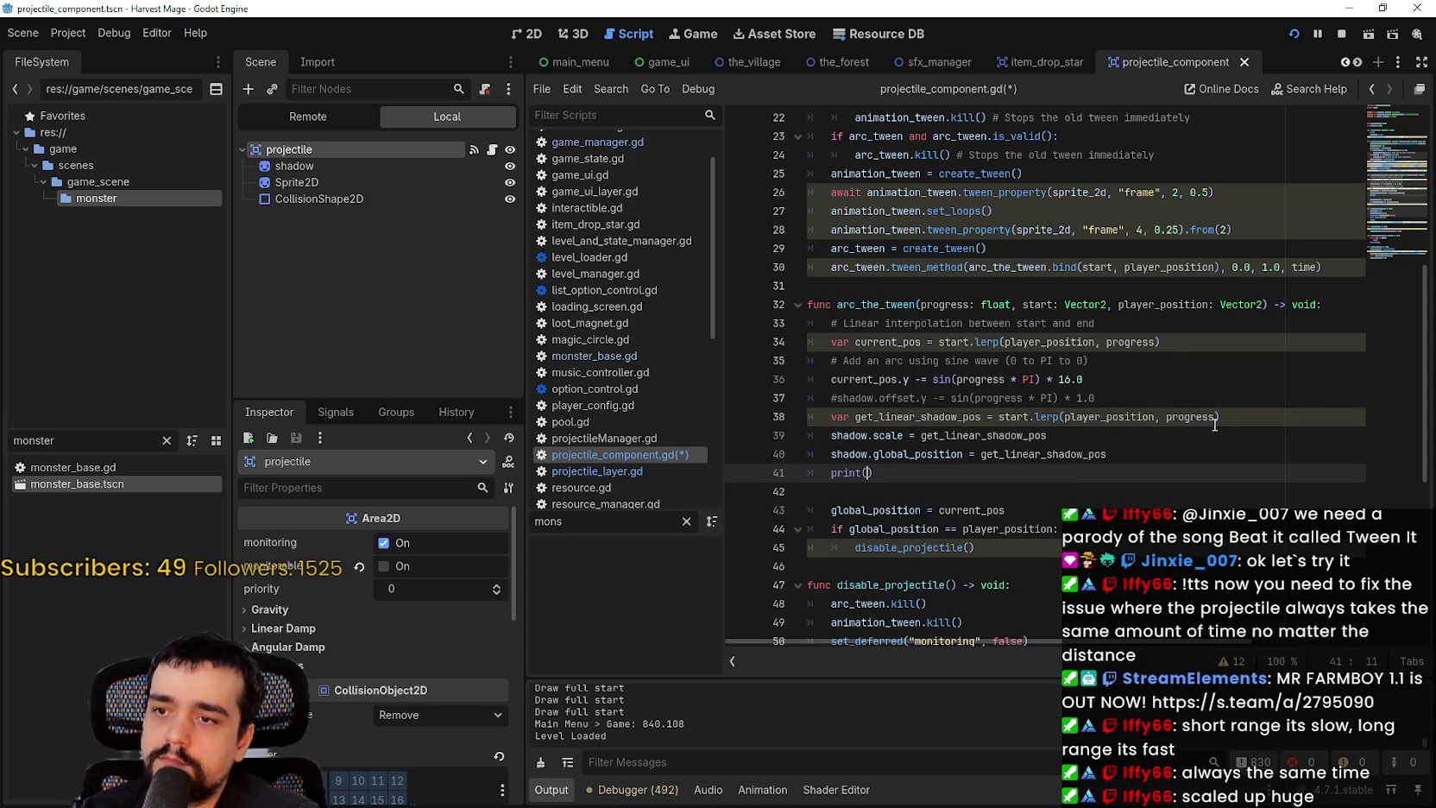
pyautogui.write('progress')
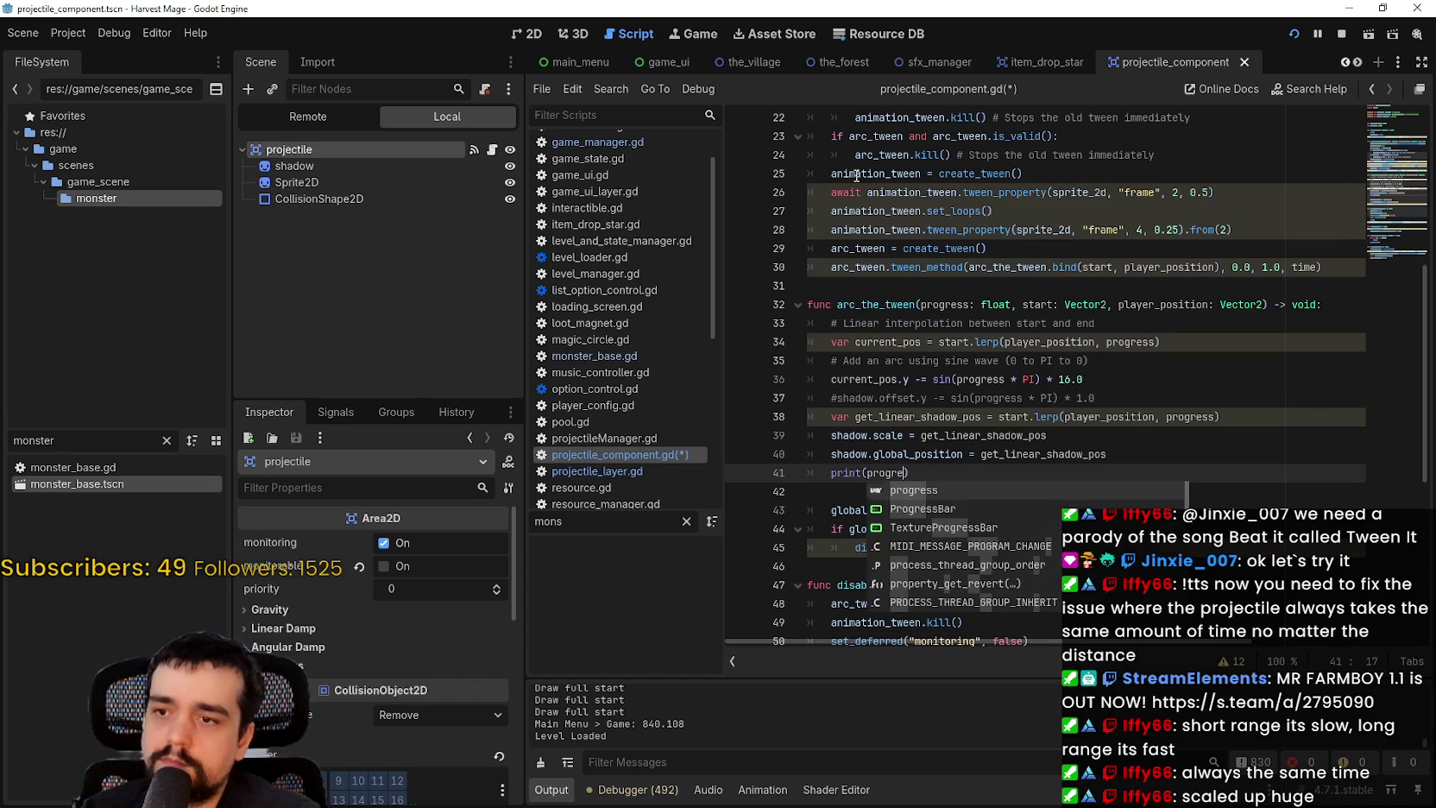
pyautogui.hotkey('ctrl', 's')
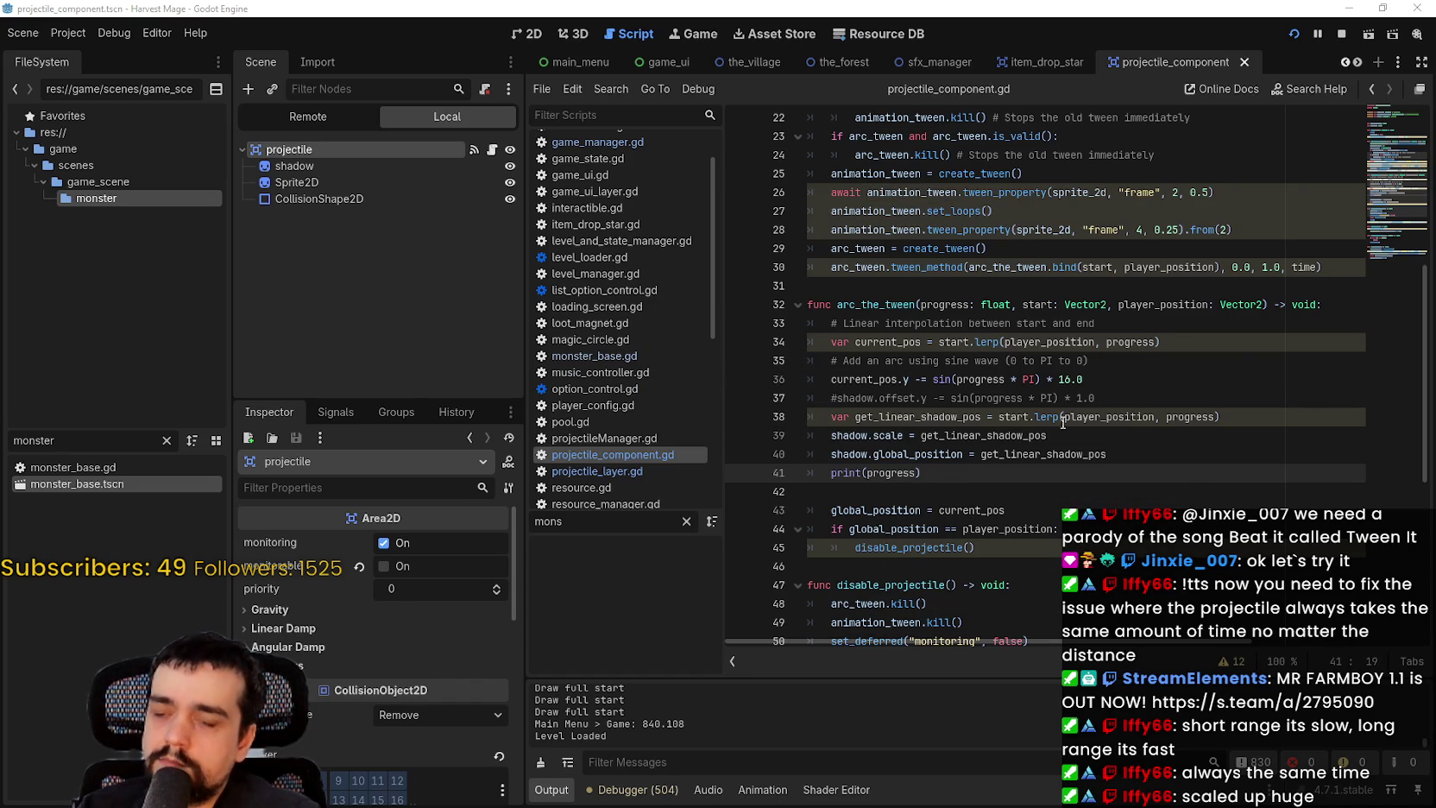
# Walk the player through the flower field to test the projectile, then stop the game
pyautogui.hotkey('alt', 'Tab')
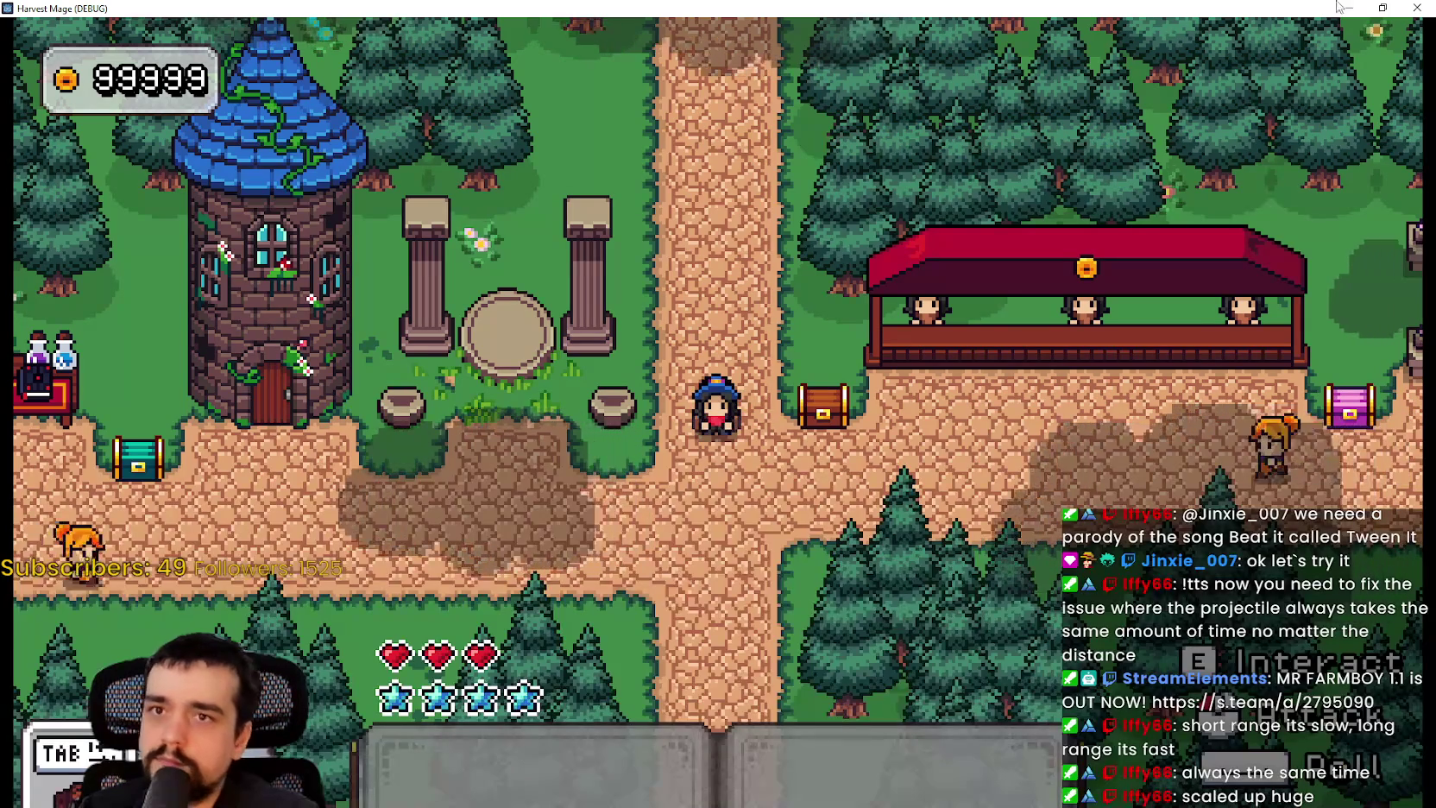
pyautogui.press('w')
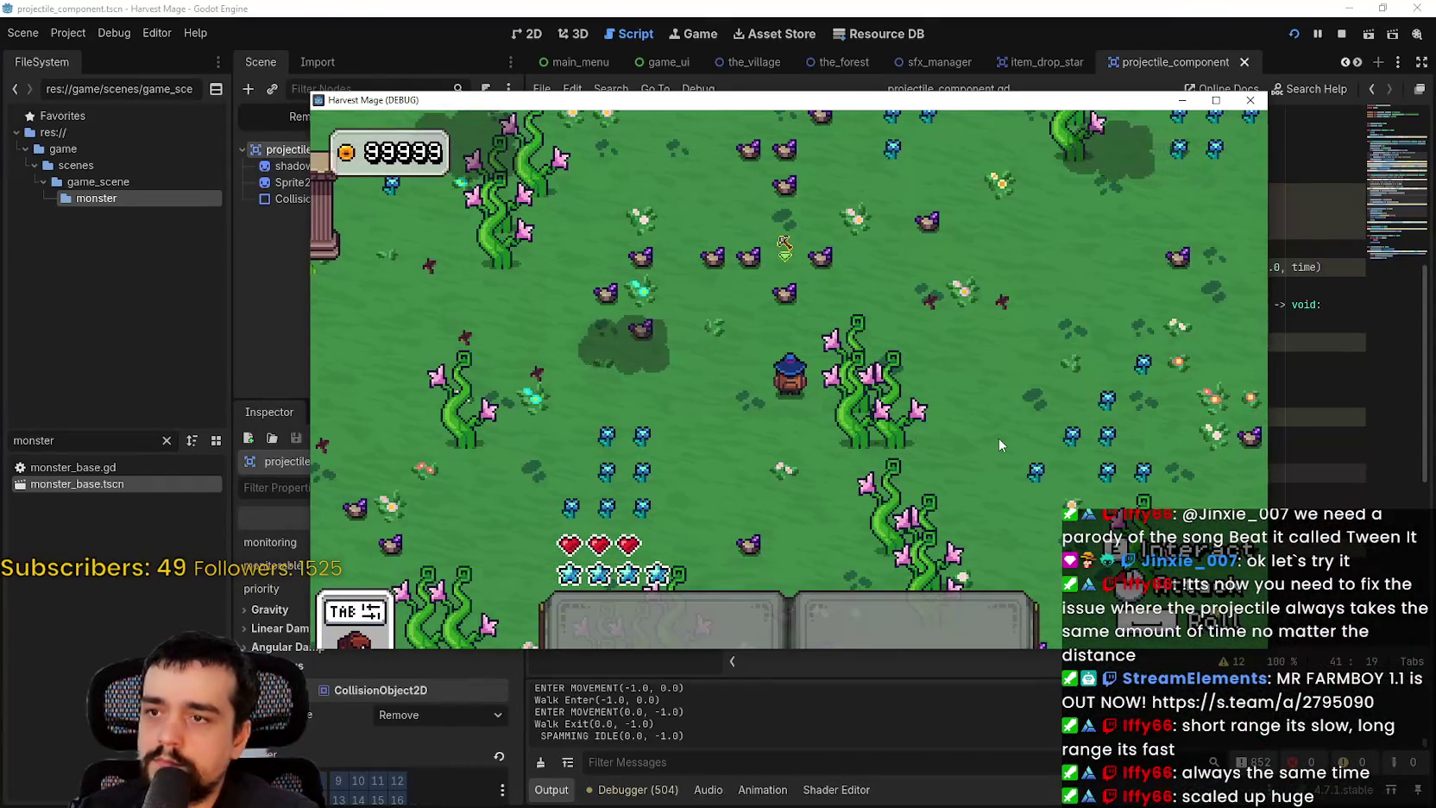
pyautogui.press('d')
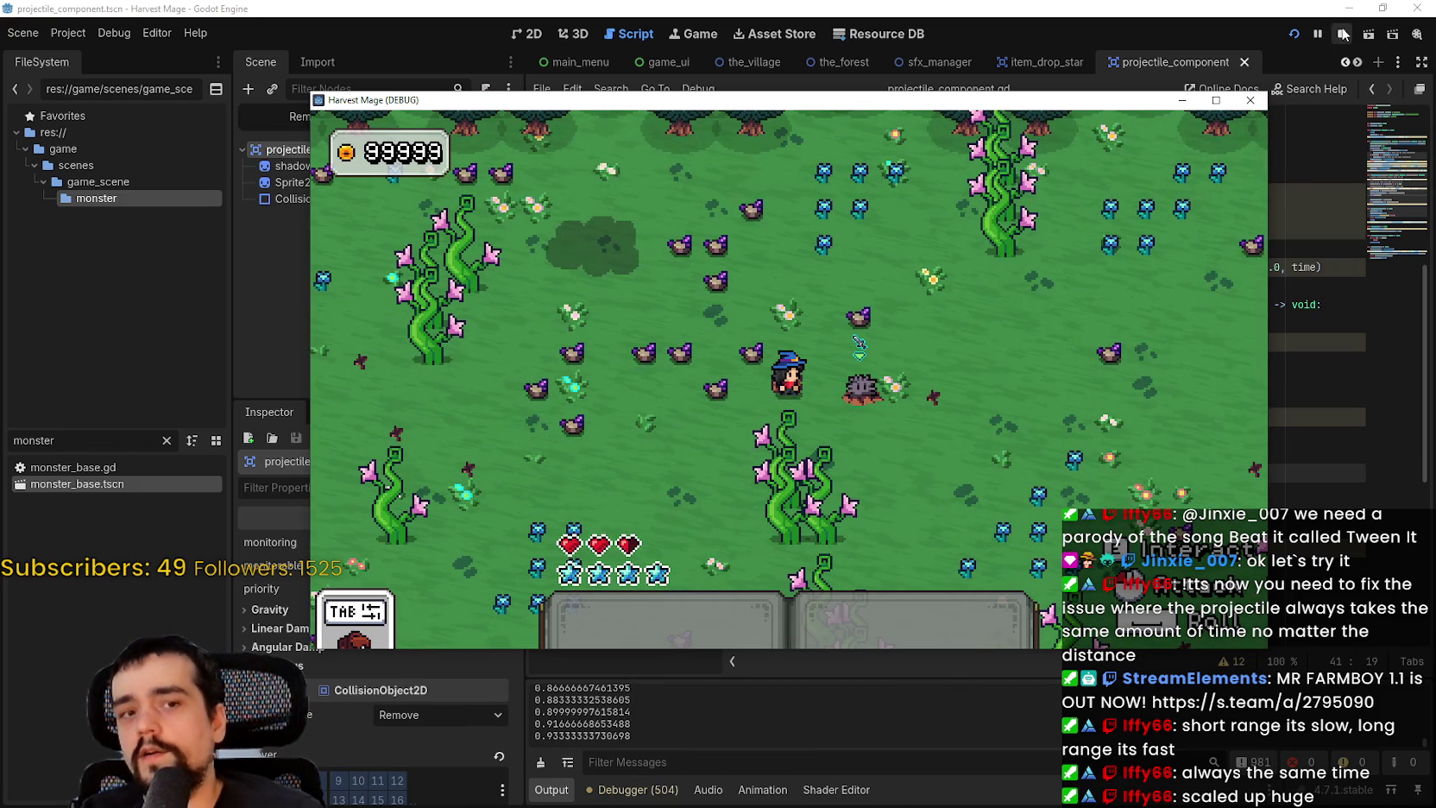
pyautogui.click(1343, 34)
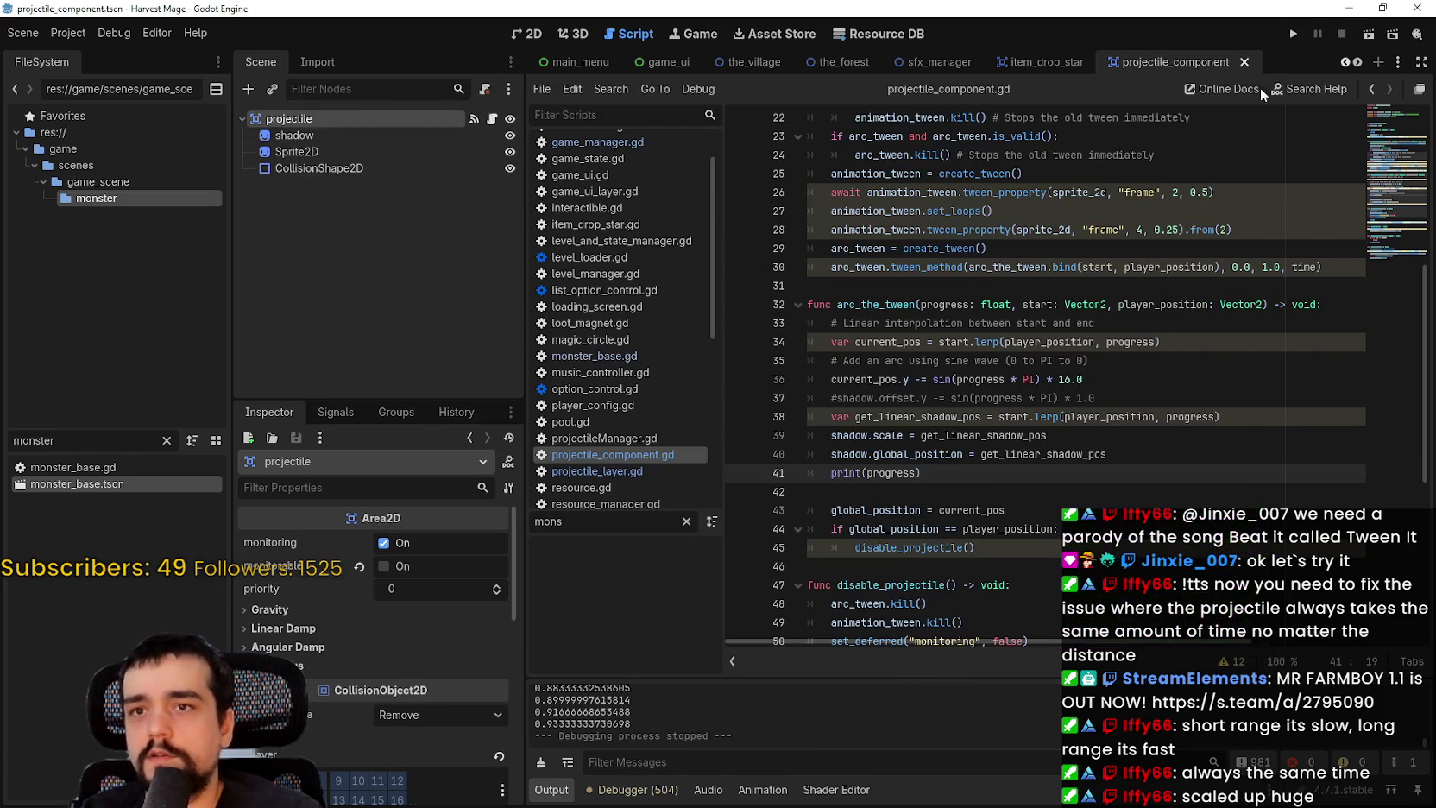
# Replace get_linear_shadow_pos on line 39 with Vector2(-progress, -progress) and save the script
pyautogui.click(1141, 372)
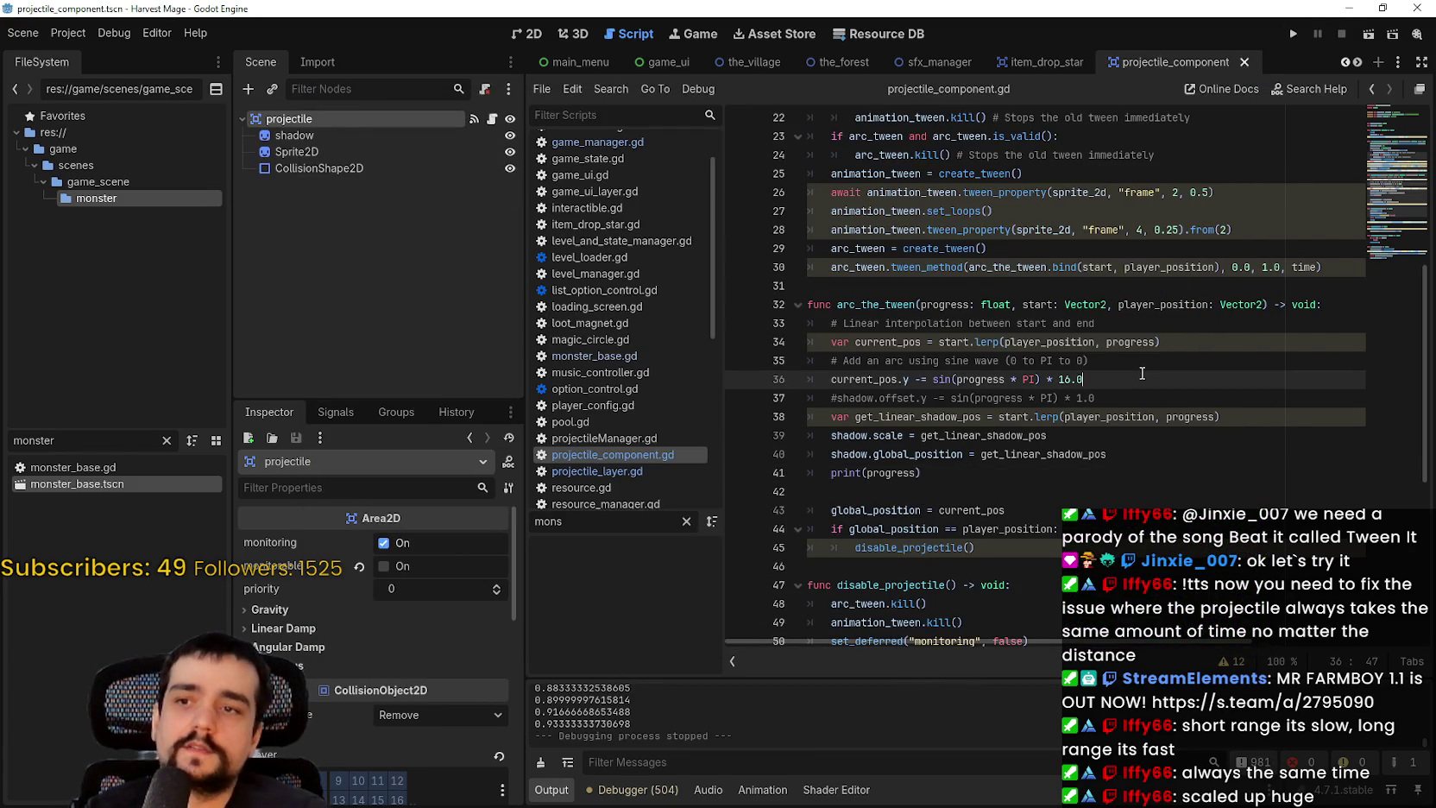
pyautogui.click(957, 455)
pyautogui.doubleClick(968, 435)
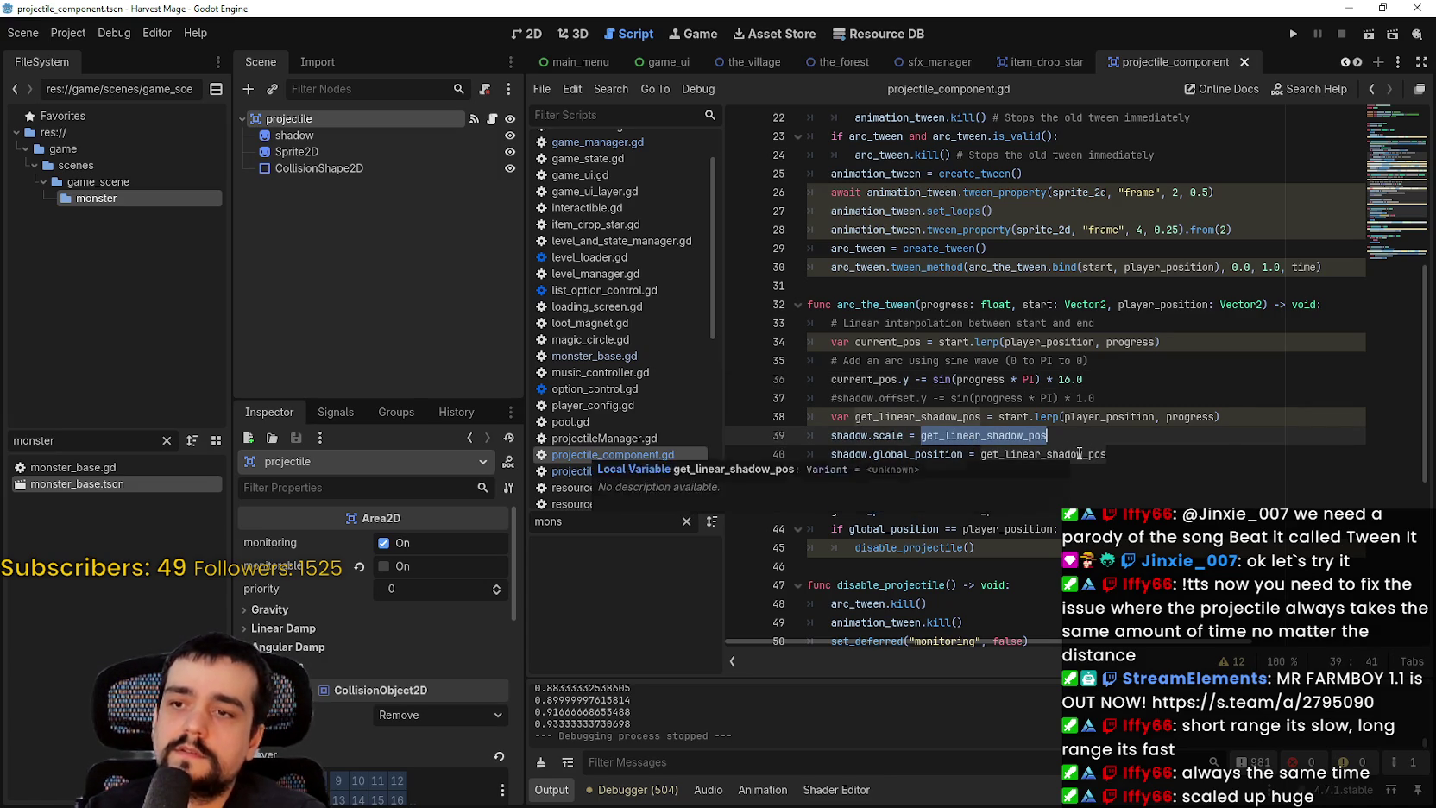
pyautogui.write('Ve')
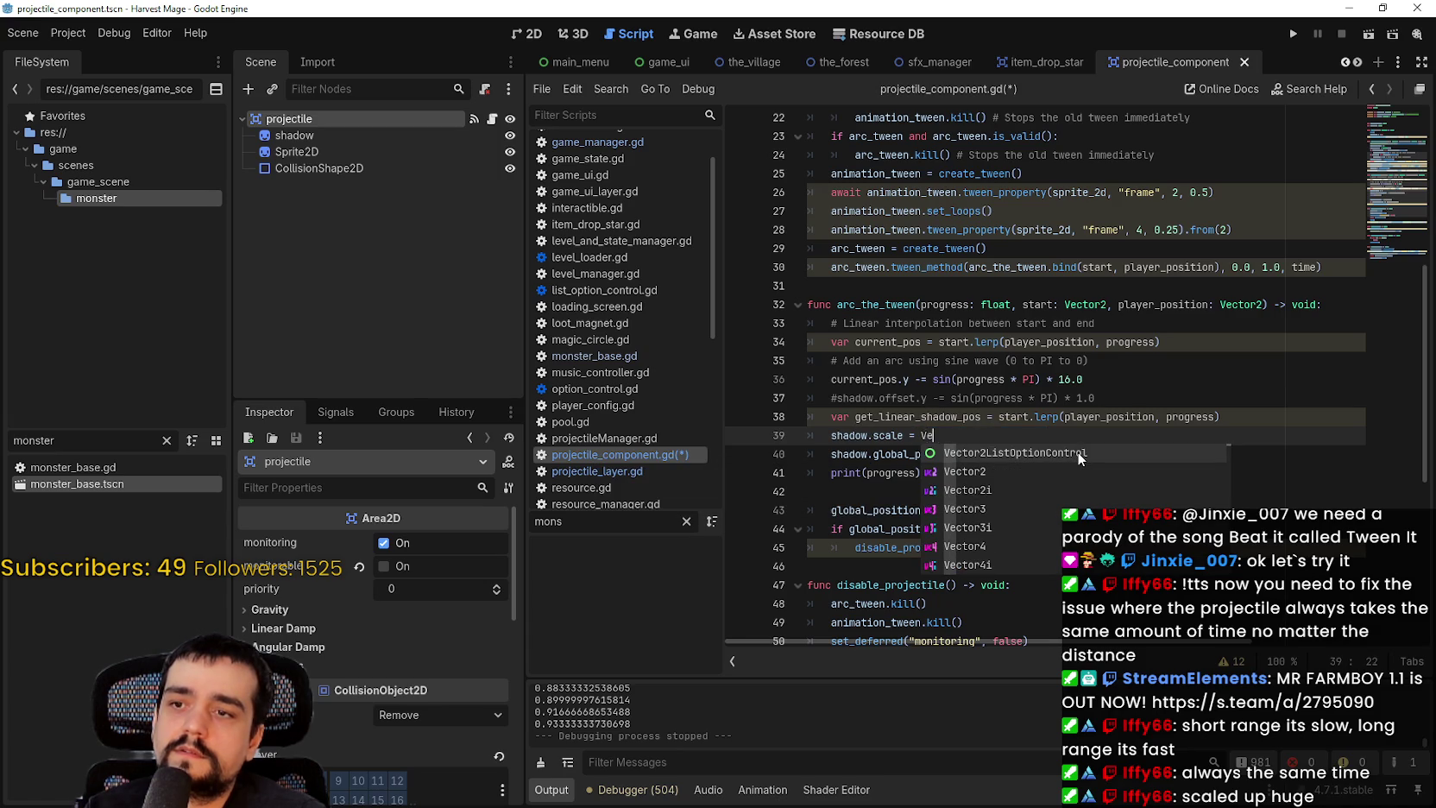
pyautogui.write('ctor2(p')
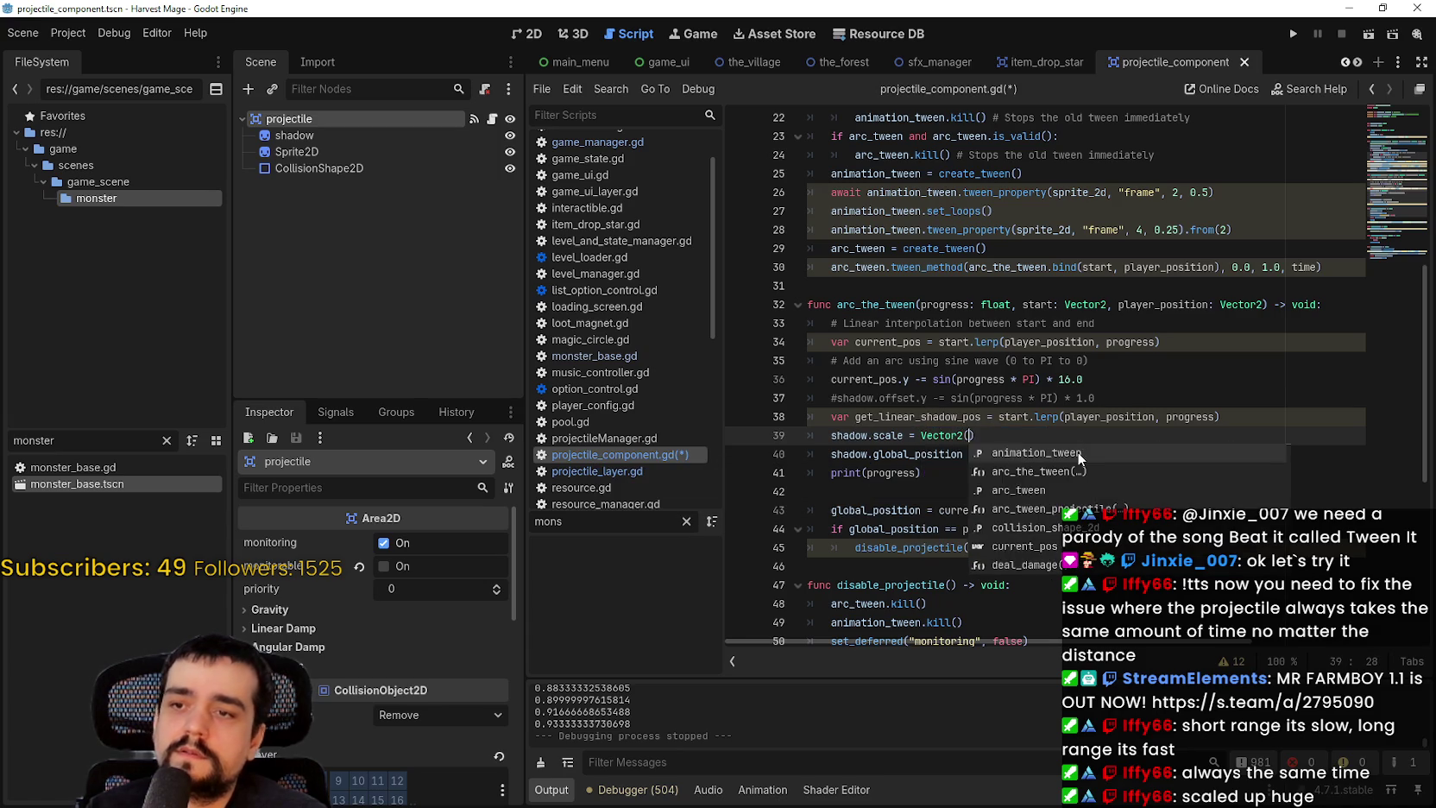
pyautogui.press('BackSpace')
pyautogui.write('-')
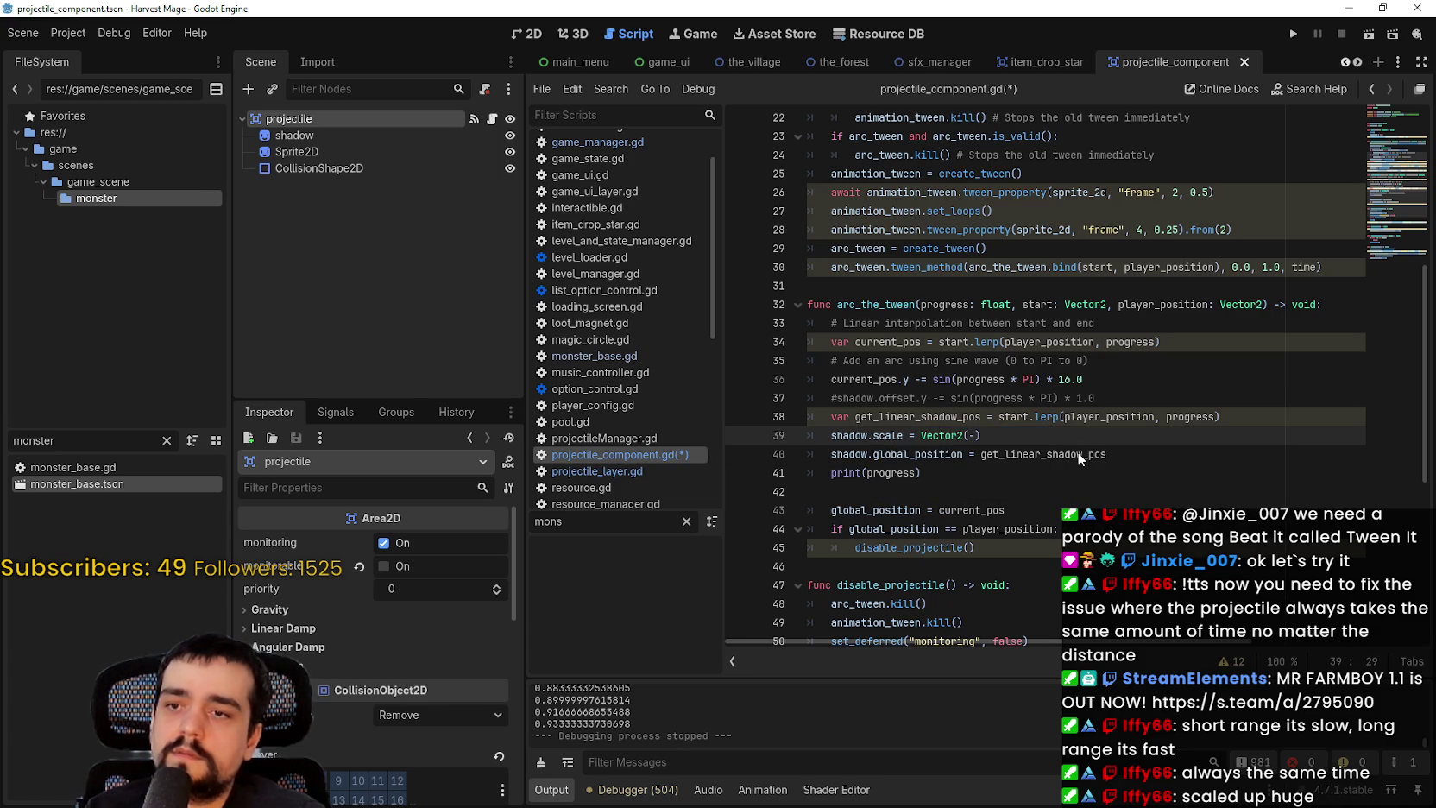
pyautogui.write('progress, p')
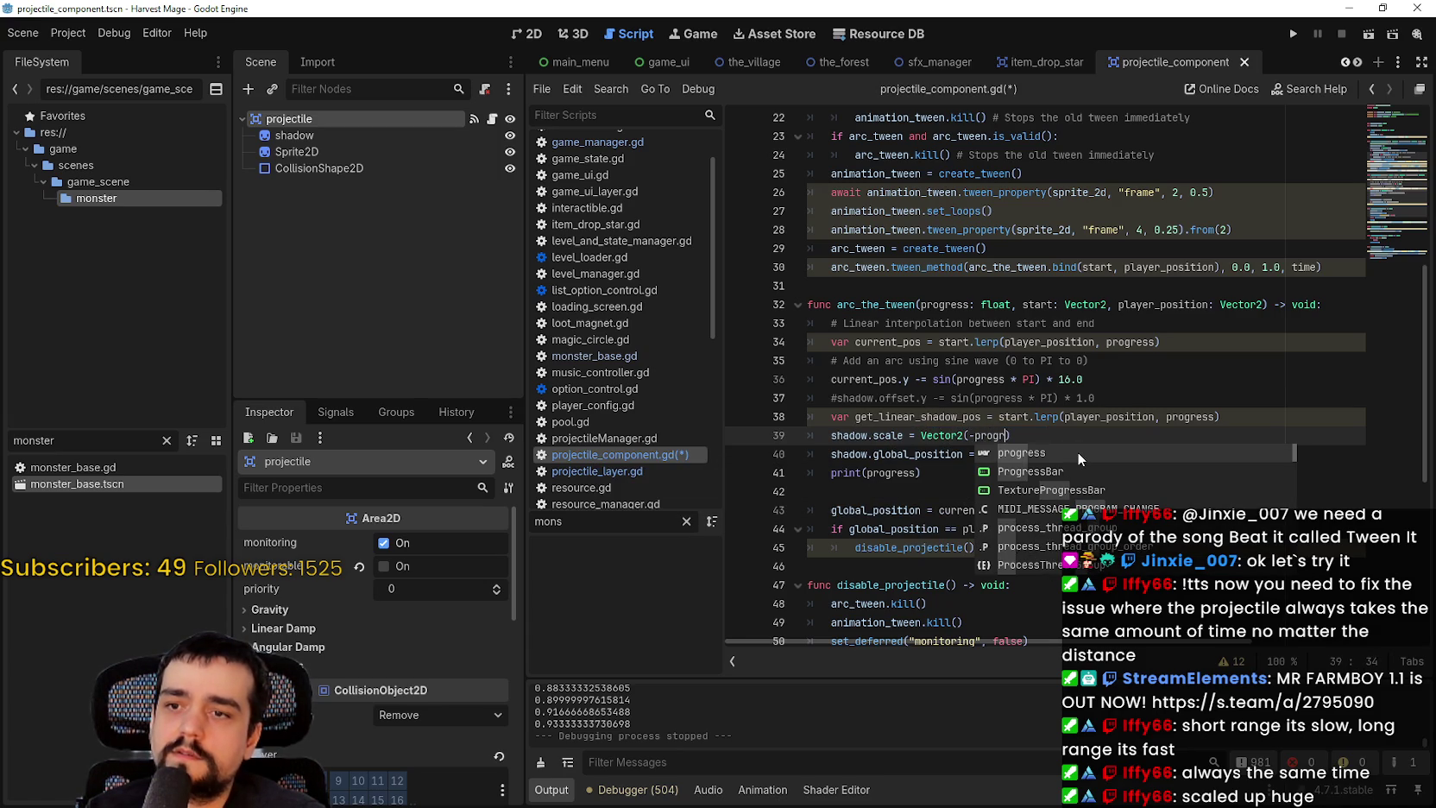
pyautogui.press('Return')
pyautogui.write(', p')
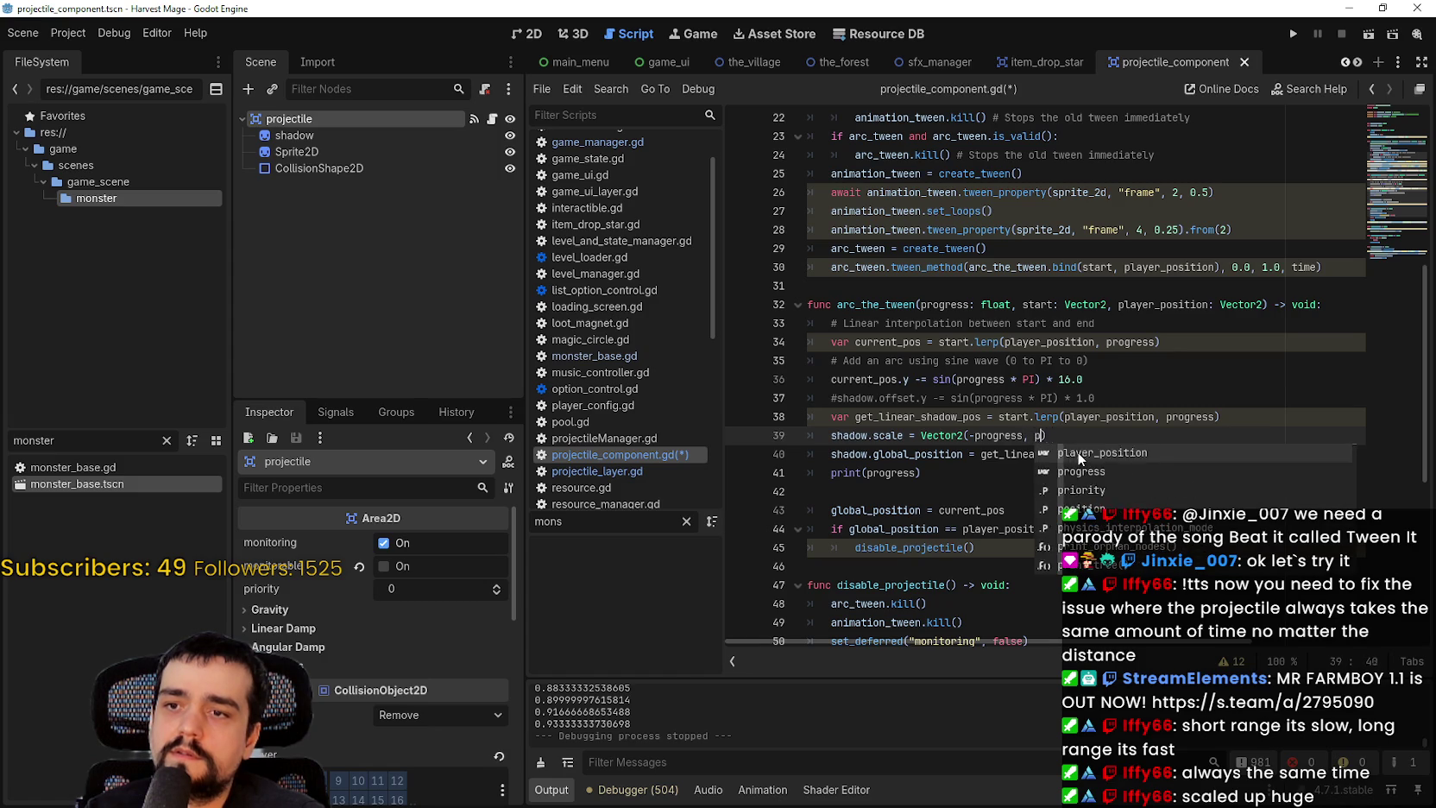
pyautogui.press('BackSpace')
pyautogui.write('-progress')
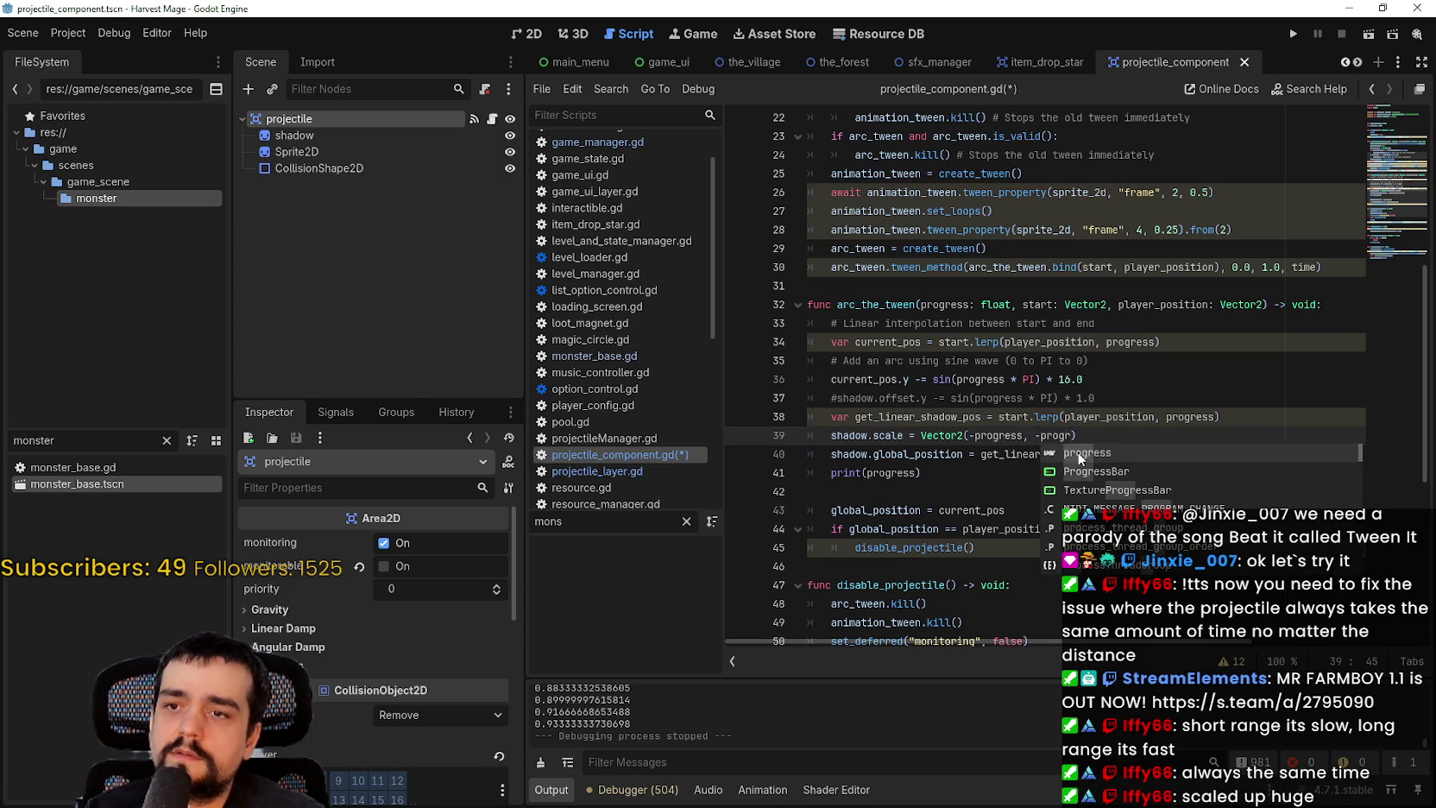
pyautogui.hotkey('ctrl', 's')
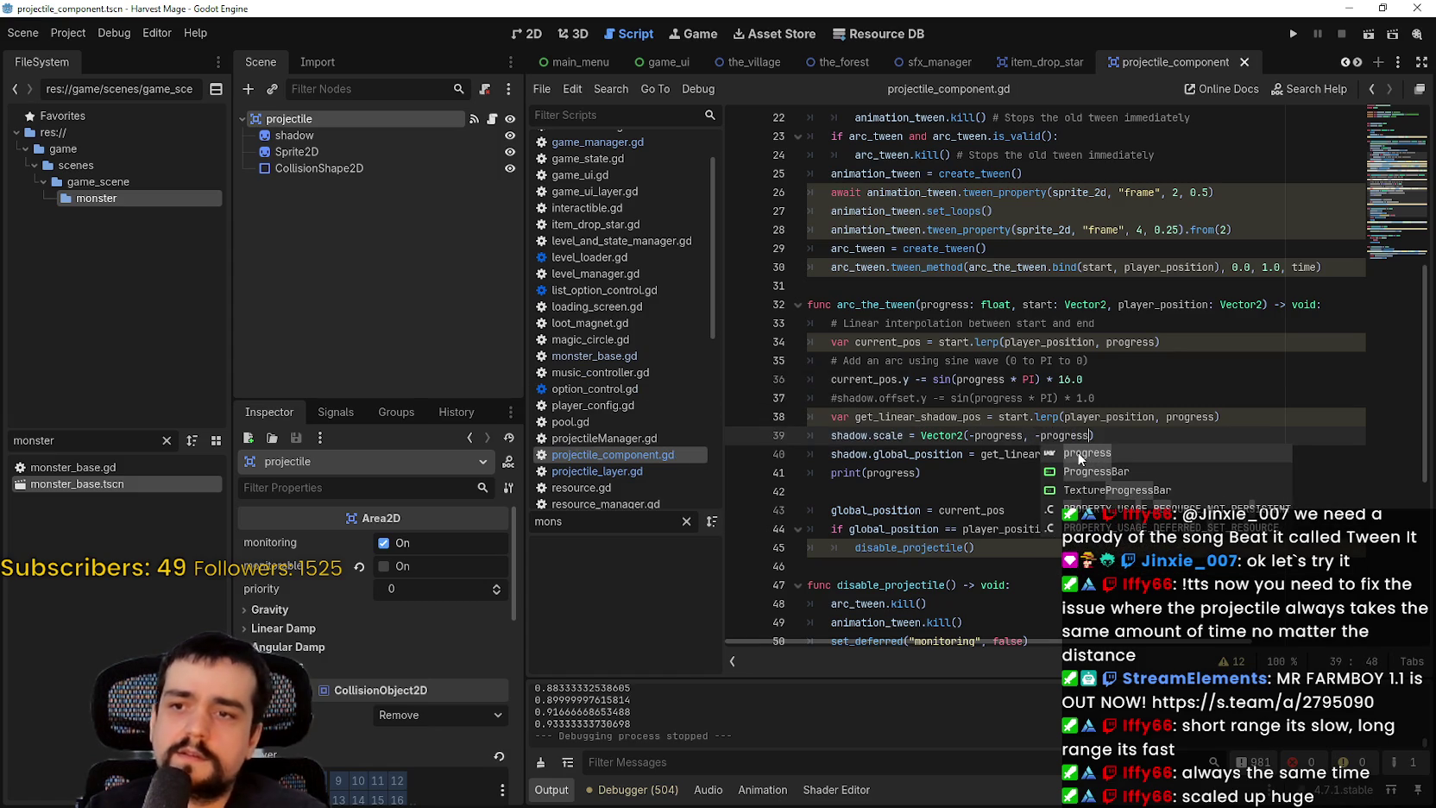
pyautogui.click(1069, 415)
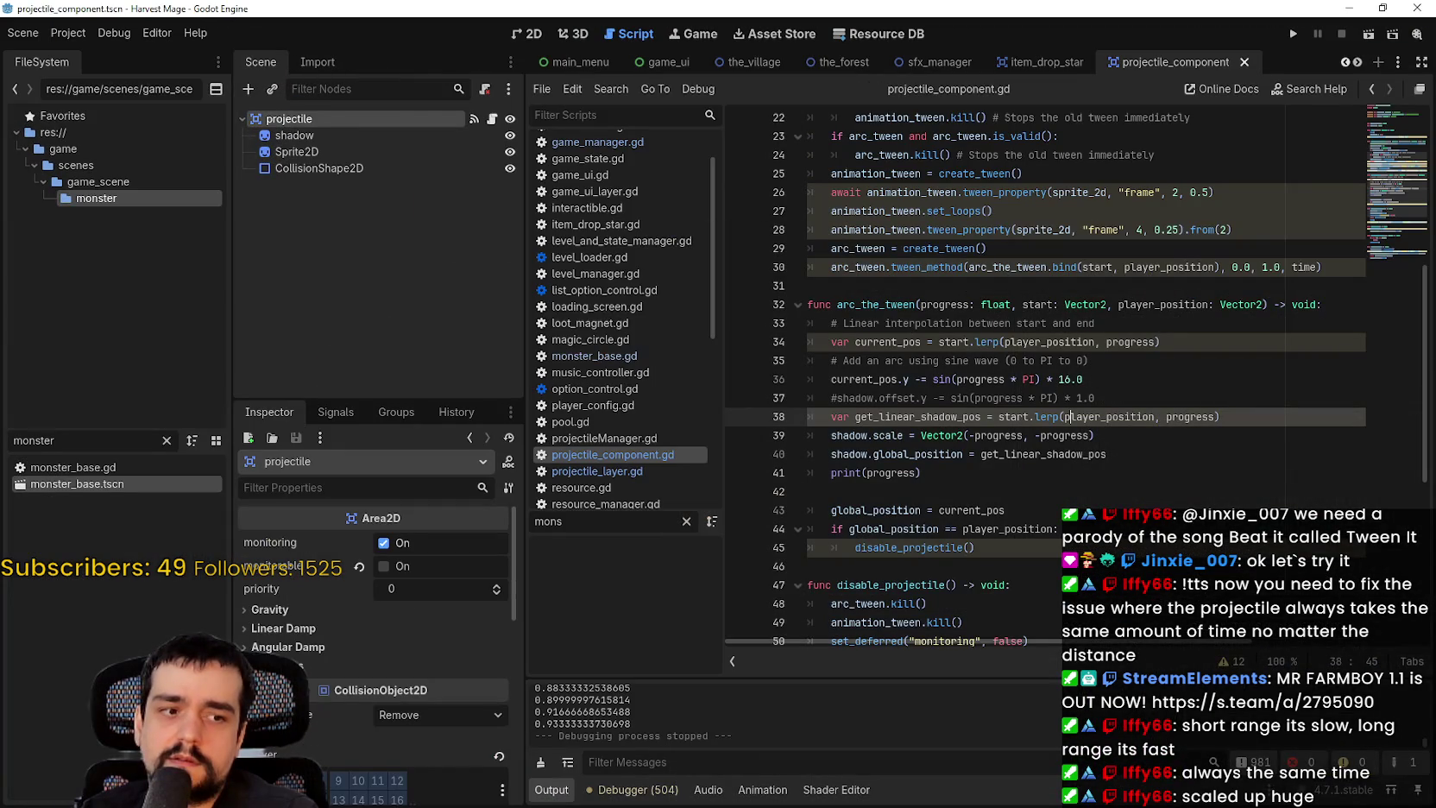
# Run the project, start a new game, and walk the player into the forest toward the hedgehog
pyautogui.click(1292, 35)
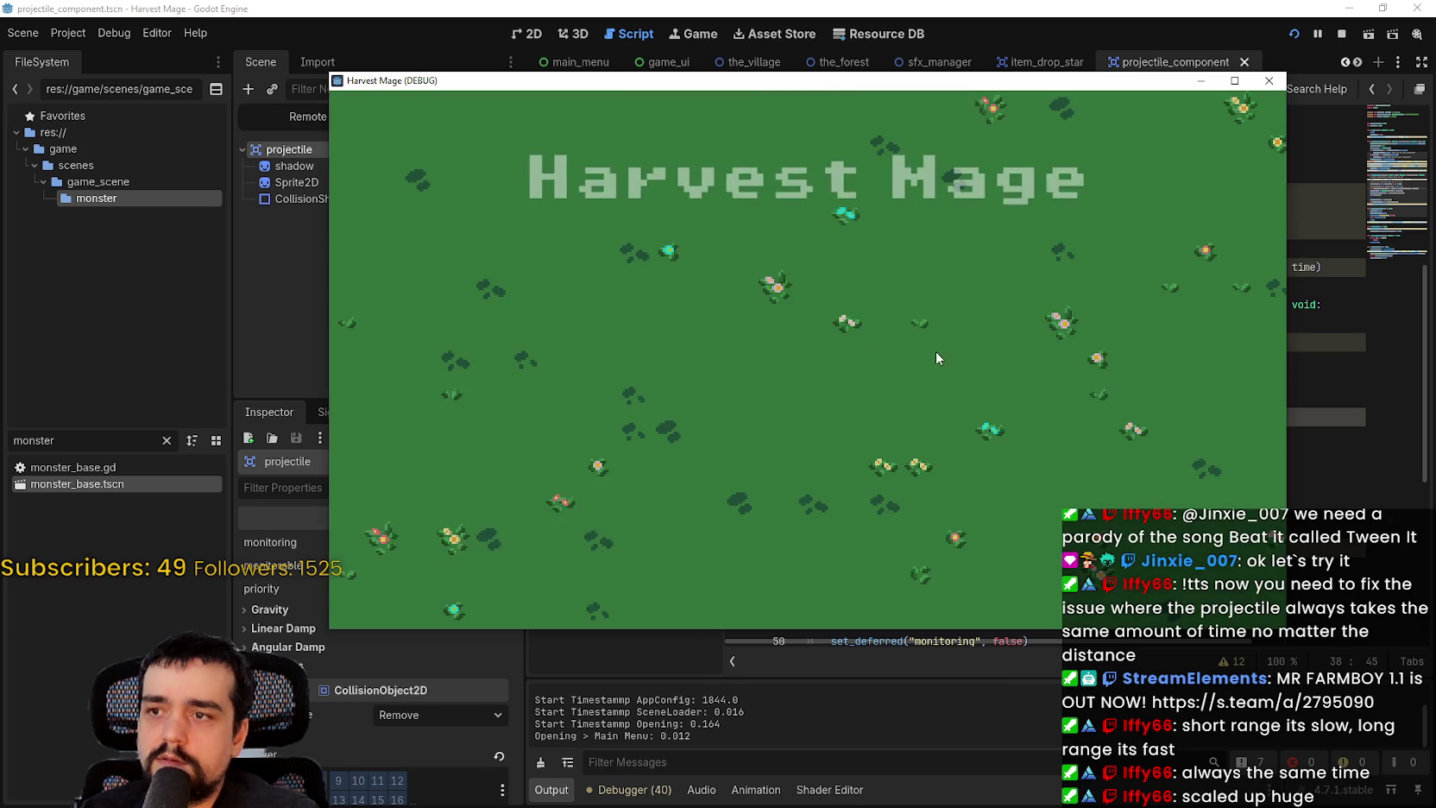
pyautogui.press('Return')
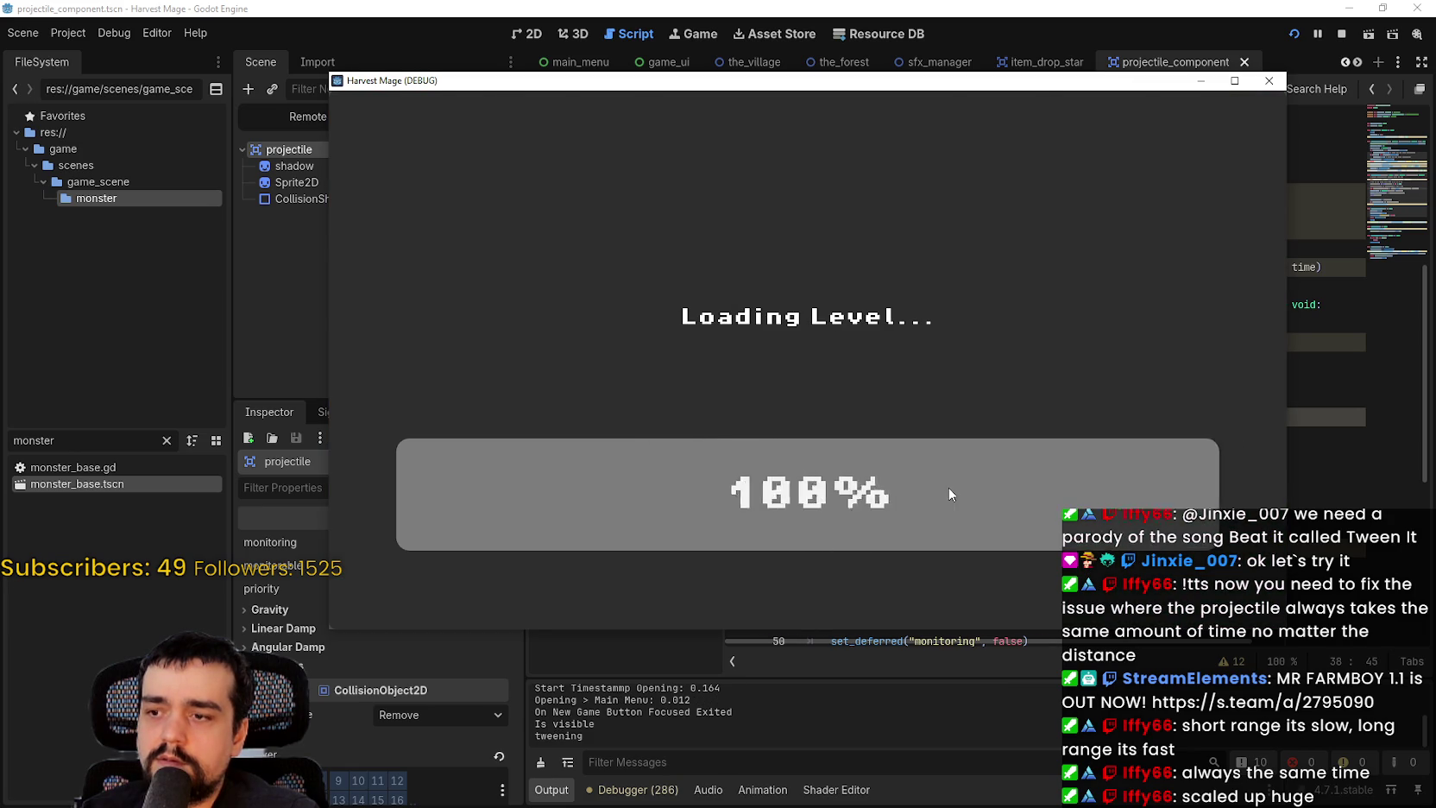
pyautogui.press('a')
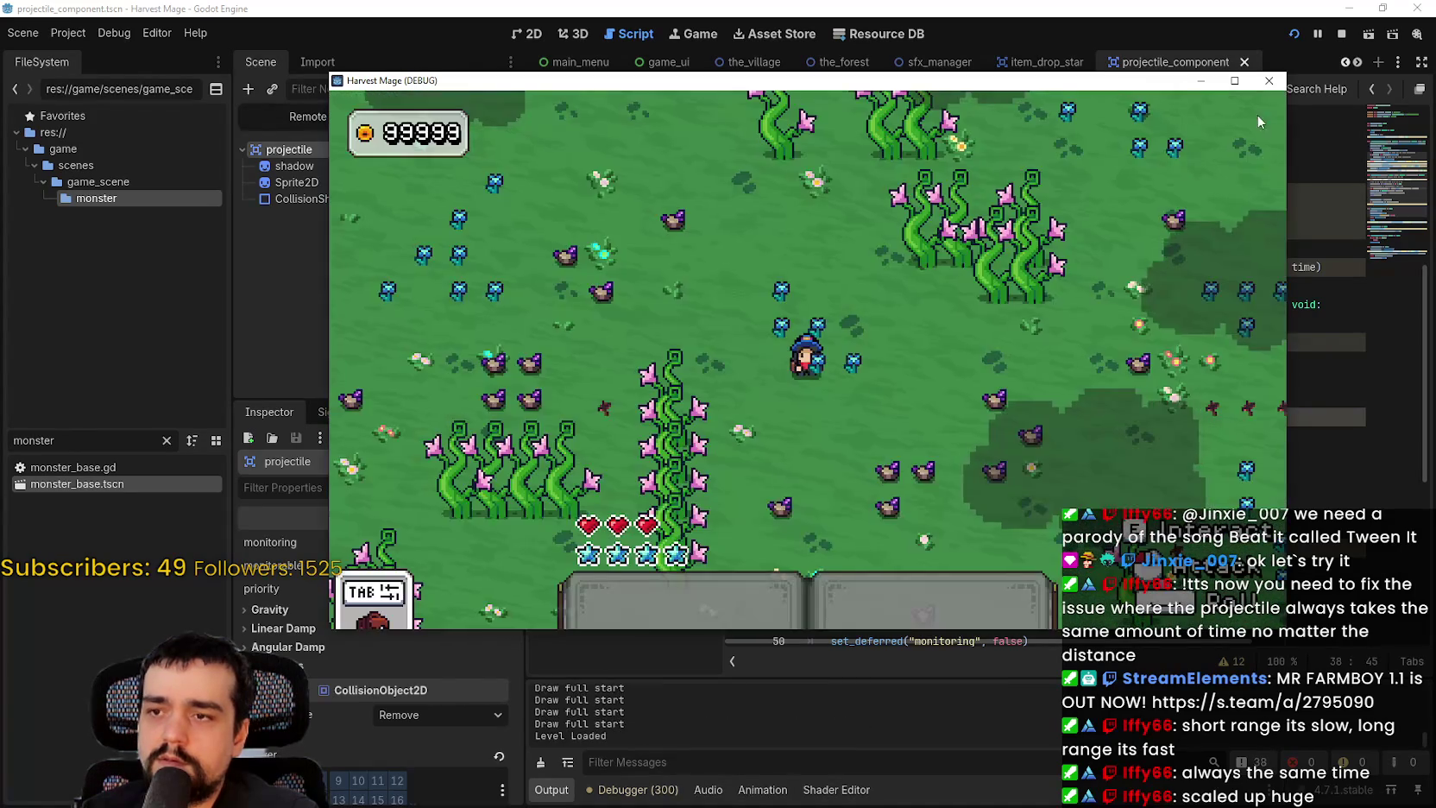
pyautogui.click(1234, 82)
pyautogui.press('d')
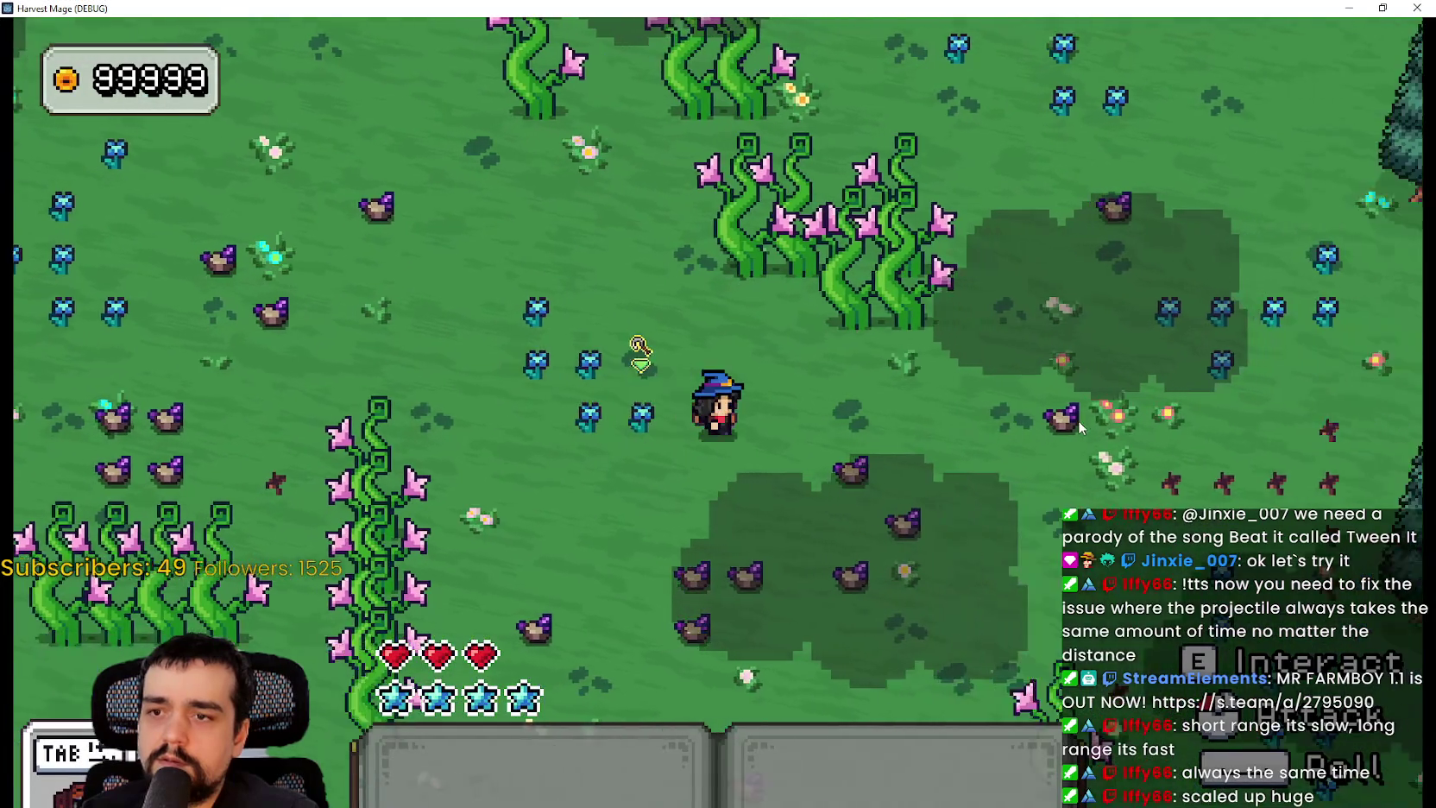
pyautogui.press('d')
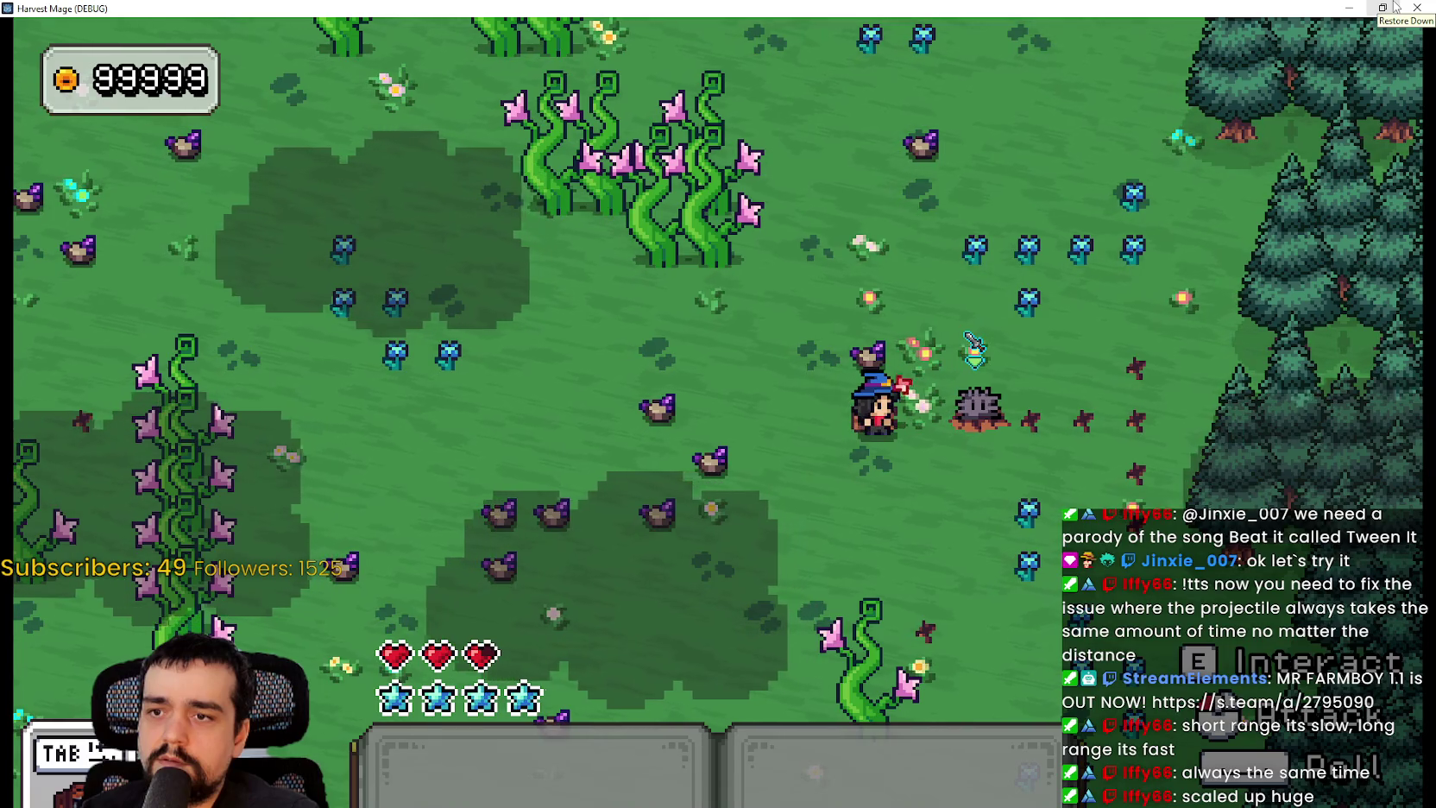
# Toggle the game window between maximized and restored, then fire projectiles toward the hedgehog
pyautogui.click(1395, 7)
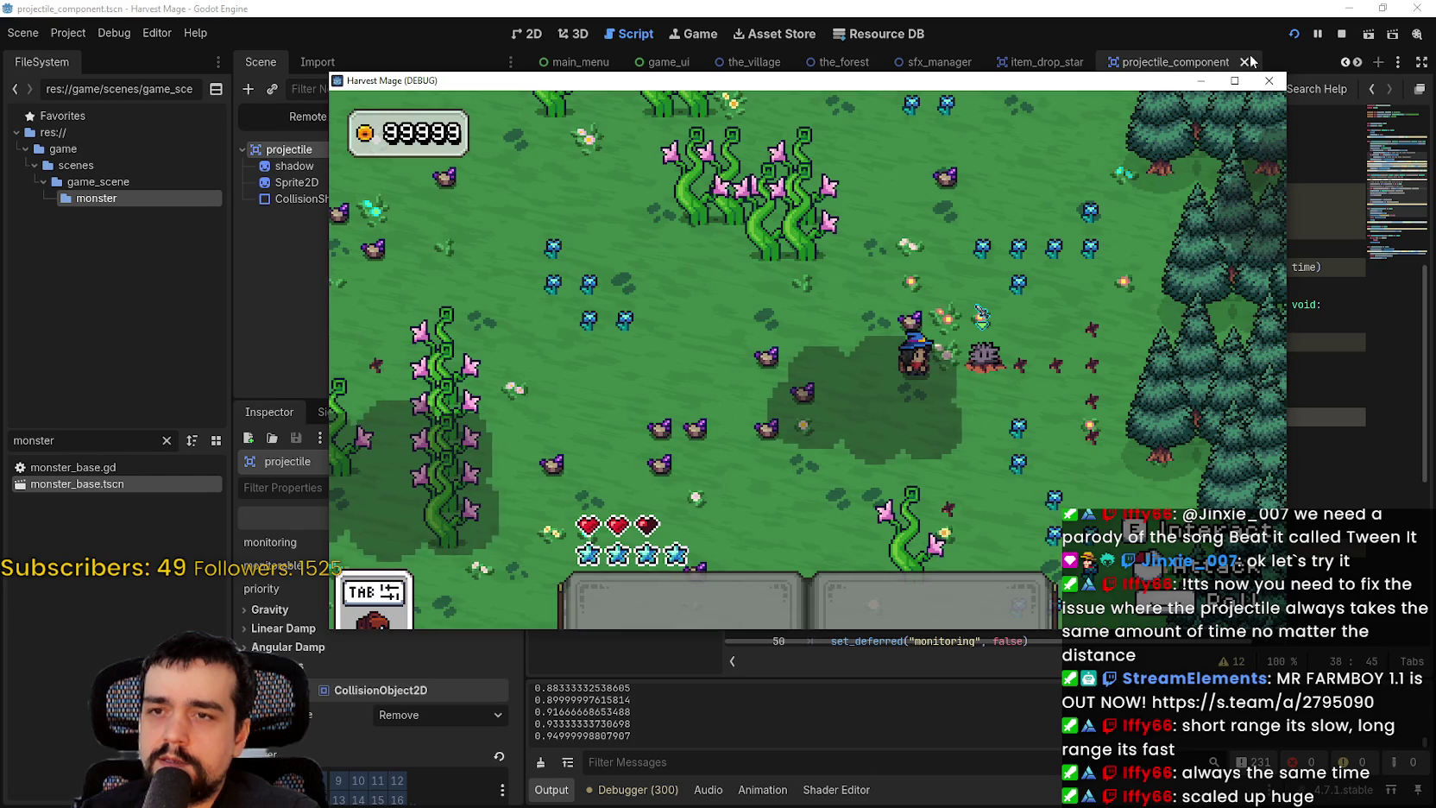
pyautogui.click(1234, 80)
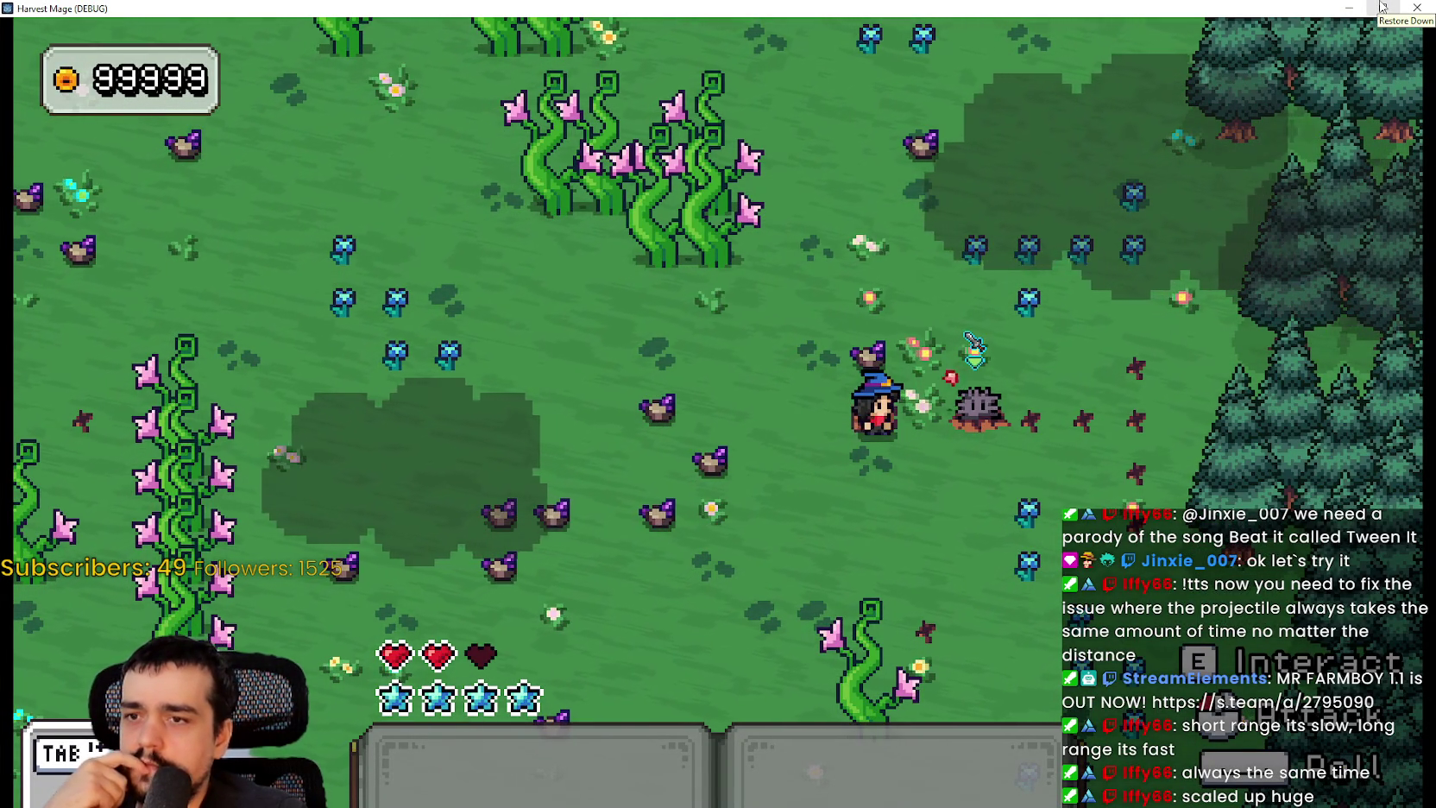
pyautogui.click(1382, 7)
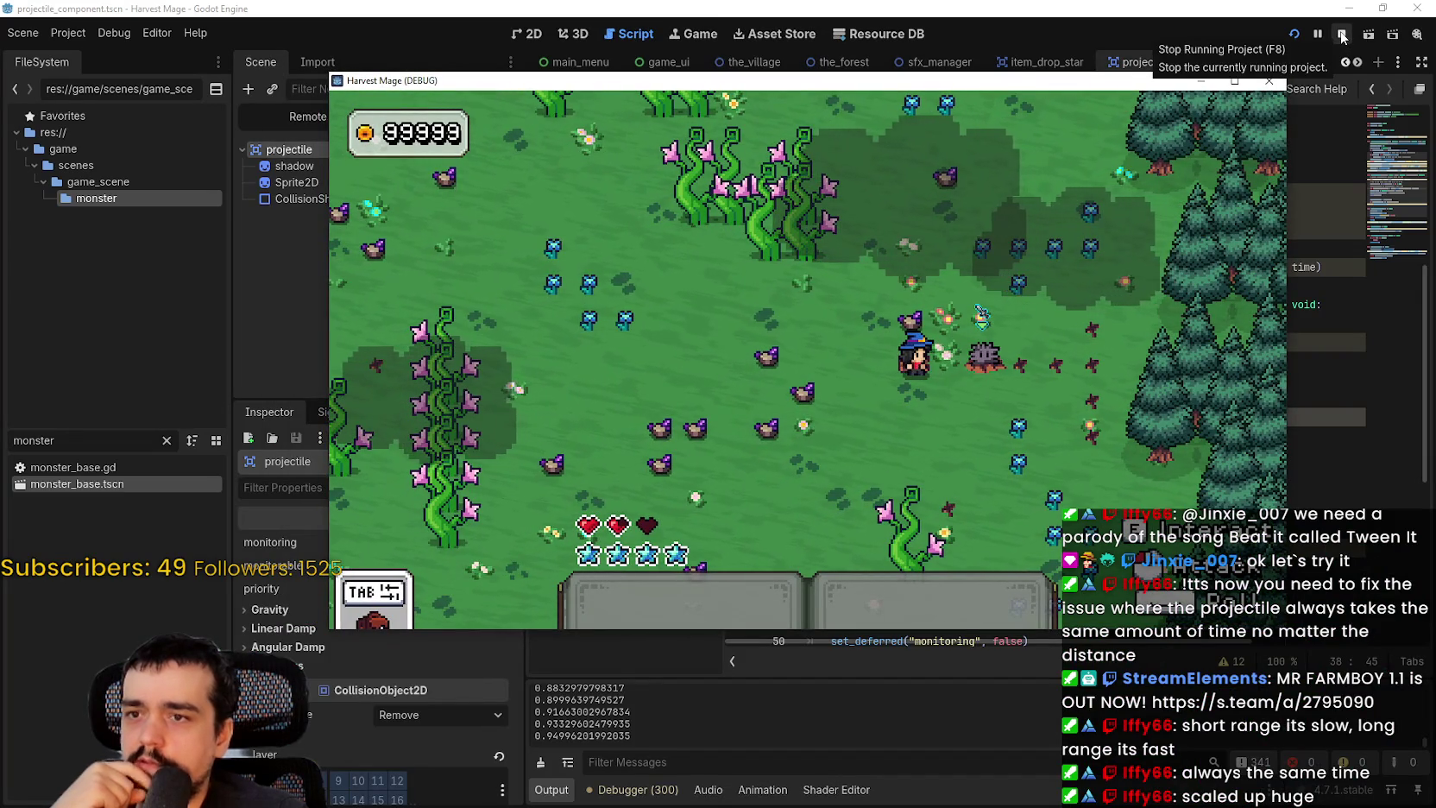
pyautogui.click(1234, 80)
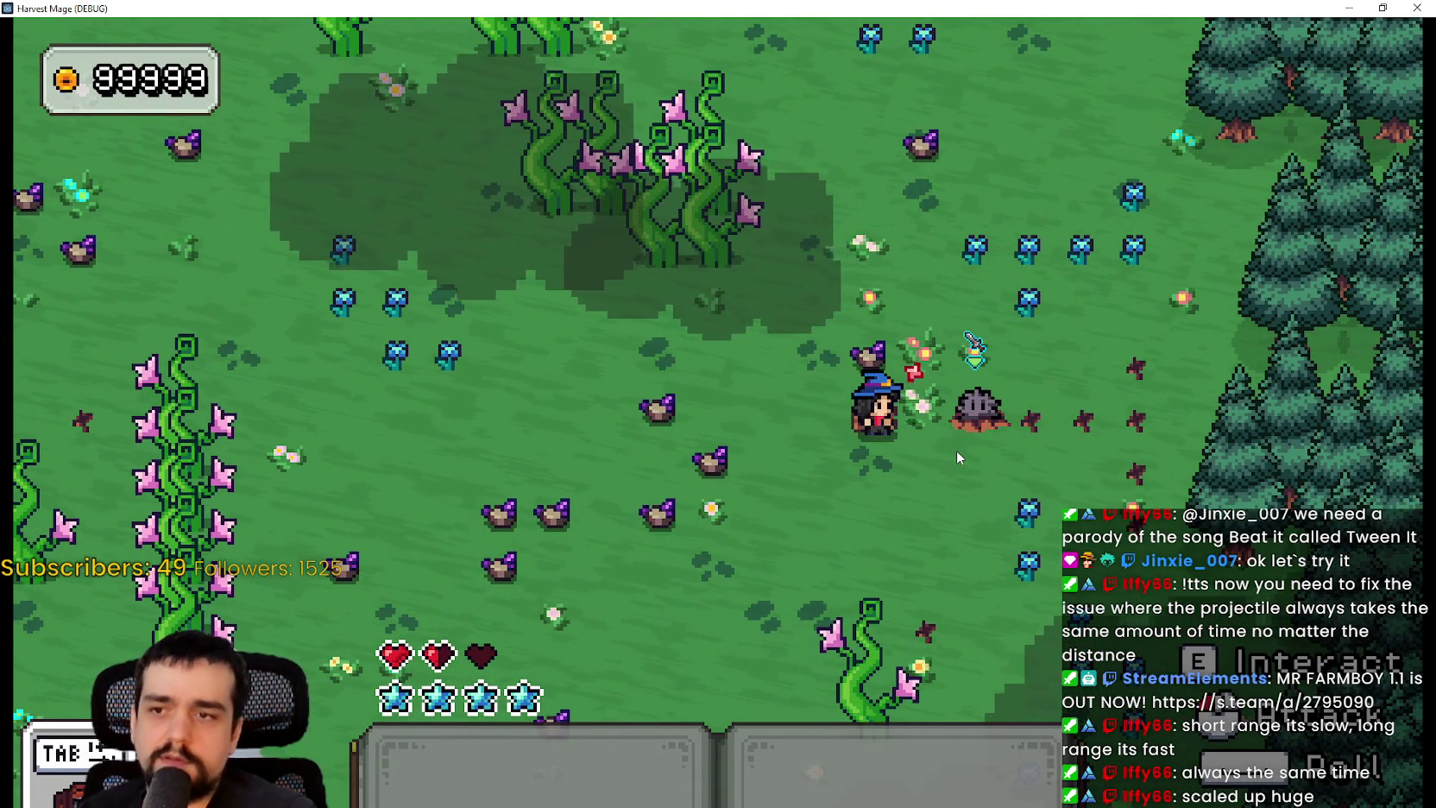
pyautogui.press('a')
pyautogui.press('d')
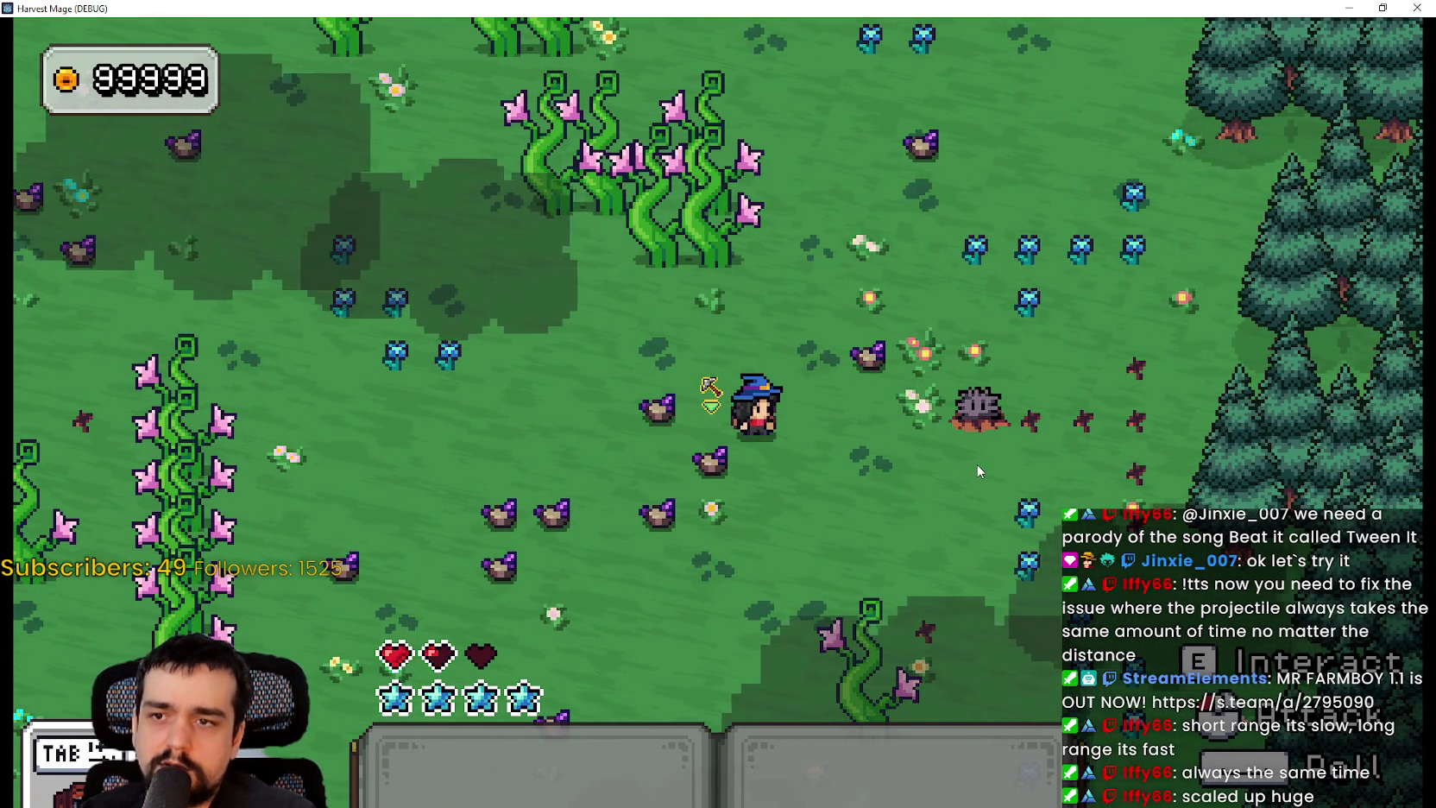
pyautogui.click(976, 463)
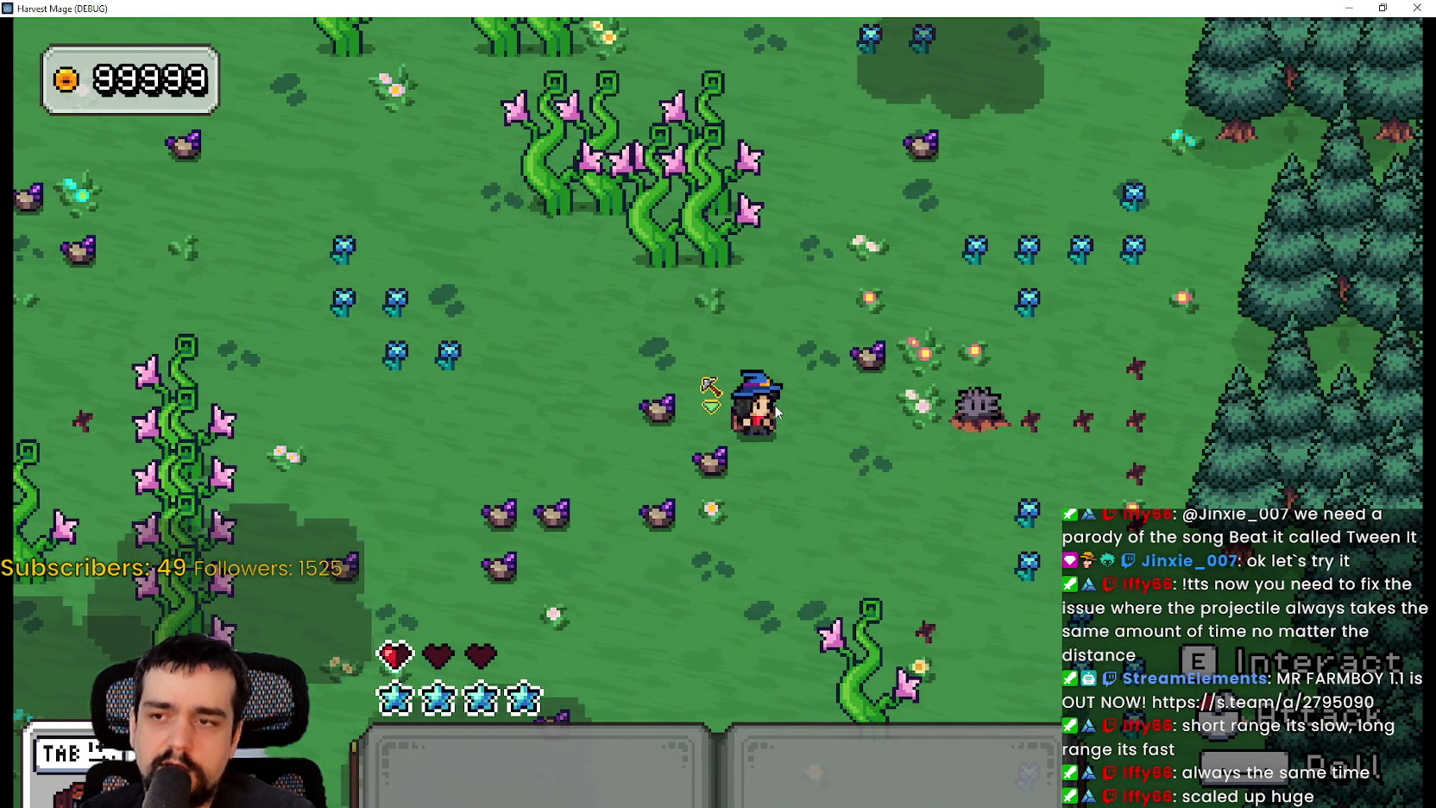
pyautogui.click(750, 434)
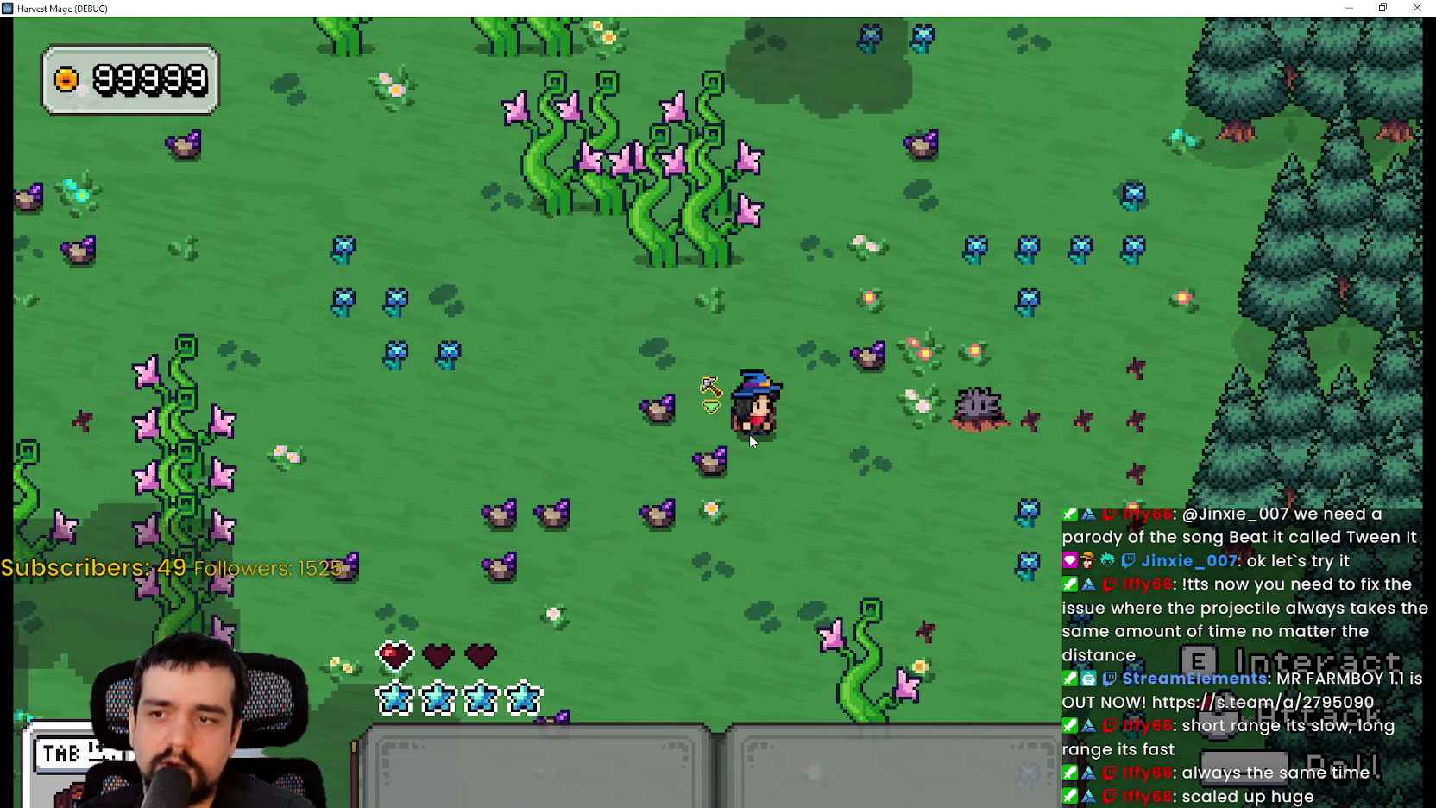
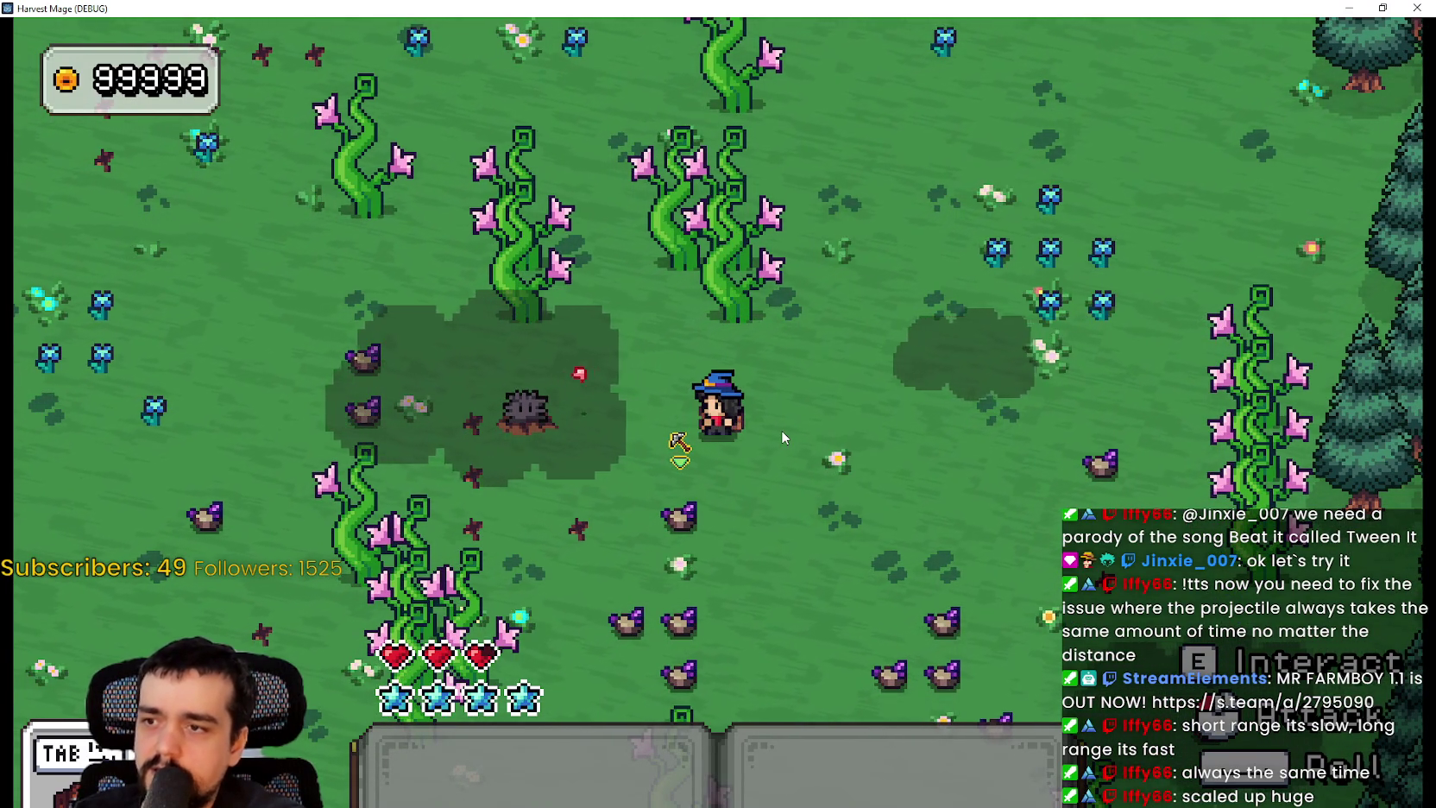
# Stop the game, rework the -progress scale factors on line 39, and run the game to test
pyautogui.press('F8')
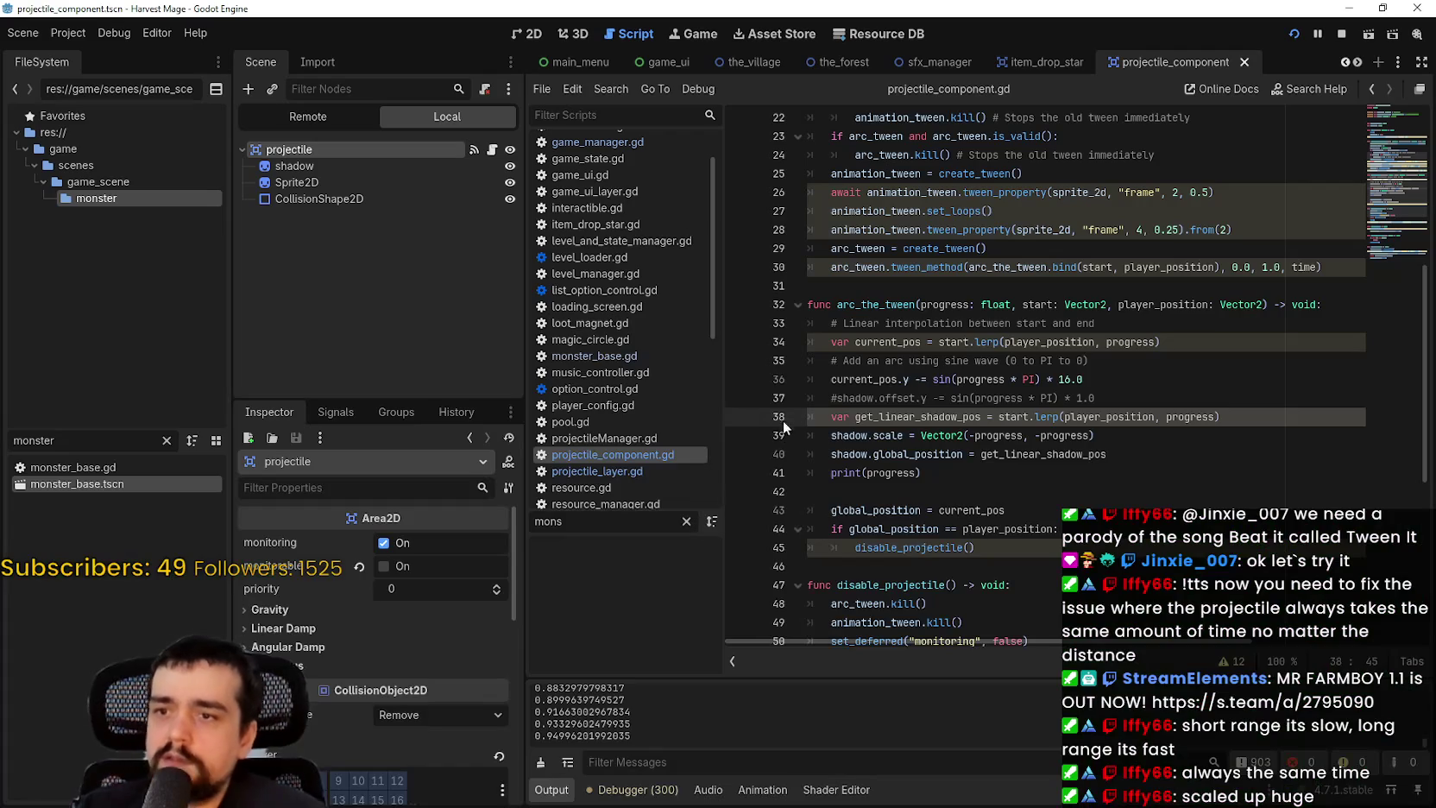
pyautogui.click(1071, 422)
pyautogui.click(969, 436)
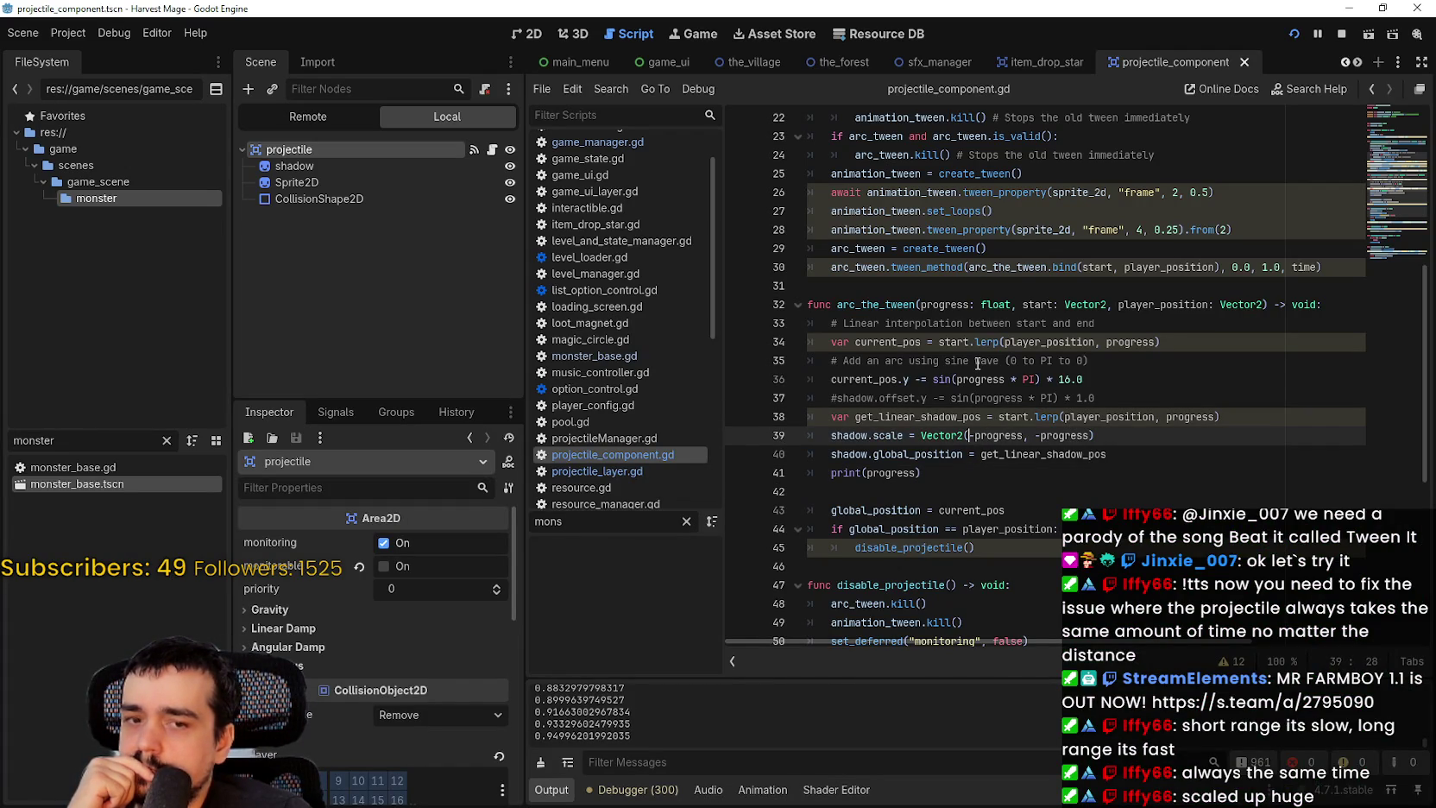
pyautogui.write('-')
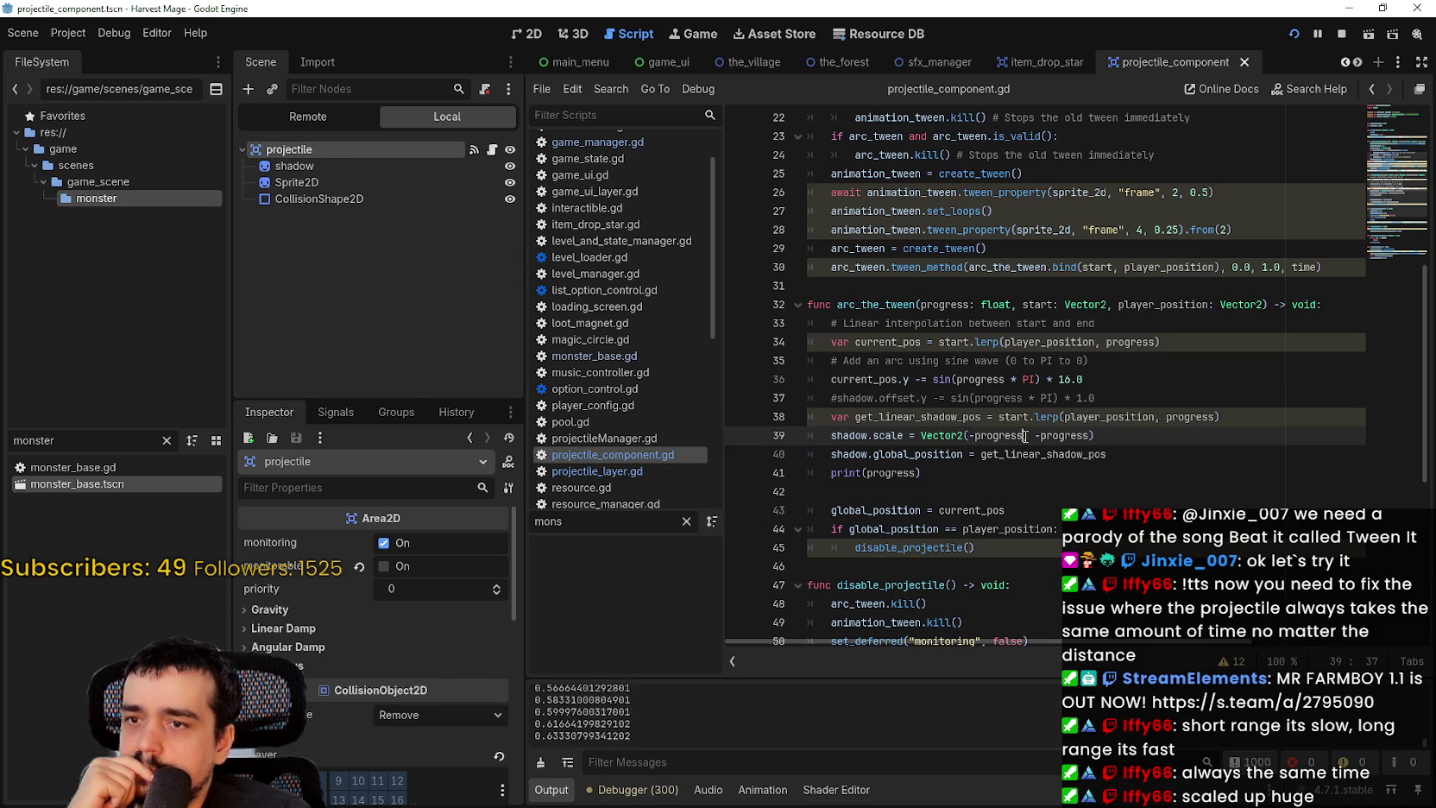
pyautogui.write('(0.')
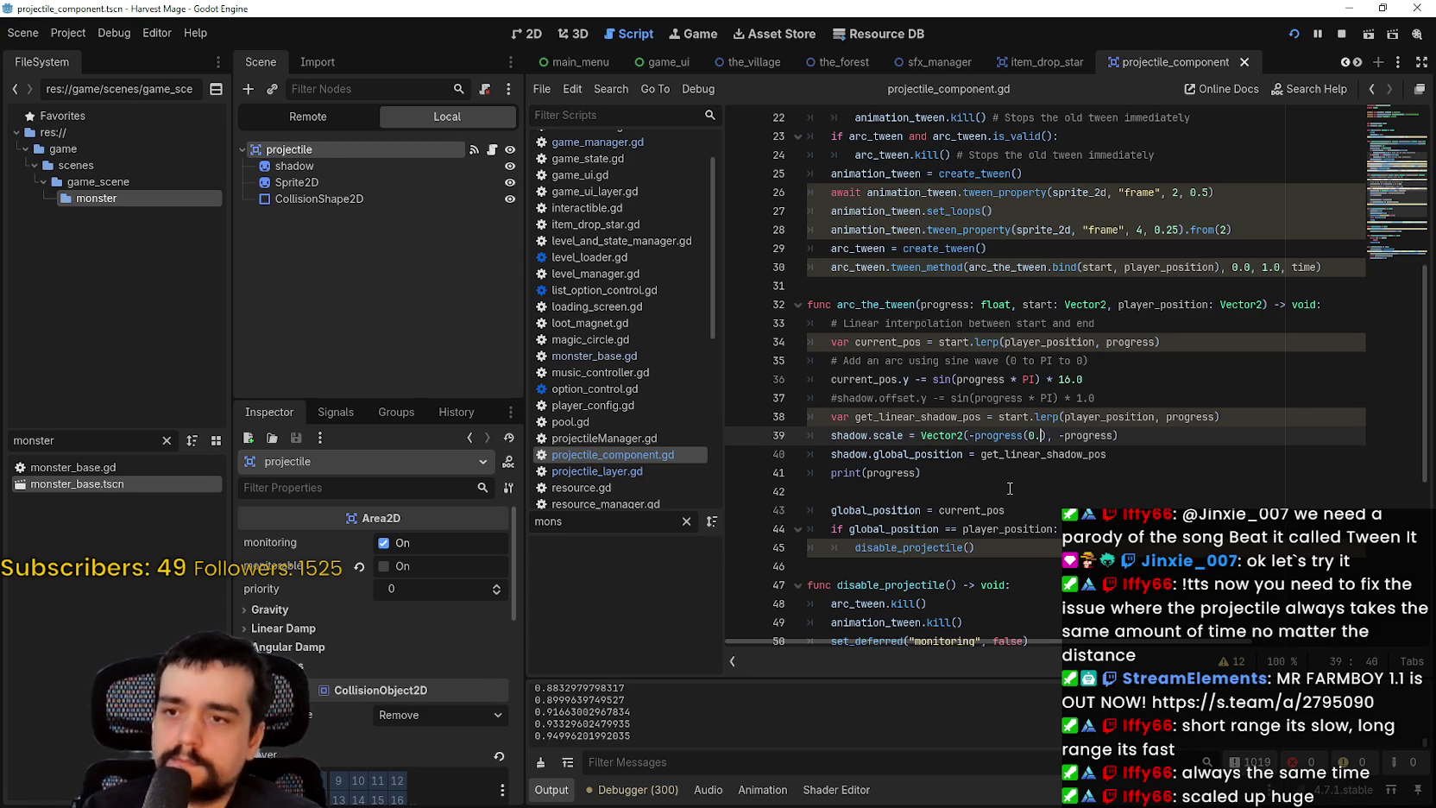
pyautogui.press('BackSpace')
pyautogui.press('BackSpace')
pyautogui.write('0.5')
pyautogui.click(1118, 431)
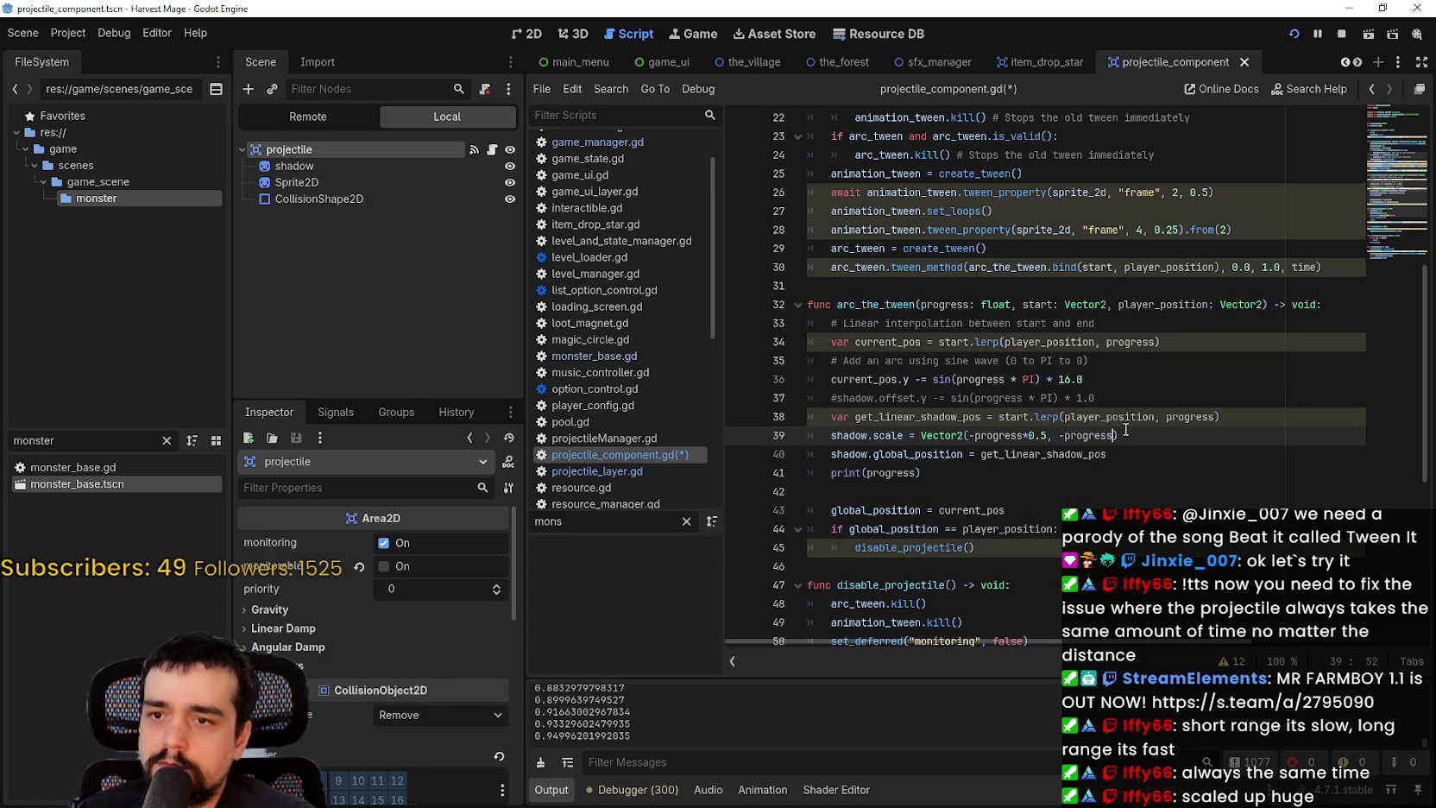
pyautogui.write('.5')
pyautogui.press('F5')
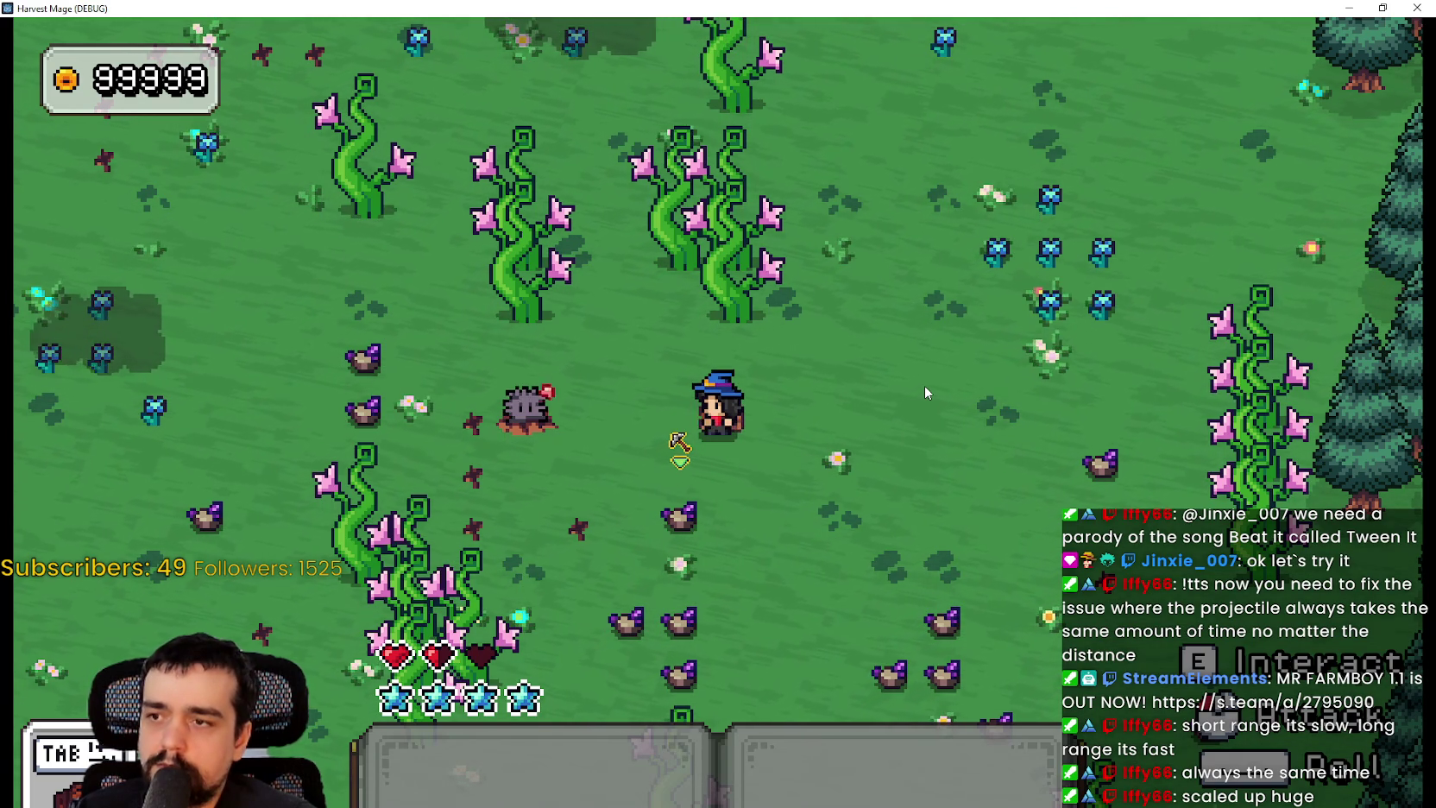
# Change the multiplier so both axes use -progress*1.5, then test it in the running game
pyautogui.press('F8')
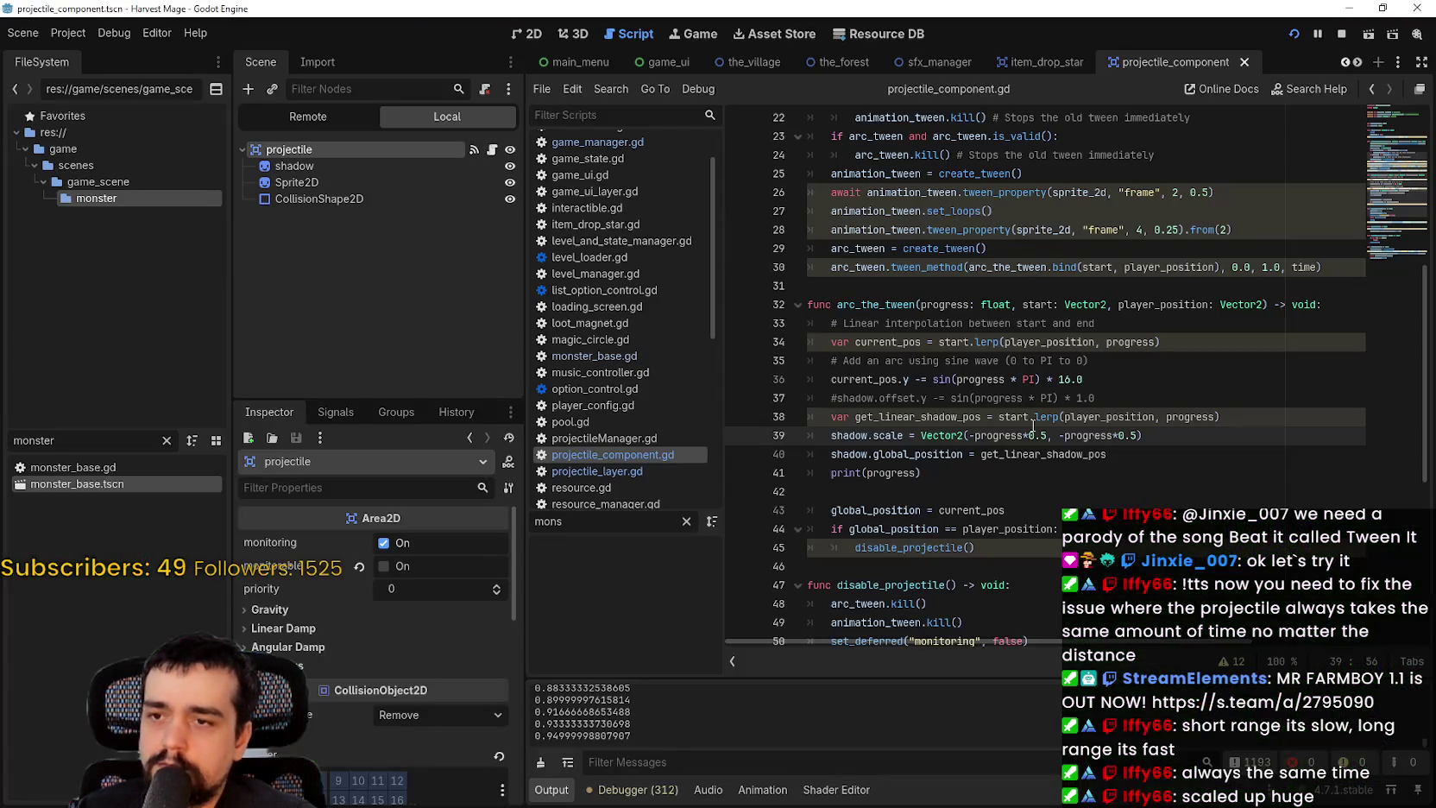
pyautogui.doubleClick(1125, 435)
pyautogui.write('1')
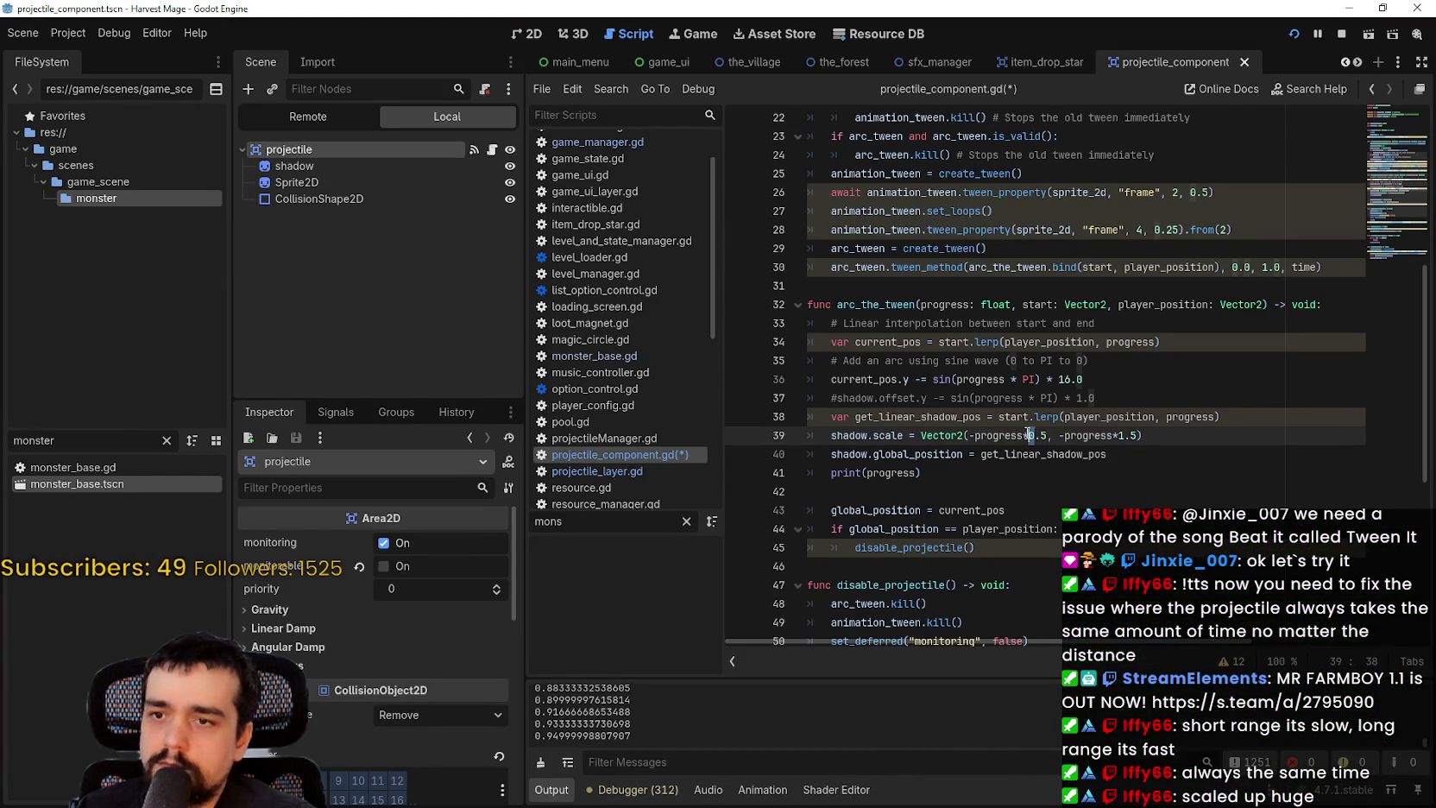
pyautogui.press('F5')
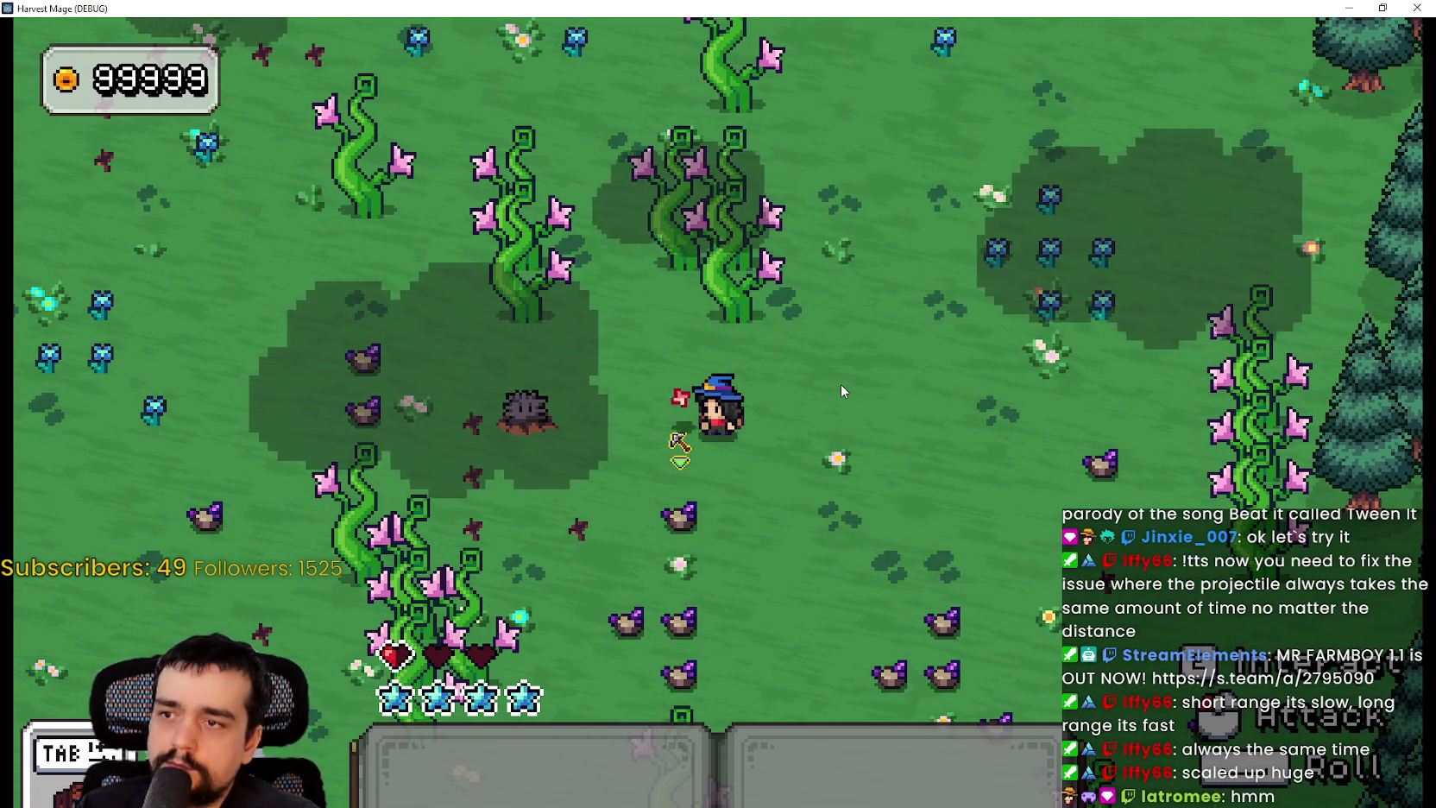
pyautogui.press('F8')
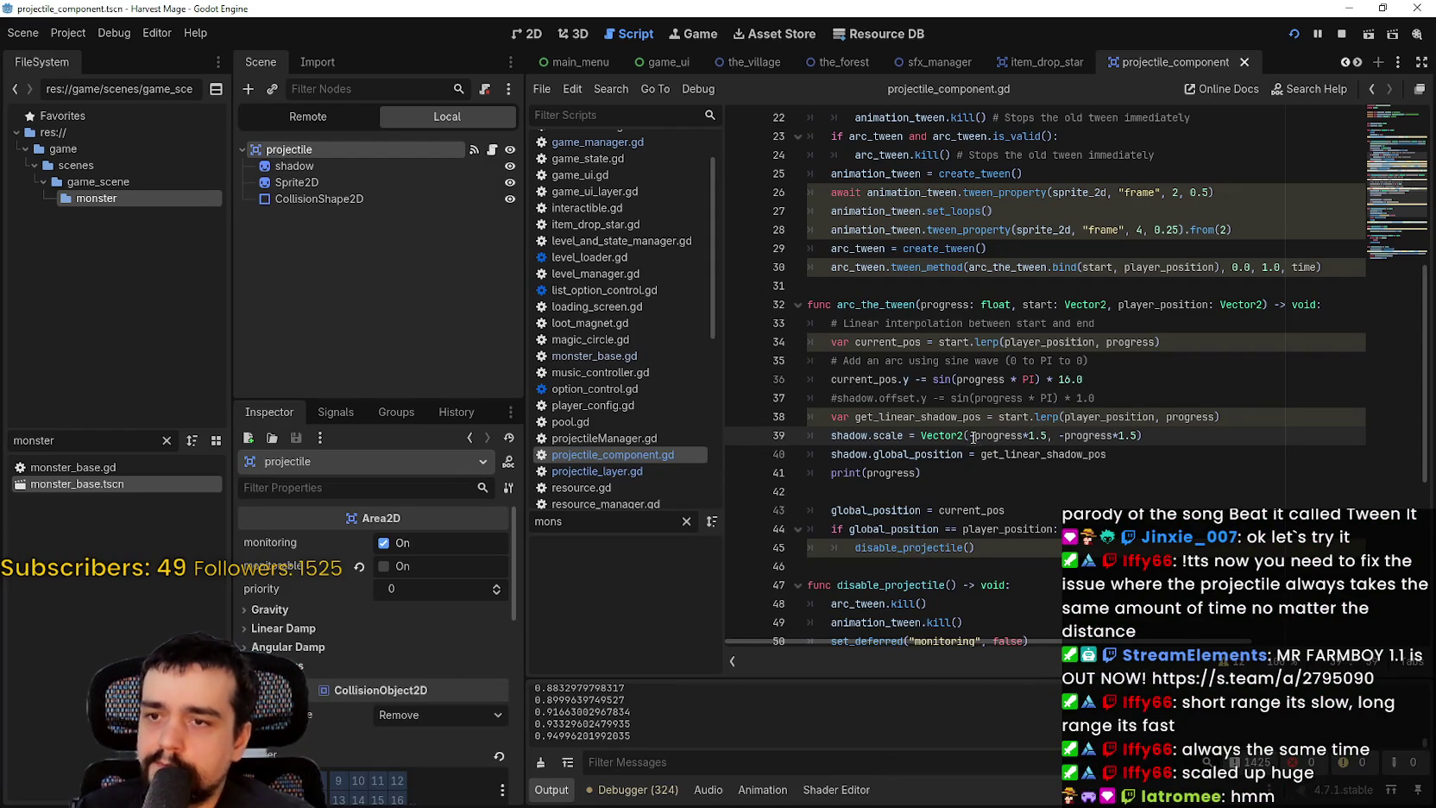
# Replace the first Vector2 argument on line 39 with 1.0 - progress
pyautogui.moveTo(1046, 435); pyautogui.dragTo(957, 435)
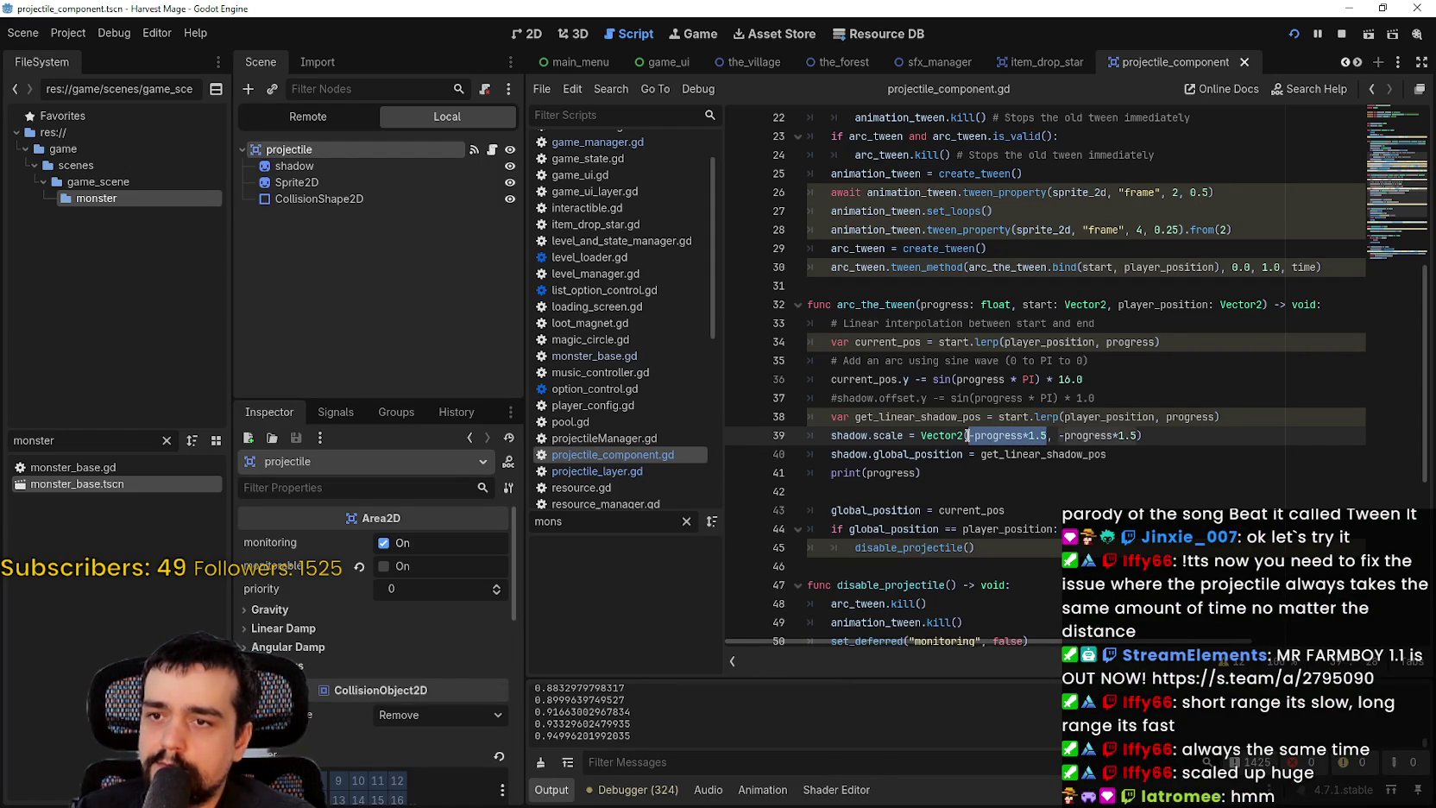
pyautogui.write('10')
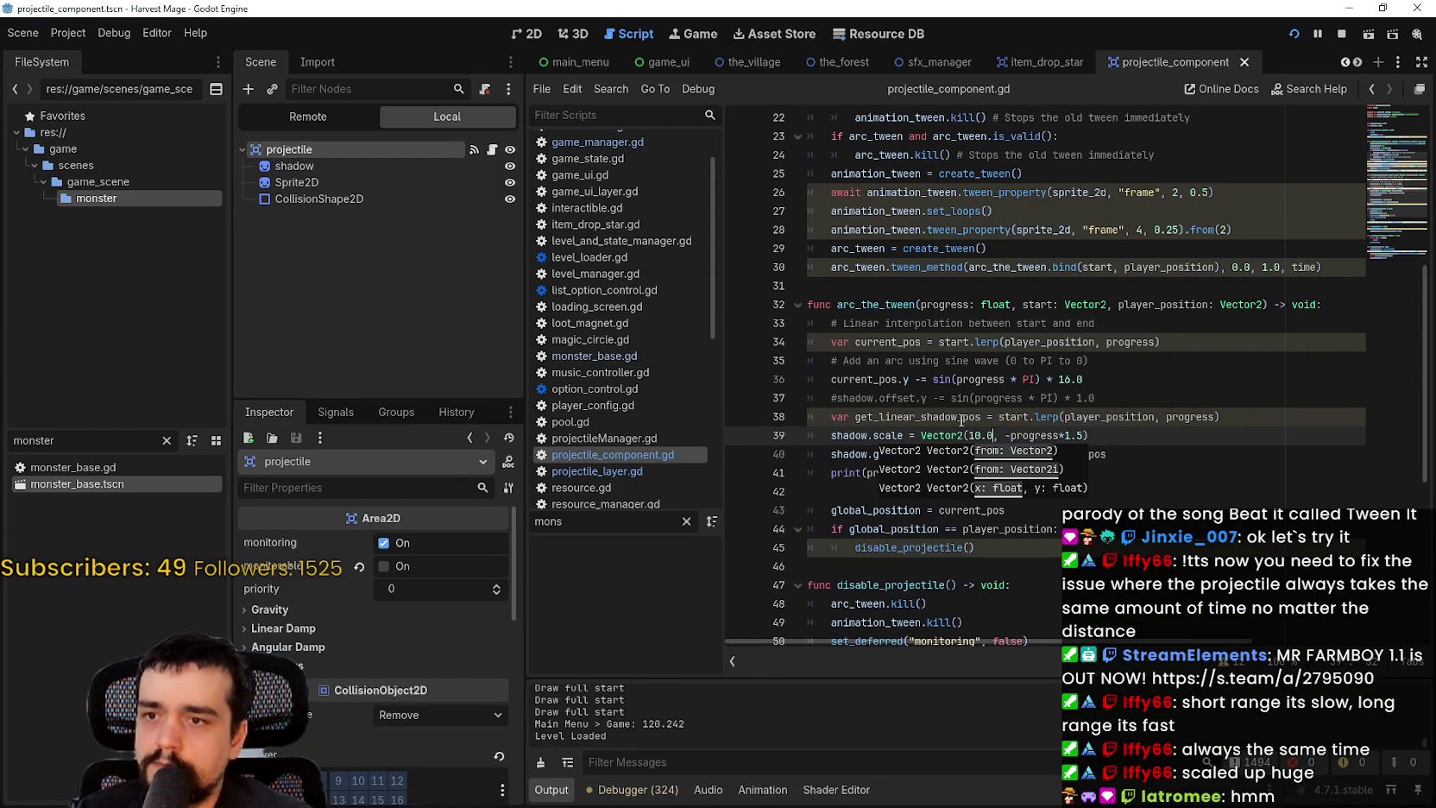
pyautogui.press('BackSpace')
pyautogui.write('.0 *')
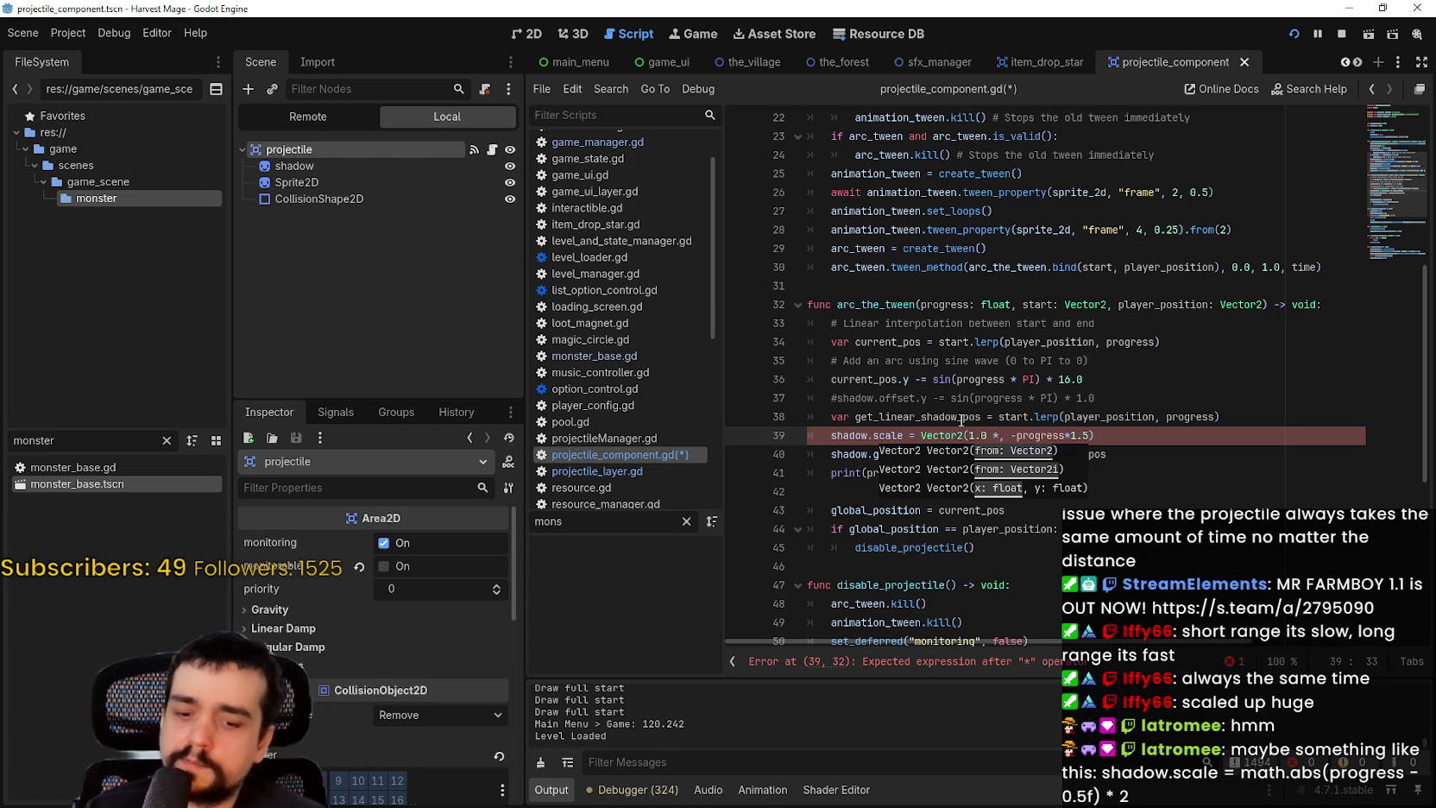
pyautogui.press('BackSpace')
pyautogui.write('progre')
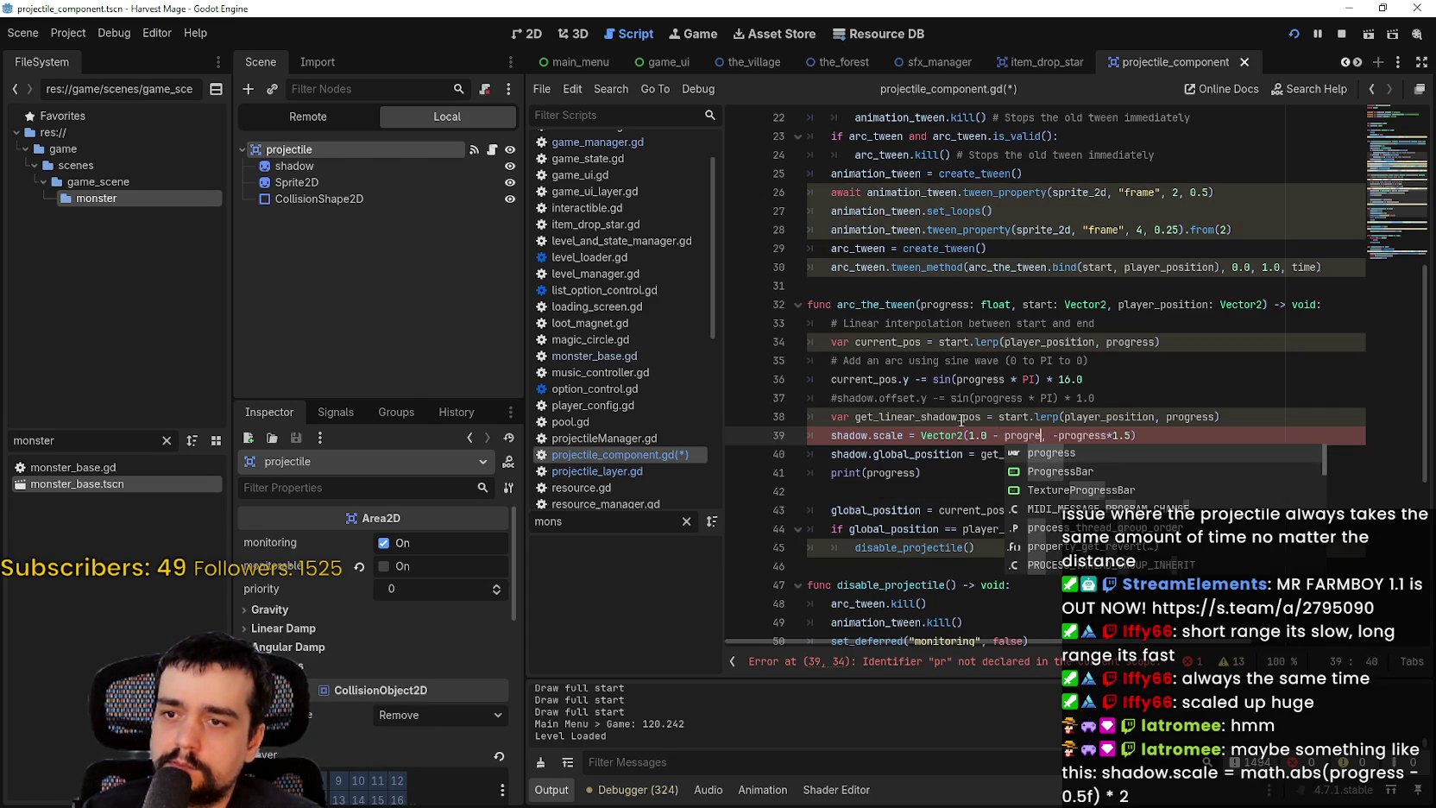
pyautogui.write('ss')
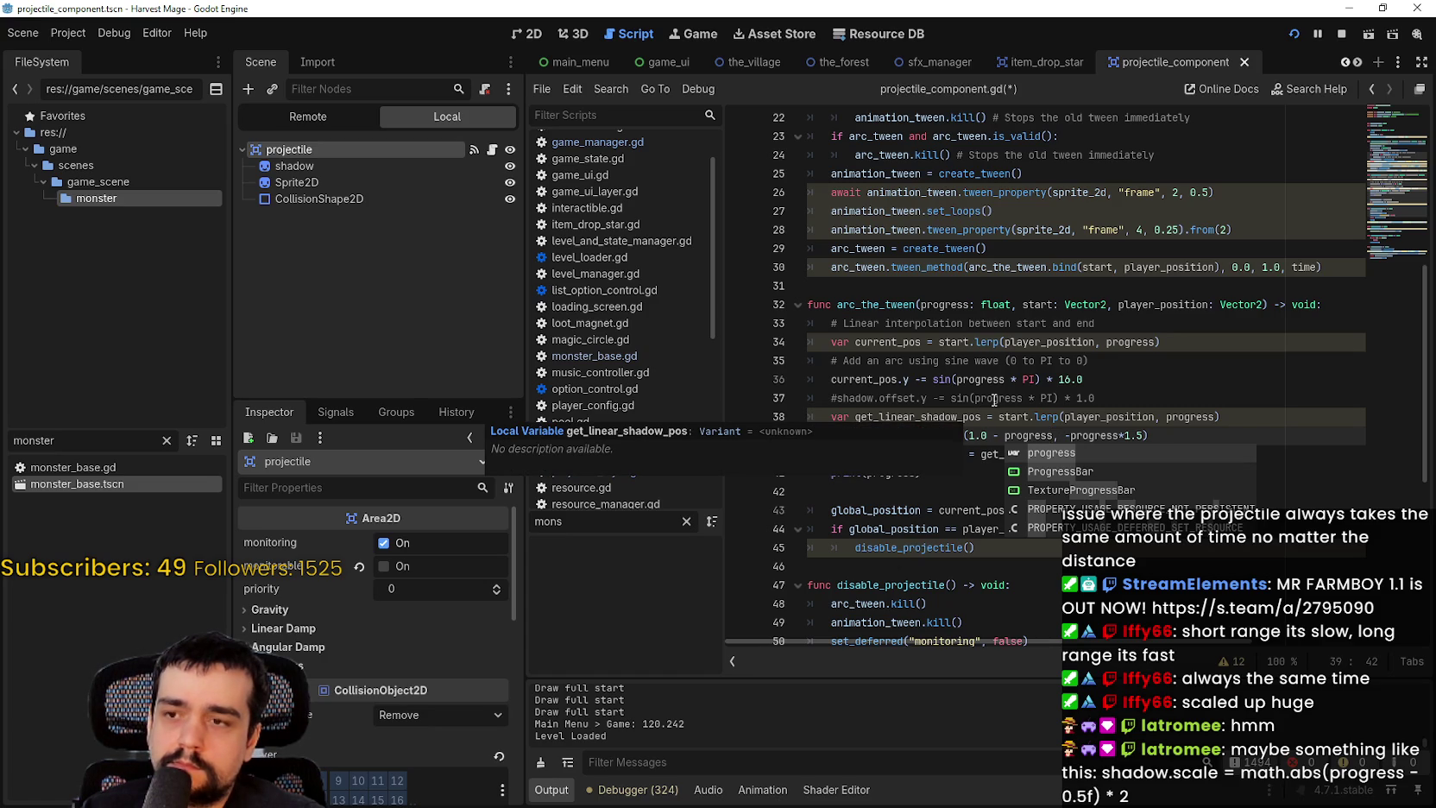
pyautogui.press('End')
# Comment out line 39 and start a new blank line below it
pyautogui.click(825, 435)
pyautogui.write('#')
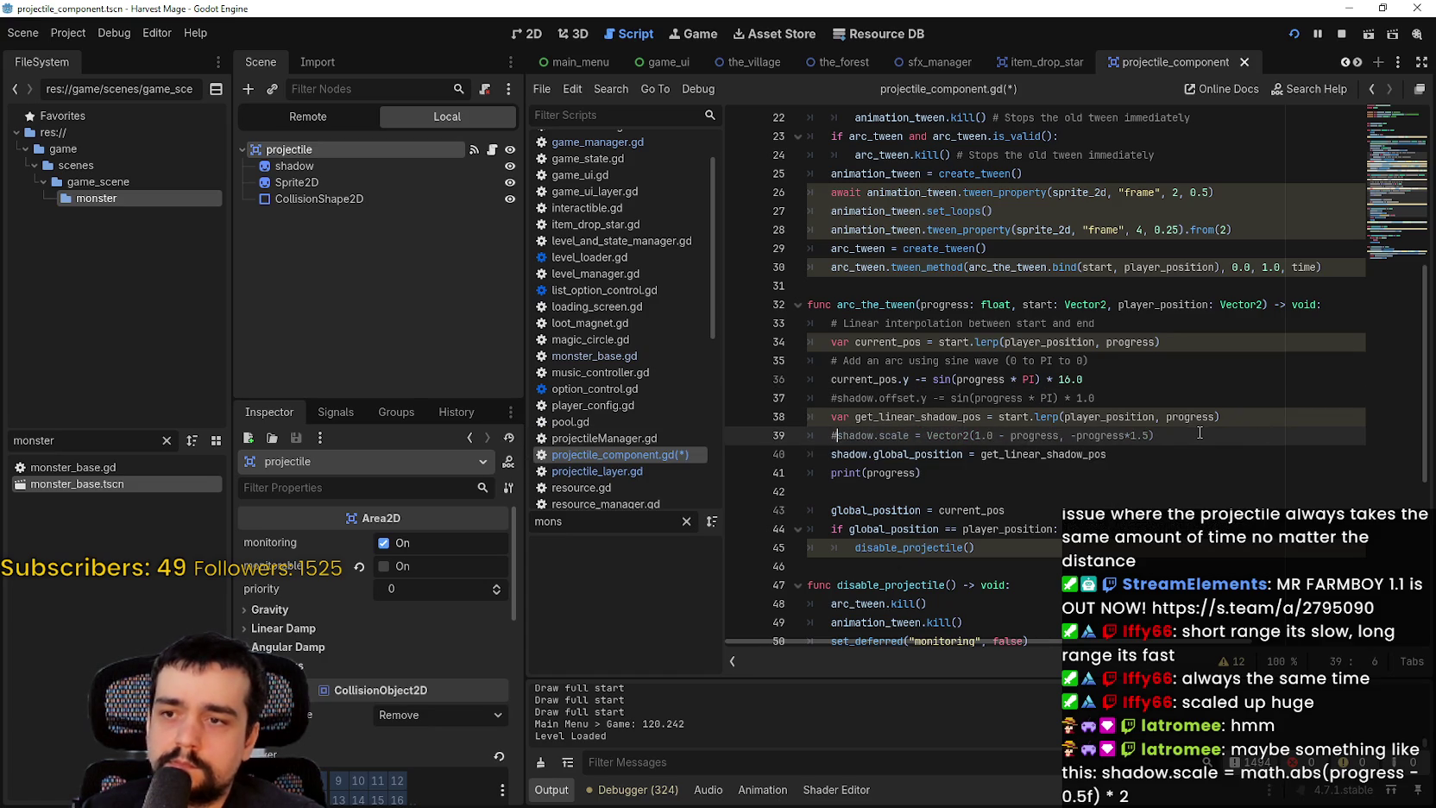
pyautogui.press('Return')
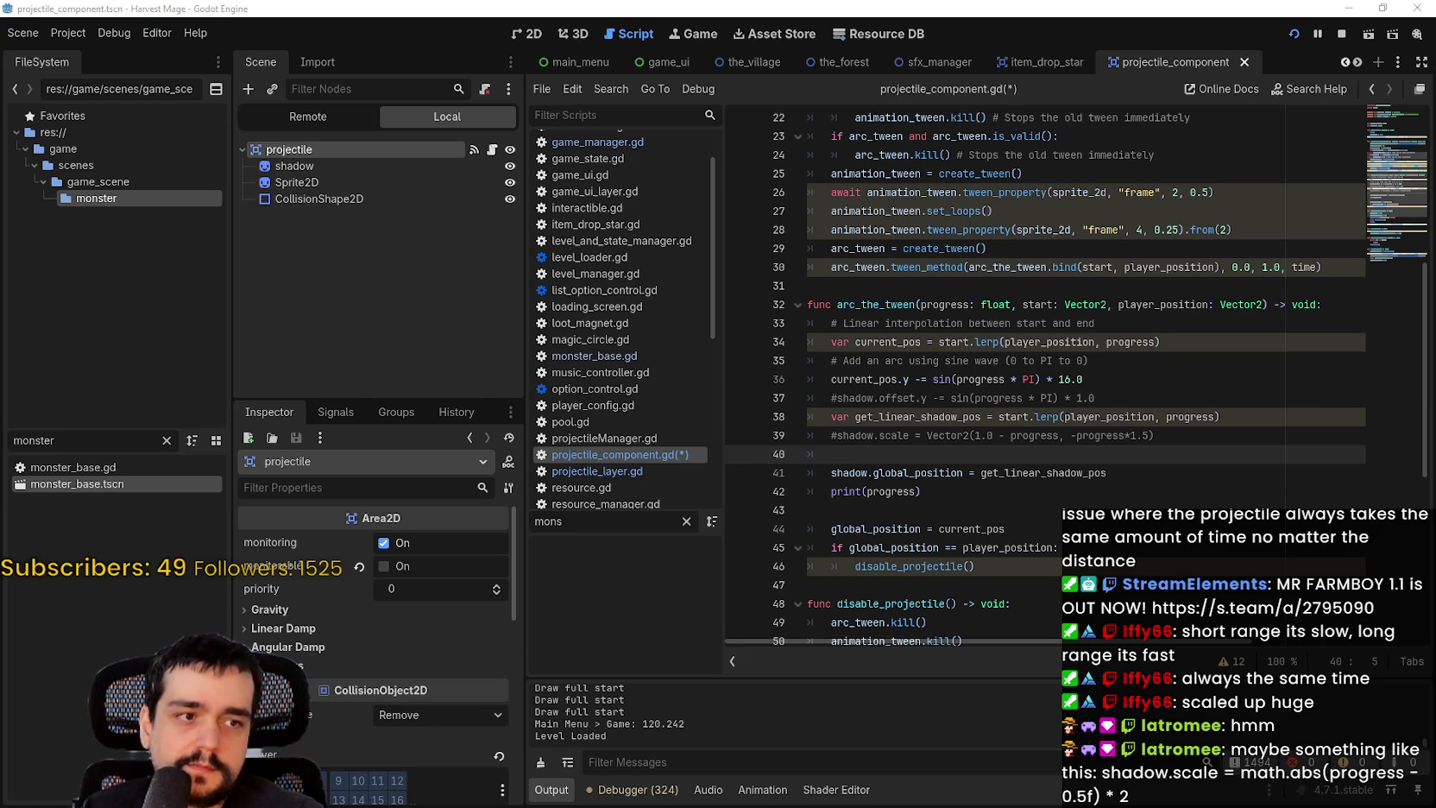
# Paste shadow.scale = math.abs(progress - 0.5f) * 2 on line 40, fix its indent, drop the f, and save
pyautogui.click(968, 455)
pyautogui.write('shadow.scale = math.abs(progress - 0.5f) * 2')
pyautogui.hotkey('ctrl', 's')
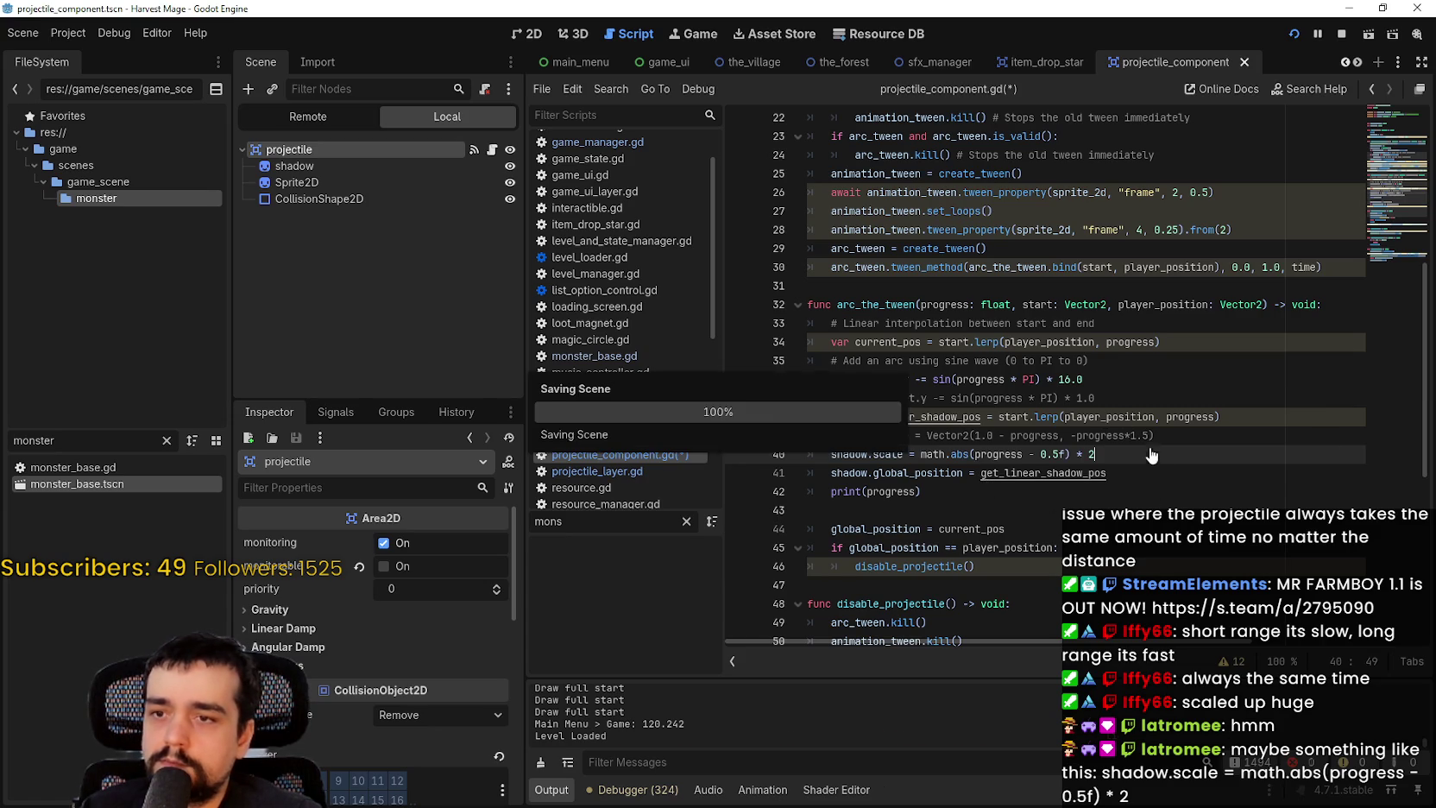
pyautogui.doubleClick(998, 454)
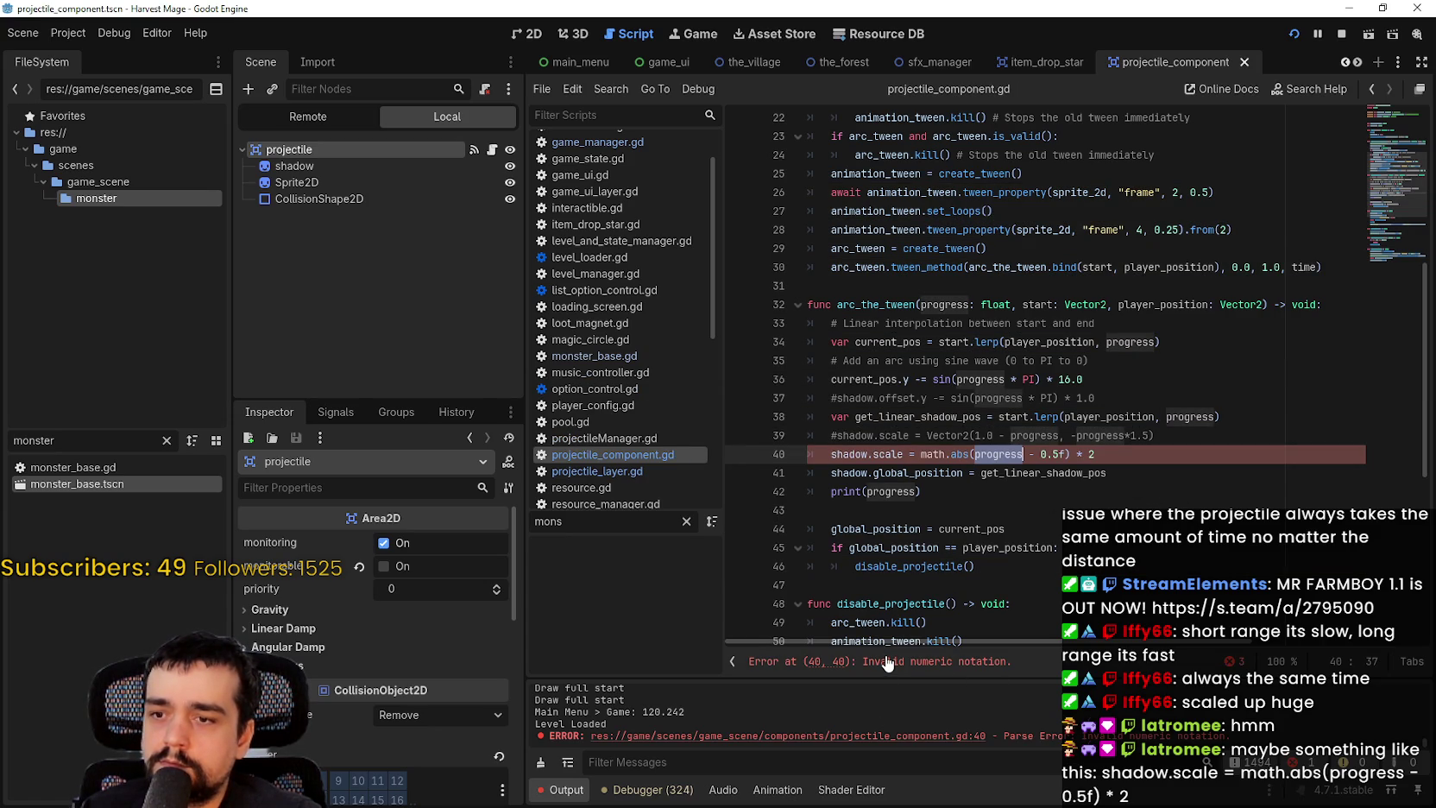
pyautogui.click(816, 454)
pyautogui.press('BackSpace')
pyautogui.press('Tab')
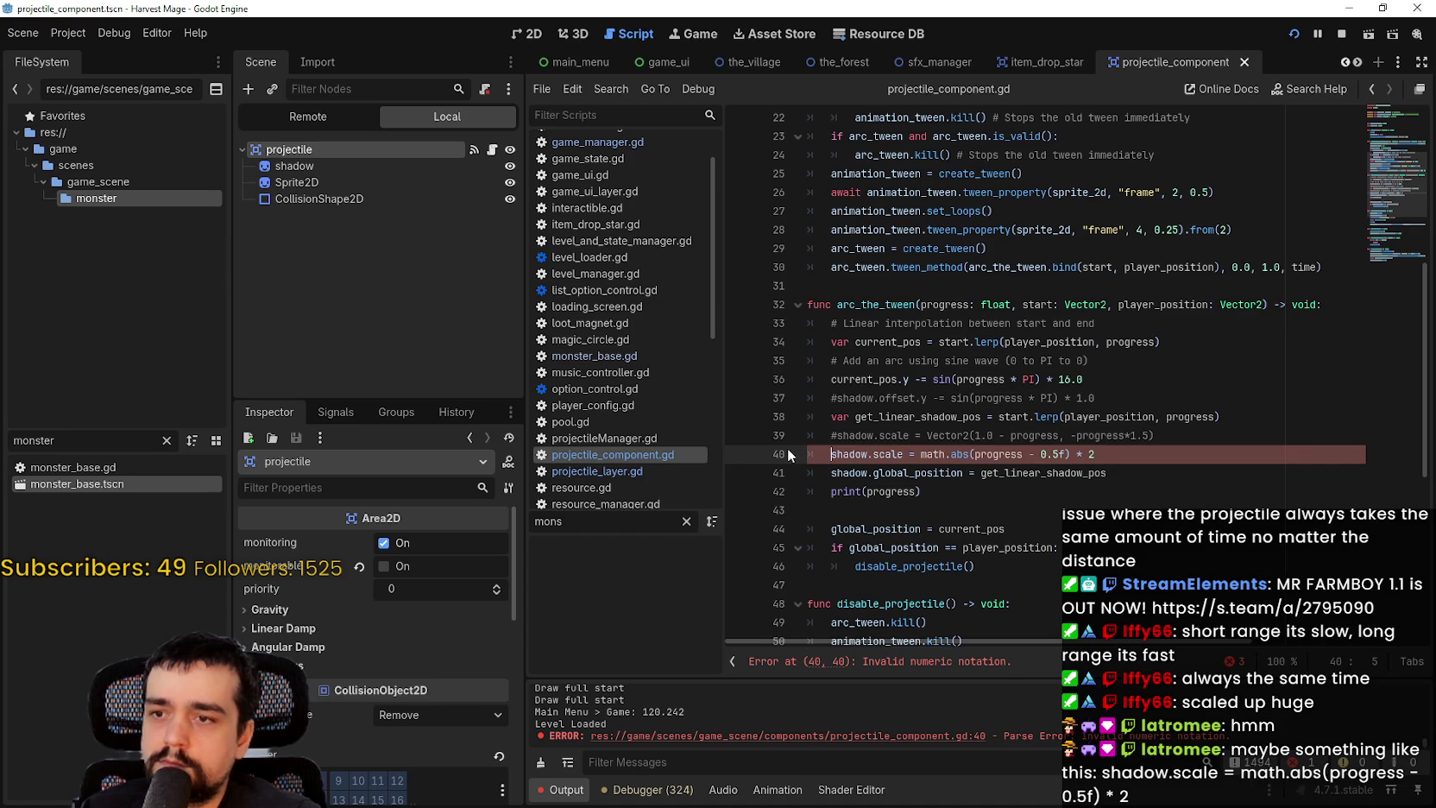
pyautogui.moveTo(1070, 454); pyautogui.dragTo(1054, 454)
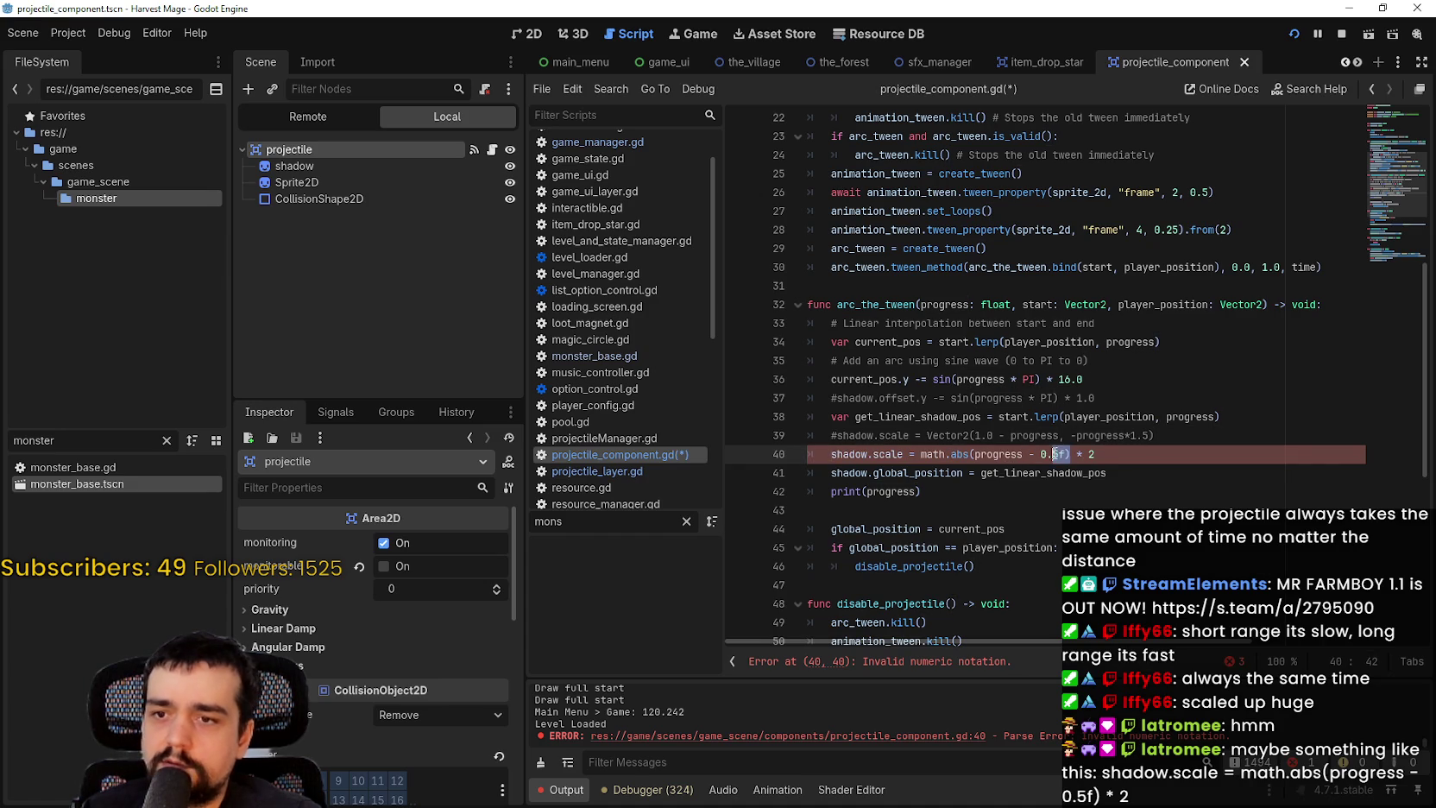
pyautogui.hotkey('ctrl', 's')
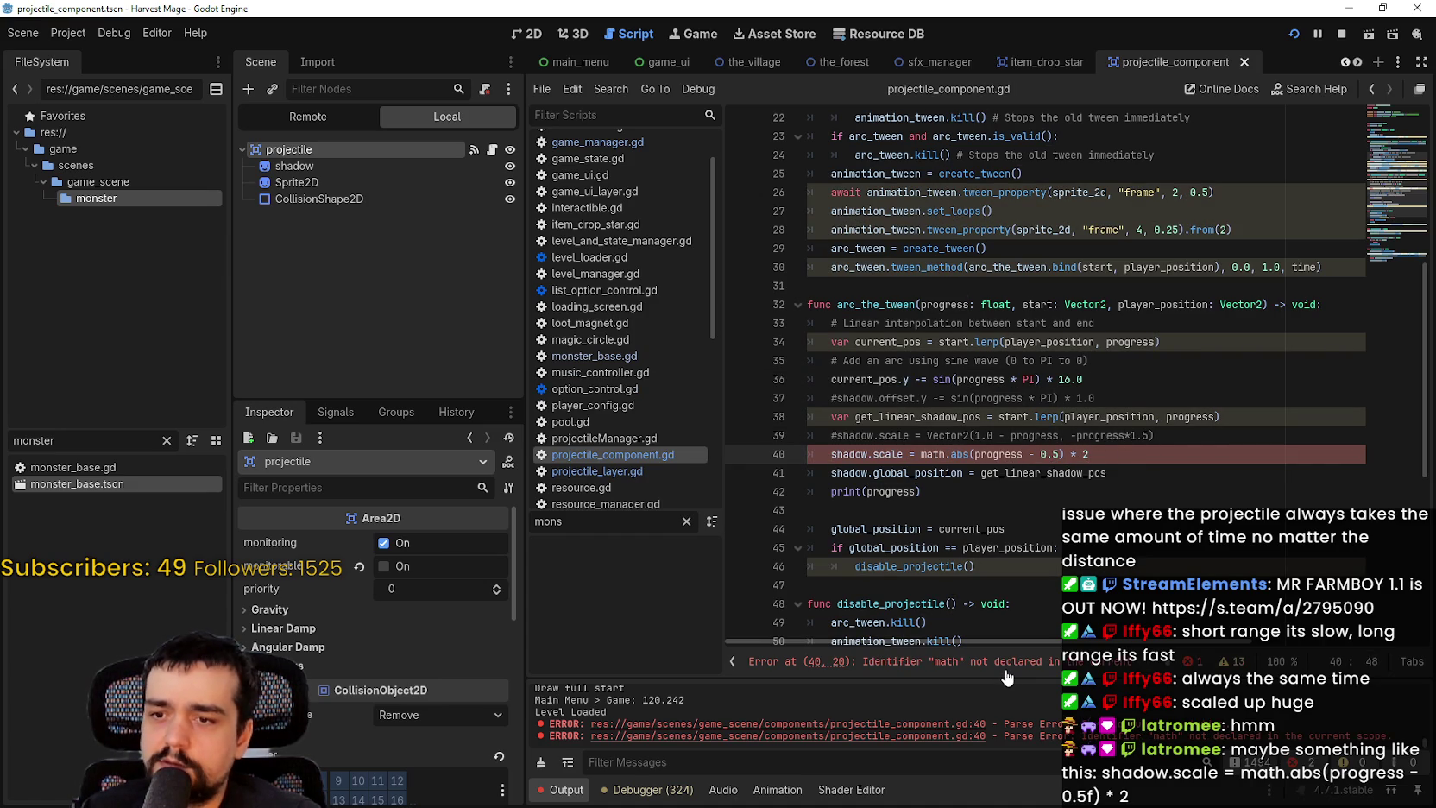
# Retype math on line 40 to check completions, then open Help > Search Help
pyautogui.doubleClick(933, 455)
pyautogui.write('math')
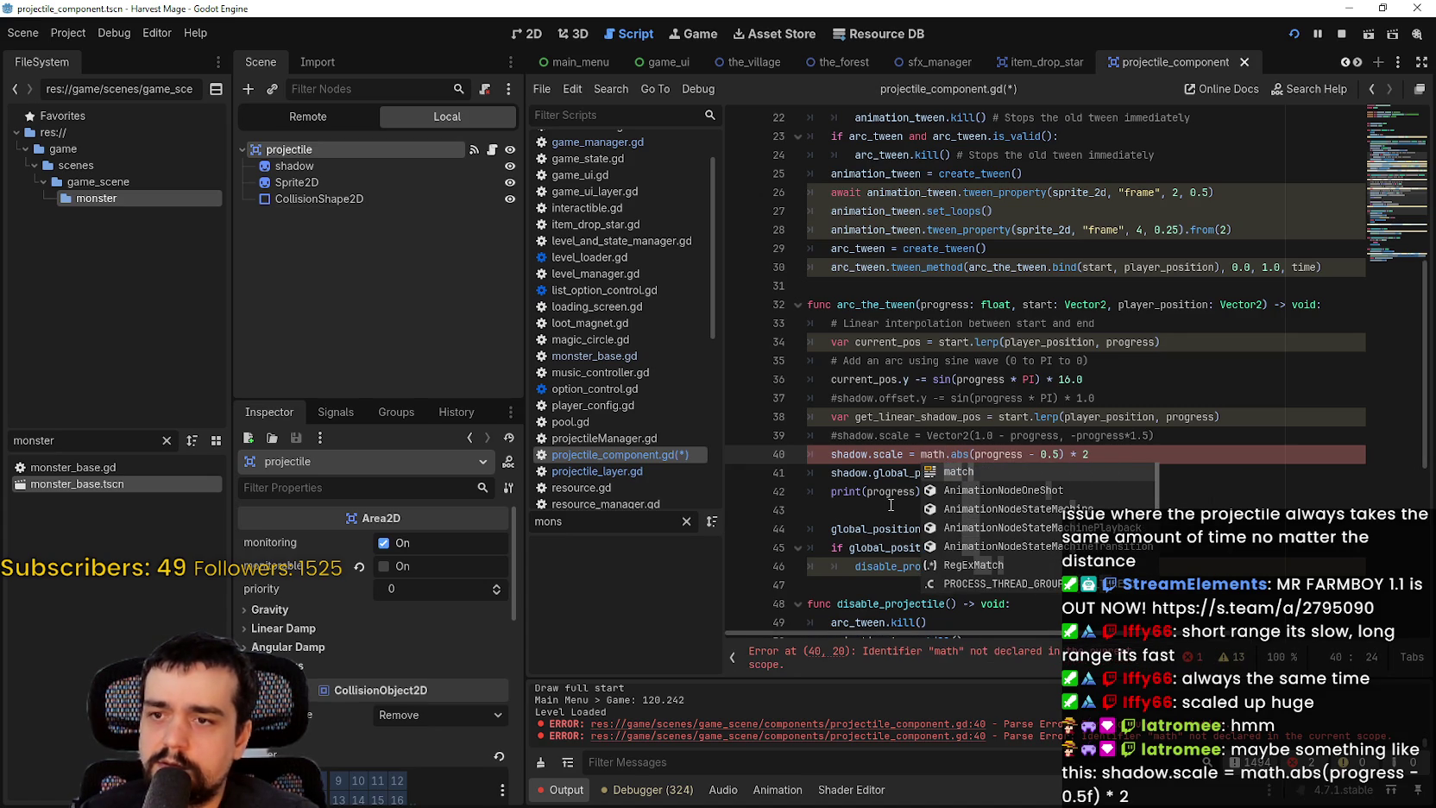
pyautogui.press('BackSpace')
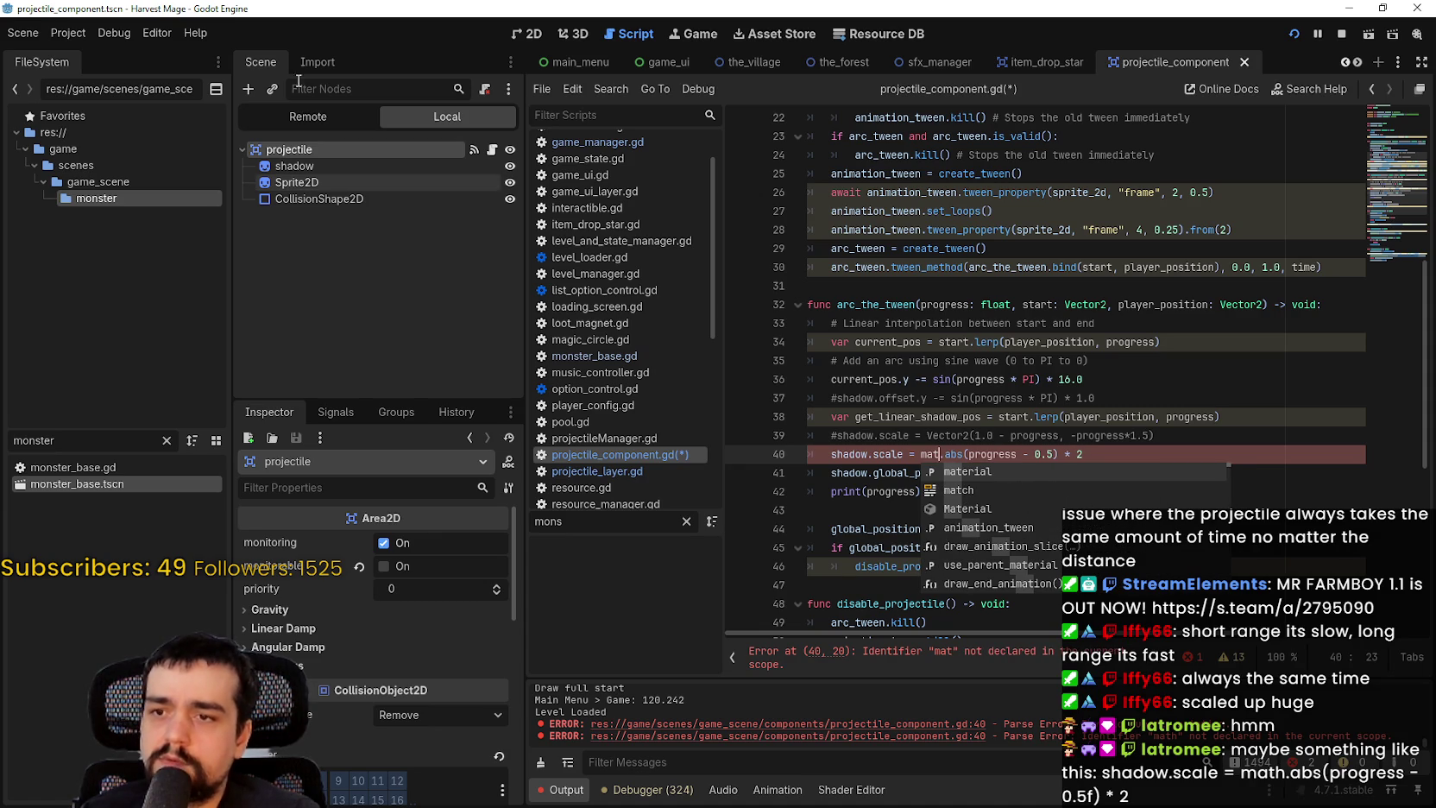
pyautogui.click(195, 33)
pyautogui.click(258, 54)
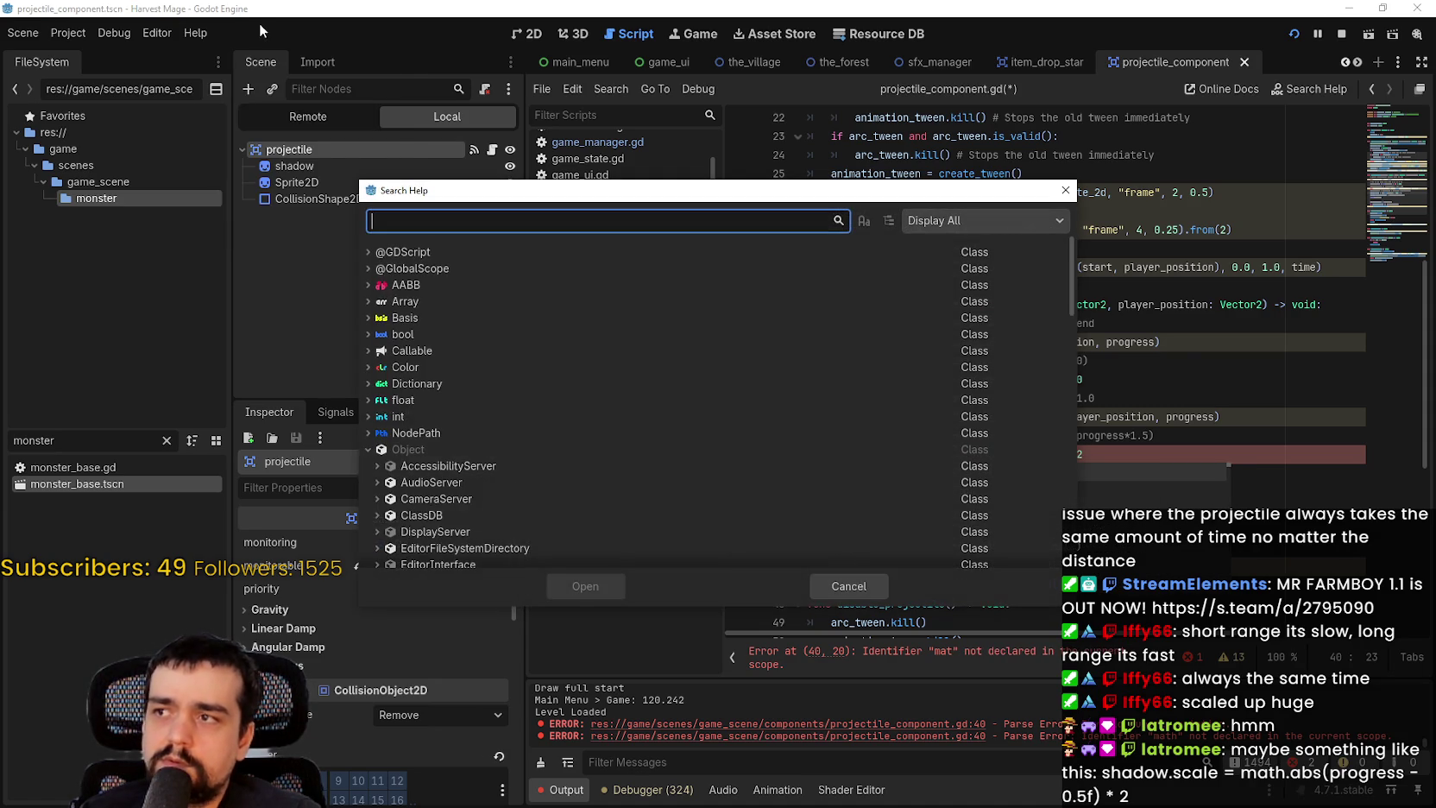
# Search the documentation for math, then close the search without opening anything
pyautogui.write('math')
pyautogui.press('BackSpace')
pyautogui.press('BackSpace')
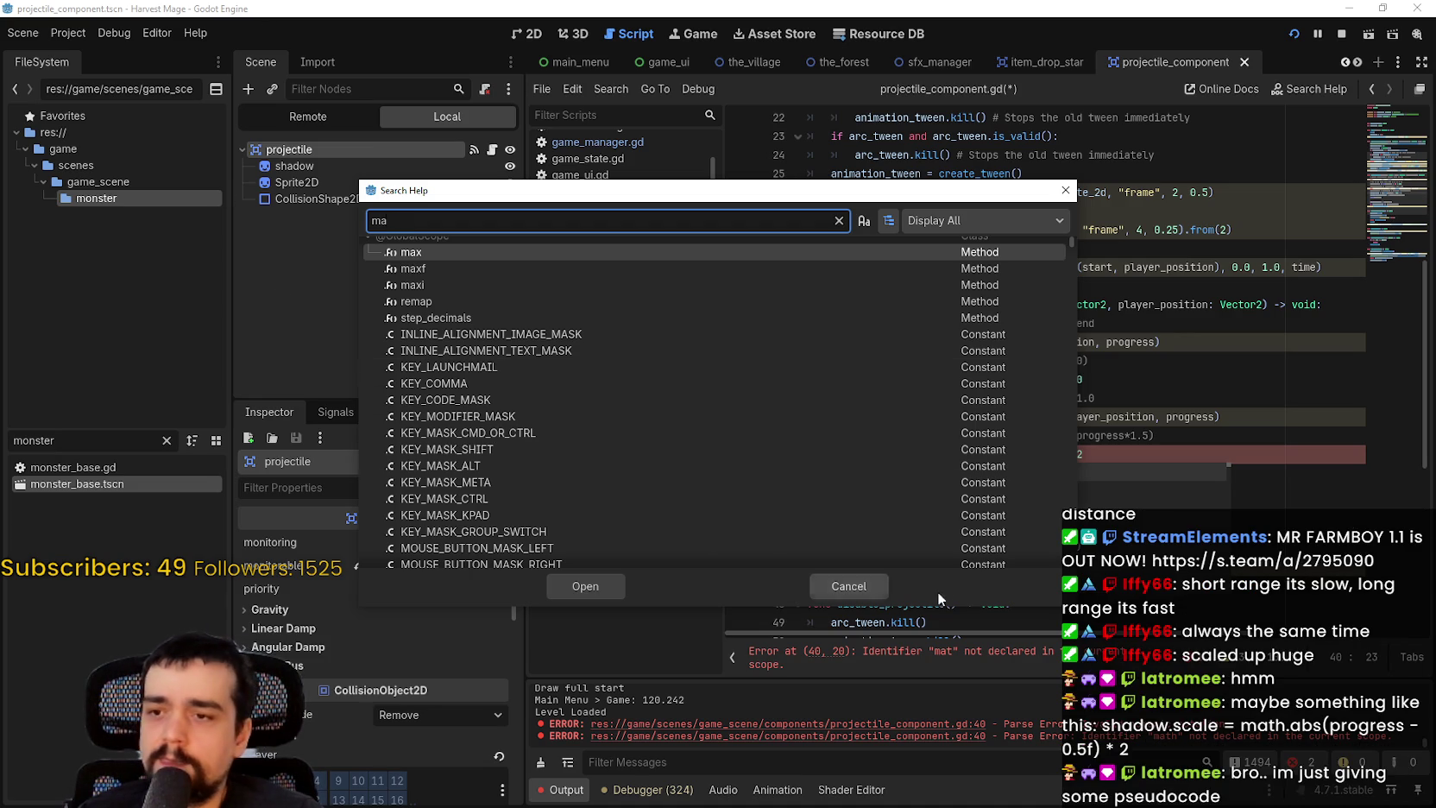
pyautogui.click(849, 586)
# Make line 40 read shadow.scale = abs(progress - 0.5) * 2, save, and run Harvest Mage
pyautogui.click(929, 447)
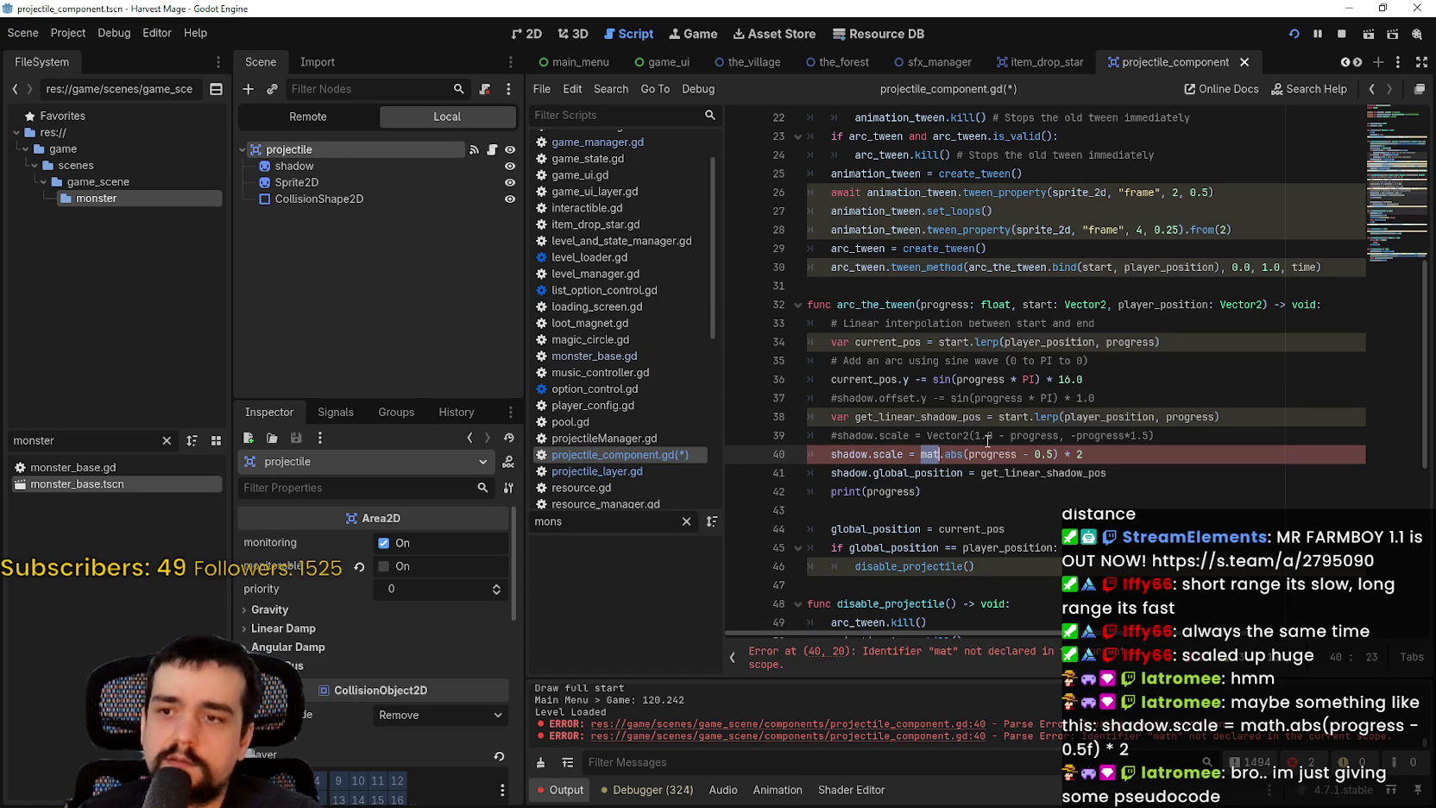
pyautogui.write('lerp')
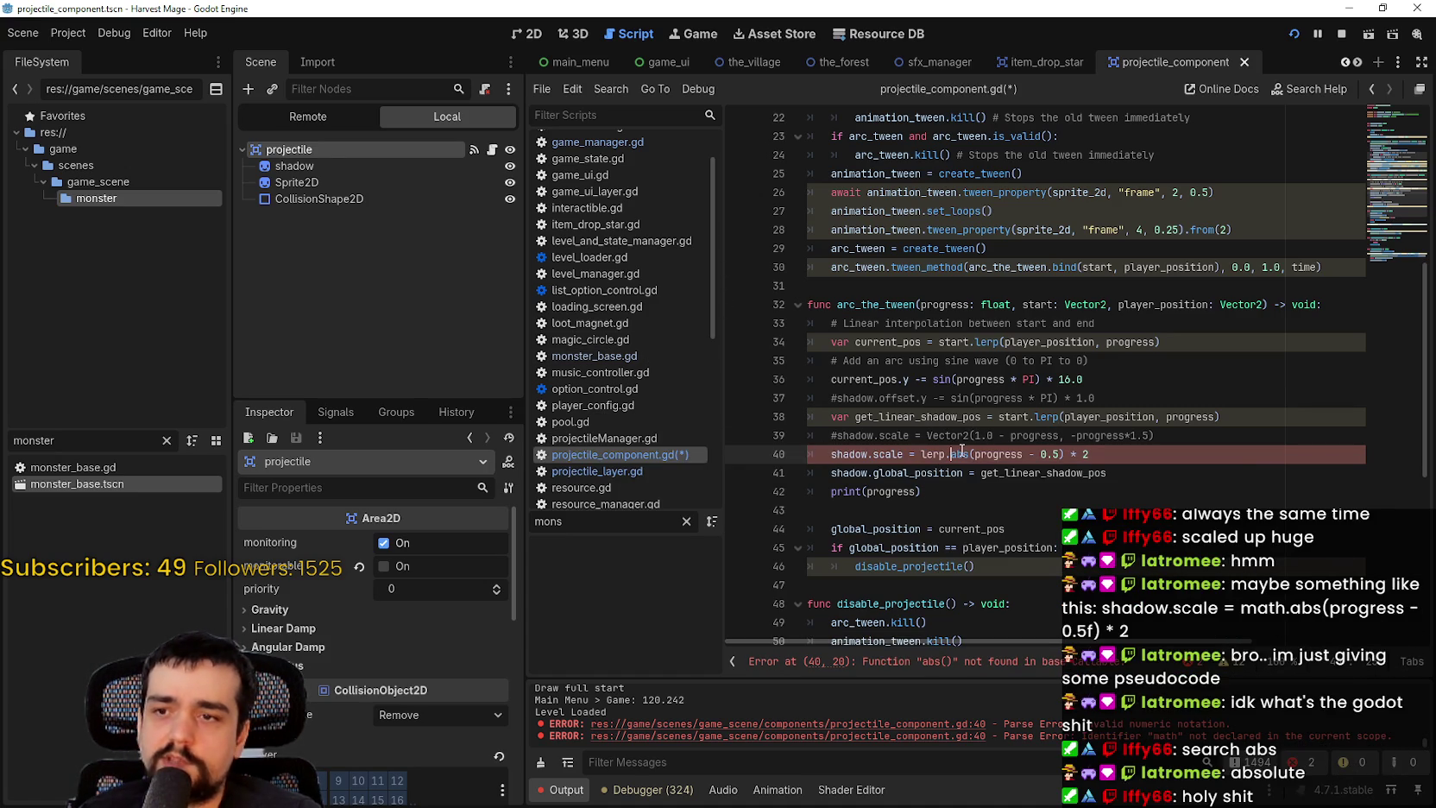
pyautogui.press('BackSpace')
pyautogui.press('BackSpace')
pyautogui.press('BackSpace')
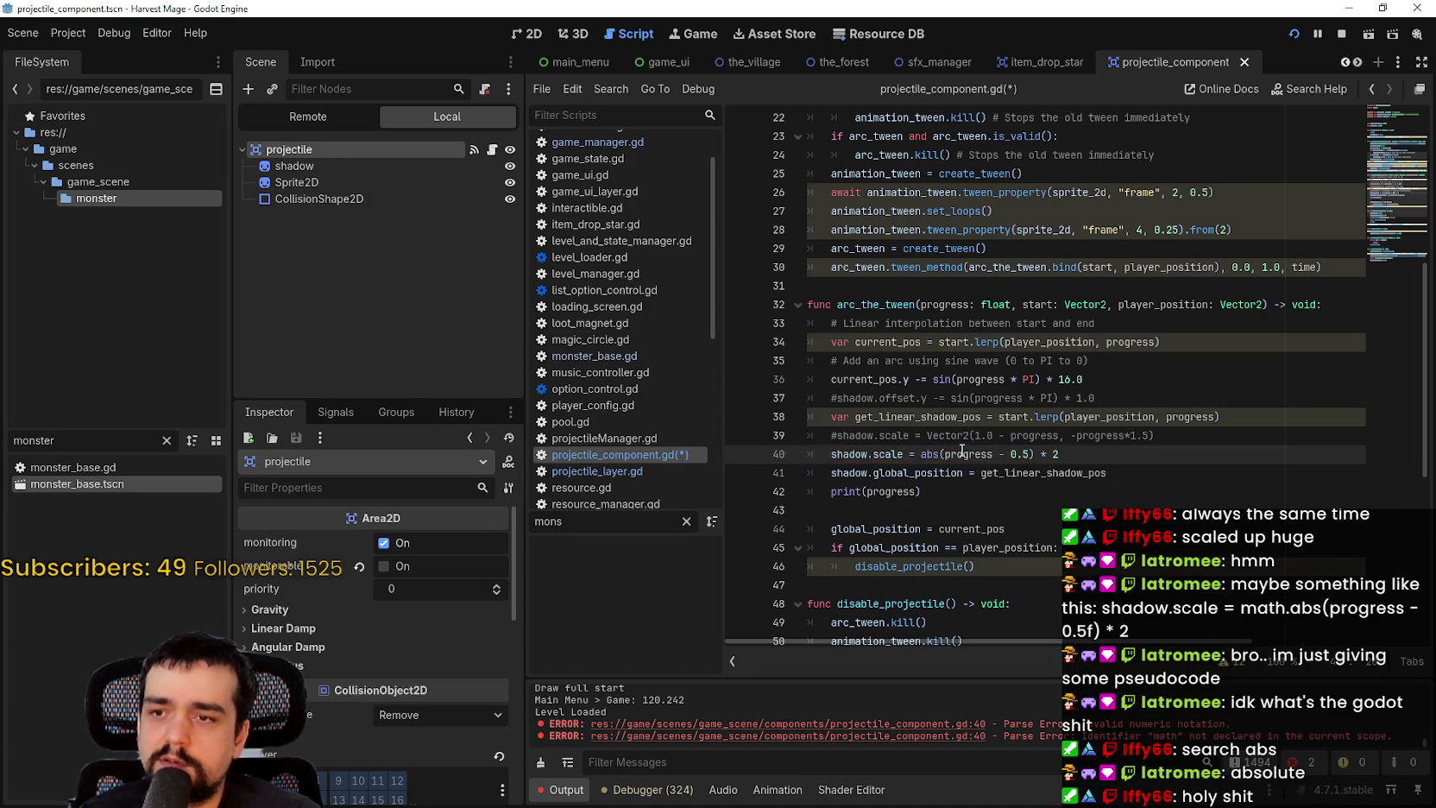
pyautogui.press('BackSpace')
pyautogui.click(1031, 453)
pyautogui.write('f')
pyautogui.click(1133, 457)
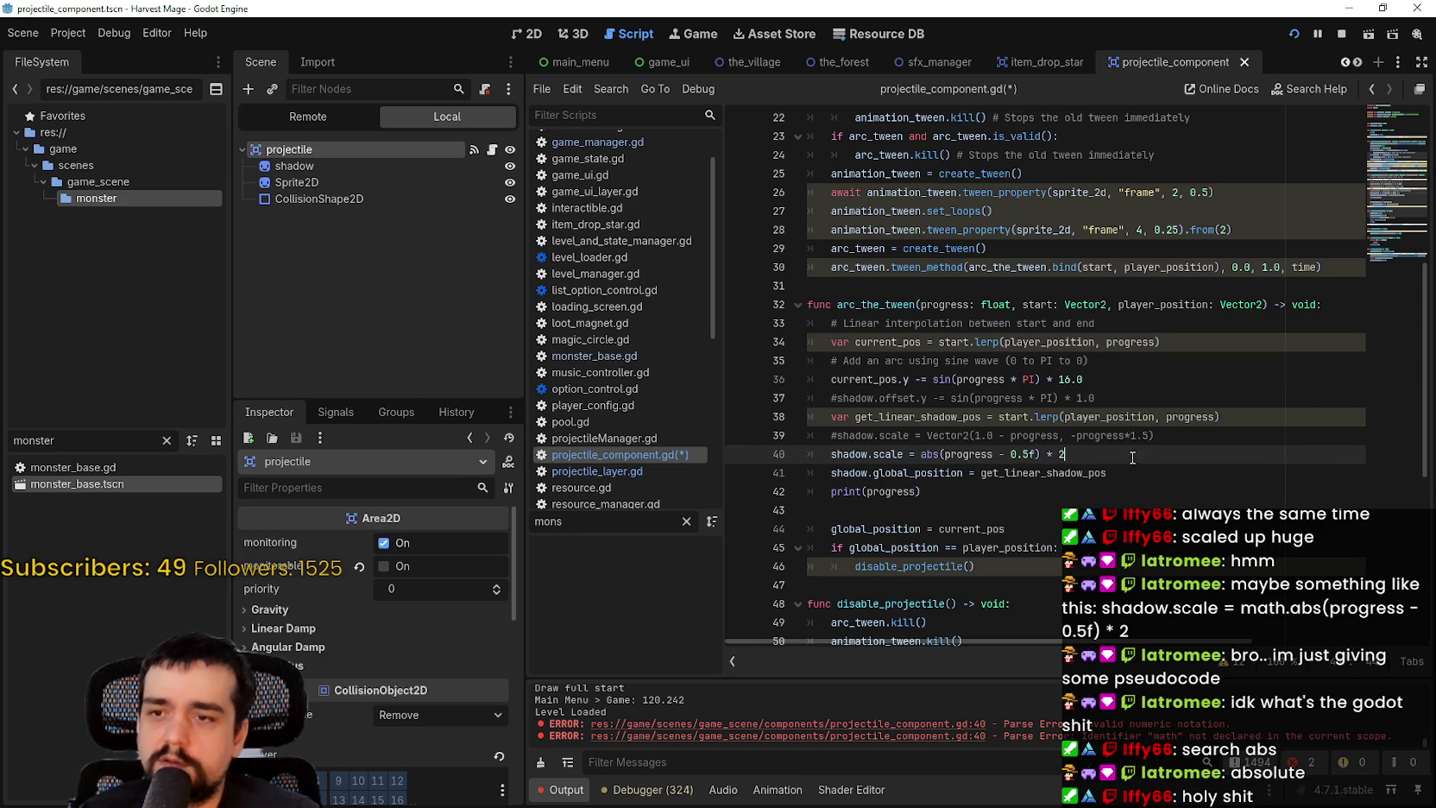
pyautogui.hotkey('ctrl', 's')
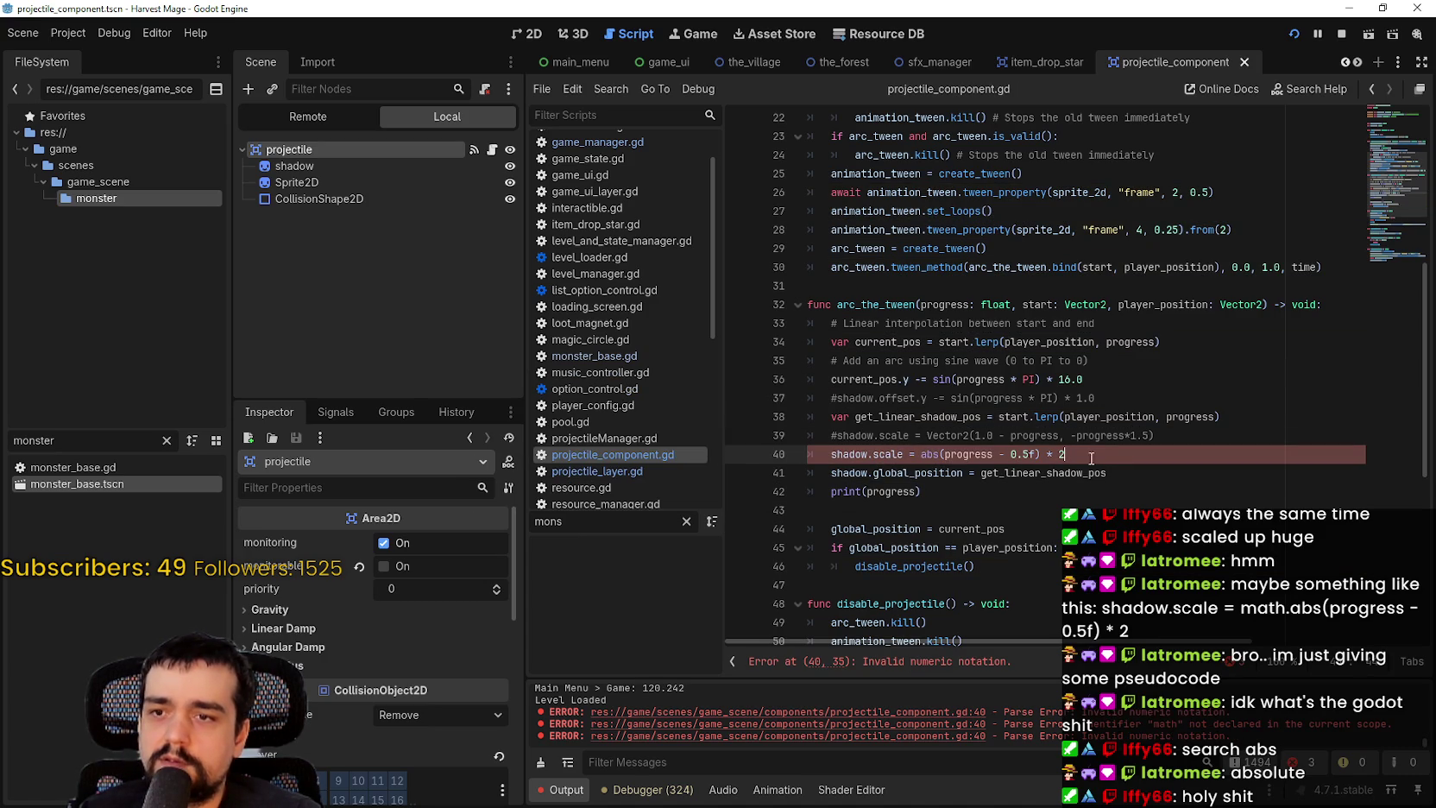
pyautogui.hotkey('ctrl', 's')
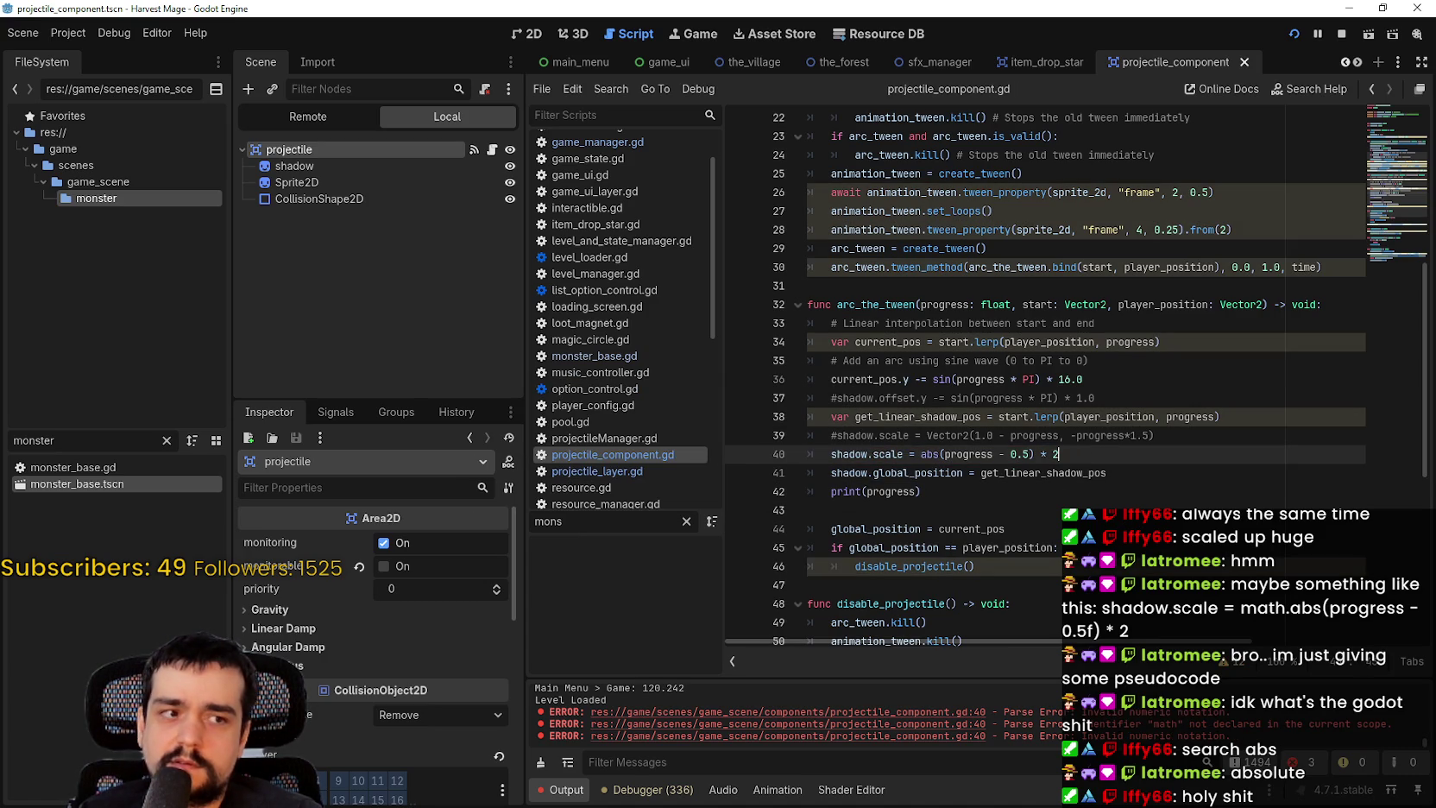
pyautogui.press('F5')
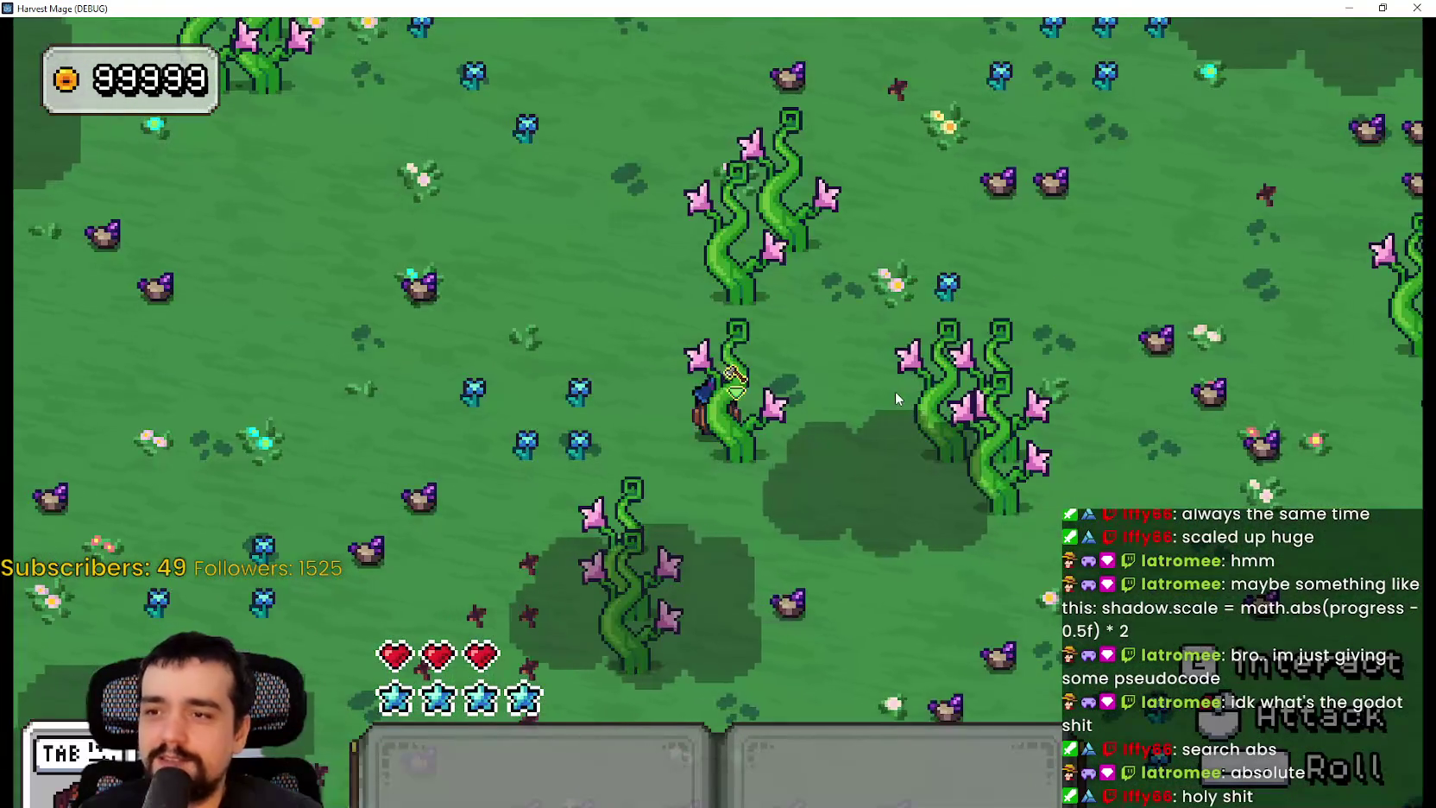
# Walk the mage up in game, then remove a stray character from line 40 and save
pyautogui.press('w')
pyautogui.press('w')
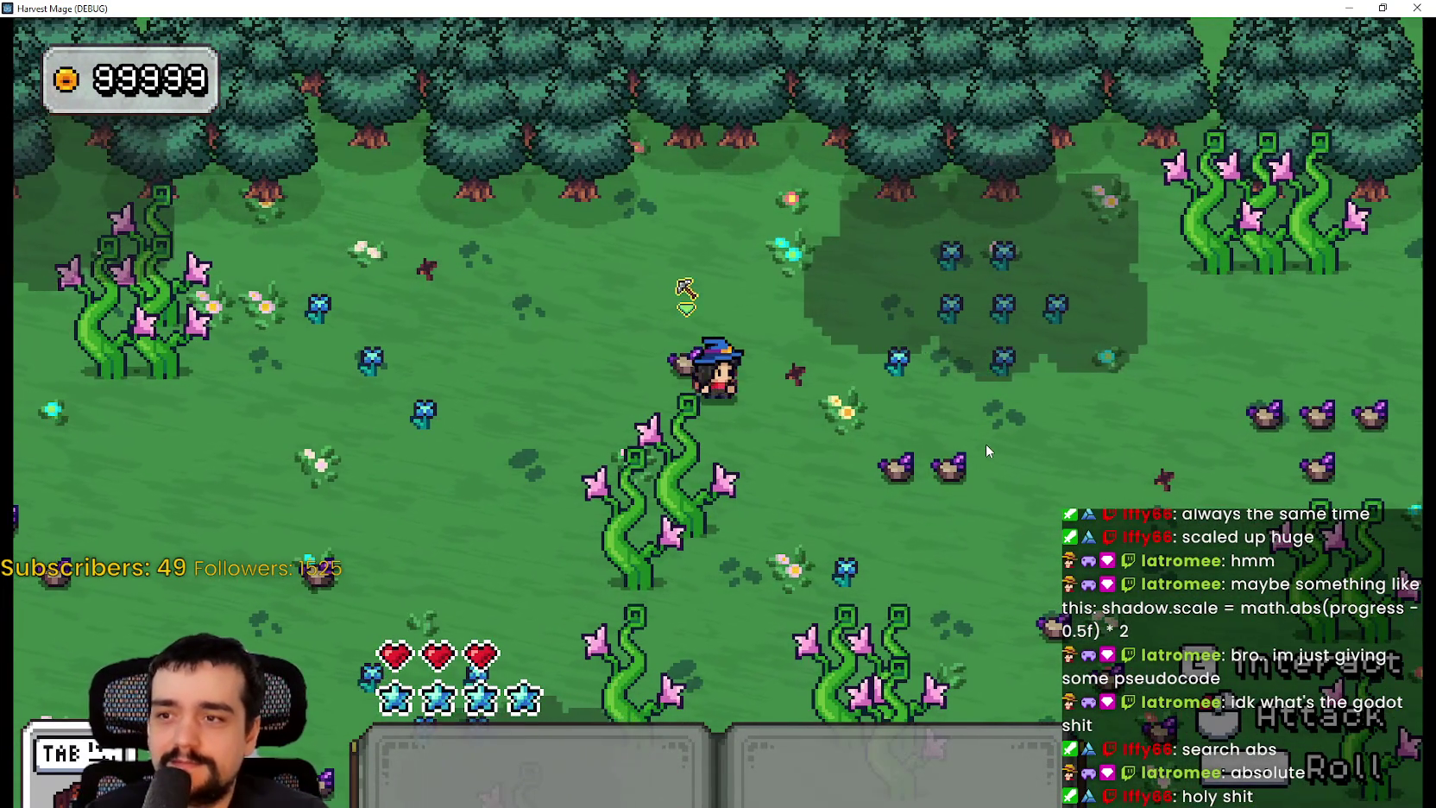
pyautogui.write('a')
pyautogui.press('BackSpace')
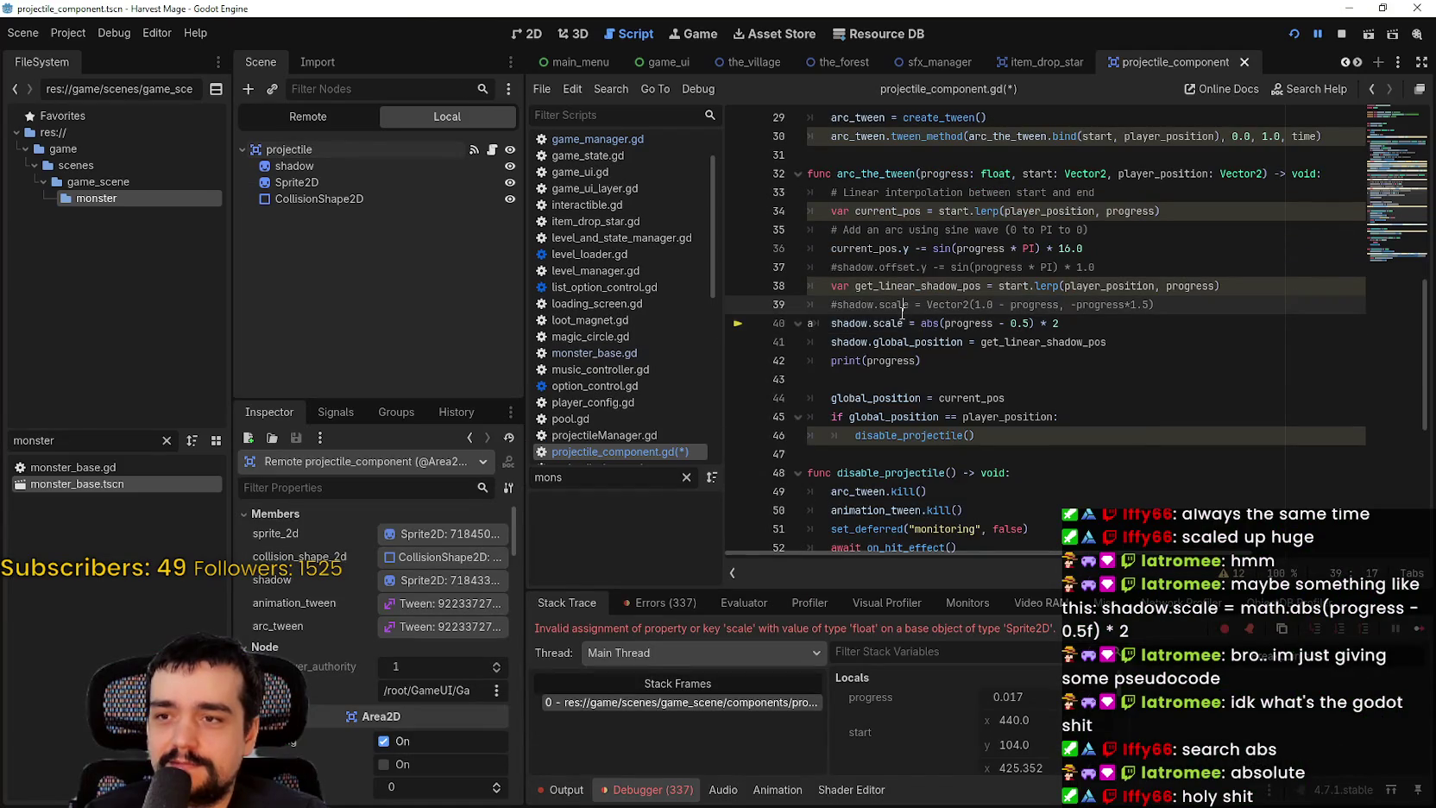
pyautogui.hotkey('ctrl', 's')
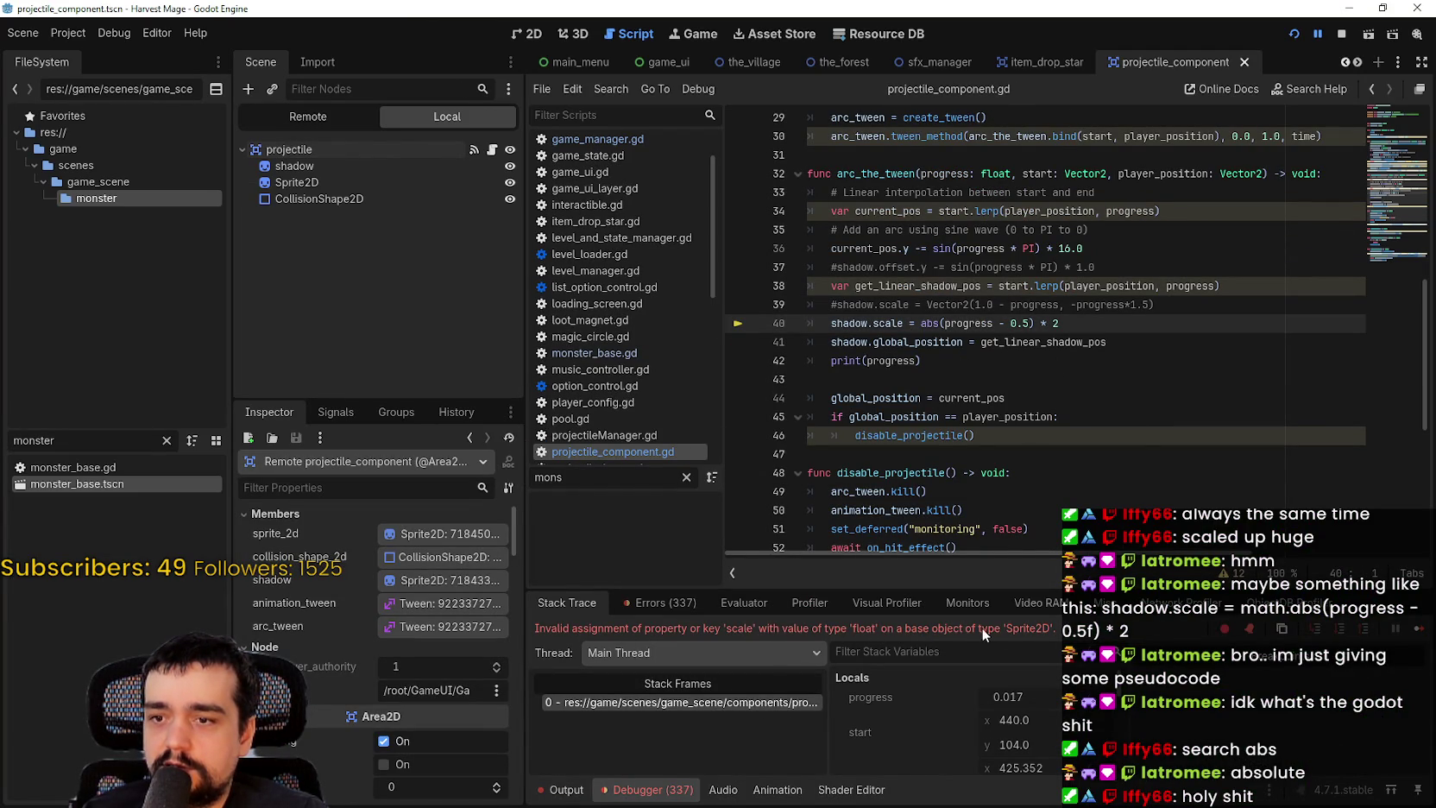
# Wrap line 40 in Vector2 with abs(progress - 0.5) * 2 on both axes, save, and resume the game
pyautogui.moveTo(920, 324); pyautogui.dragTo(1115, 322)
pyautogui.hotkey('ctrl', 'c')
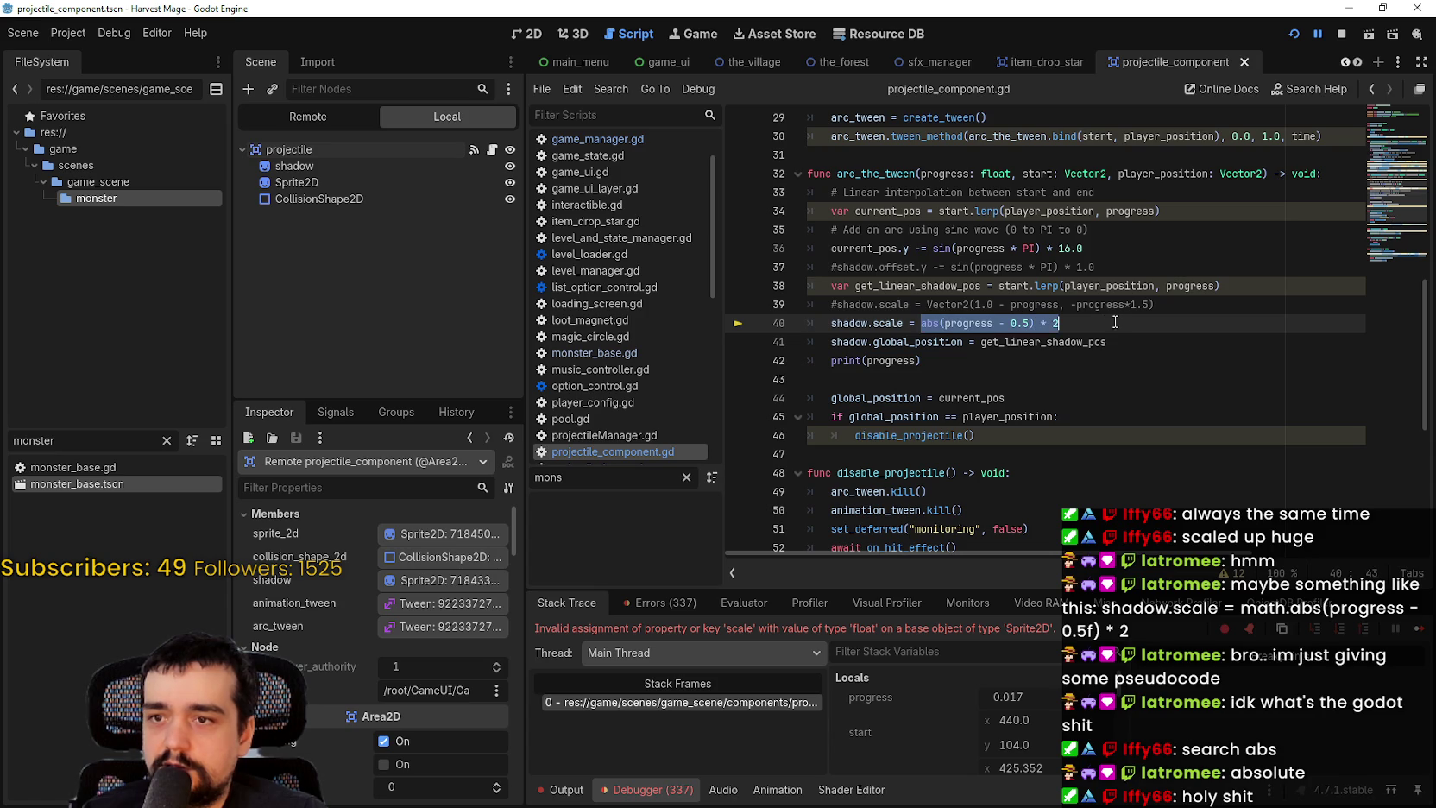
pyautogui.write('Vector2(')
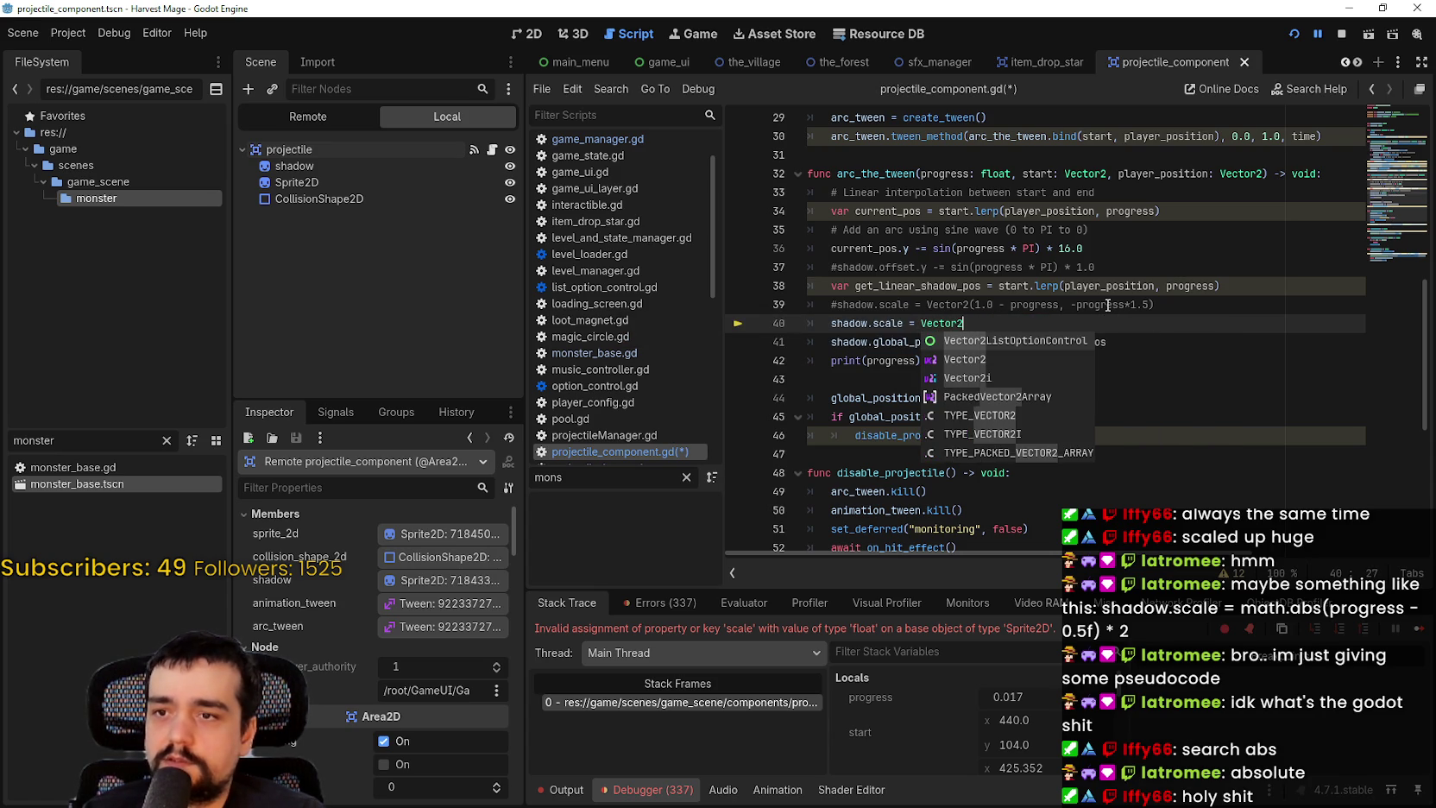
pyautogui.hotkey('ctrl', 'v')
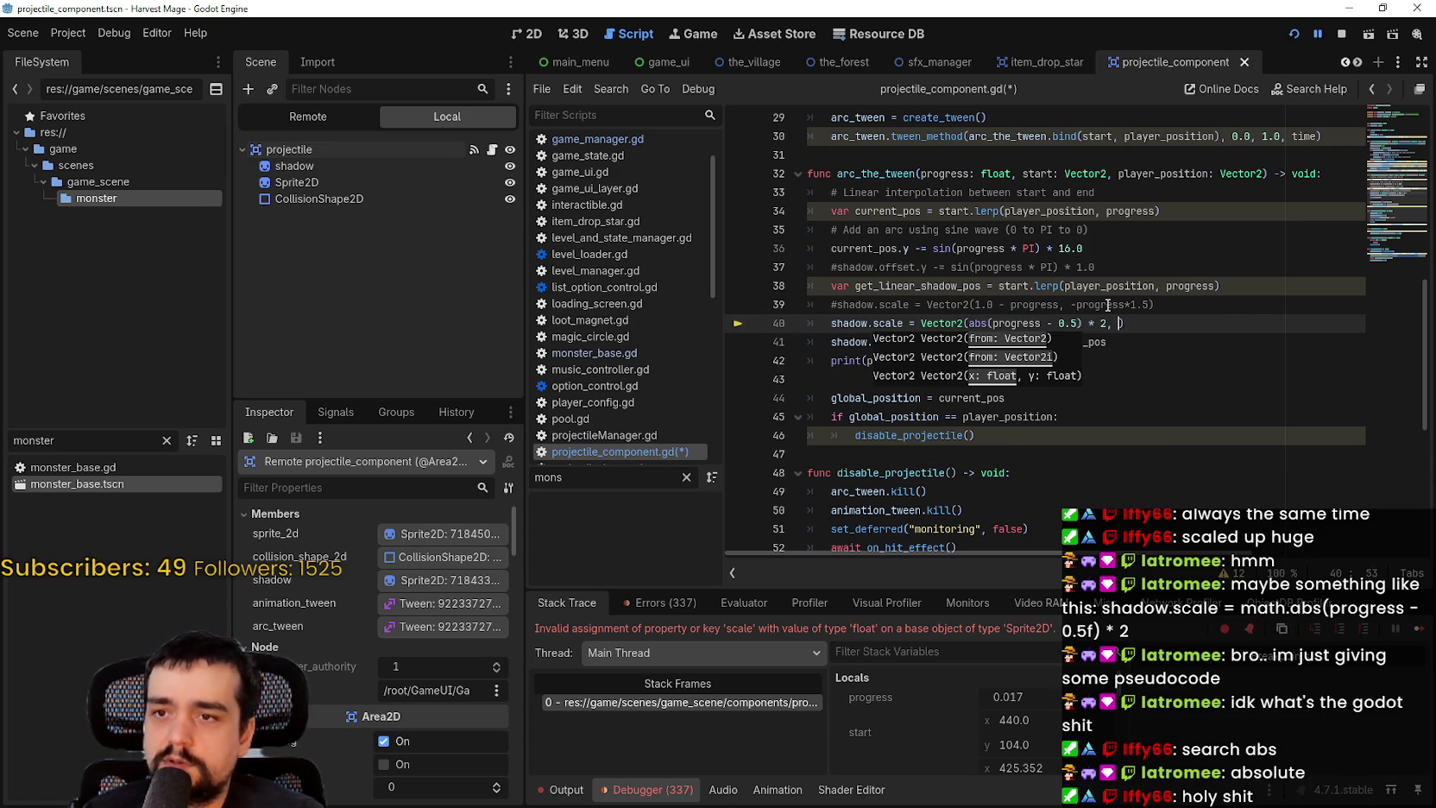
pyautogui.hotkey('ctrl', 'v')
pyautogui.hotkey('ctrl', 's')
pyautogui.click(1194, 346)
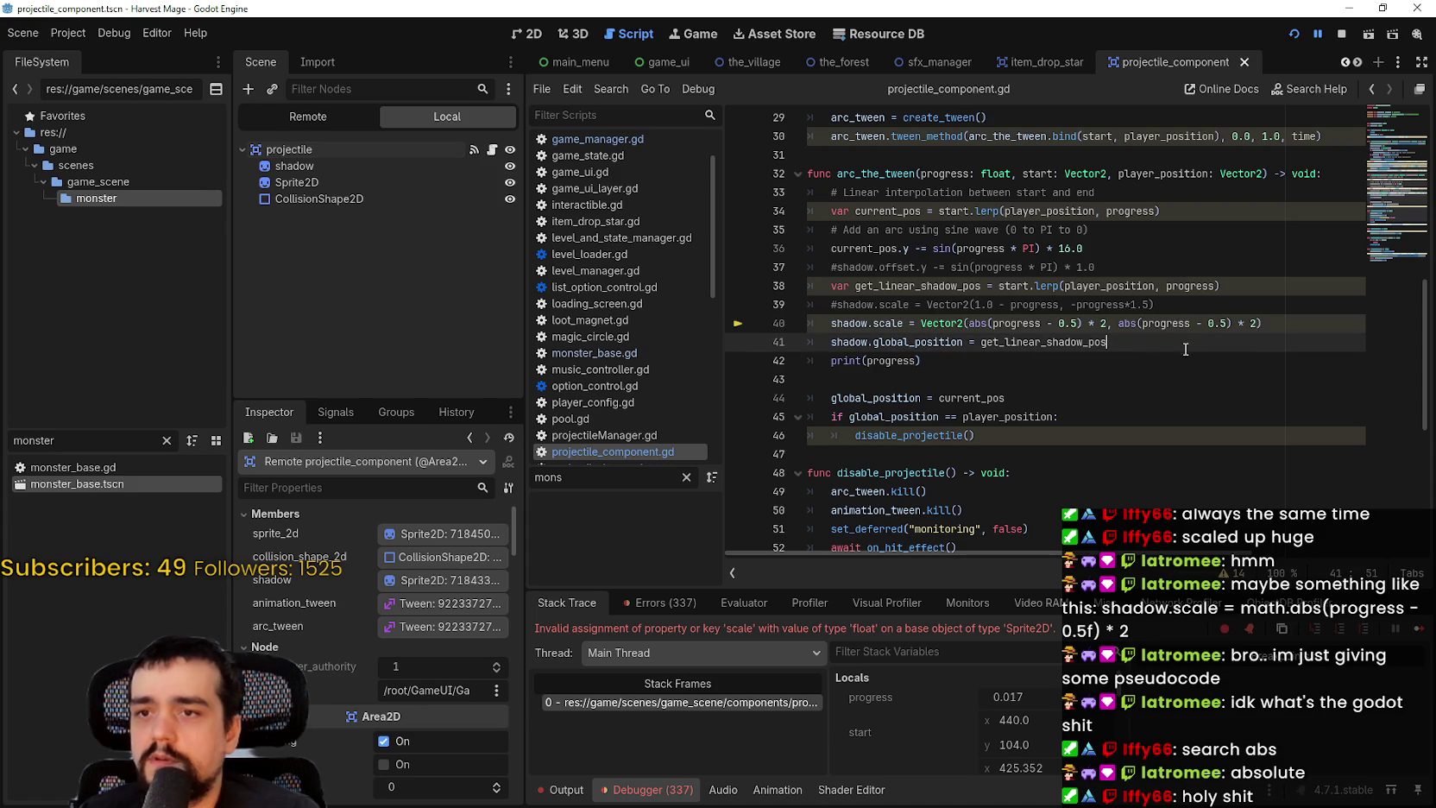
pyautogui.click(1413, 629)
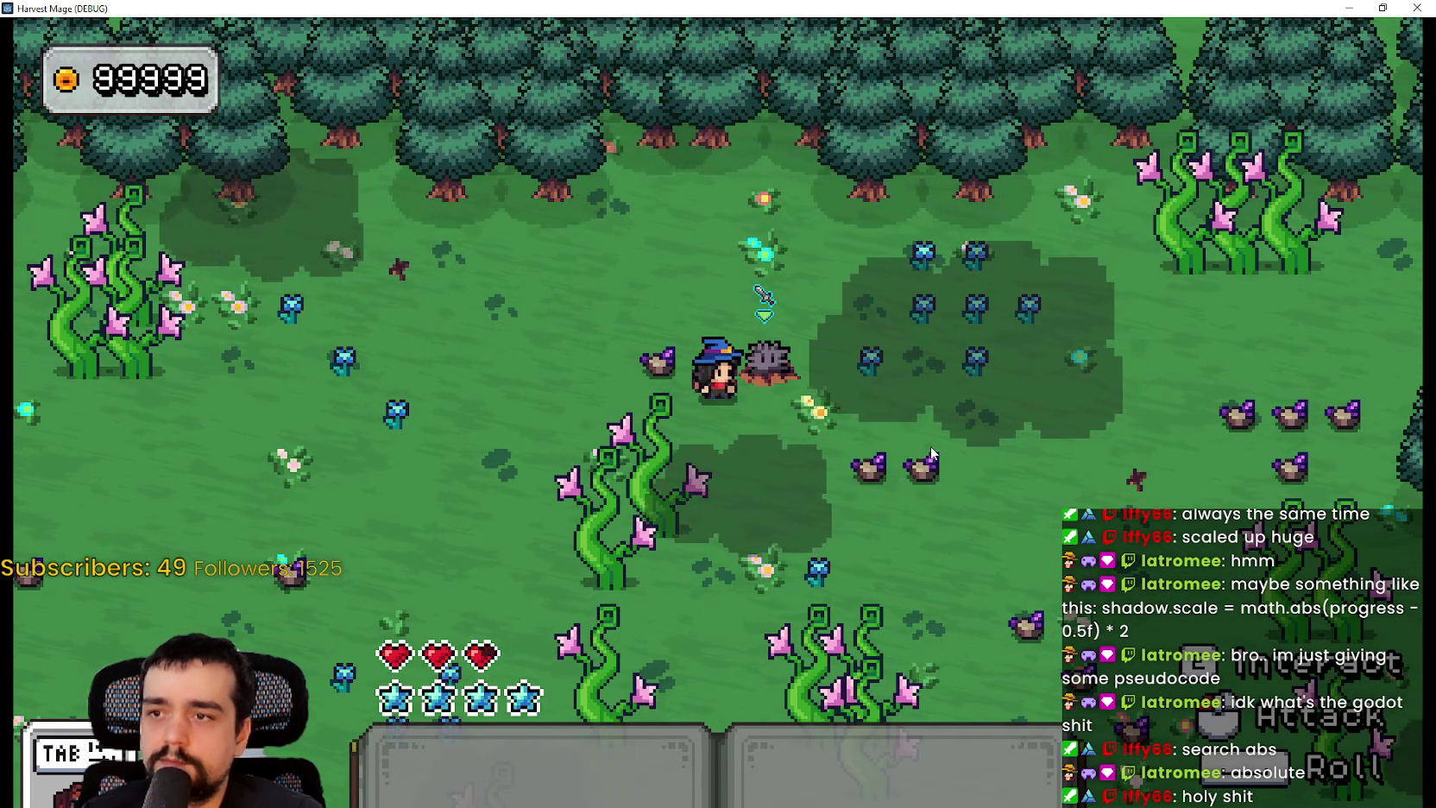
# Walk the mage around with A, W, D and S to watch the shadow, then stop the game
pyautogui.press('a')
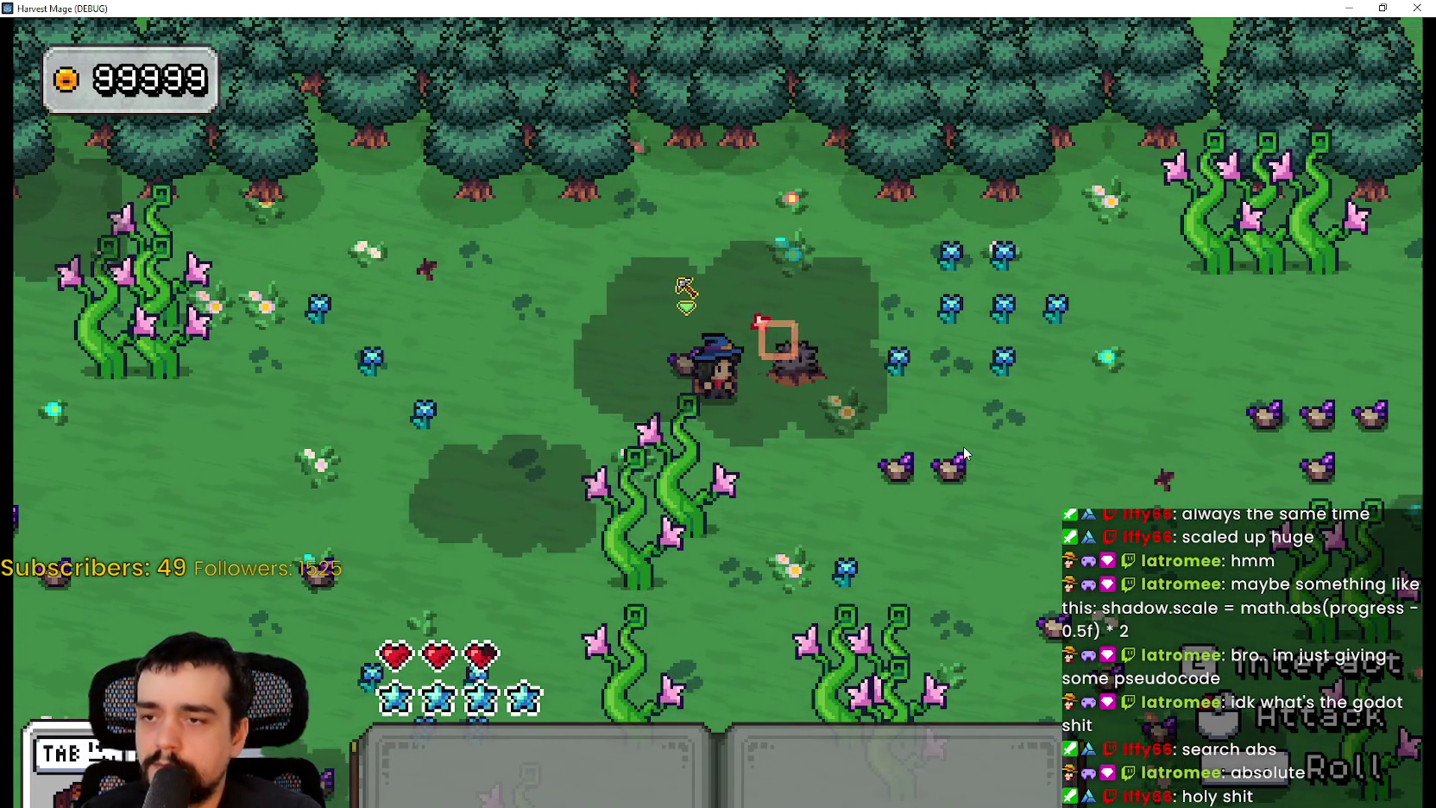
pyautogui.press('a')
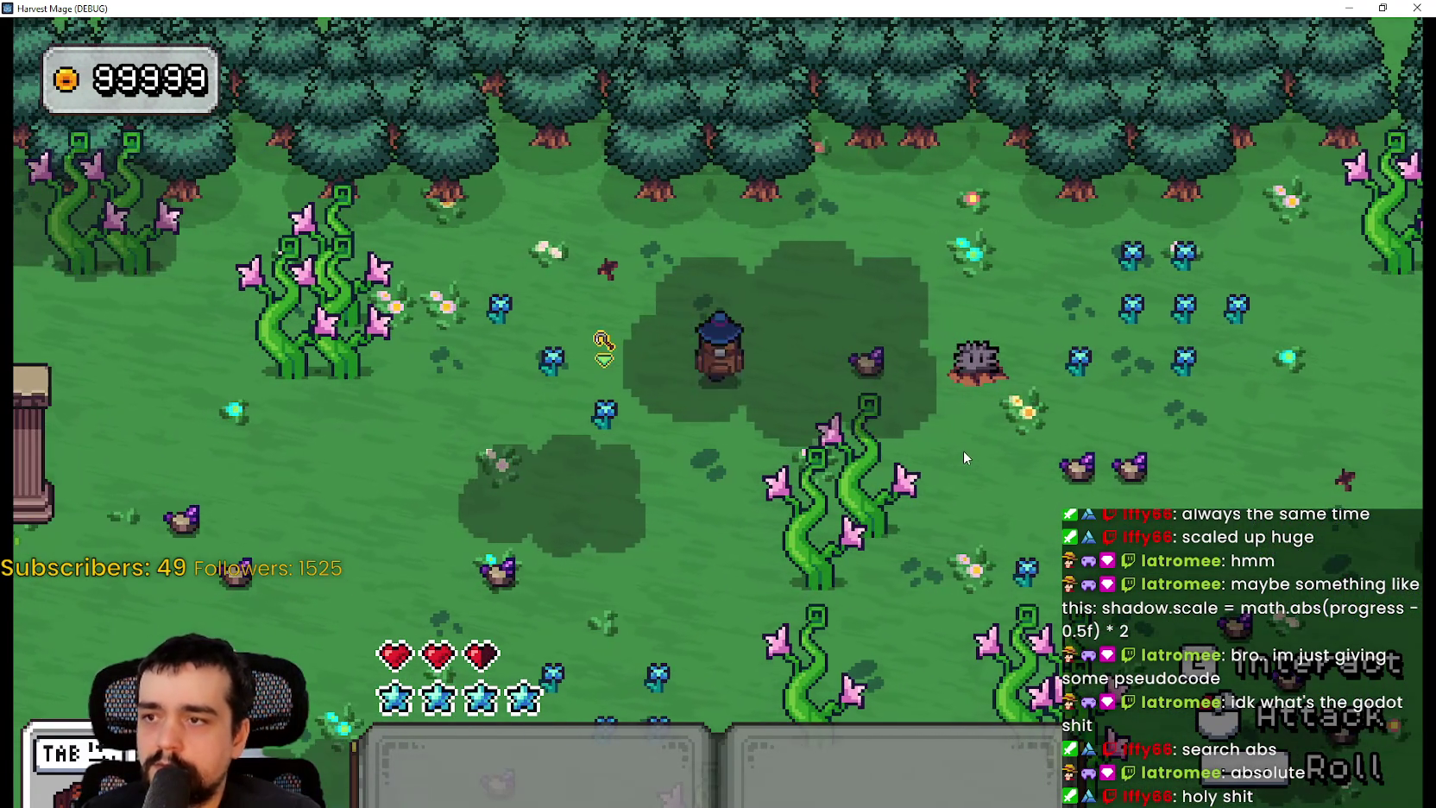
pyautogui.press('w')
pyautogui.press('a')
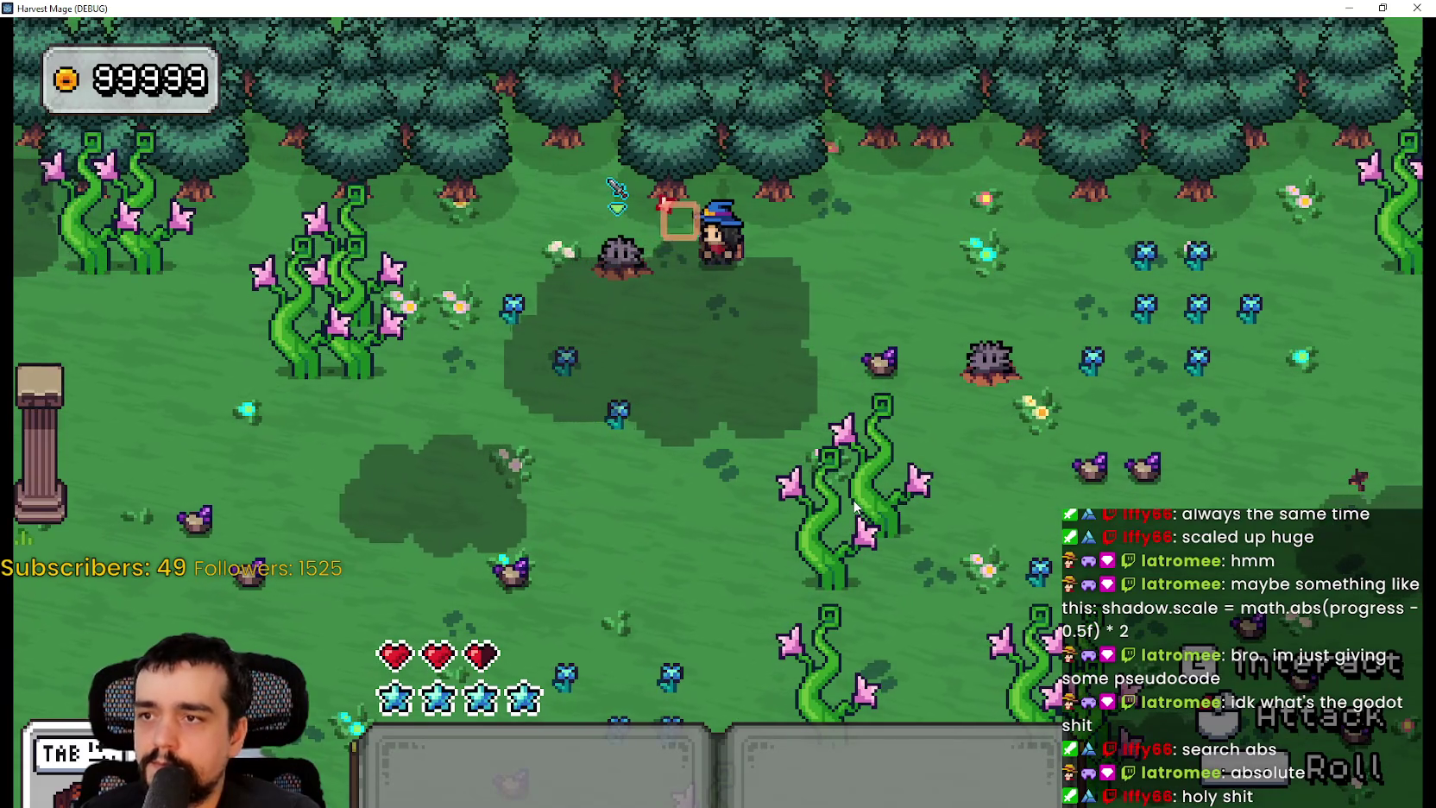
pyautogui.press('d')
pyautogui.press('s')
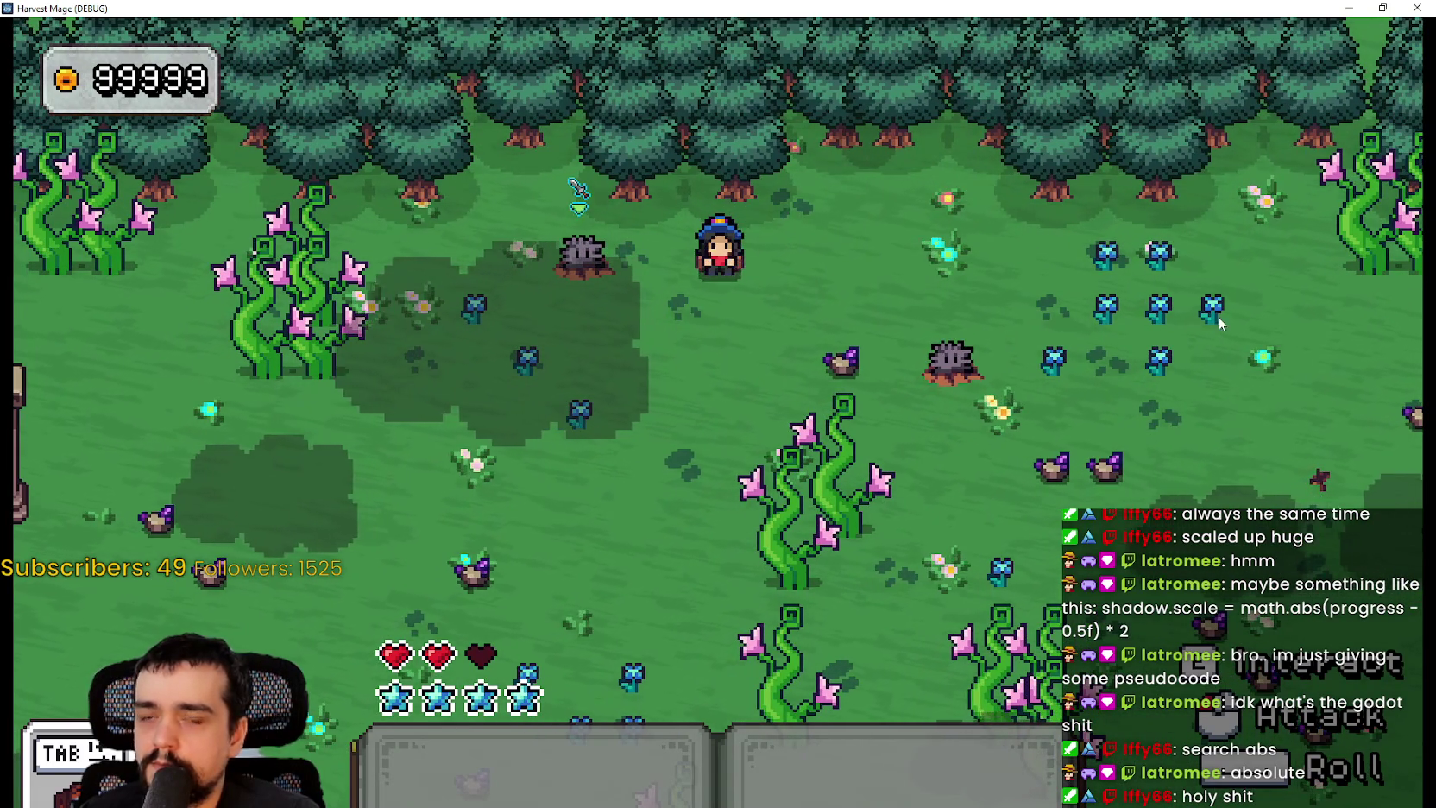
pyautogui.click(1384, 8)
pyautogui.click(1342, 35)
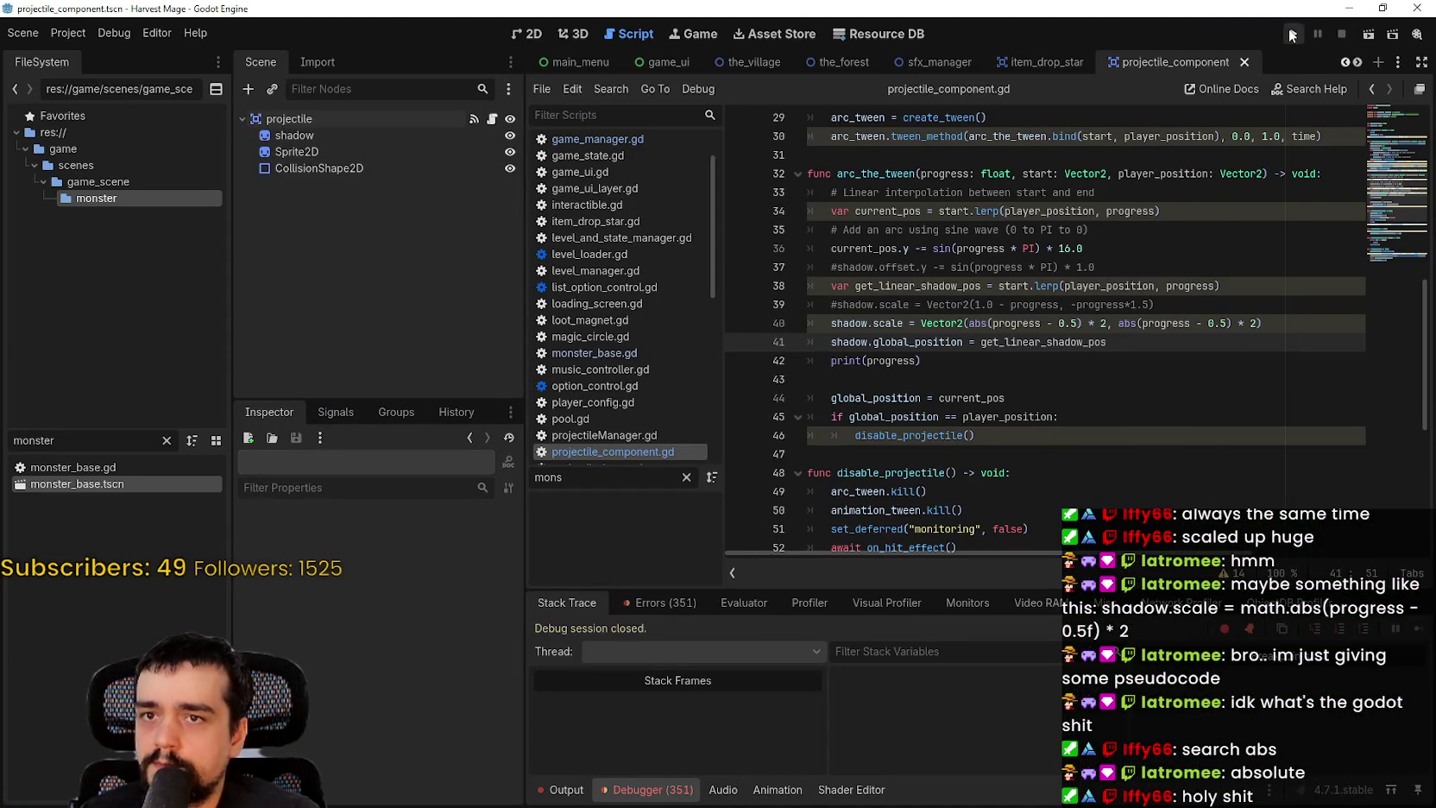
# Set line 40's multiplier to 1.5, run Harvest Mage maximized, walk around, and return to the editor
pyautogui.click(1102, 323)
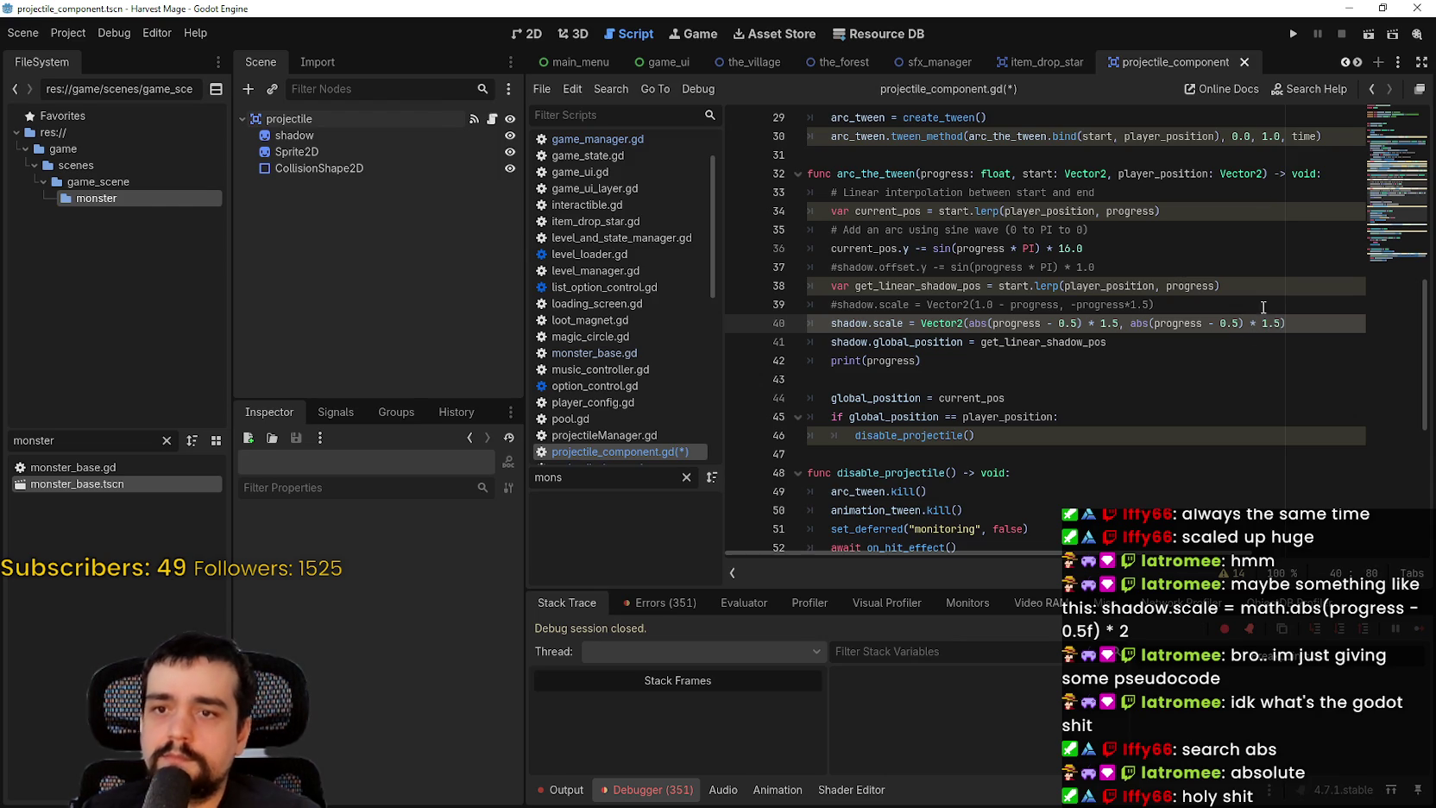
pyautogui.click(1297, 33)
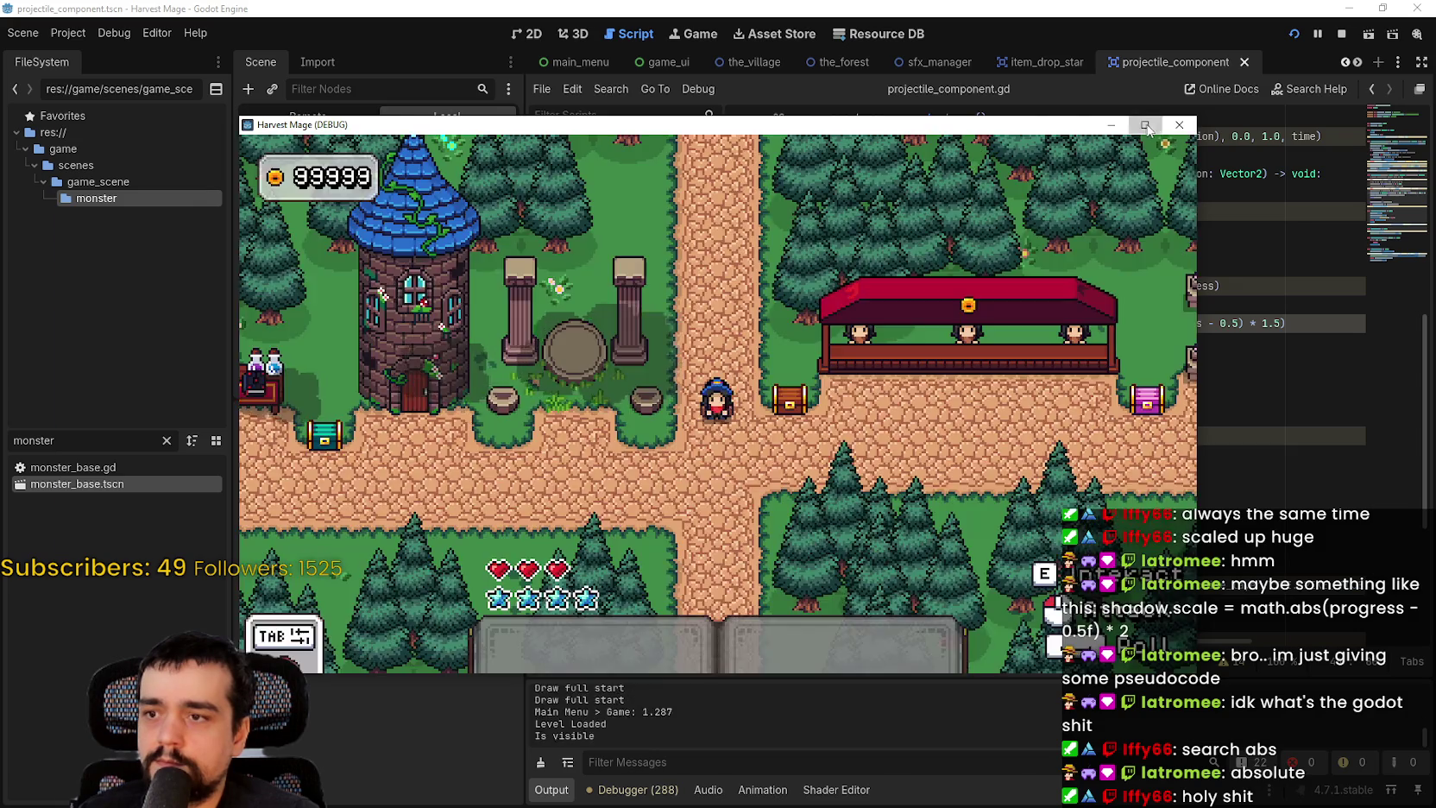
pyautogui.click(1145, 126)
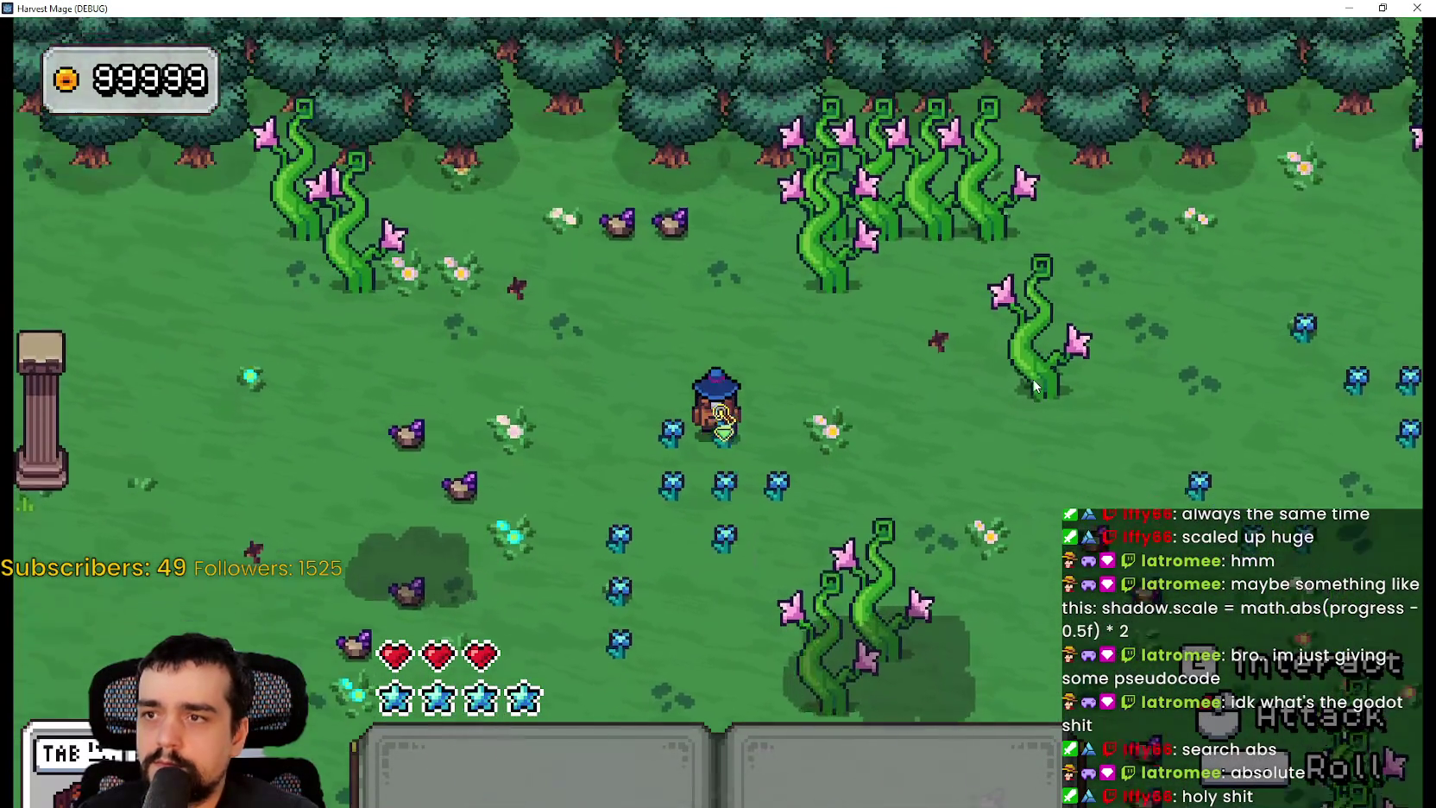
pyautogui.press('w')
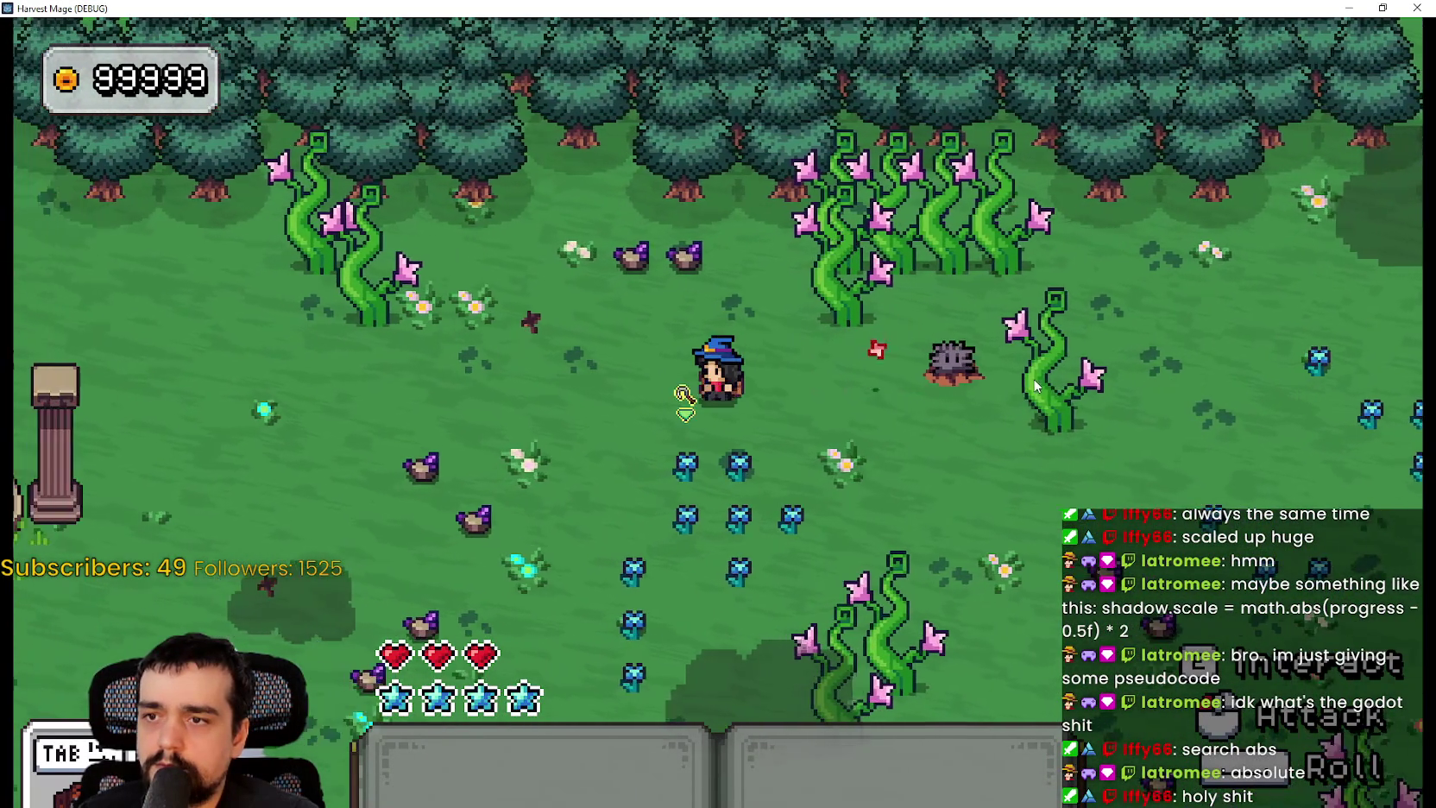
pyautogui.press('d')
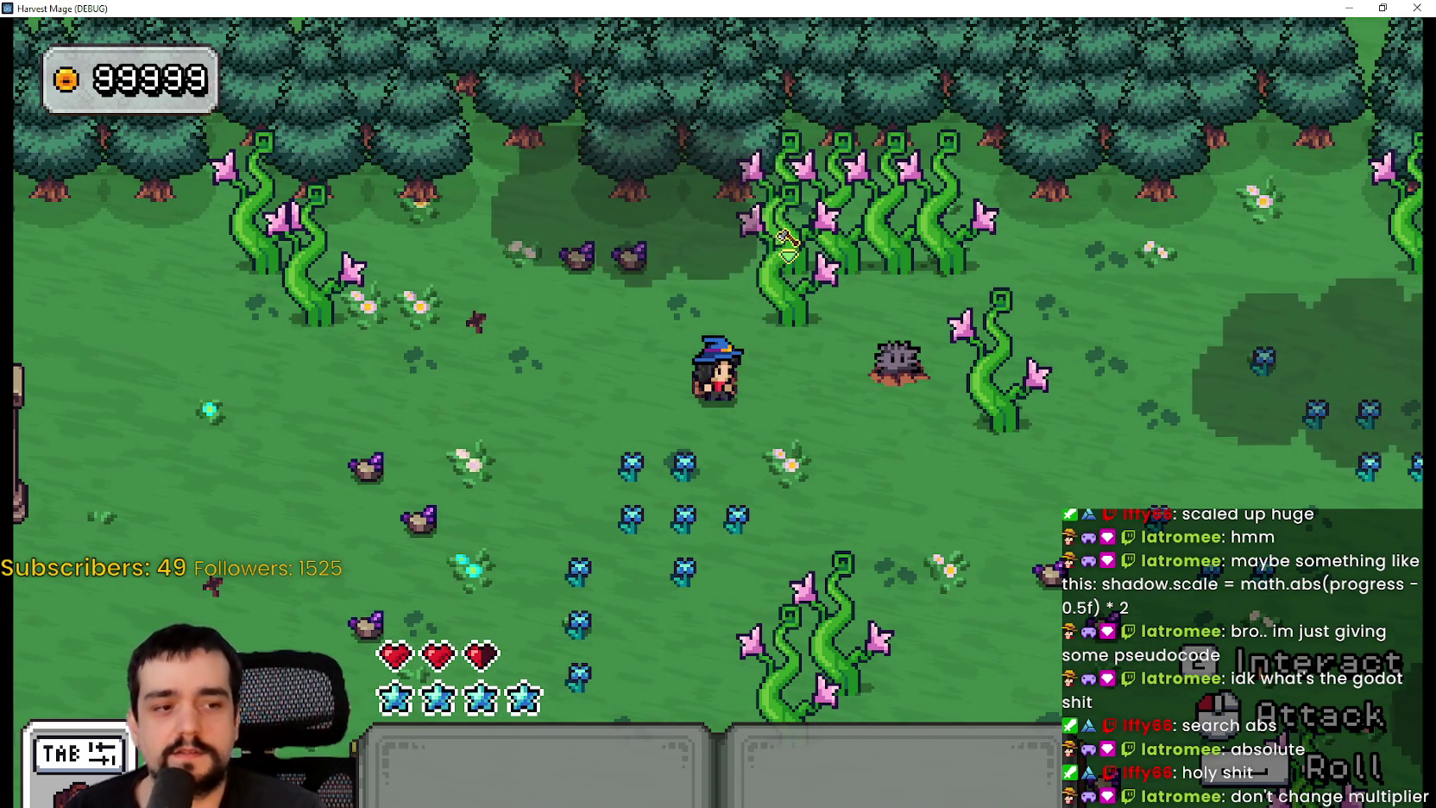
pyautogui.hotkey('alt', 'Tab')
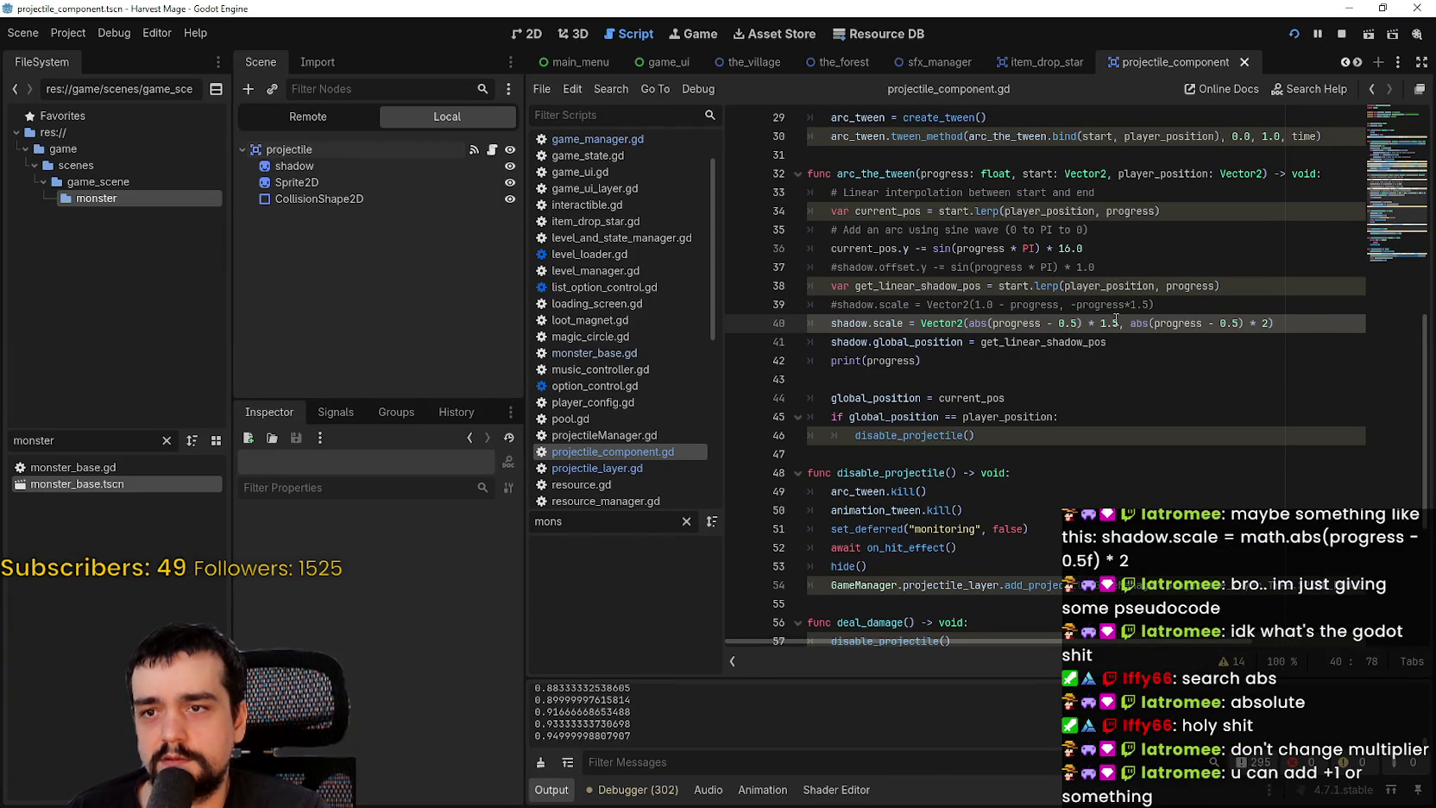
# Save, check the shadow in game, then save line 40 with a multiplier of 3
pyautogui.hotkey('ctrl', 's')
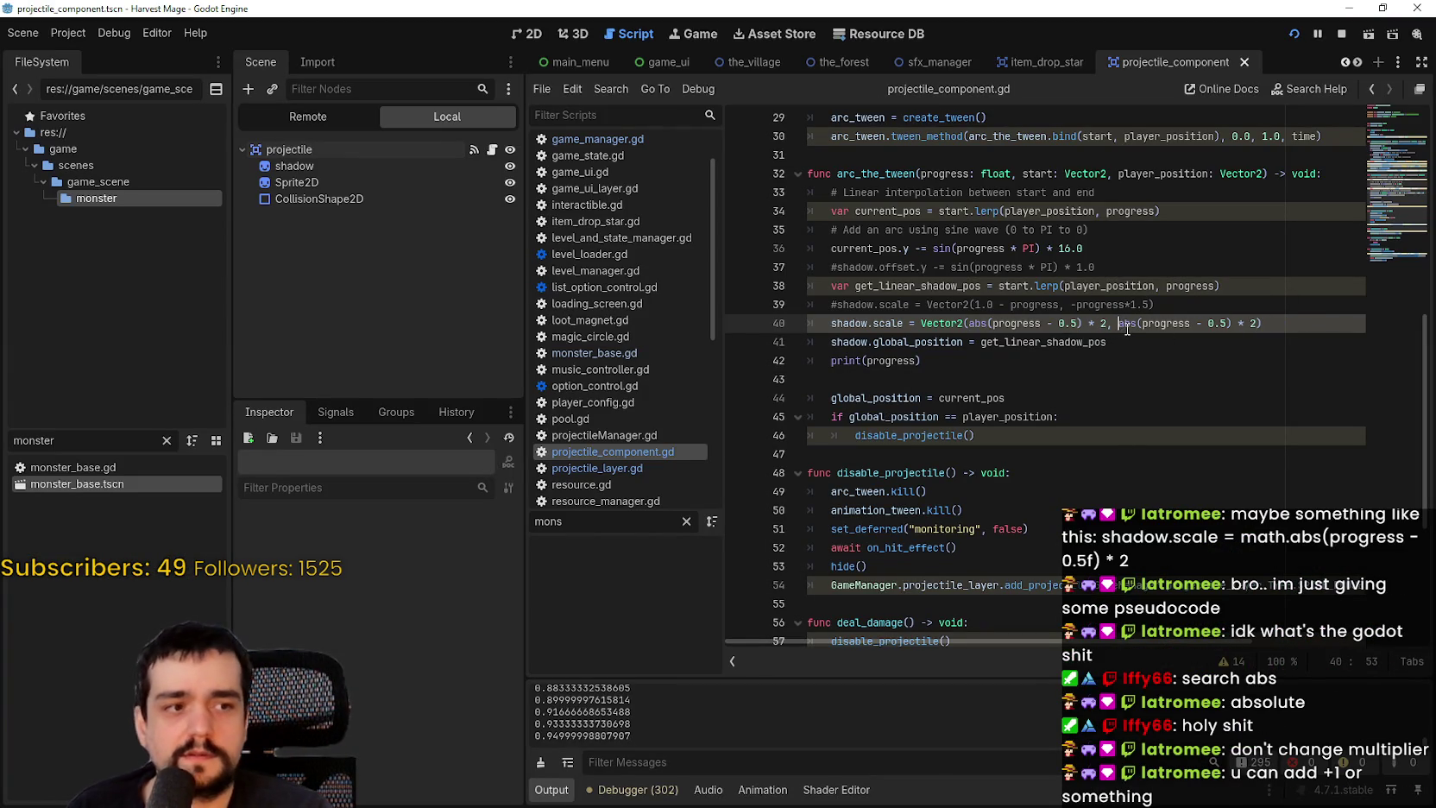
pyautogui.hotkey('alt', 'Tab')
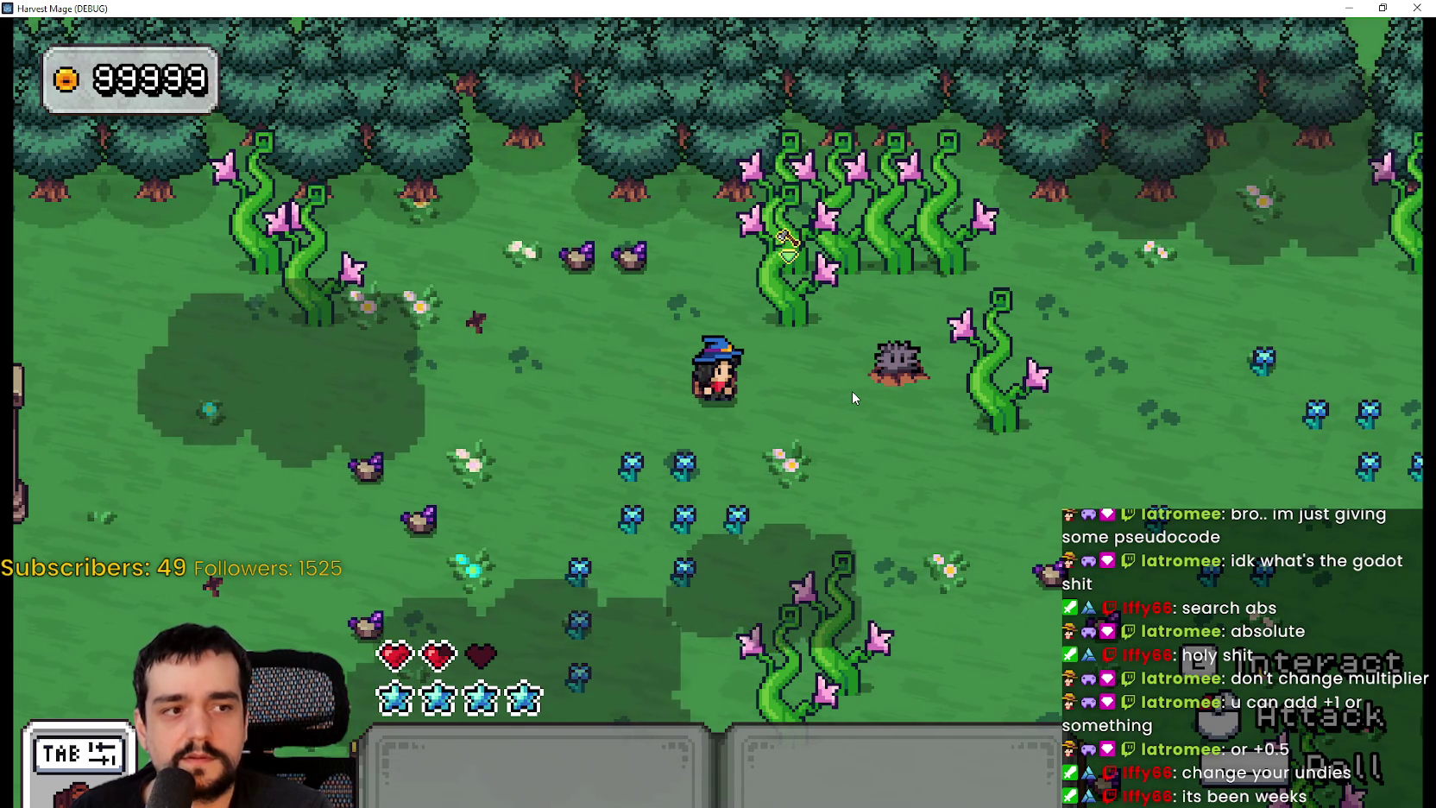
pyautogui.hotkey('alt', 'Tab')
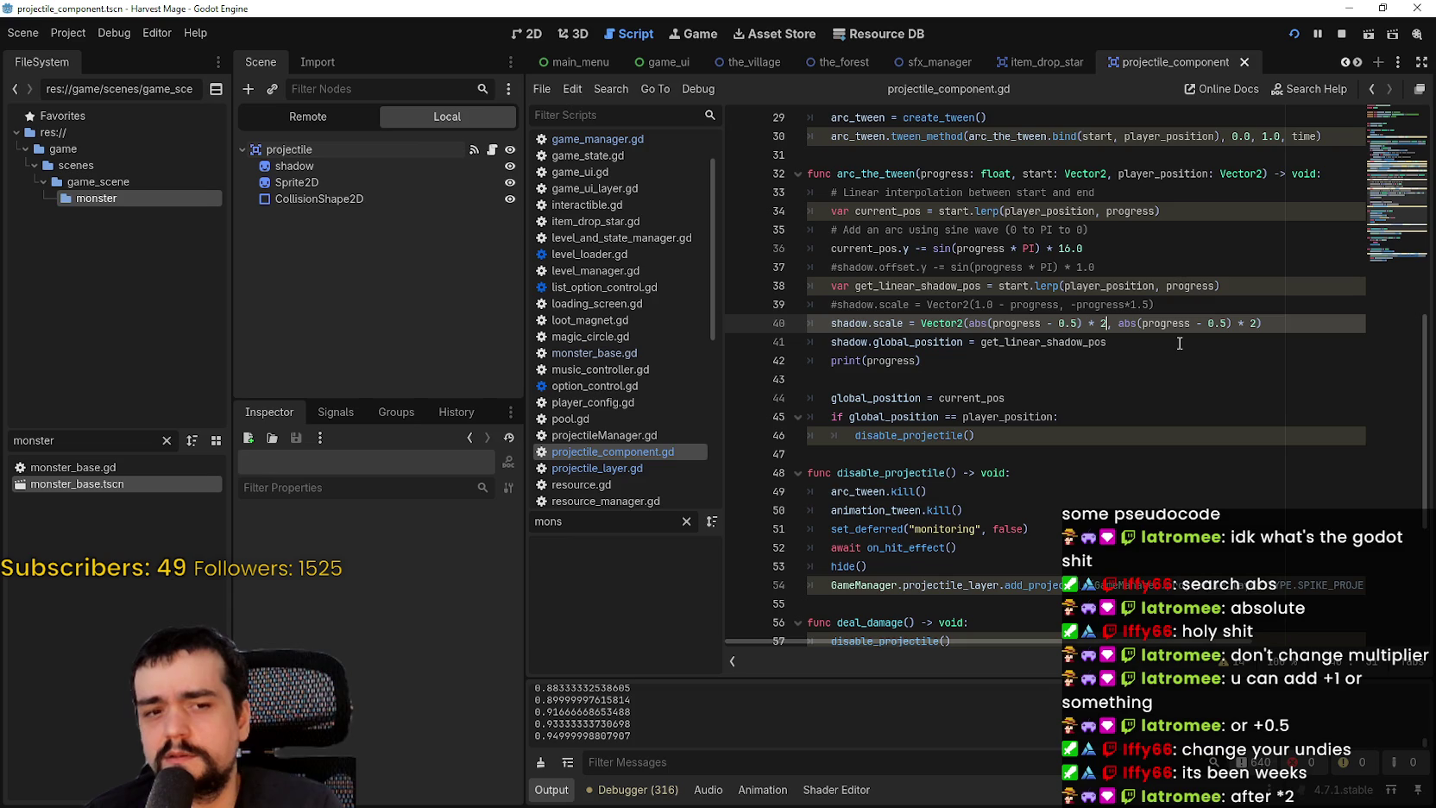
pyautogui.click(1251, 341)
pyautogui.hotkey('ctrl', 's')
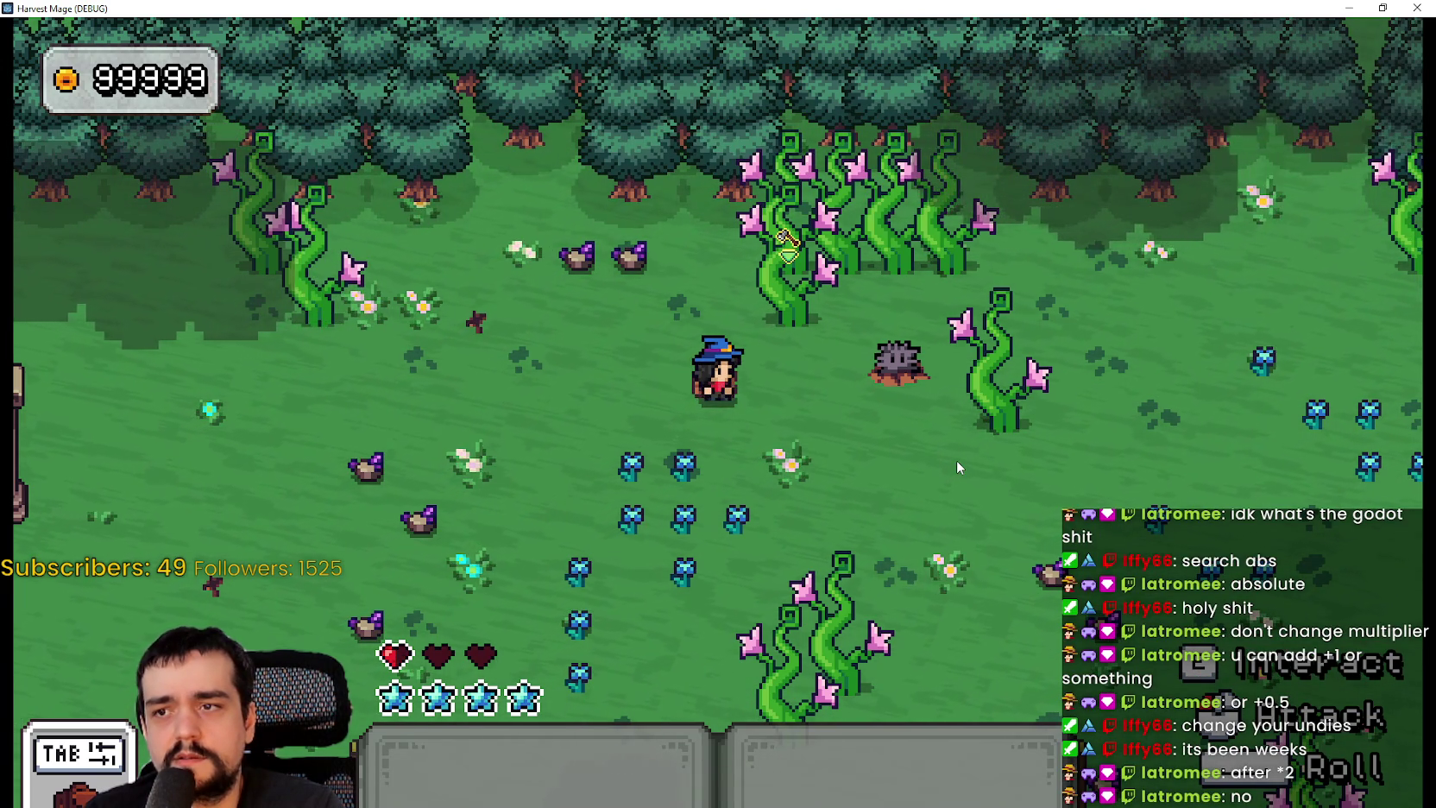
pyautogui.click(1381, 8)
pyautogui.click(1254, 324)
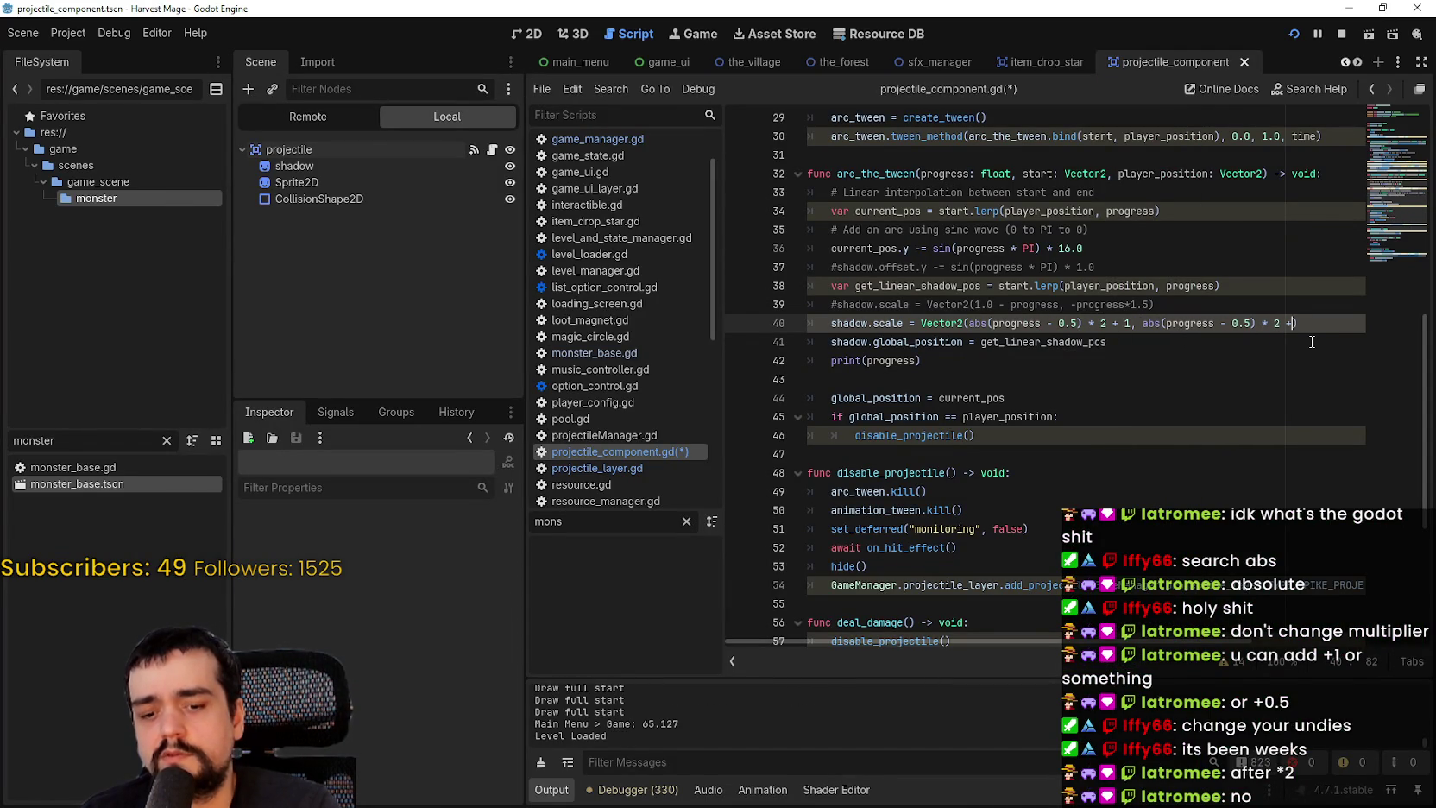
# Add + 1 to the shadow scale, run the game maximized, walk to the field, and fire a projectile
pyautogui.write('1')
pyautogui.press('F5')
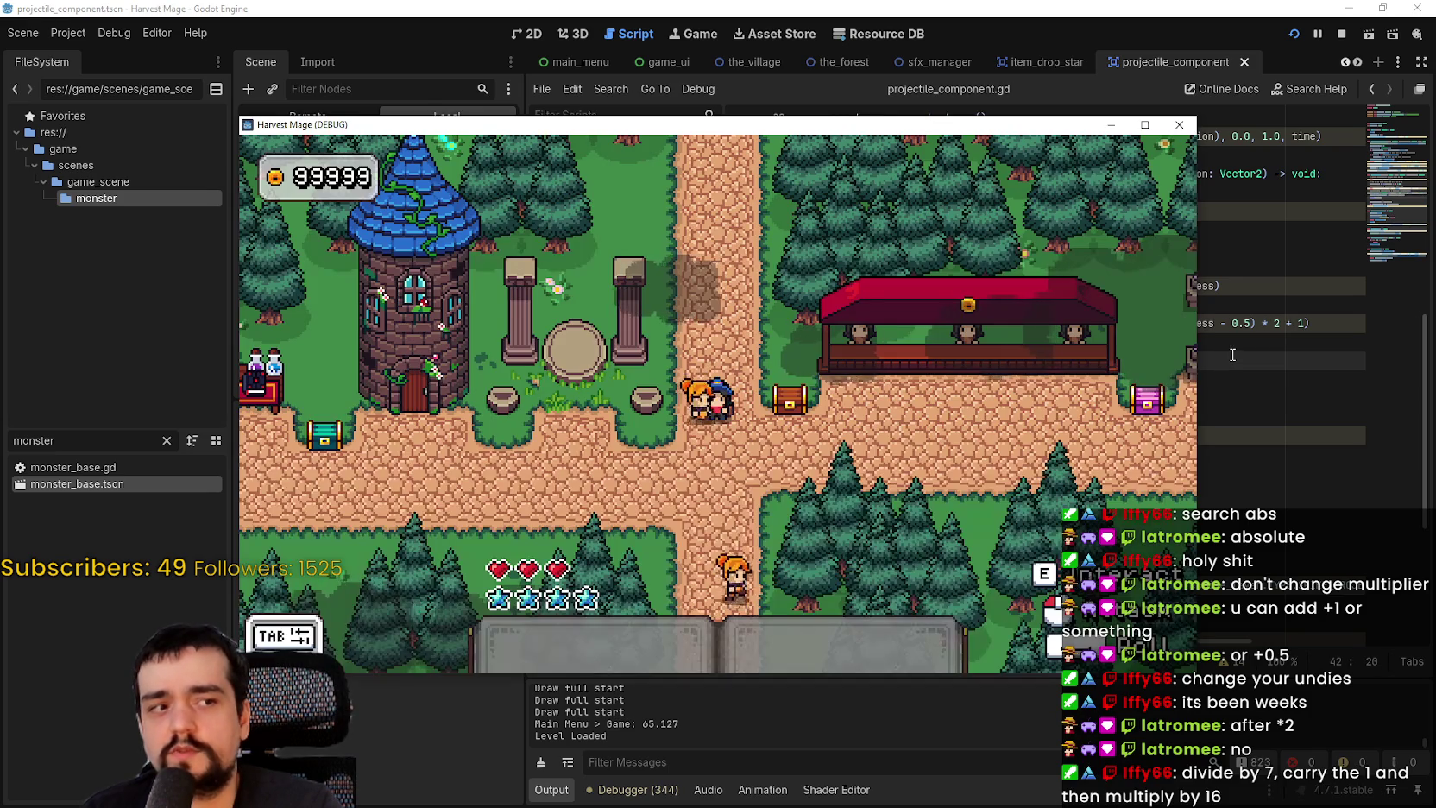
pyautogui.click(1145, 124)
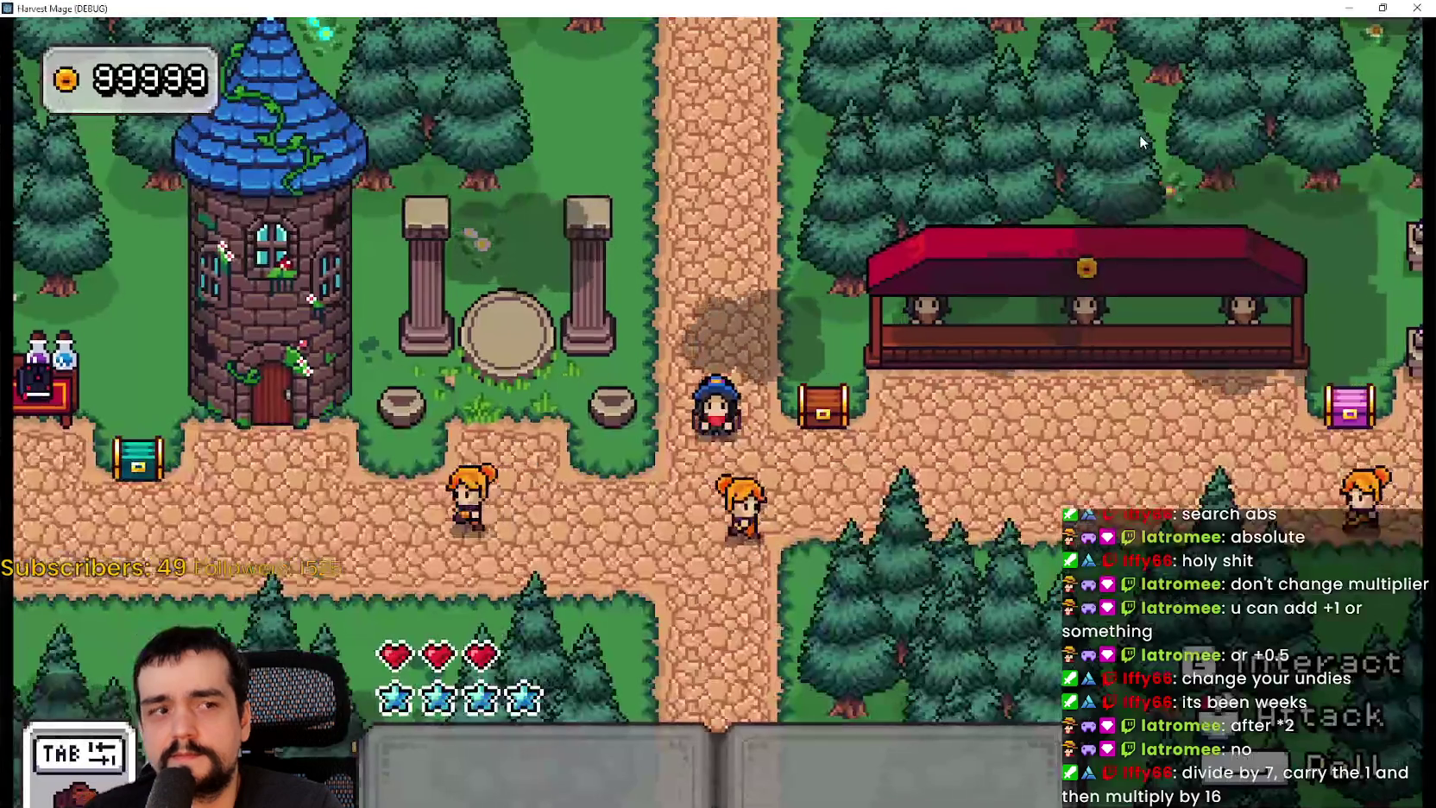
pyautogui.press('a')
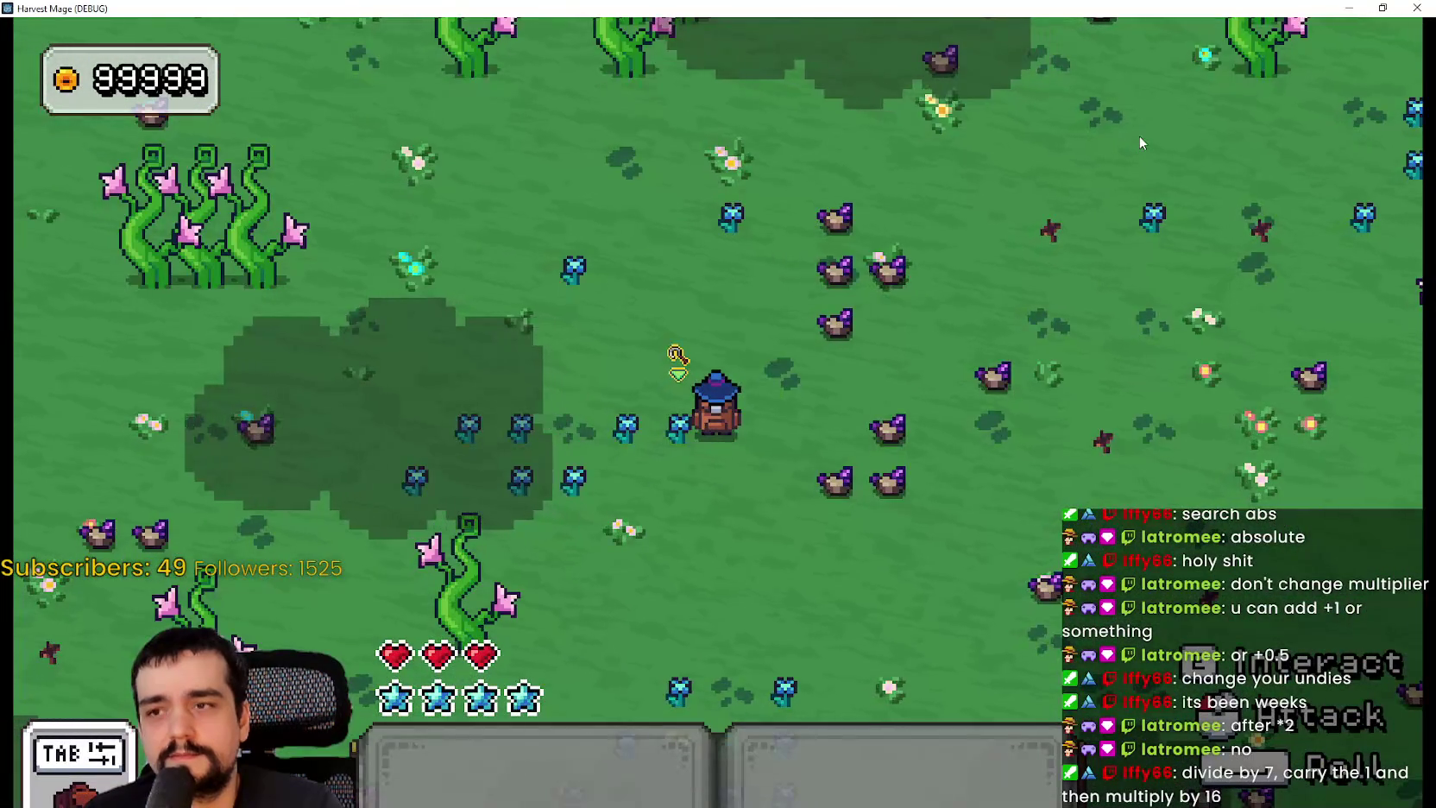
pyautogui.press('w')
pyautogui.press('d')
pyautogui.press('s')
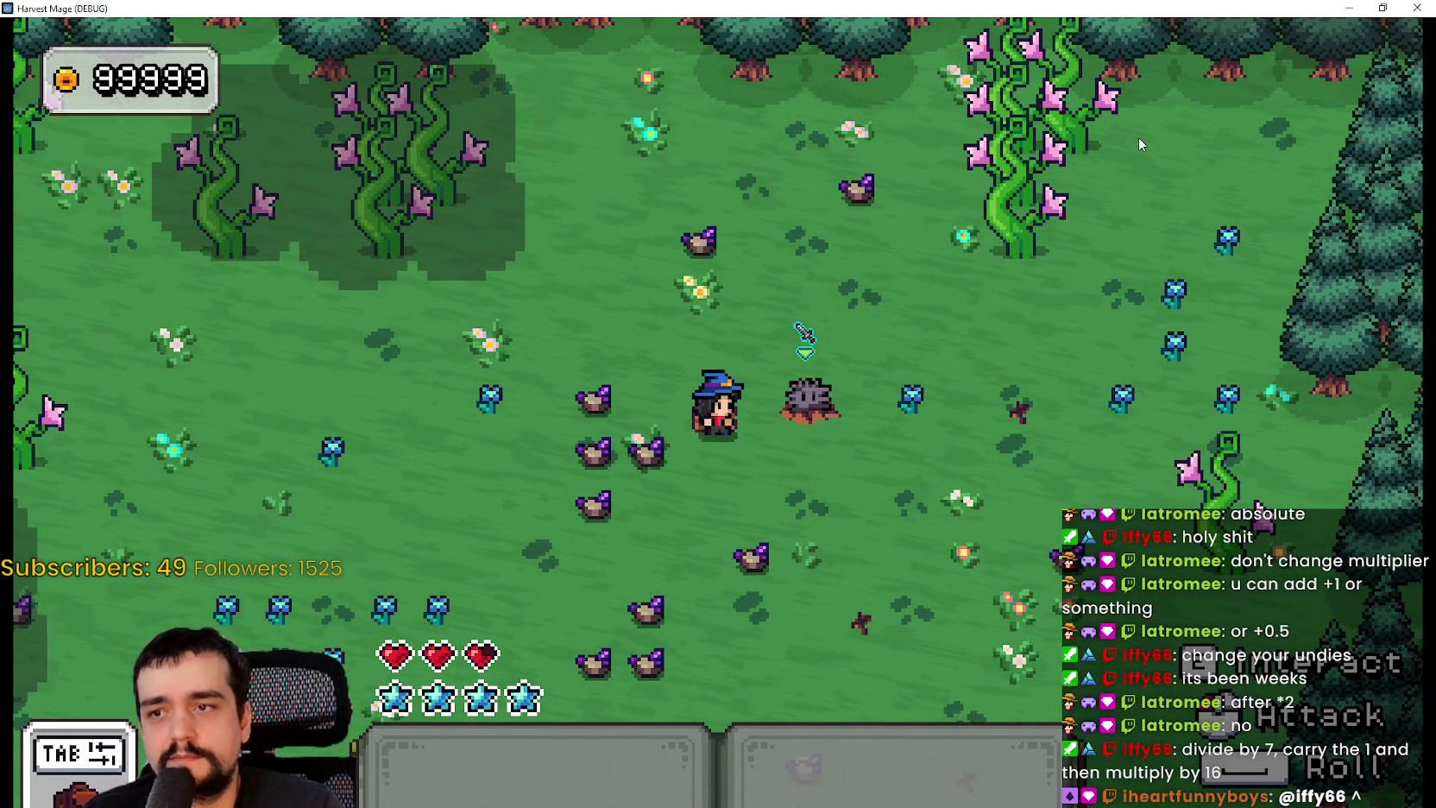
pyautogui.press('w')
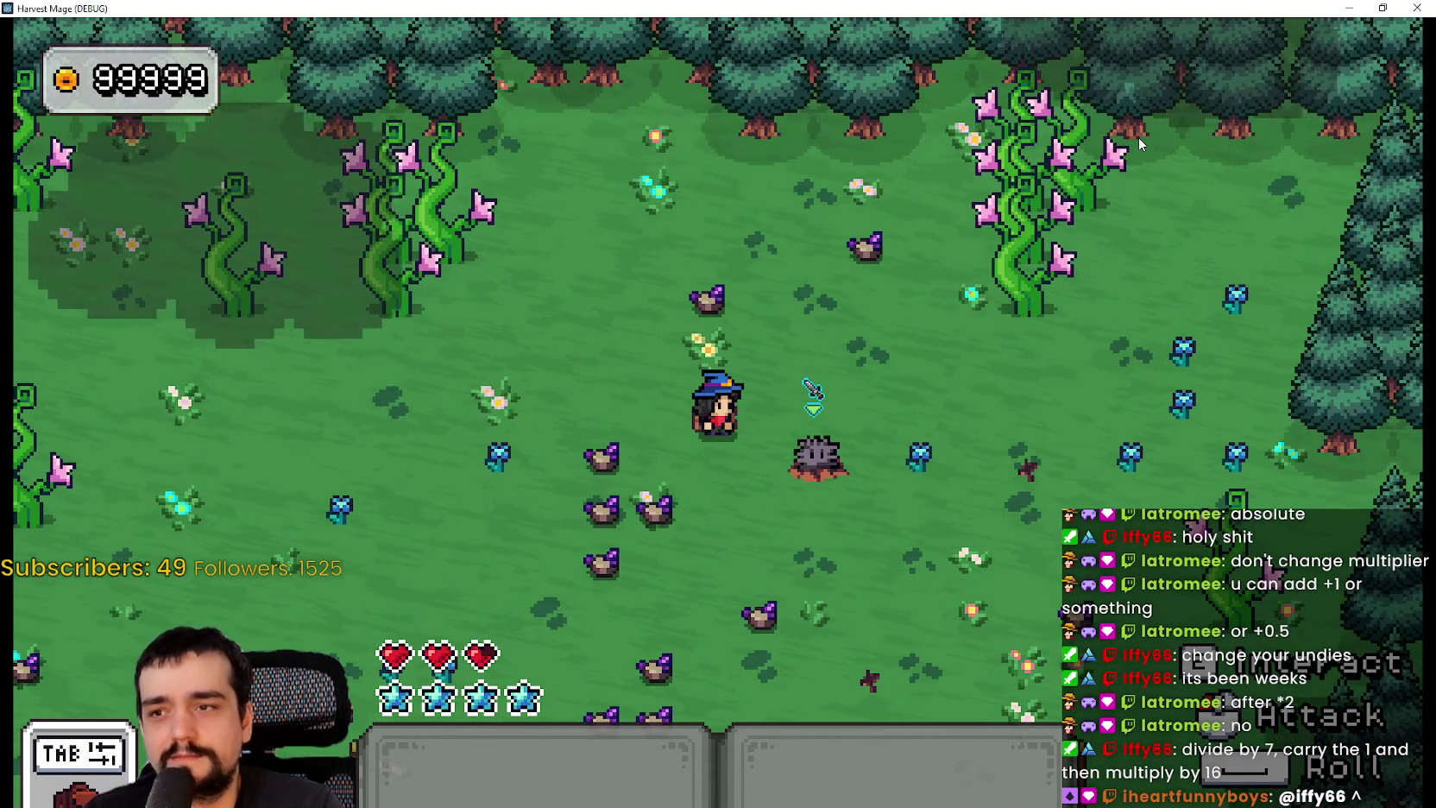
pyautogui.press('d')
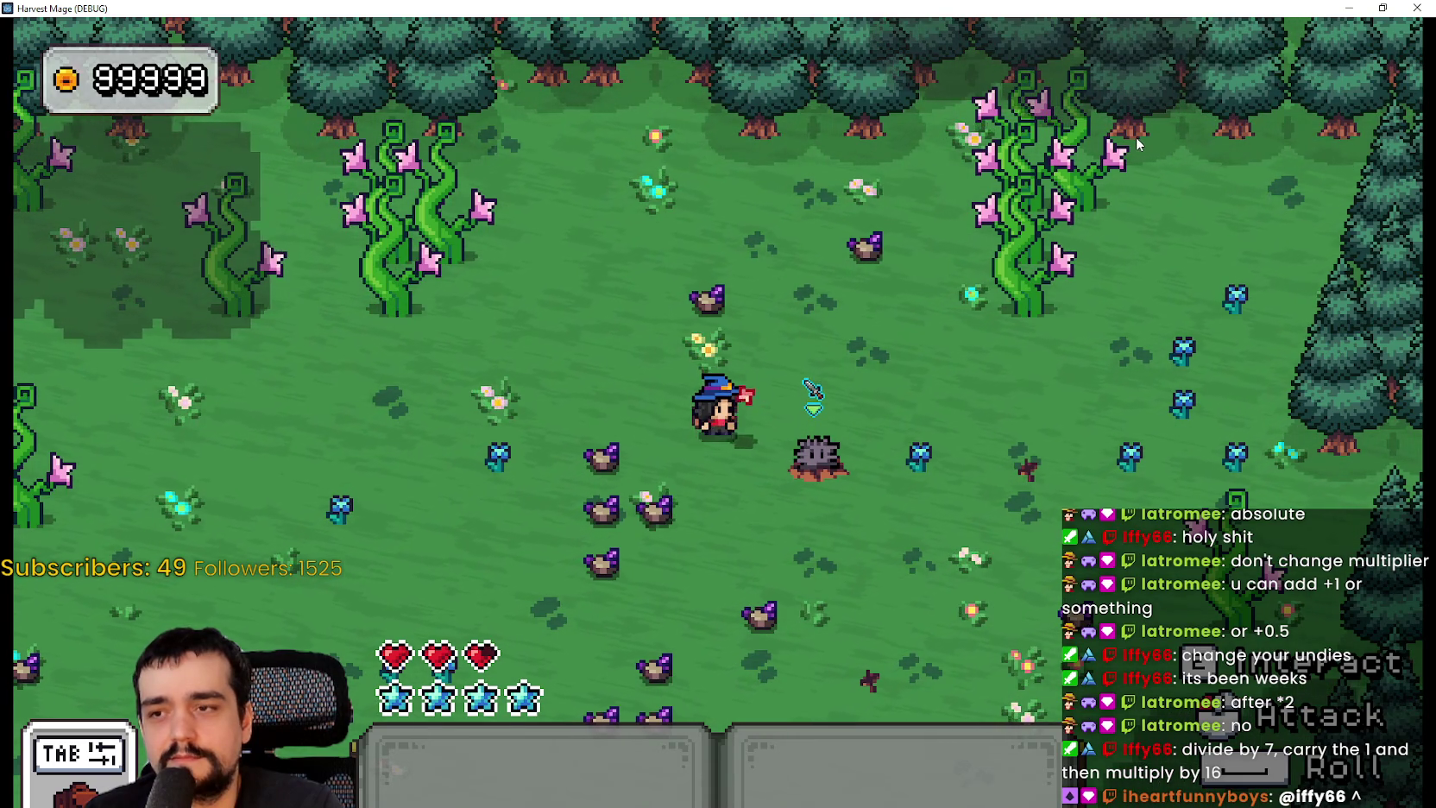
pyautogui.press('s')
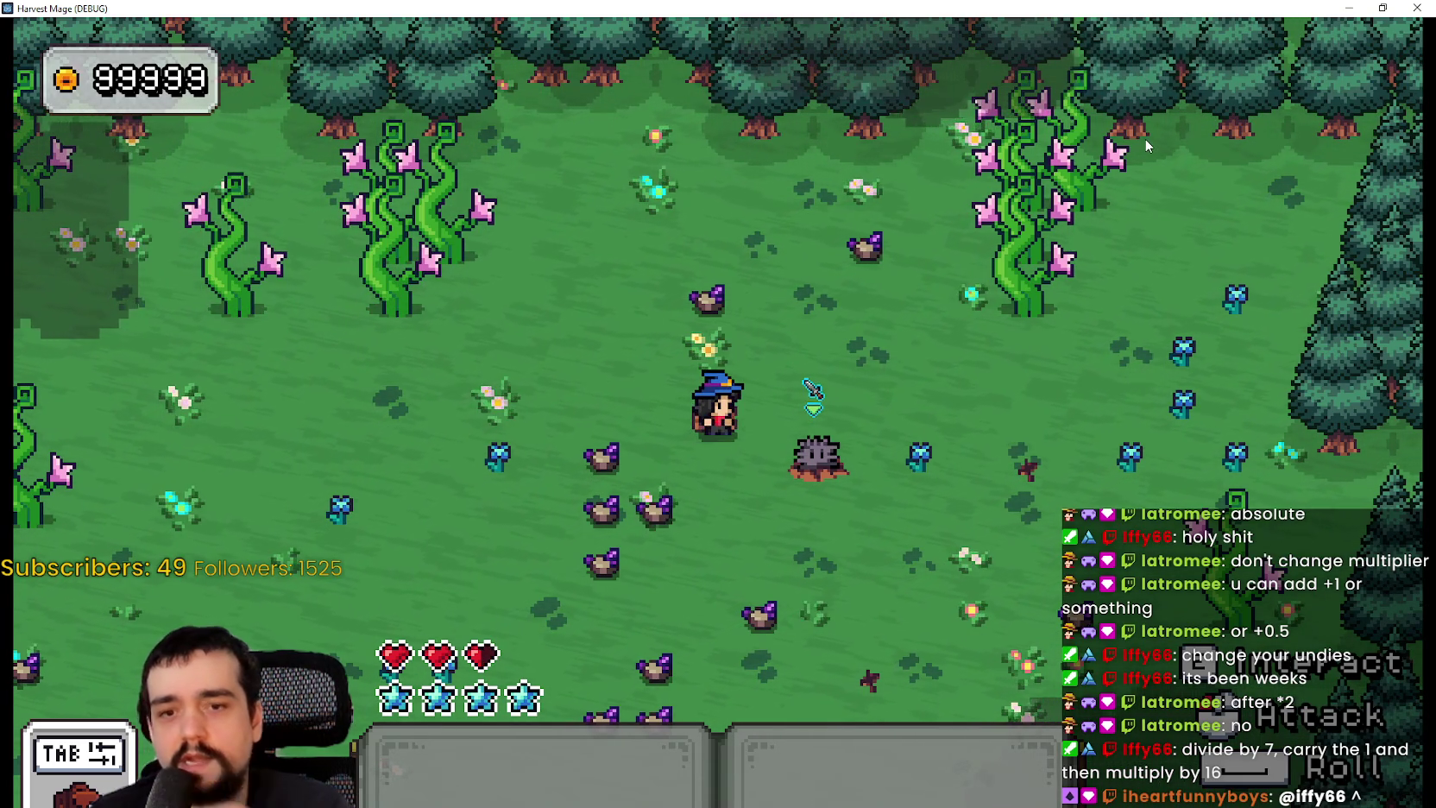
pyautogui.hotkey('alt', 'Tab')
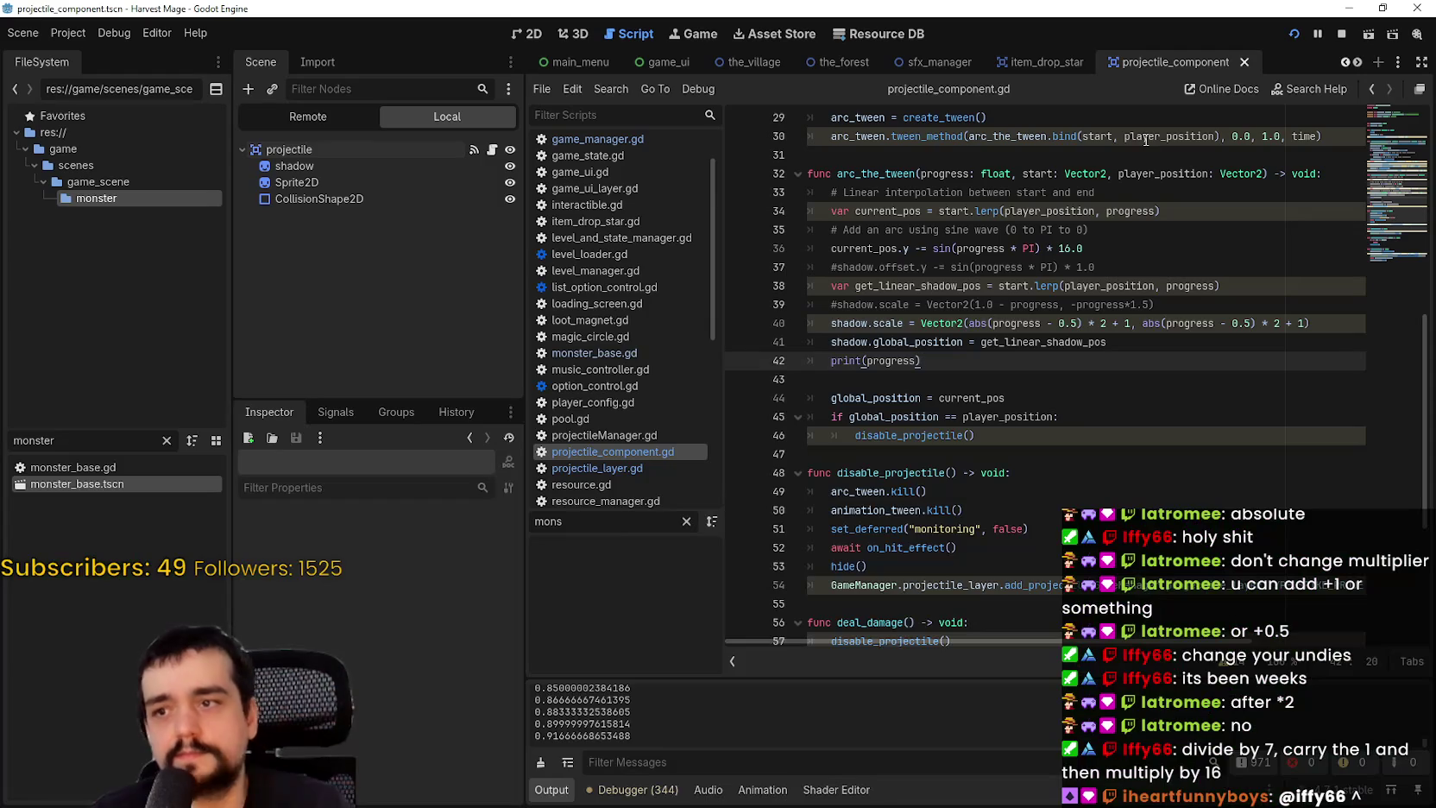
# Change the added 1 in the shadow scale to 0.5 and launch the game
pyautogui.doubleClick(1127, 323)
pyautogui.write('0.5')
pyautogui.click(1318, 323)
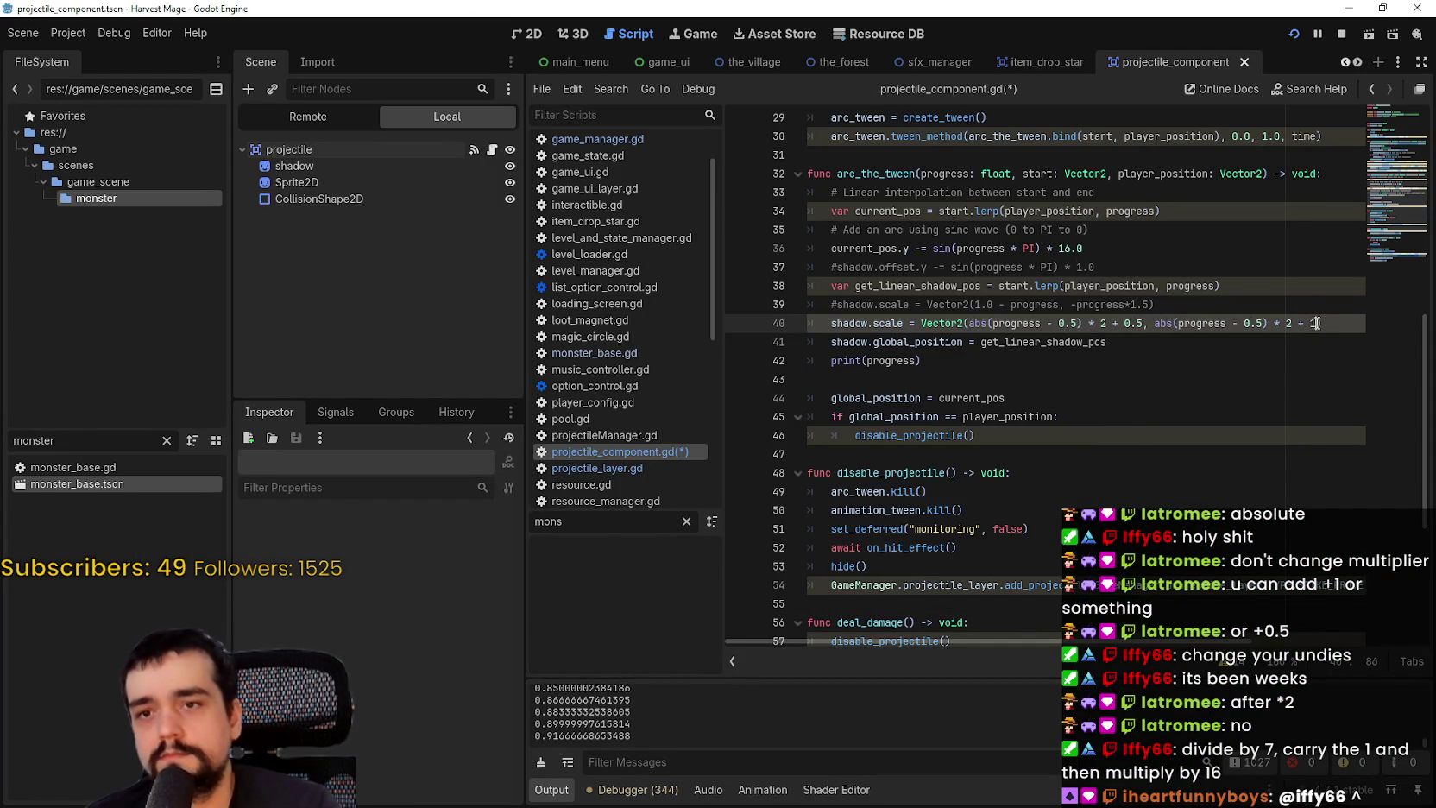
pyautogui.press('F5')
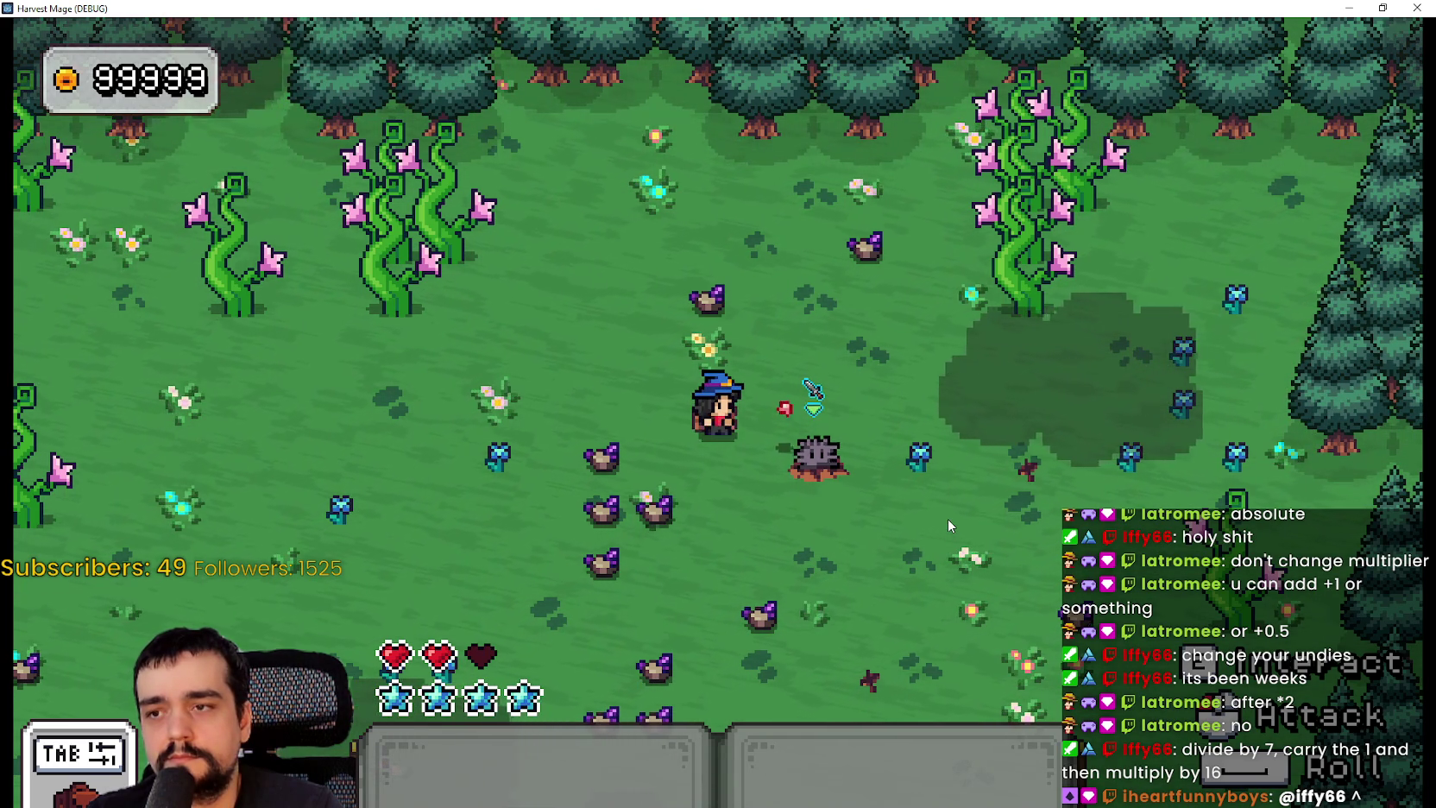
# Walk the wizard around to watch the projectile shadow, then close the game
pyautogui.press('a')
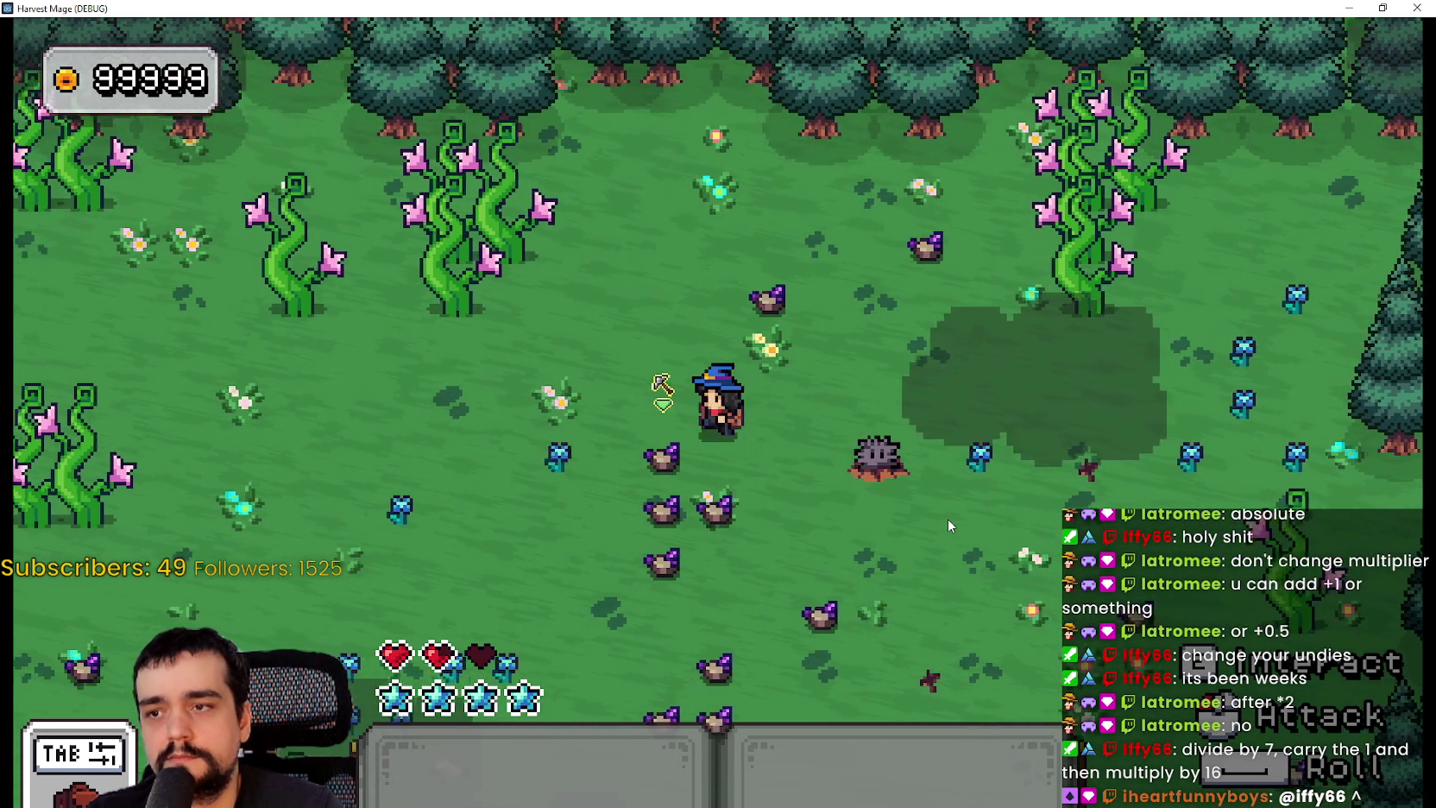
pyautogui.press('s')
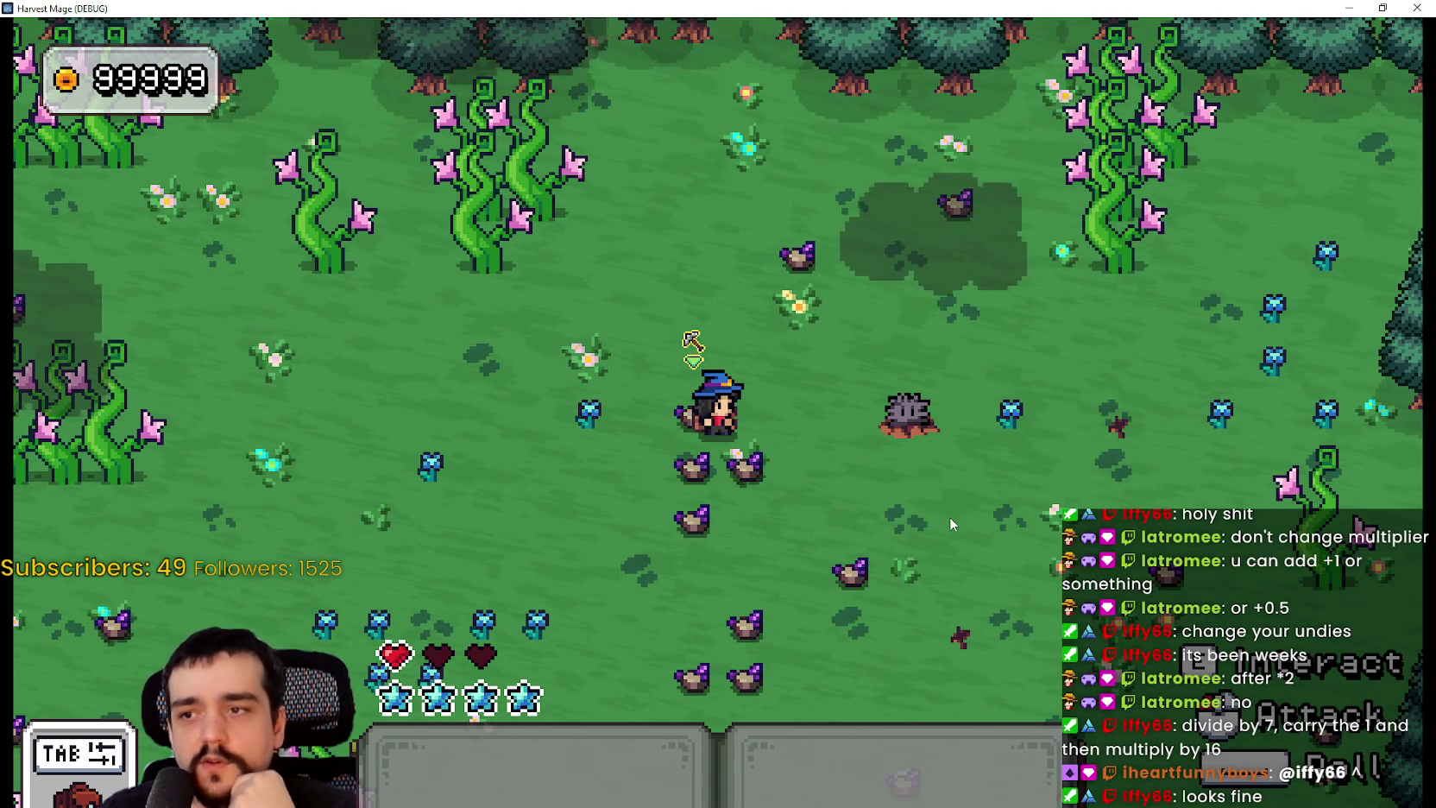
pyautogui.press('a')
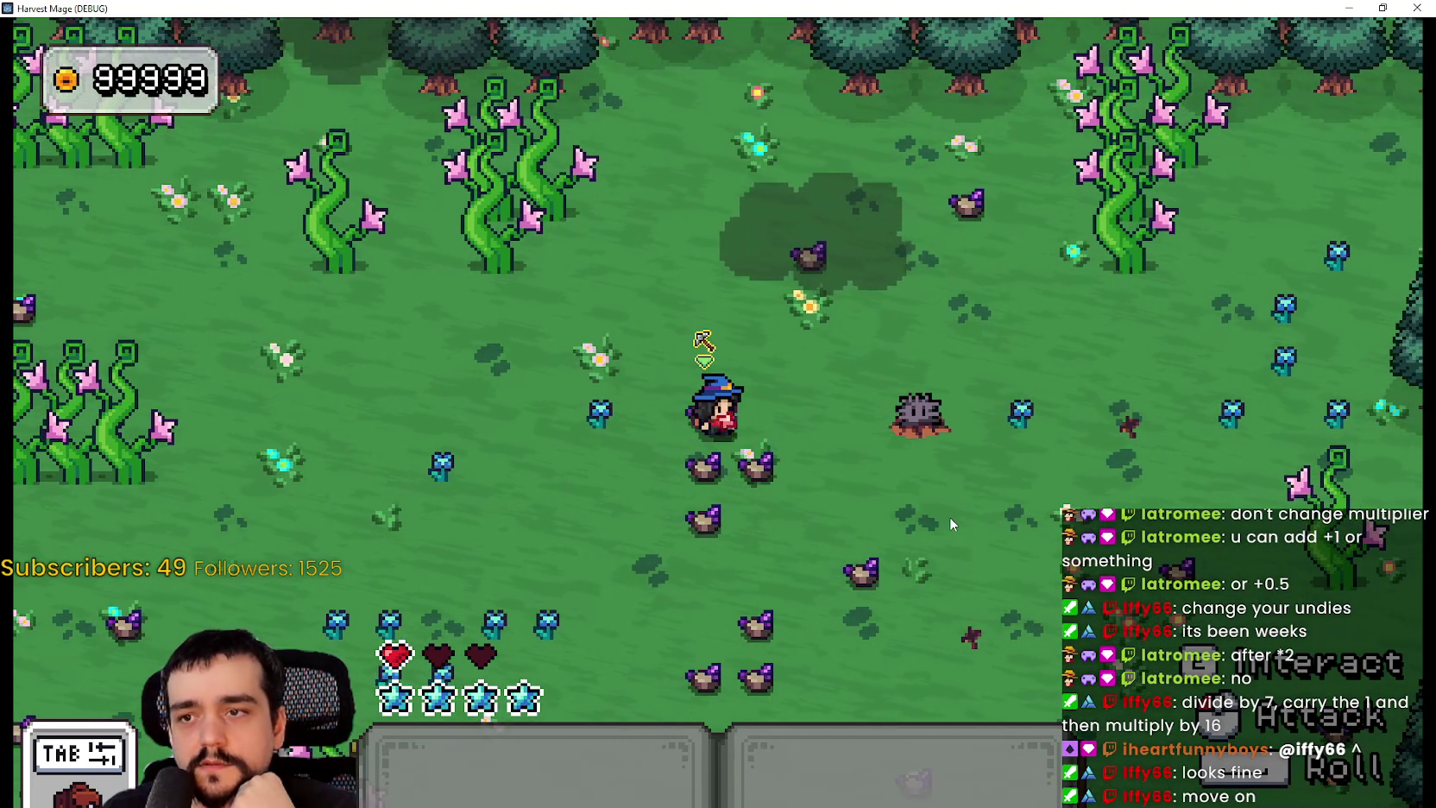
pyautogui.press('a')
pyautogui.press('a')
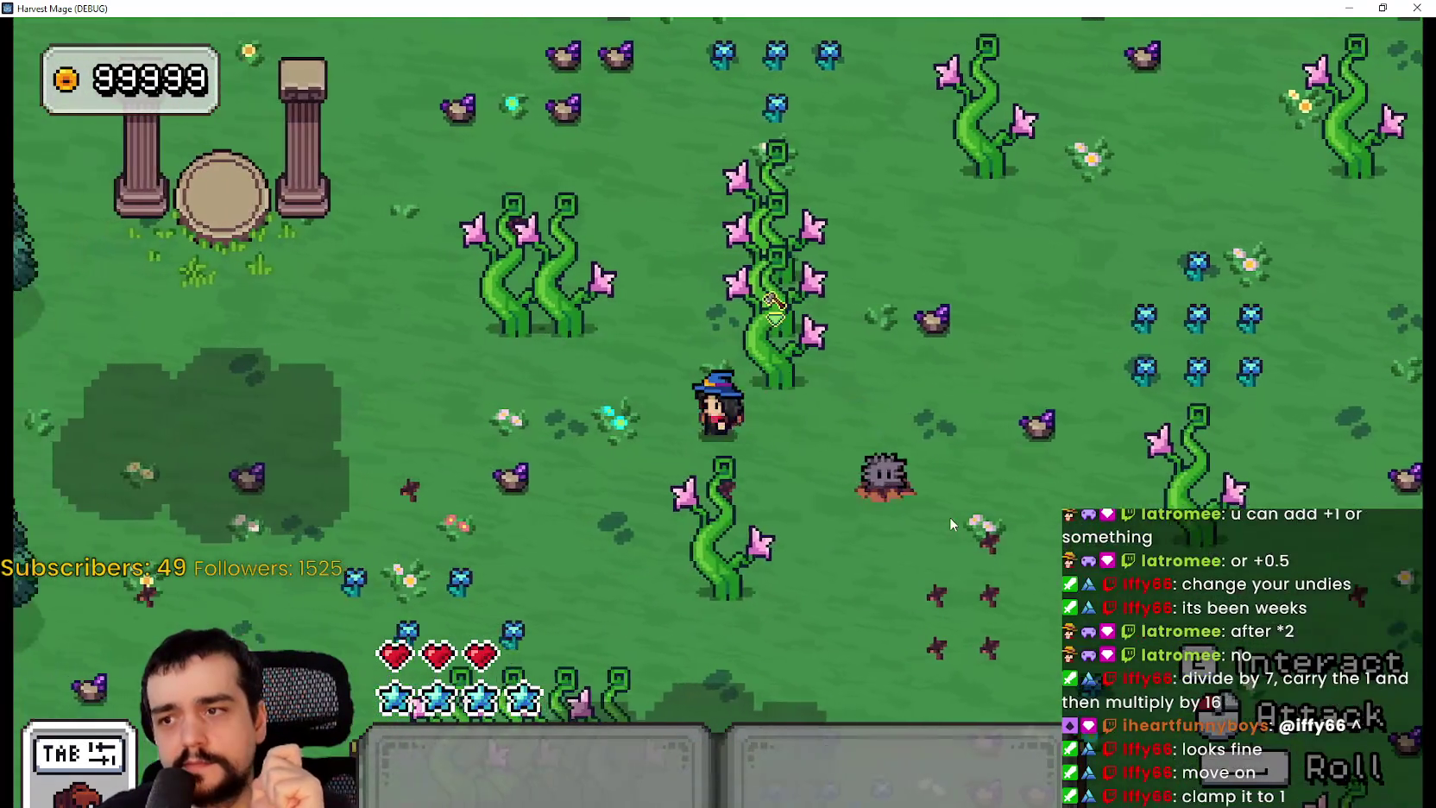
pyautogui.press('d')
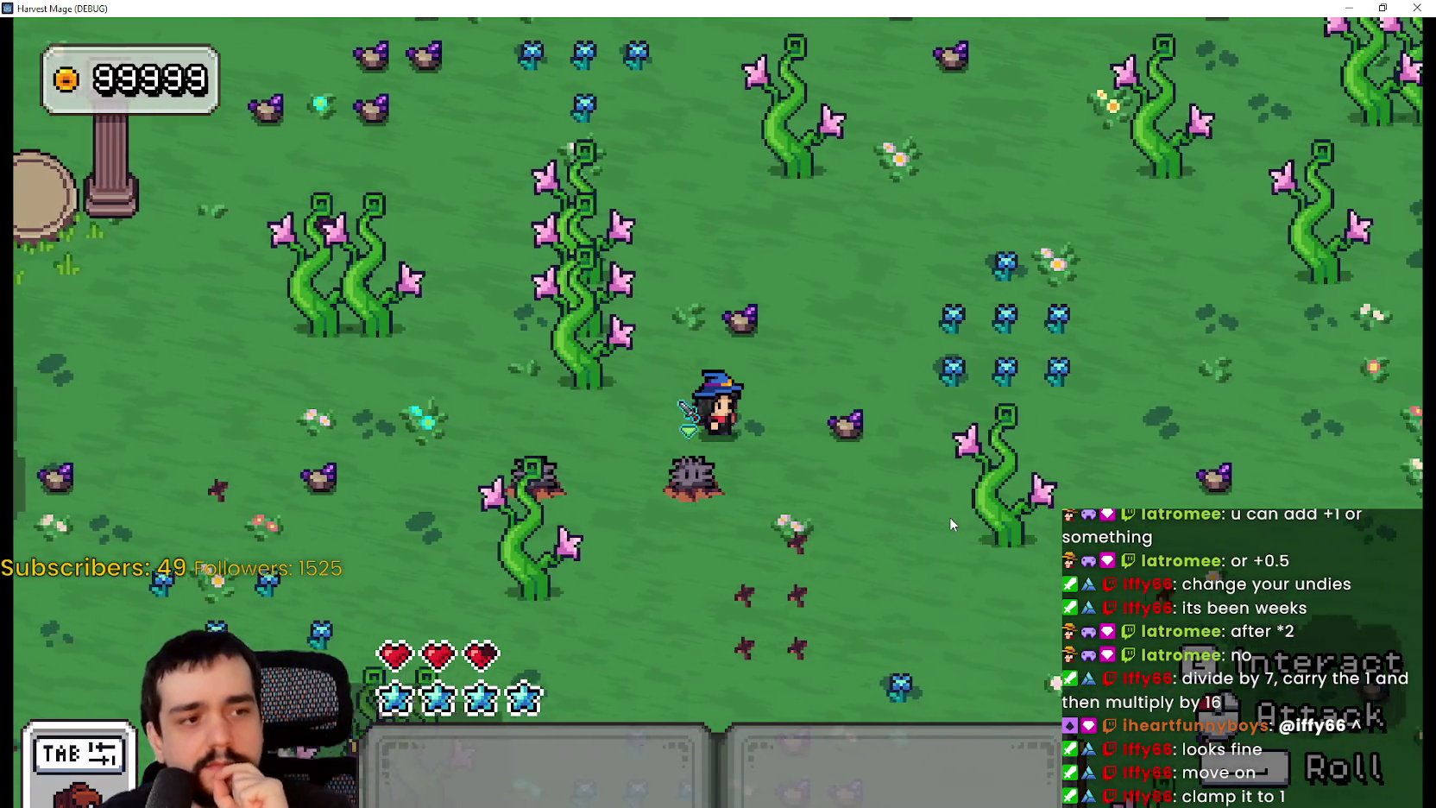
pyautogui.press('w')
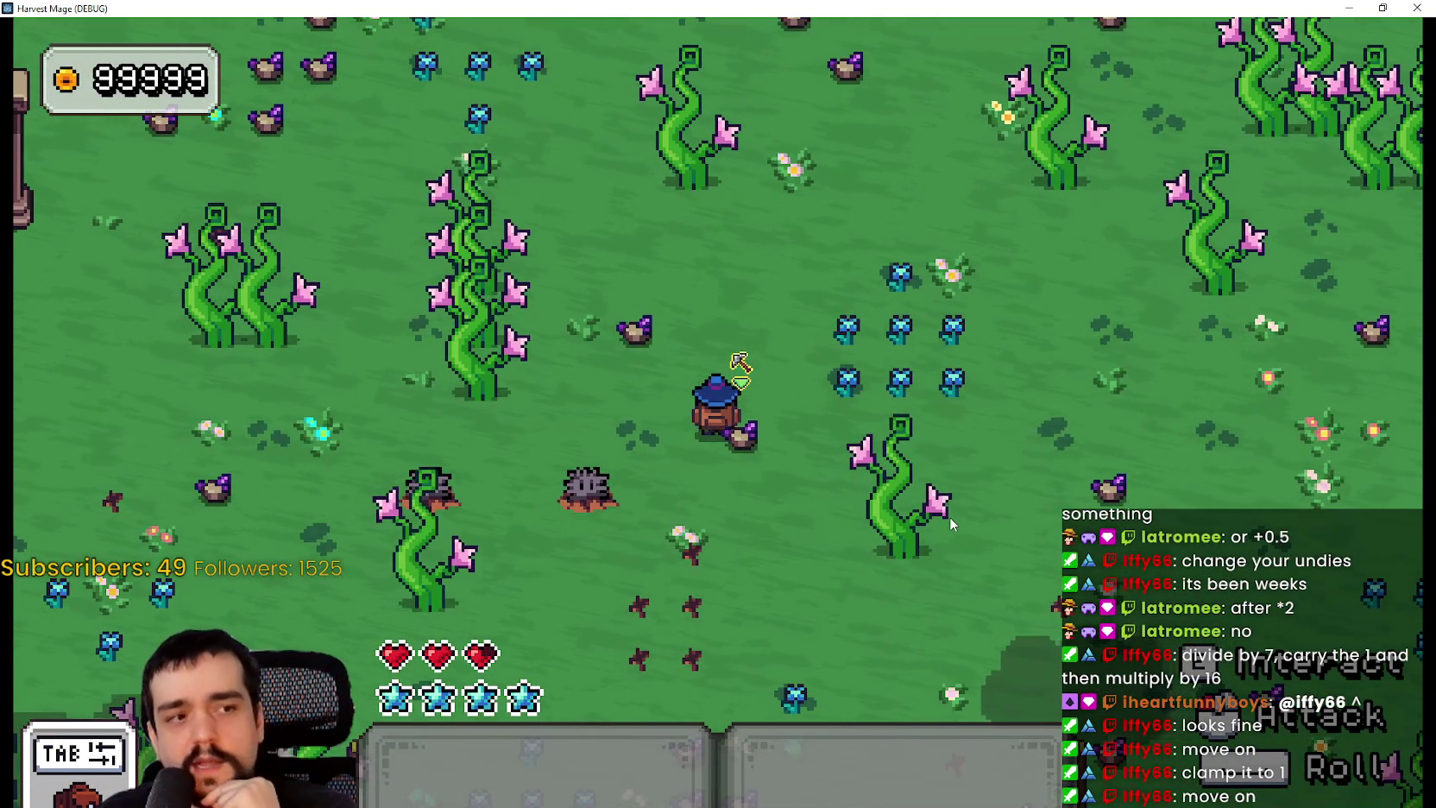
pyautogui.press('F8')
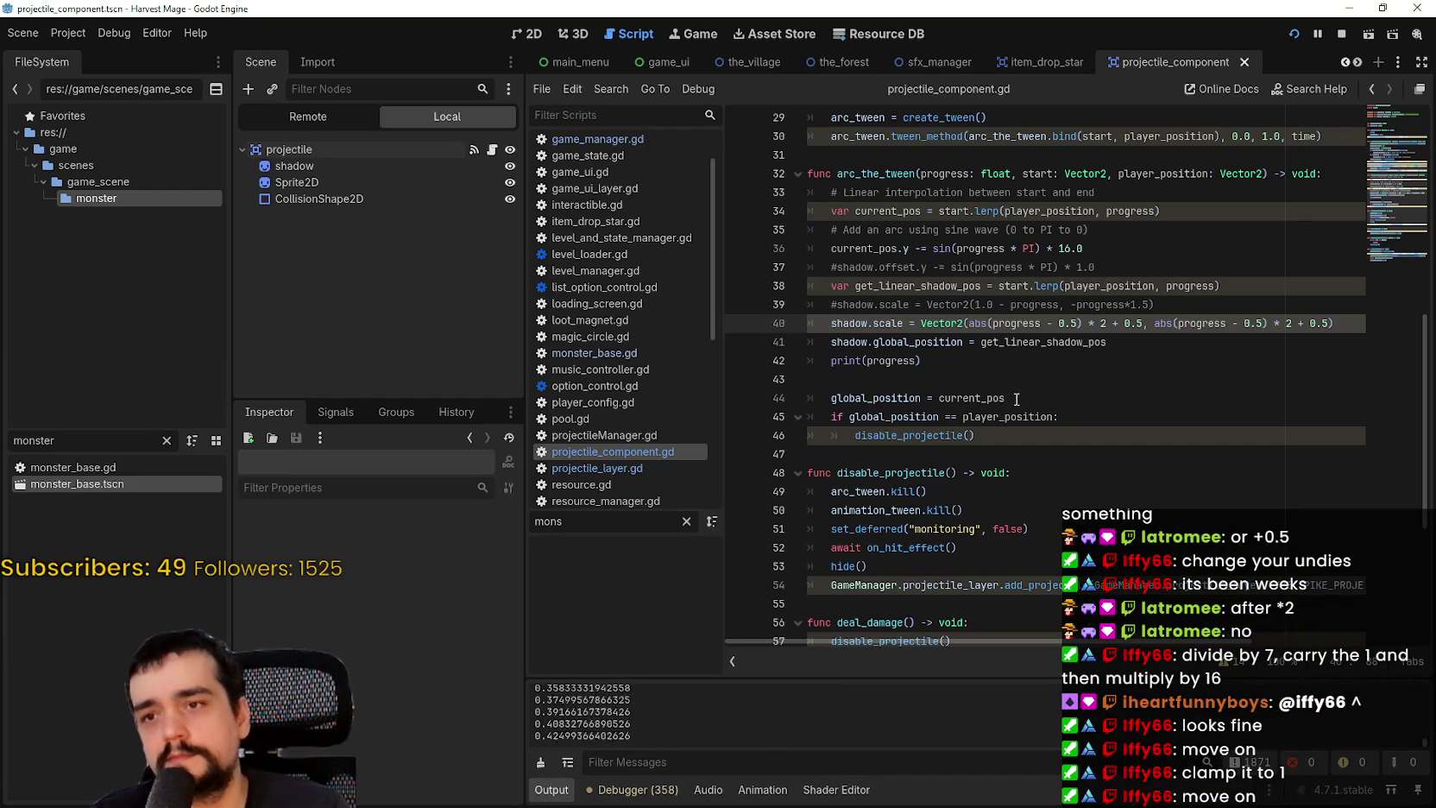
# Wrap the x scale abs expression in clamp(..., 0.5, 1.0) and comment out the print(progress) line
pyautogui.click(1016, 399)
pyautogui.click(981, 322)
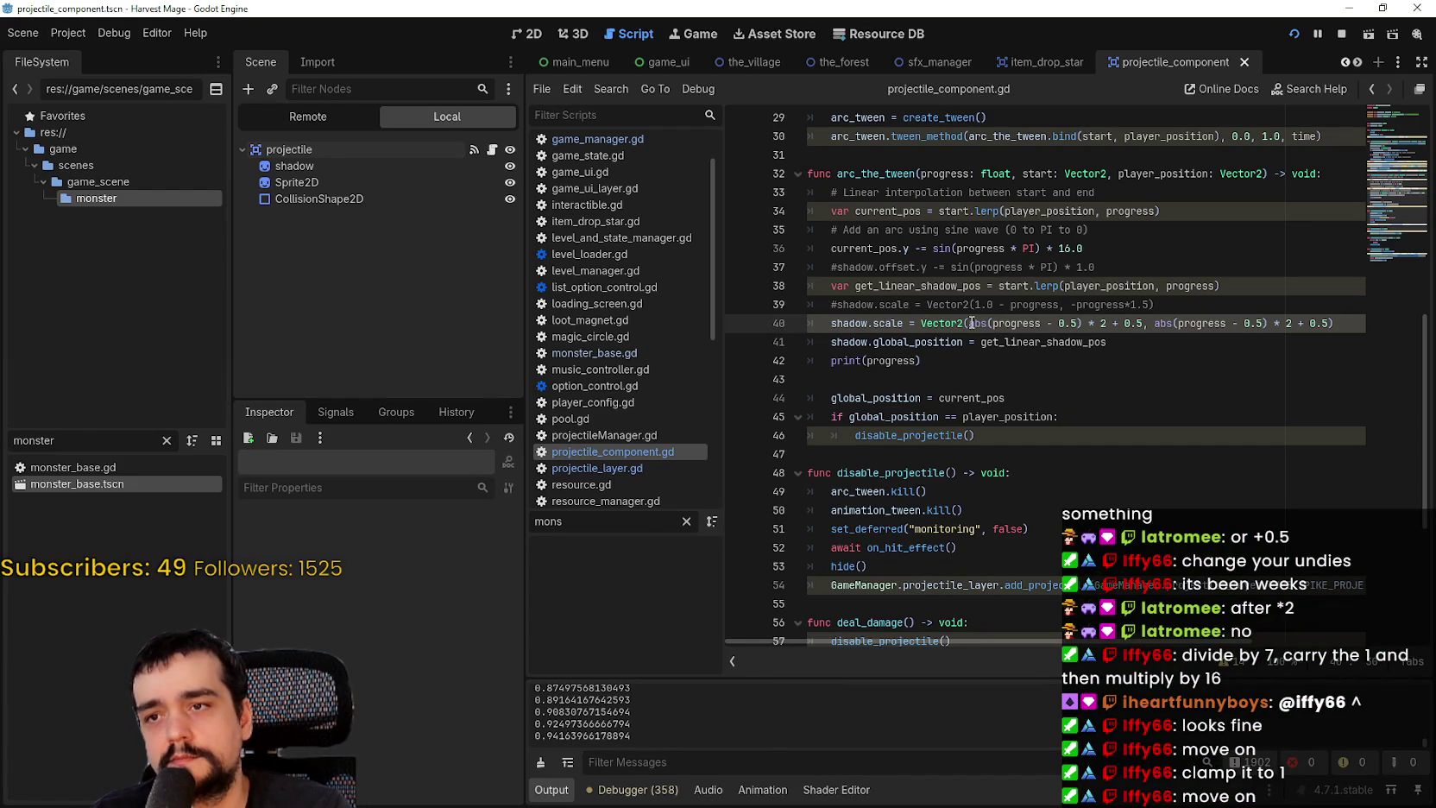
pyautogui.moveTo(988, 323)
pyautogui.mouseDown()
pyautogui.moveTo(1157, 323)
pyautogui.moveTo(1117, 320)
pyautogui.mouseUp()
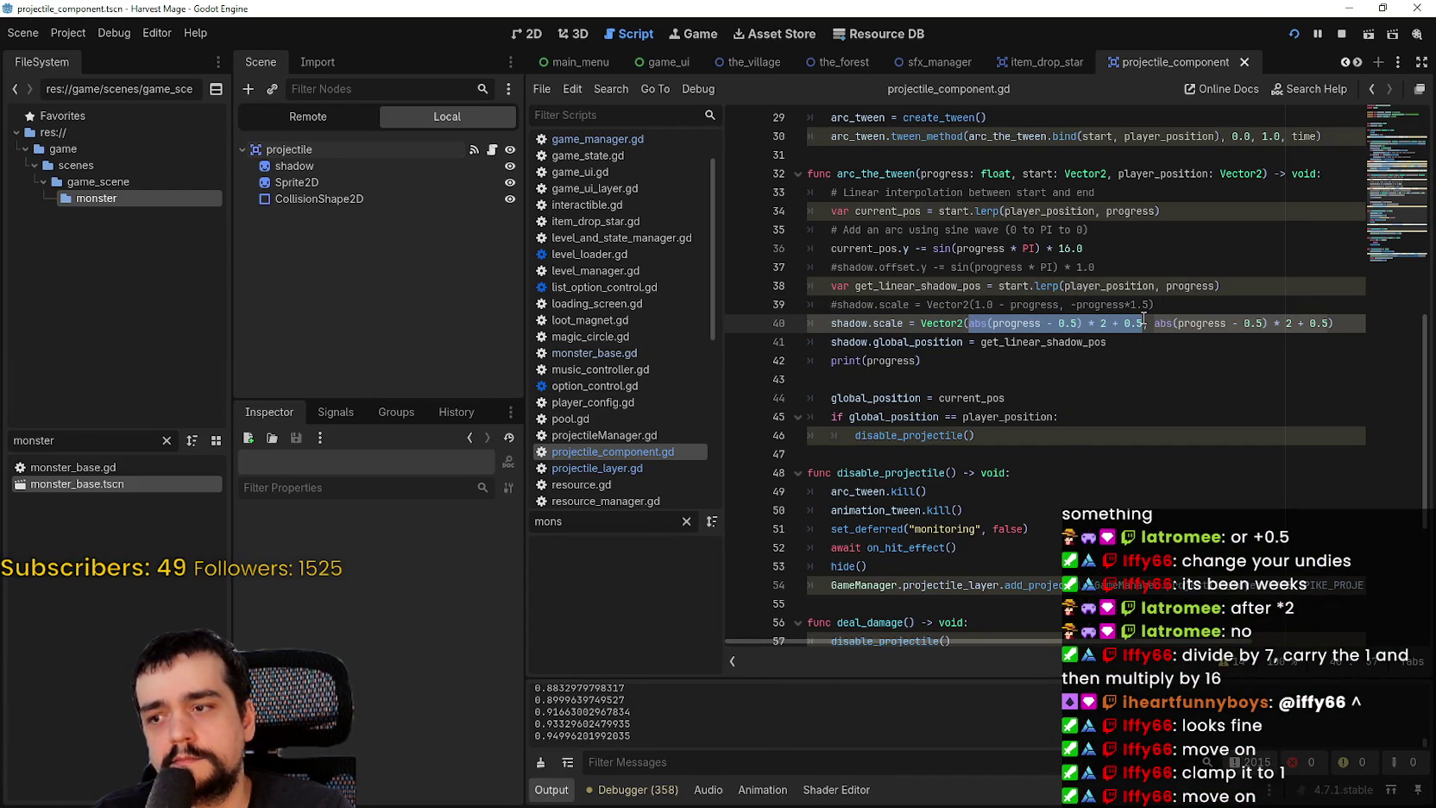
pyautogui.click(820, 359)
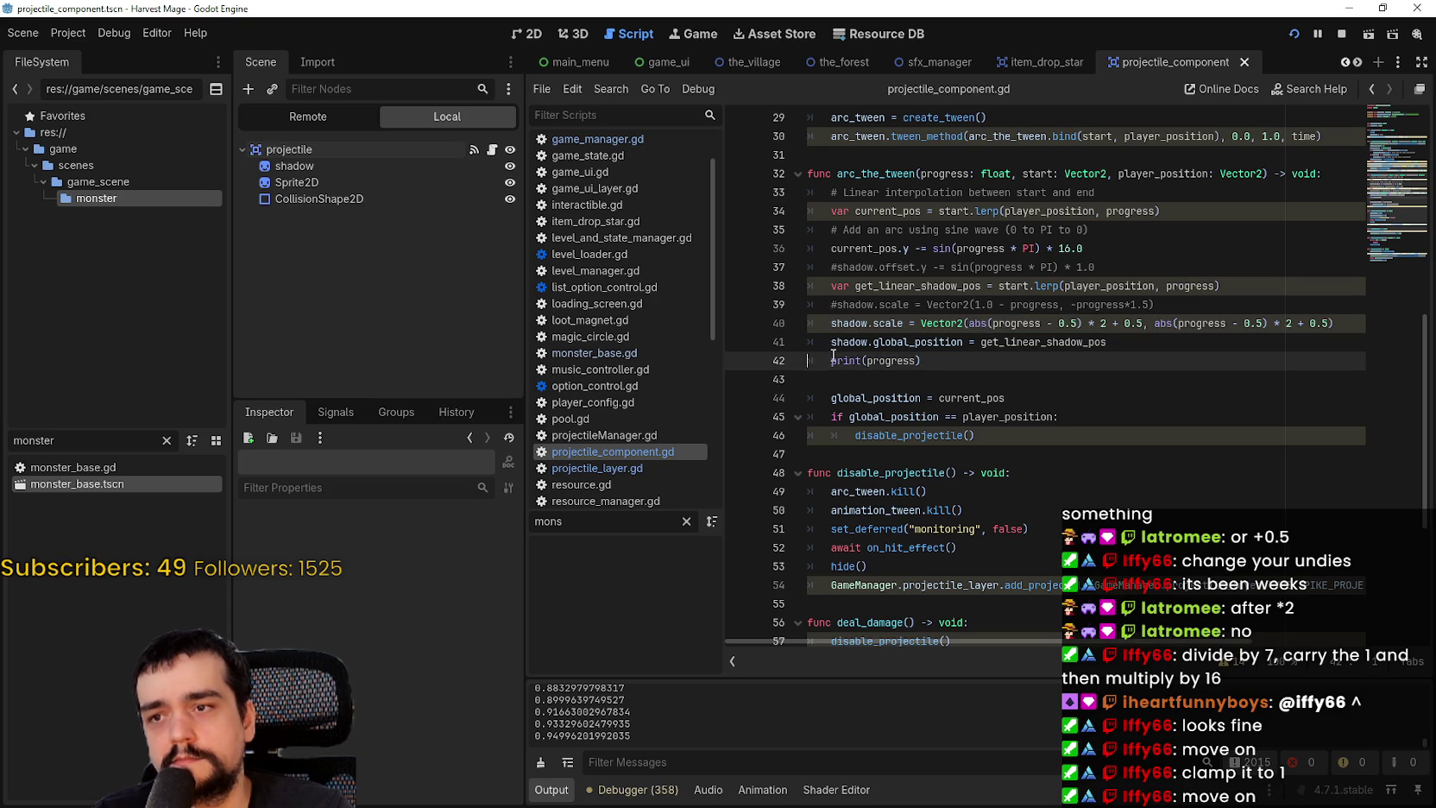
pyautogui.write('#')
pyautogui.click(1042, 323)
pyautogui.hotkey('ctrl', 'shift', 'Left')
pyautogui.hotkey('ctrl', 'shift', 'Left')
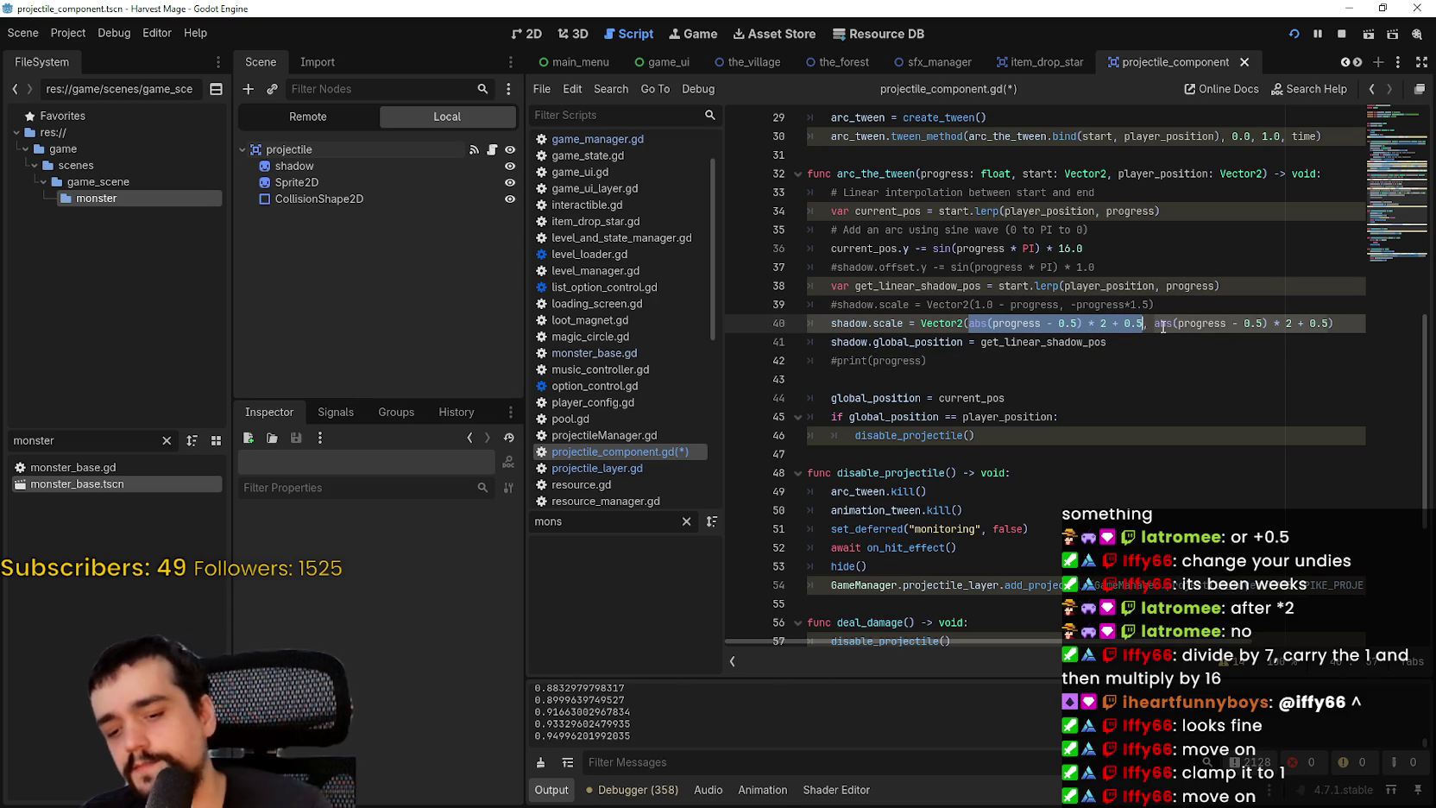
pyautogui.write('(c')
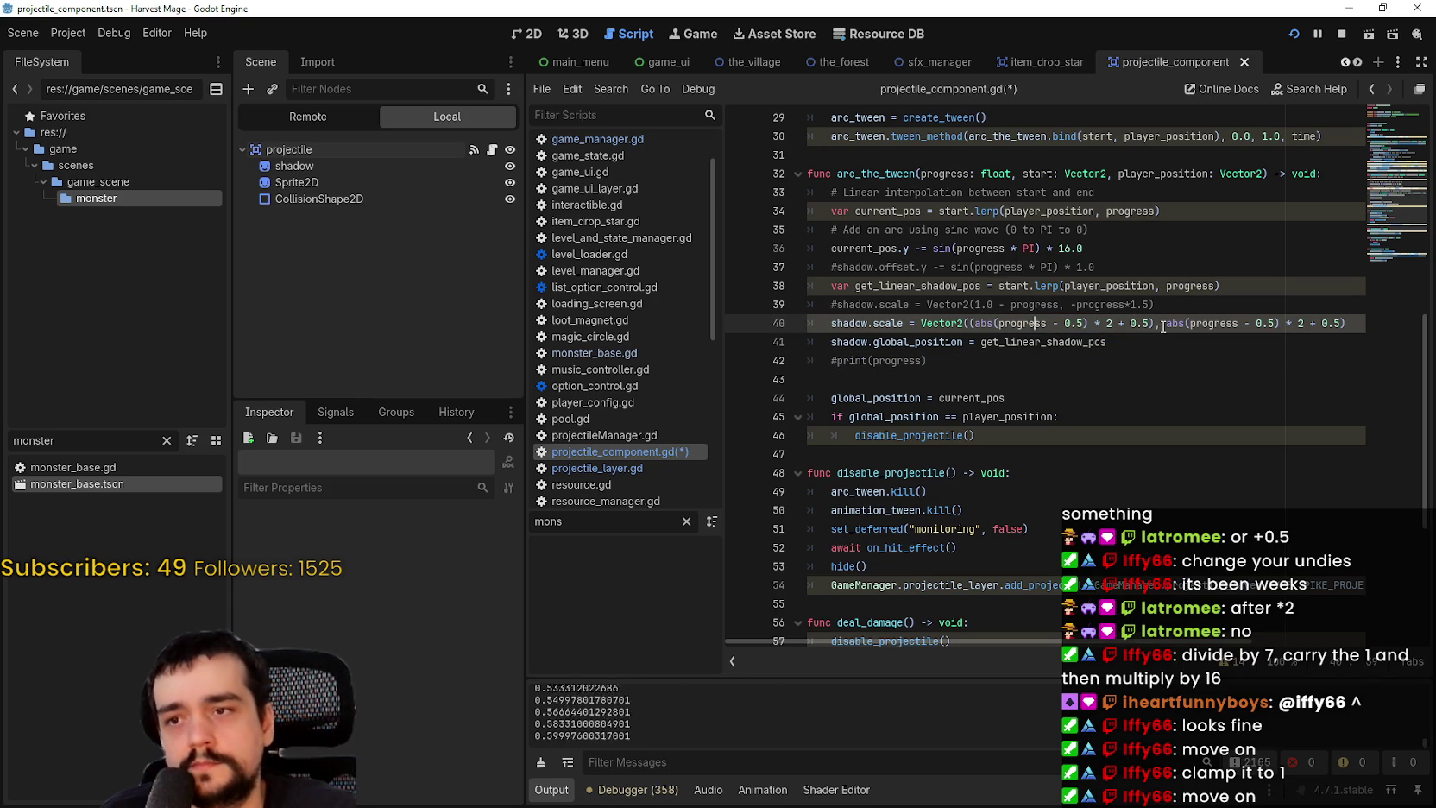
pyautogui.write('lamp')
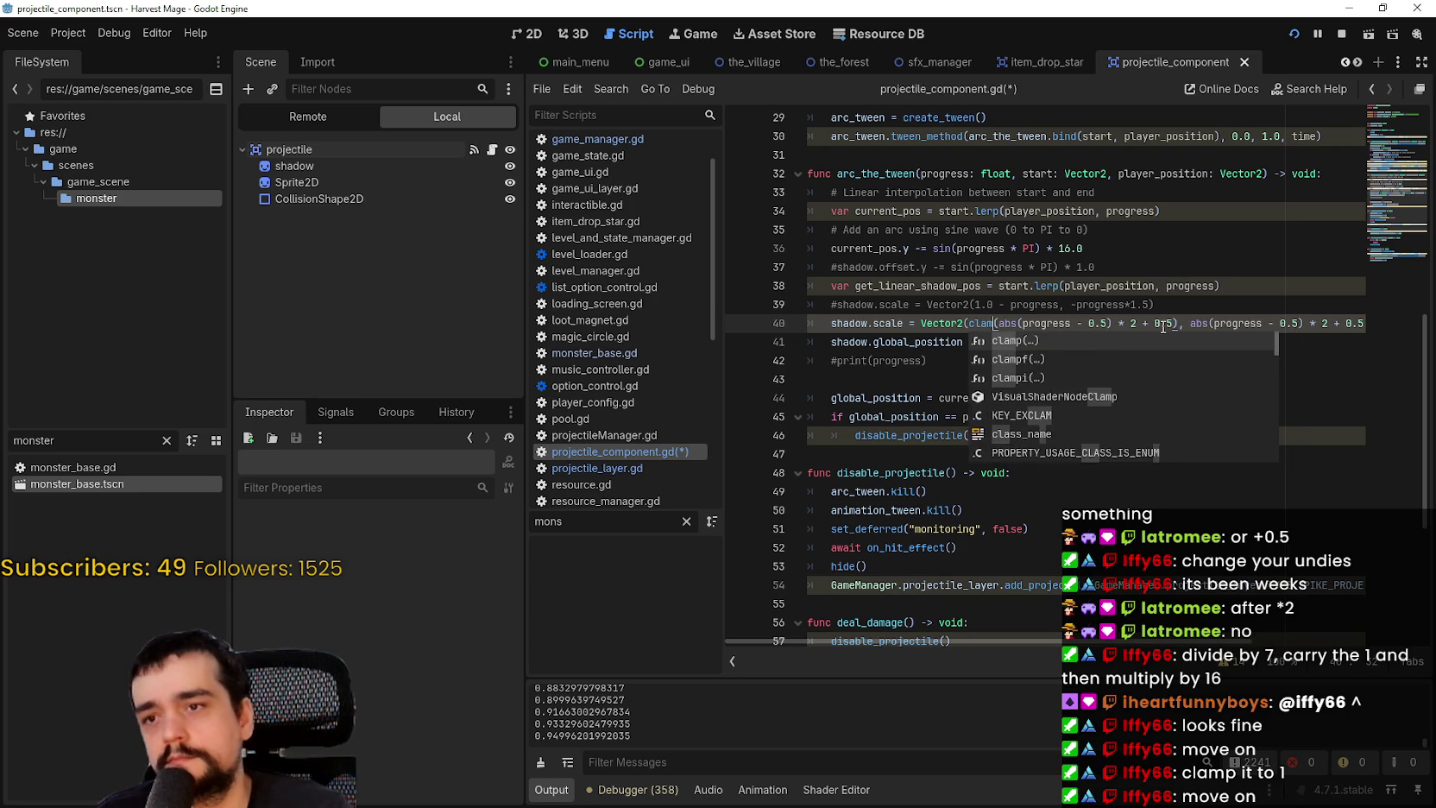
pyautogui.press('Return')
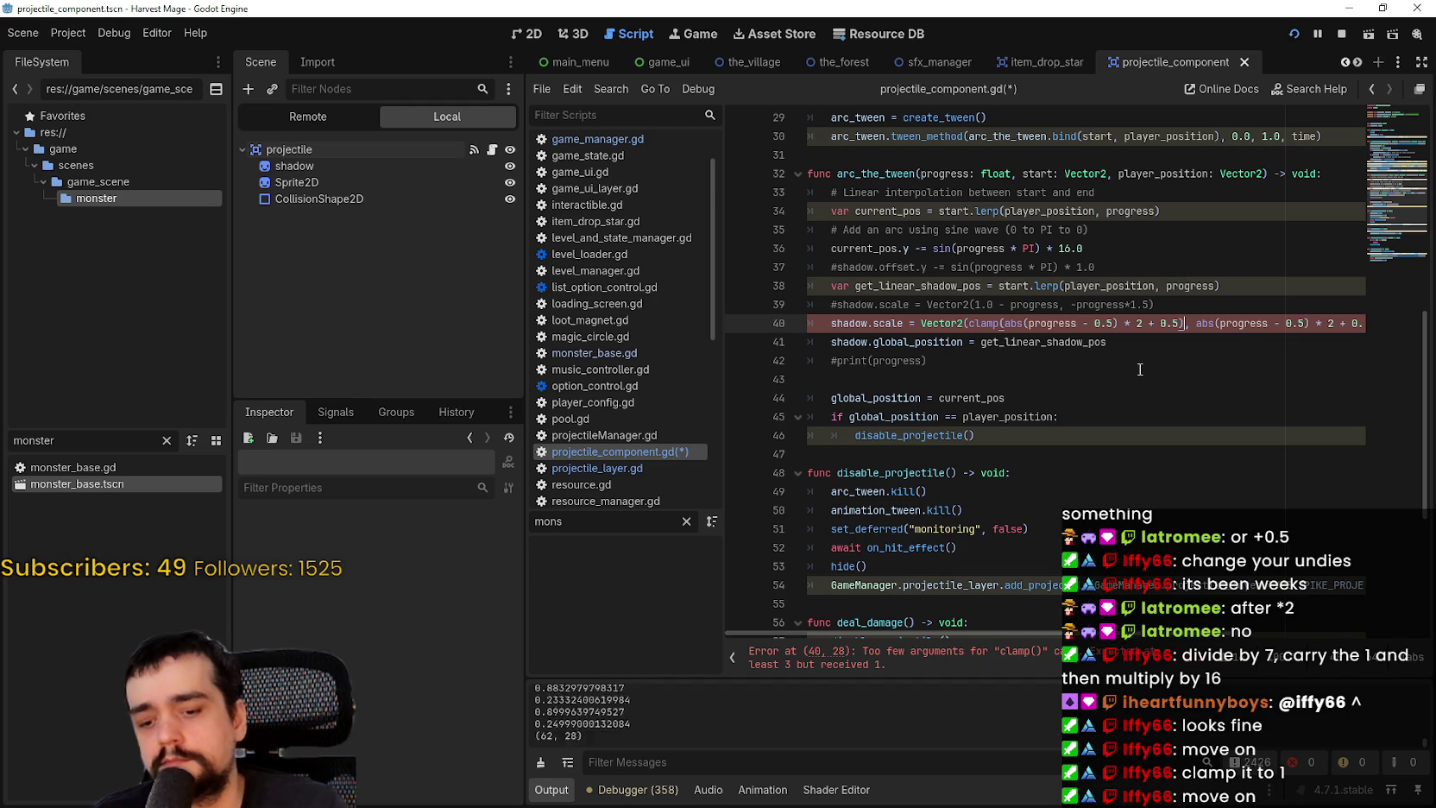
pyautogui.write(',')
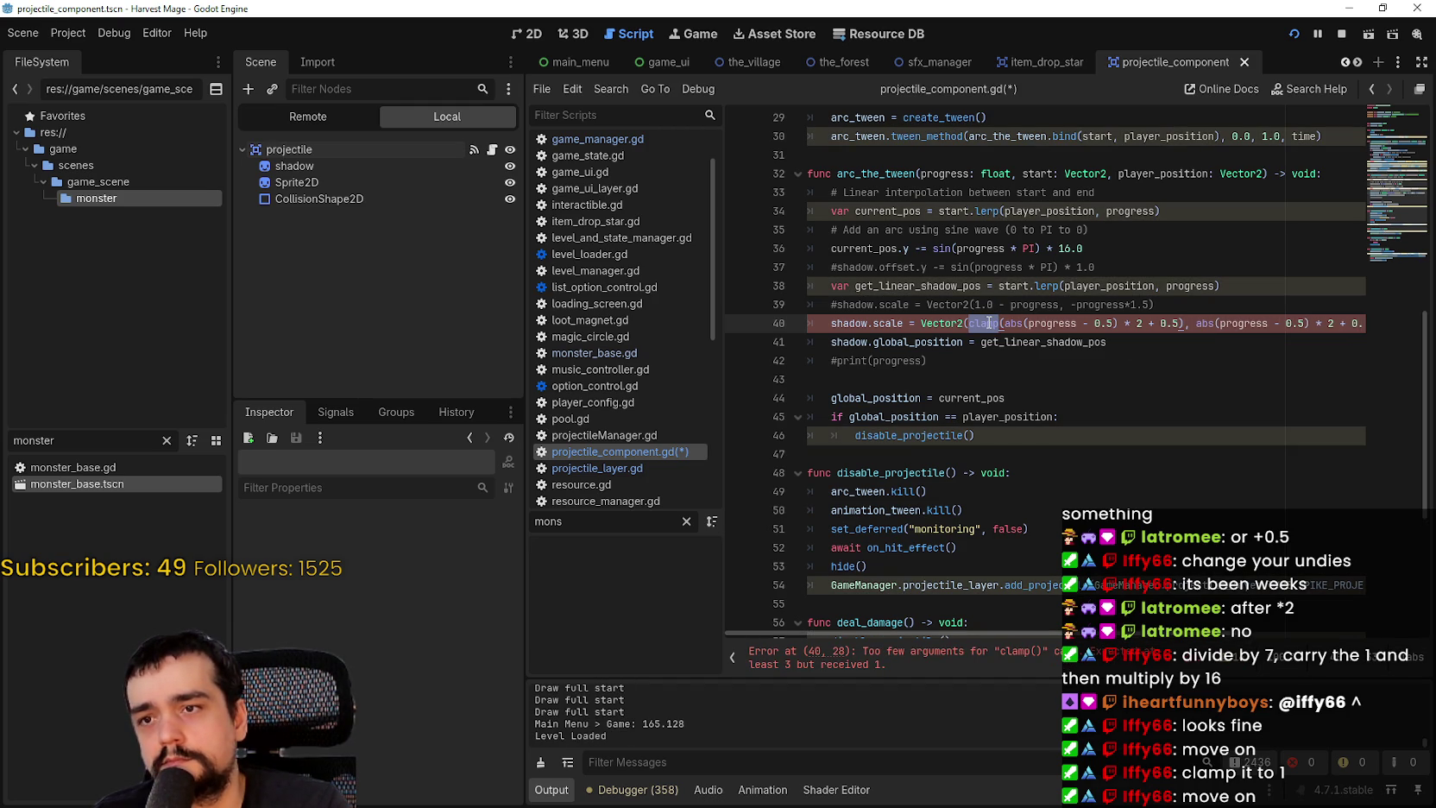
pyautogui.moveTo(1004, 633); pyautogui.dragTo(1027, 634)
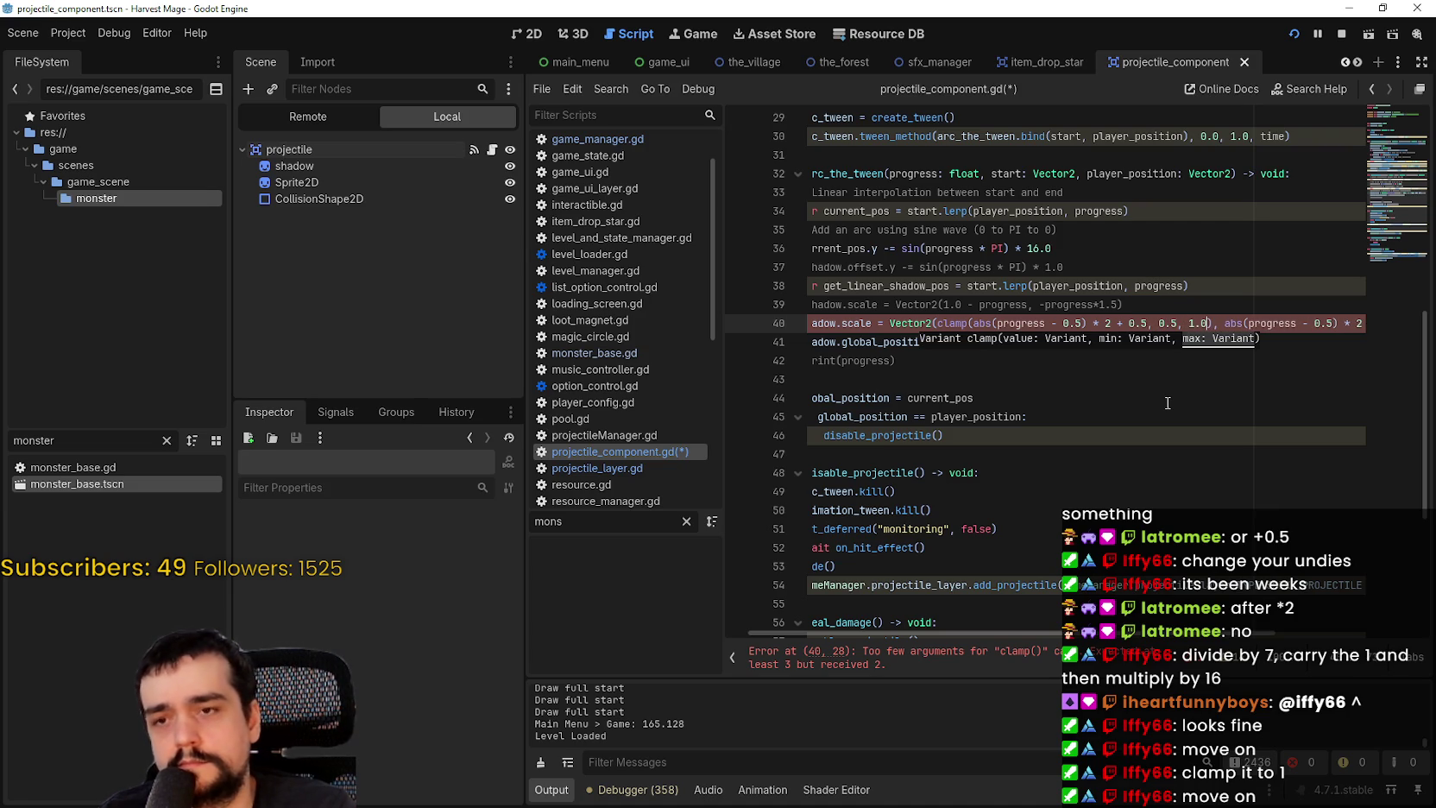
pyautogui.click(1124, 361)
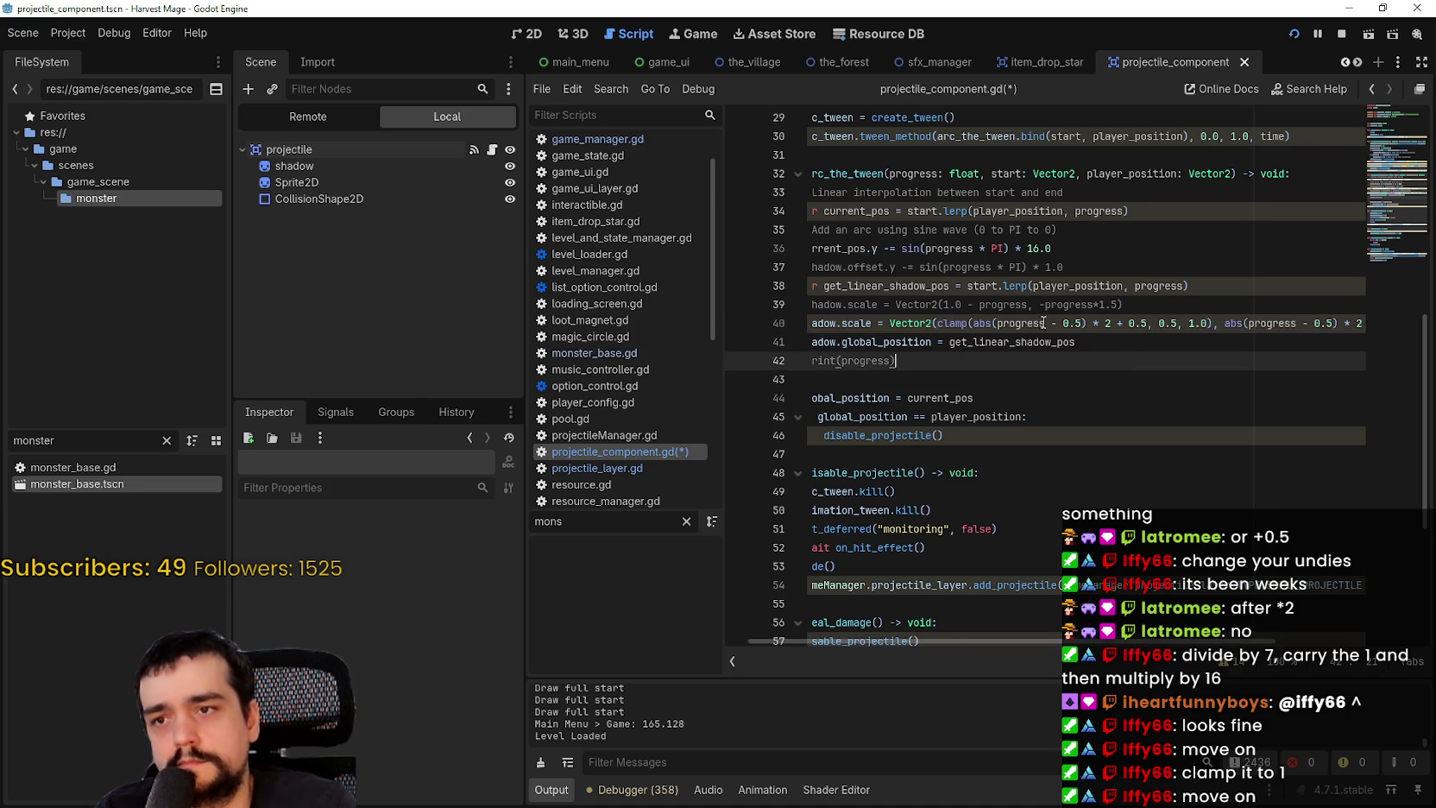
# Copy the clamp expression over the y scale term and save the script
pyautogui.moveTo(937, 322); pyautogui.dragTo(1213, 322)
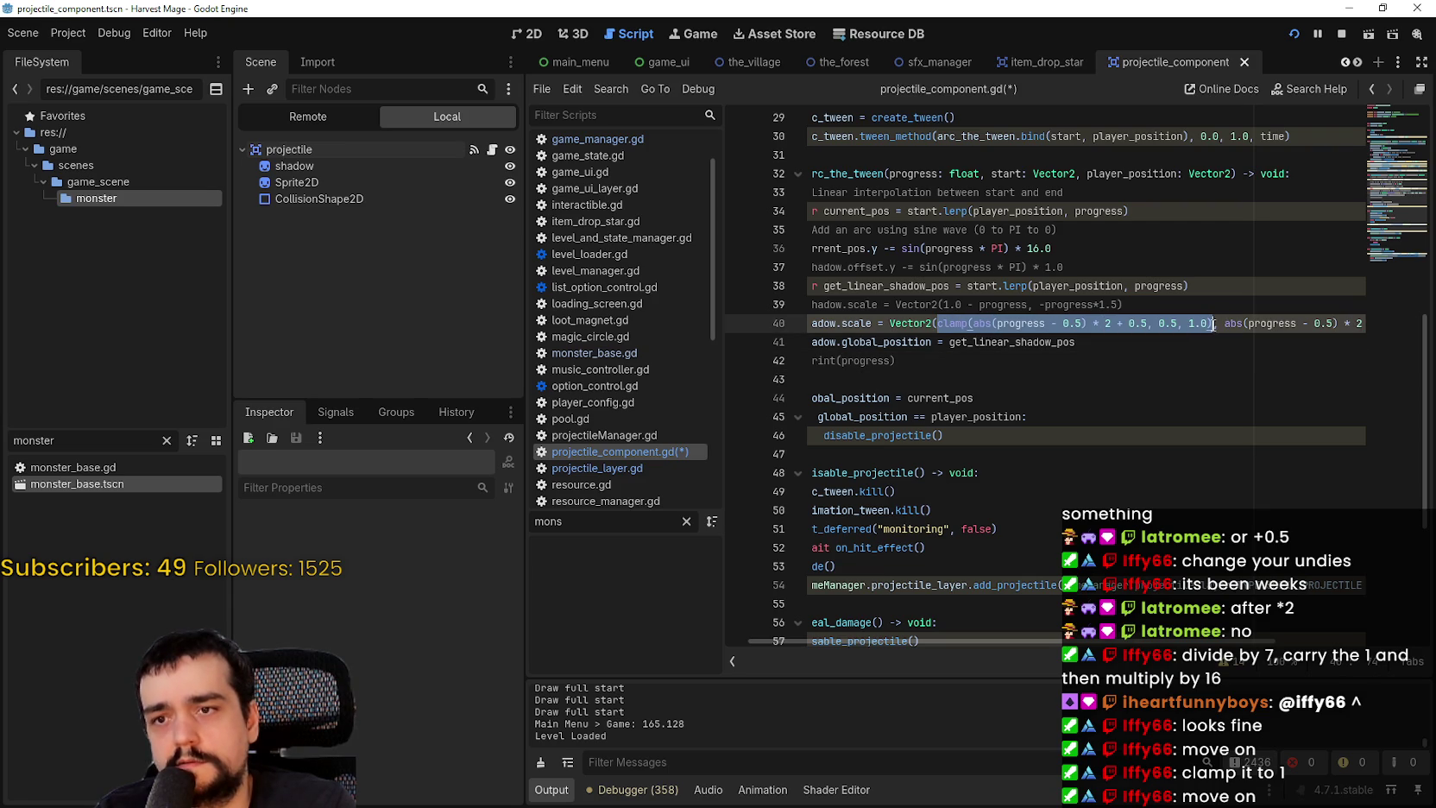
pyautogui.hscroll(3, 1222, 450)
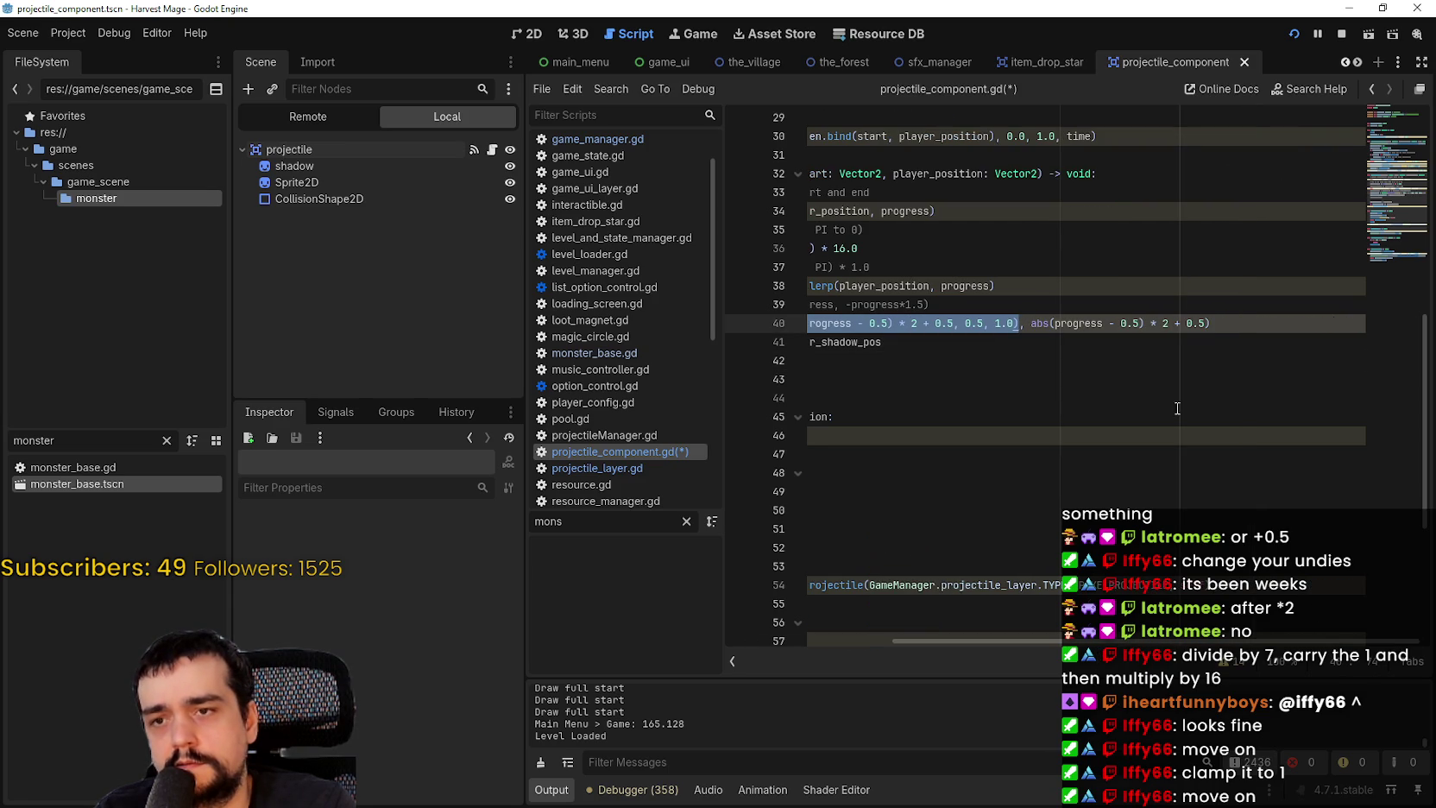
pyautogui.hotkey('ctrl', 'c')
pyautogui.moveTo(1030, 323); pyautogui.dragTo(1207, 323)
pyautogui.hotkey('ctrl', 'v')
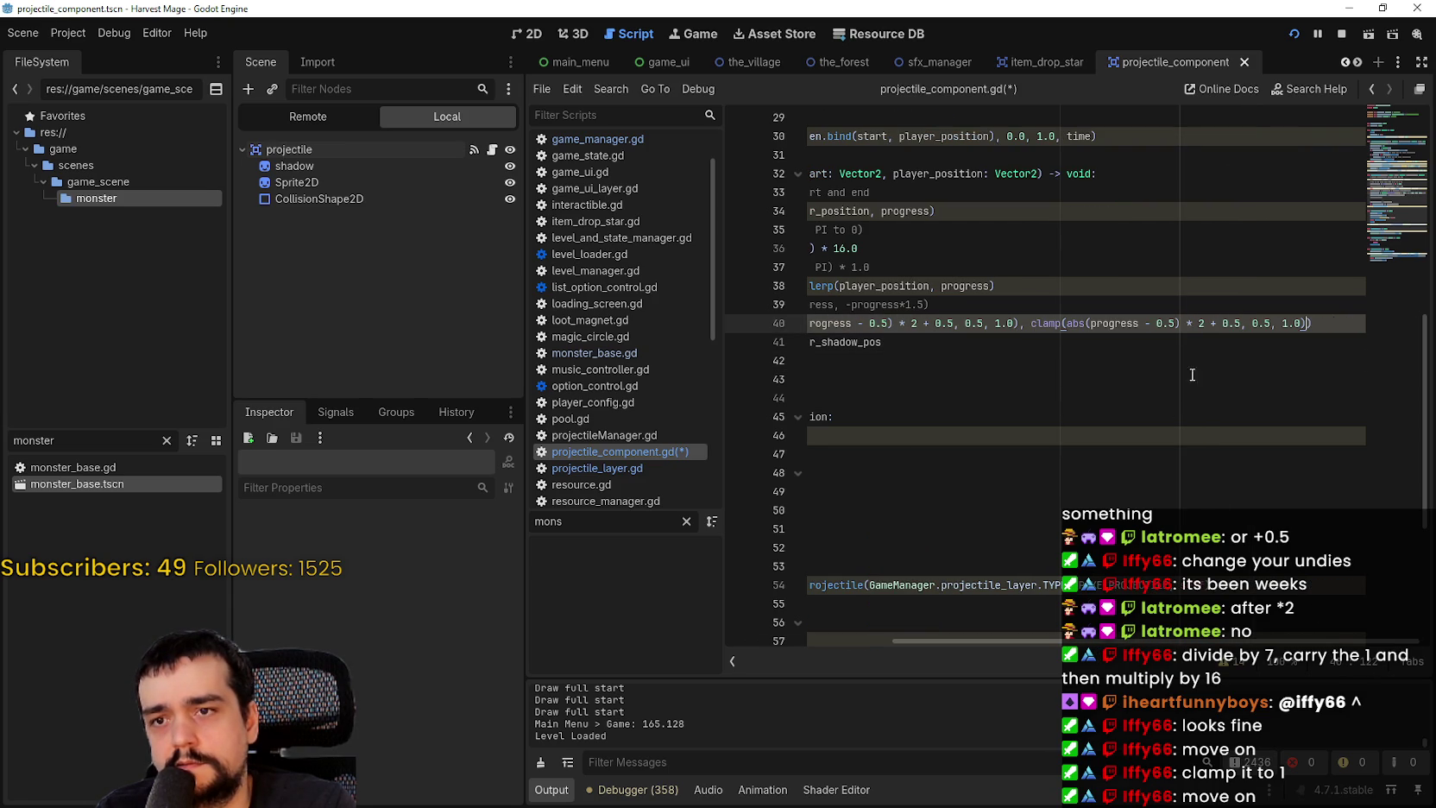
pyautogui.hotkey('ctrl', 's')
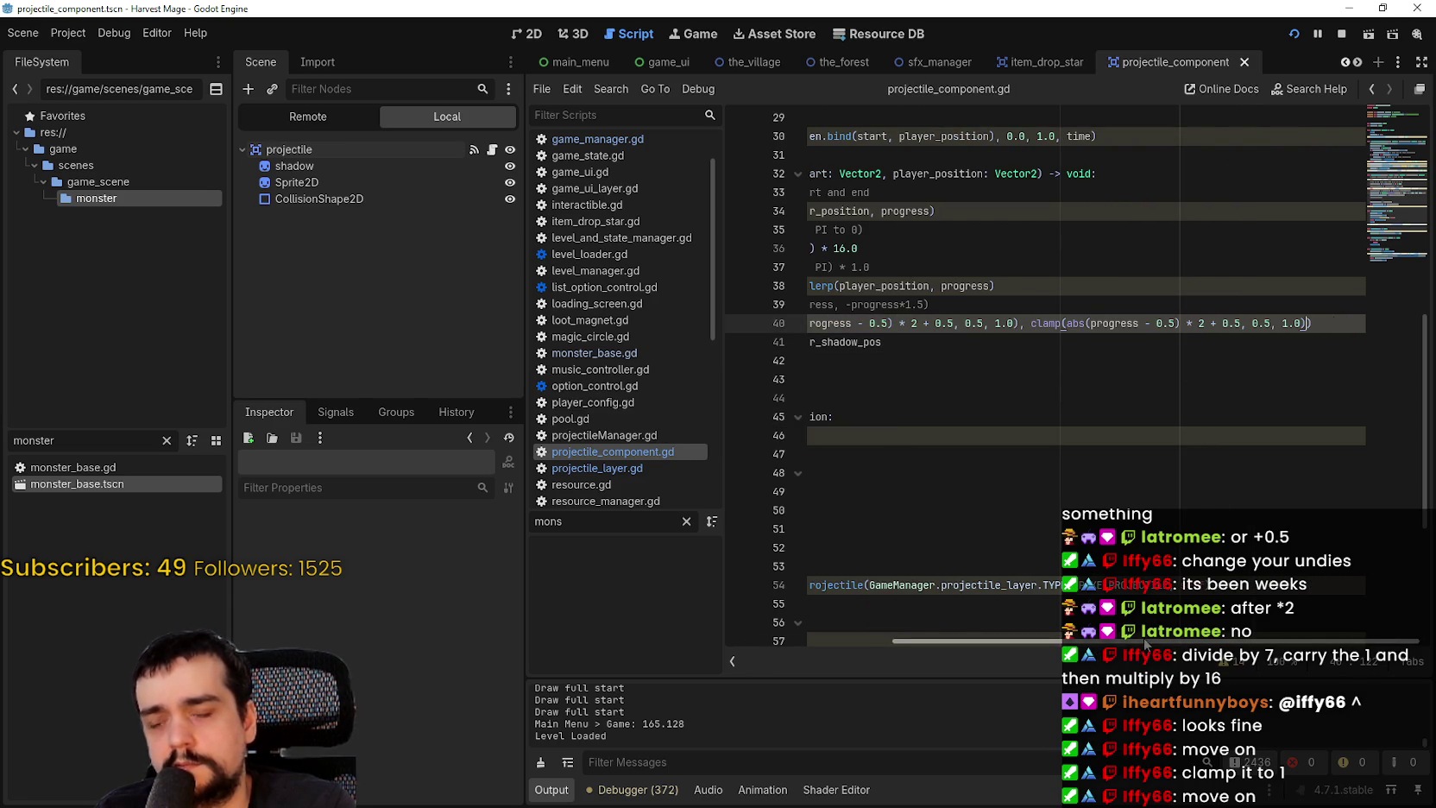
pyautogui.hscroll(-5, 1145, 643)
pyautogui.click(1052, 342)
# Walk the mage around the running game to check the clamped shadow, then return to the script
pyautogui.hotkey('alt', 'Tab')
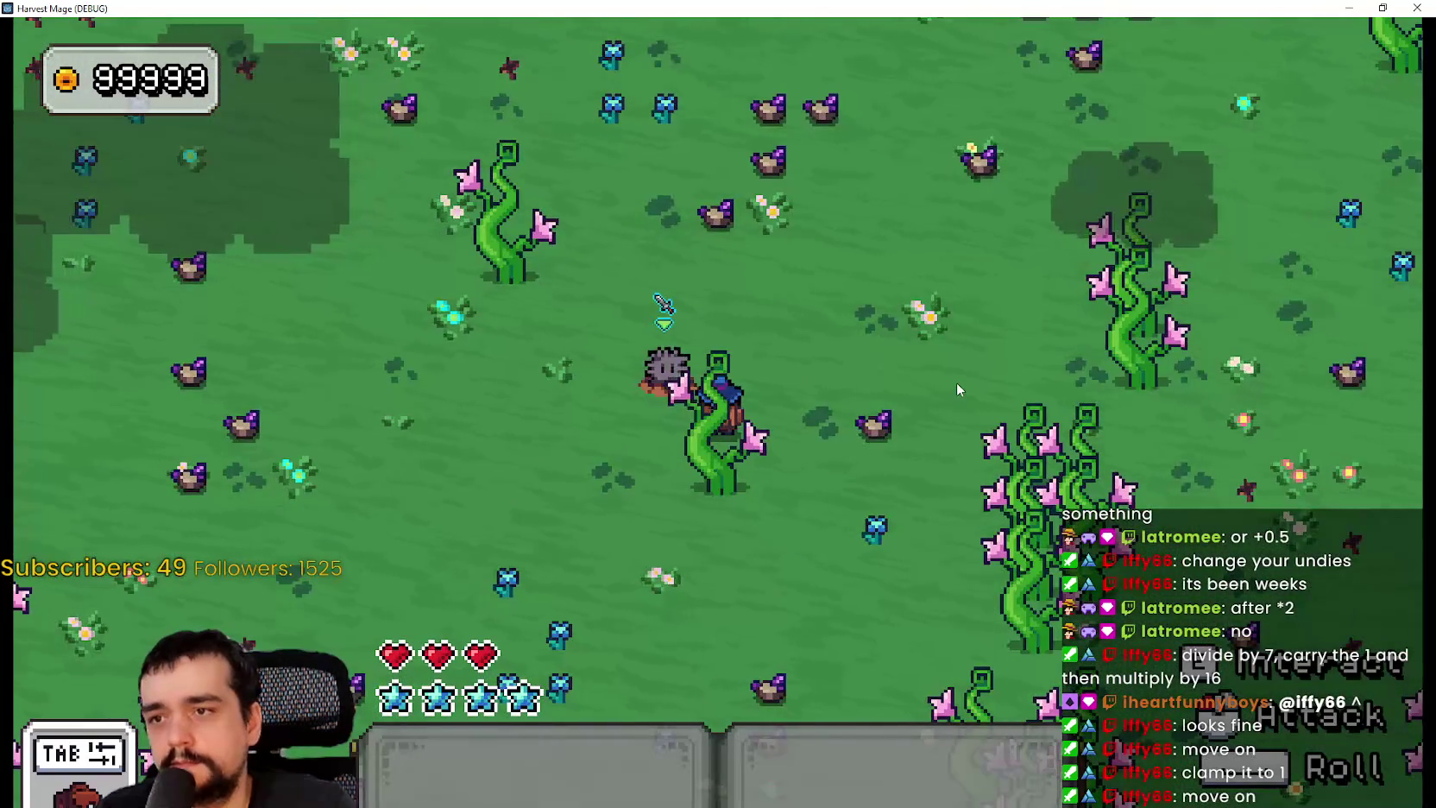
pyautogui.press('a')
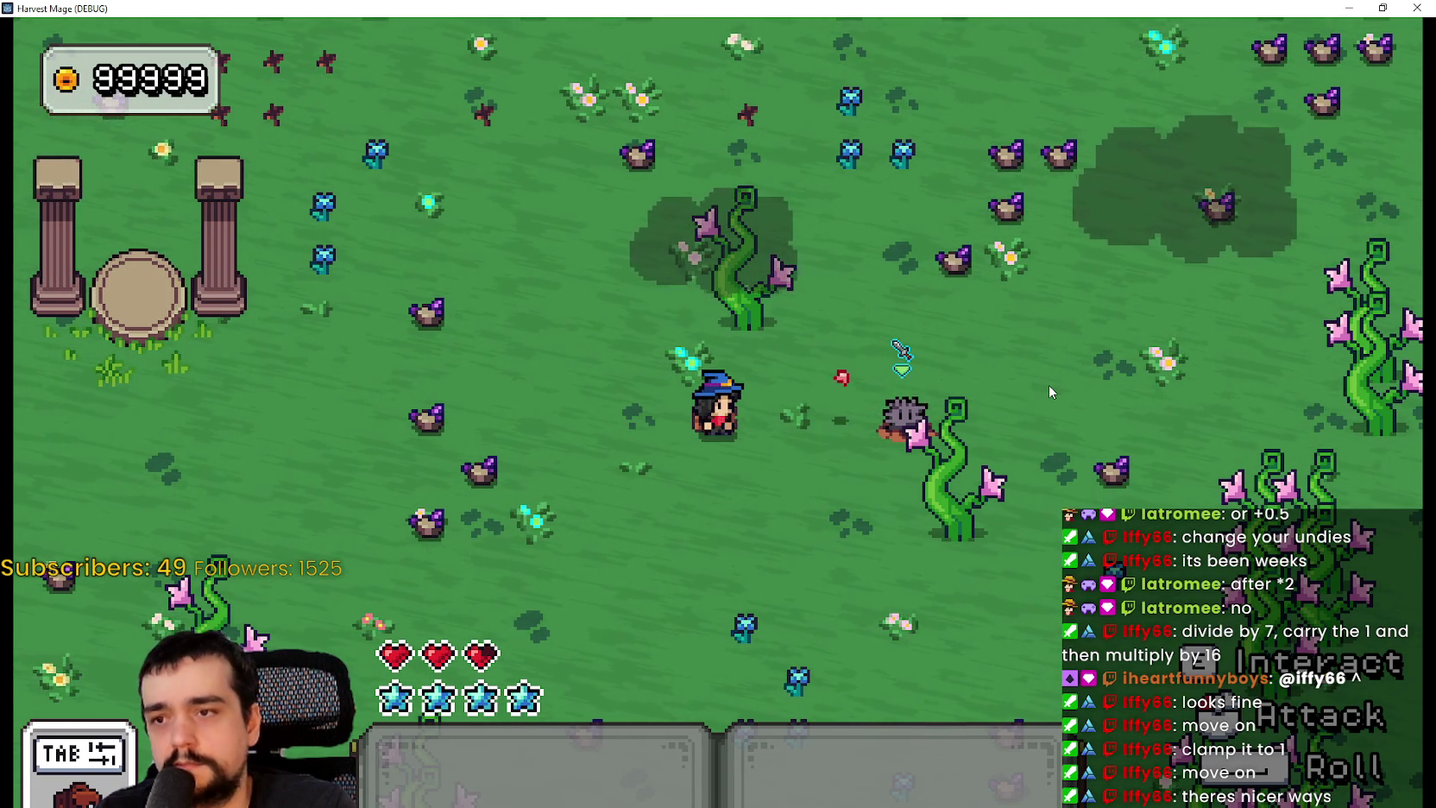
pyautogui.press('F8')
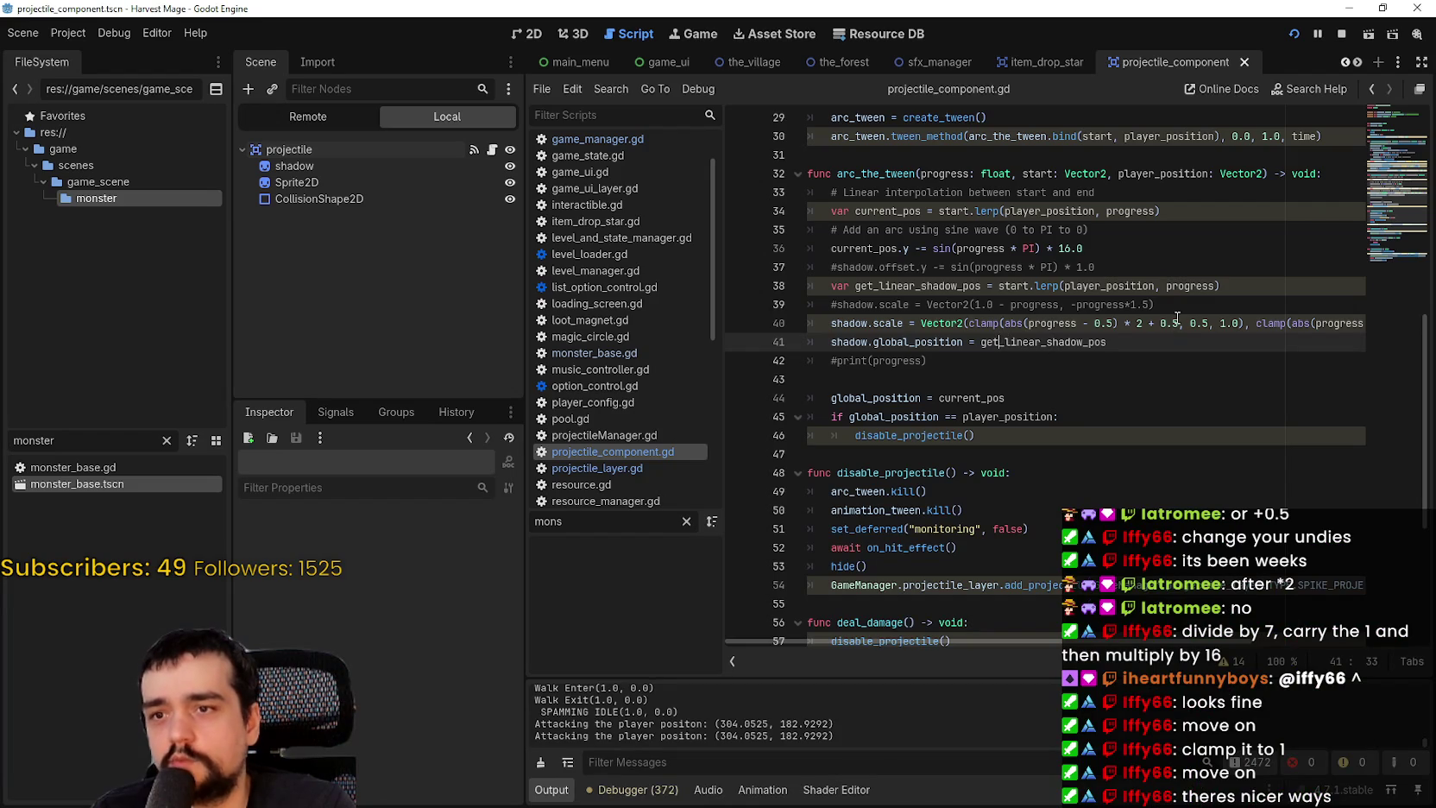
# Open a new blank line after line 39, above the clamped shadow scale line
pyautogui.click(1177, 309)
pyautogui.press('Return')
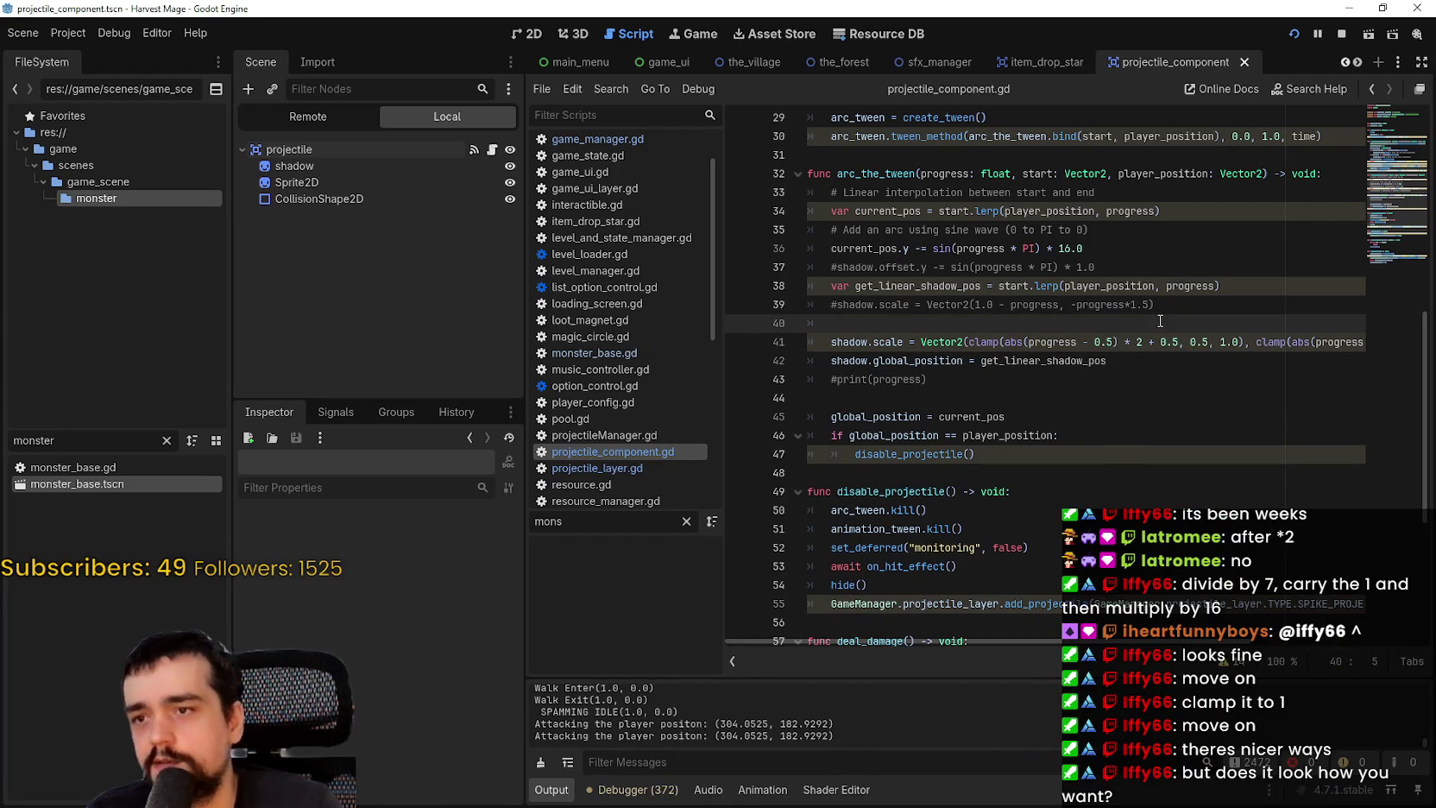
pyautogui.press('Down')
# Write line 40 as shadow.scale = Vector2(clamp(1.0 - progress, 0.5, 1.0) for the x value
pyautogui.hotkey('ctrl', 'k')
pyautogui.press('Up')
pyautogui.write('shadow.scal')
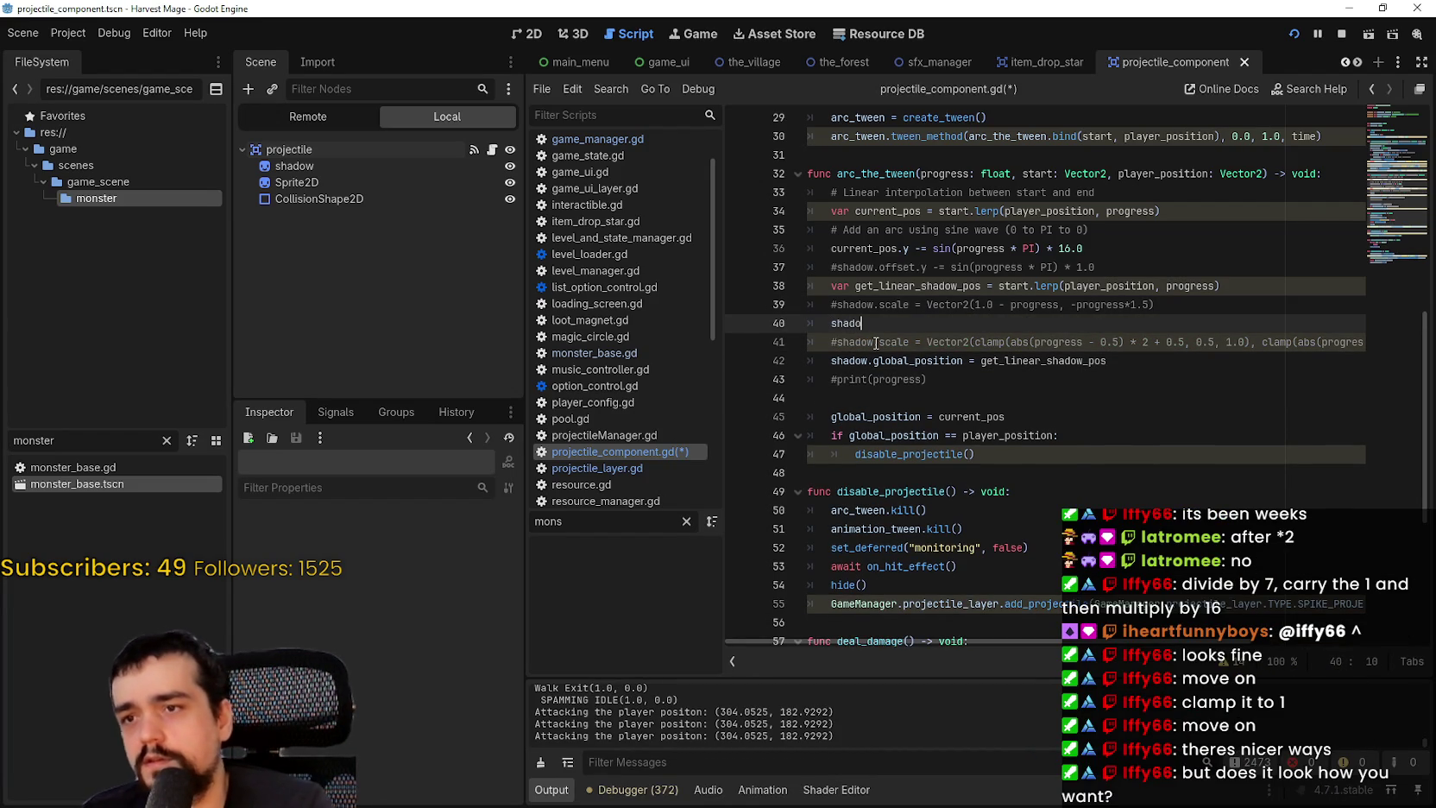
pyautogui.write('e ')
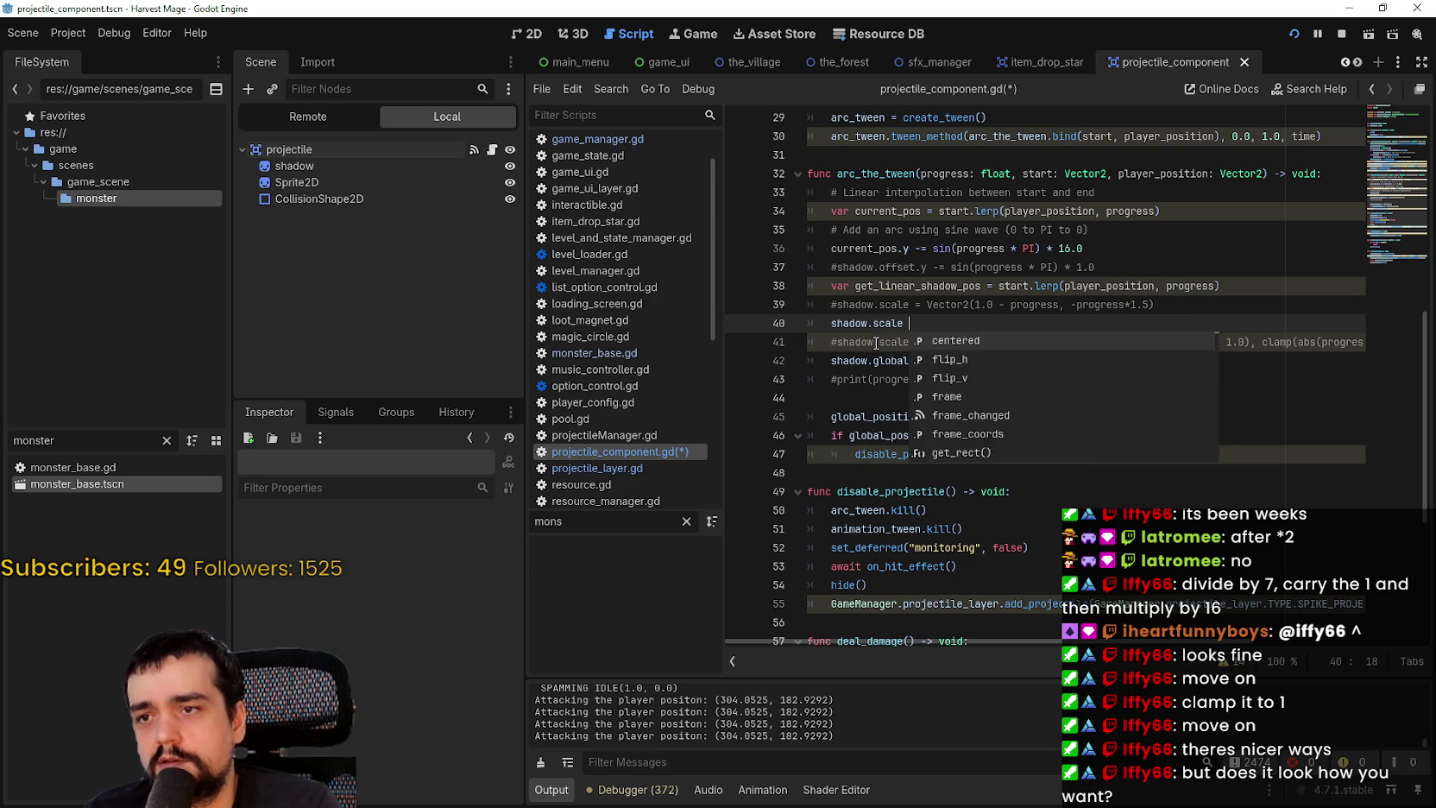
pyautogui.write('= Vector2(')
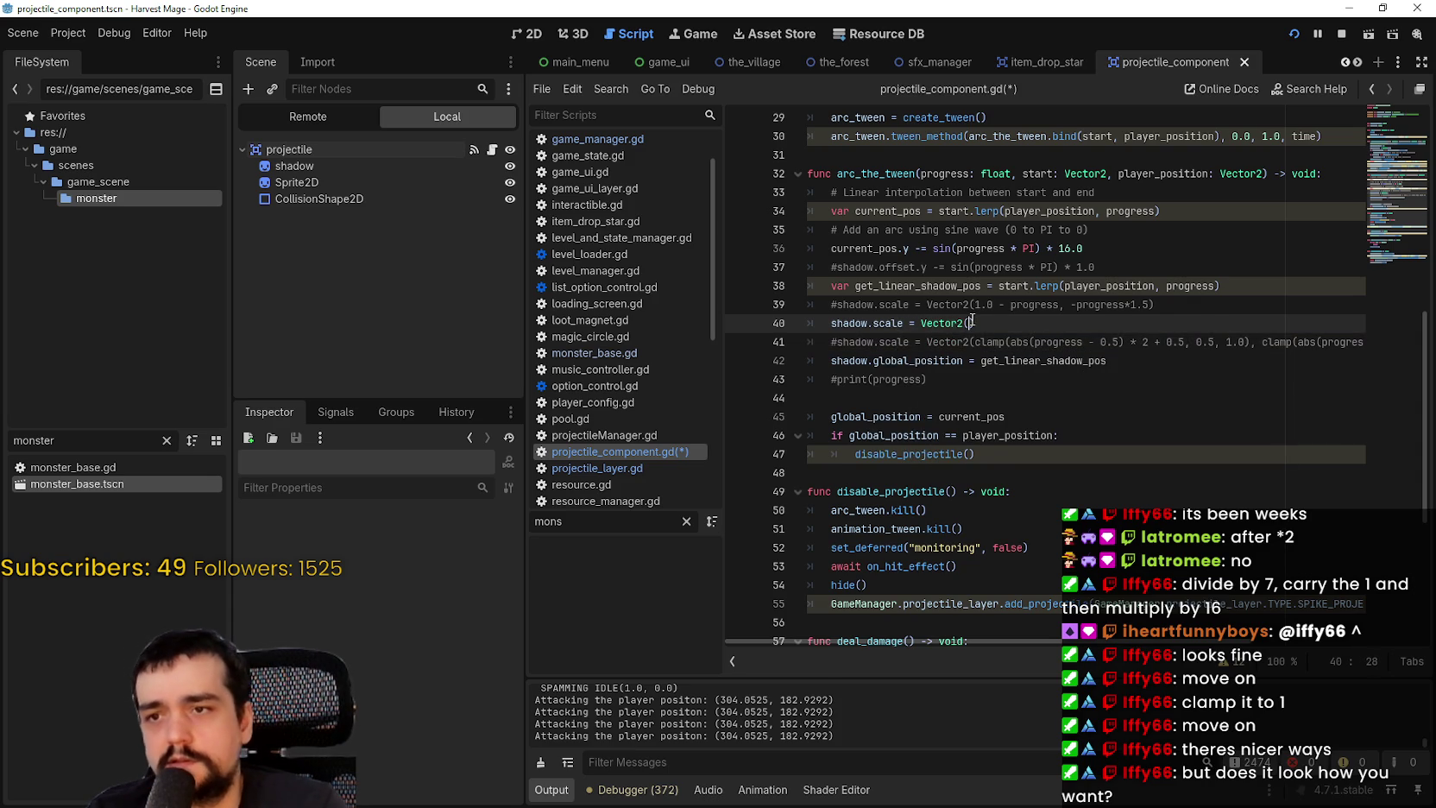
pyautogui.doubleClick(1023, 306)
pyautogui.moveTo(1004, 308)
pyautogui.mouseDown()
pyautogui.moveTo(977, 306)
pyautogui.moveTo(999, 304)
pyautogui.mouseUp()
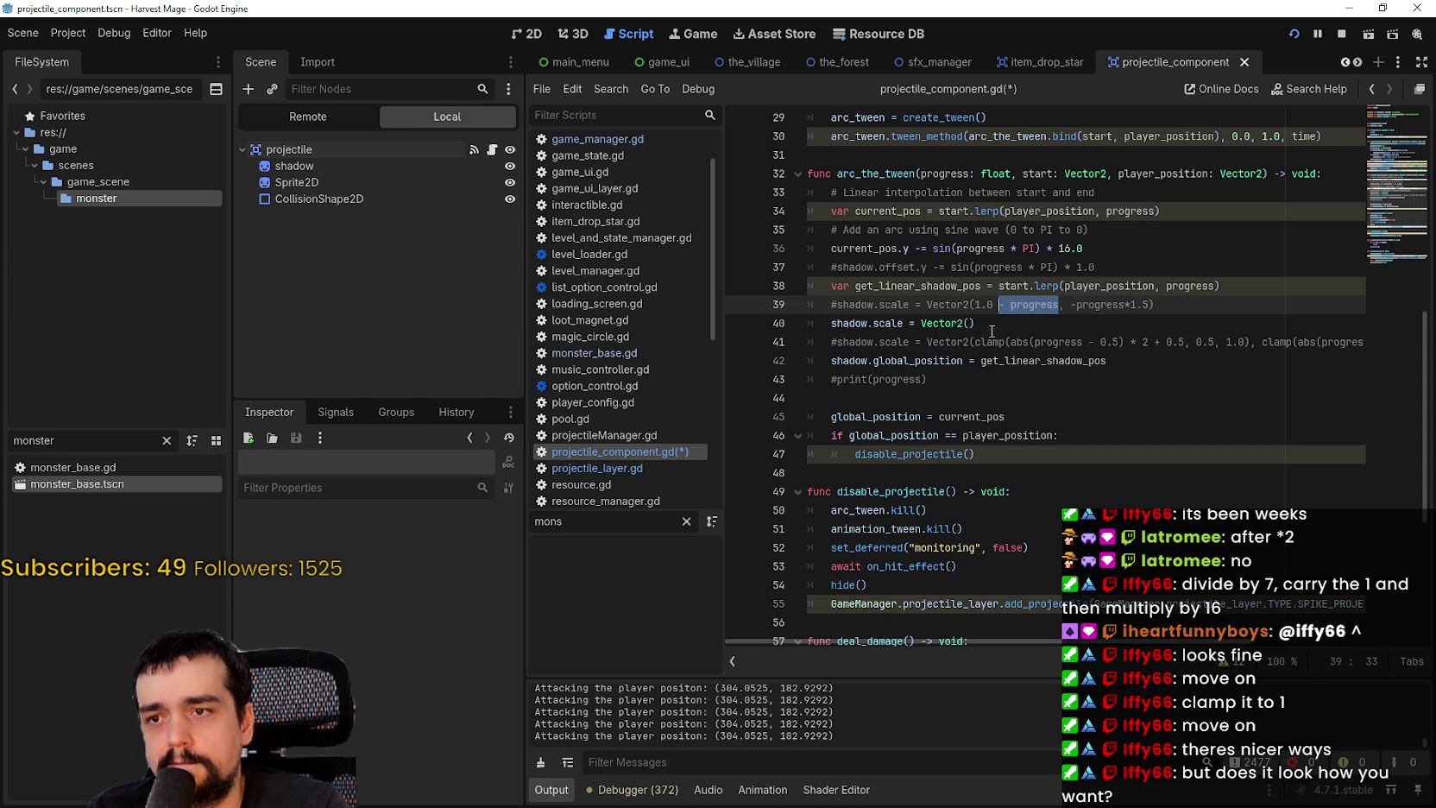
pyautogui.write('-')
pyautogui.doubleClick(1100, 305)
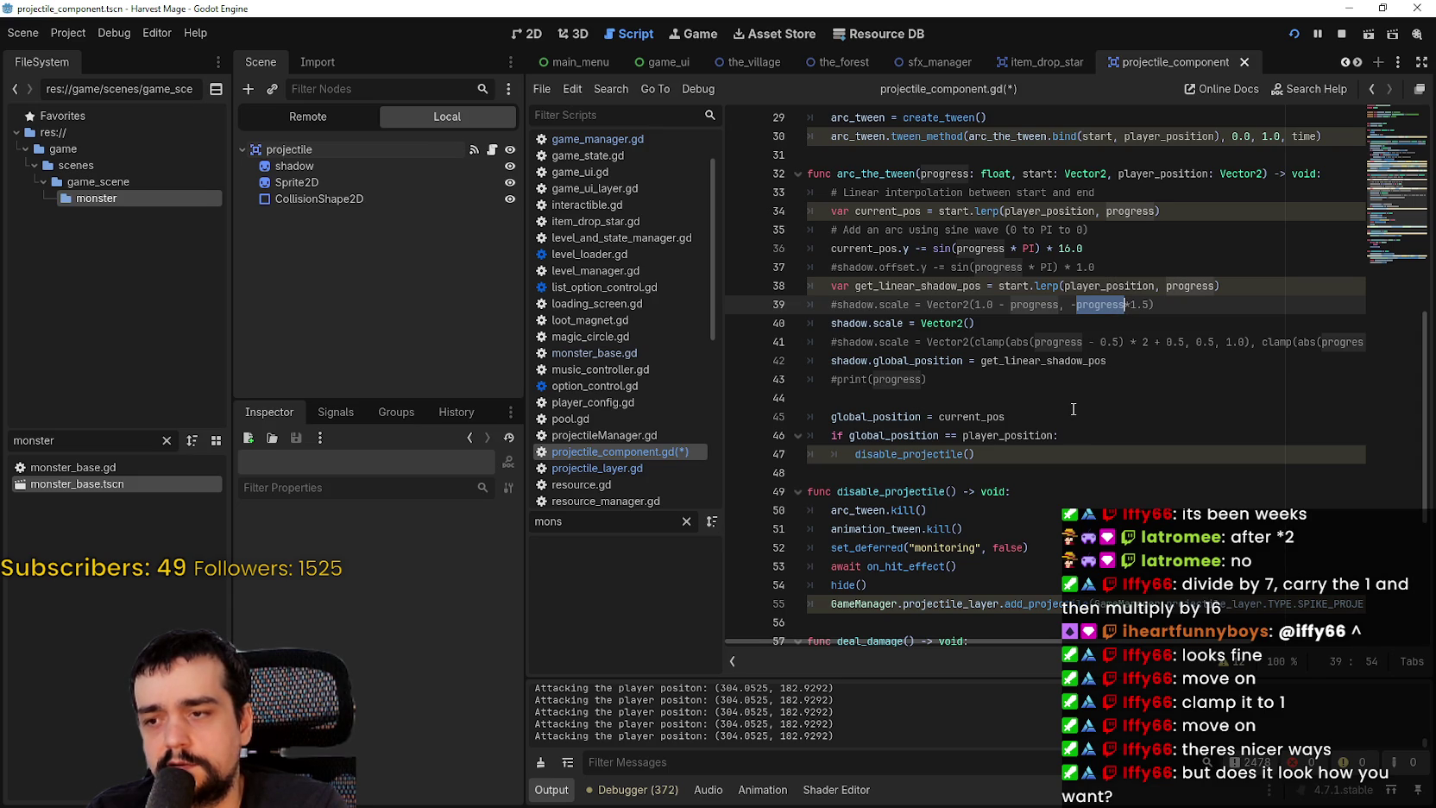
pyautogui.moveTo(1059, 305); pyautogui.dragTo(980, 307)
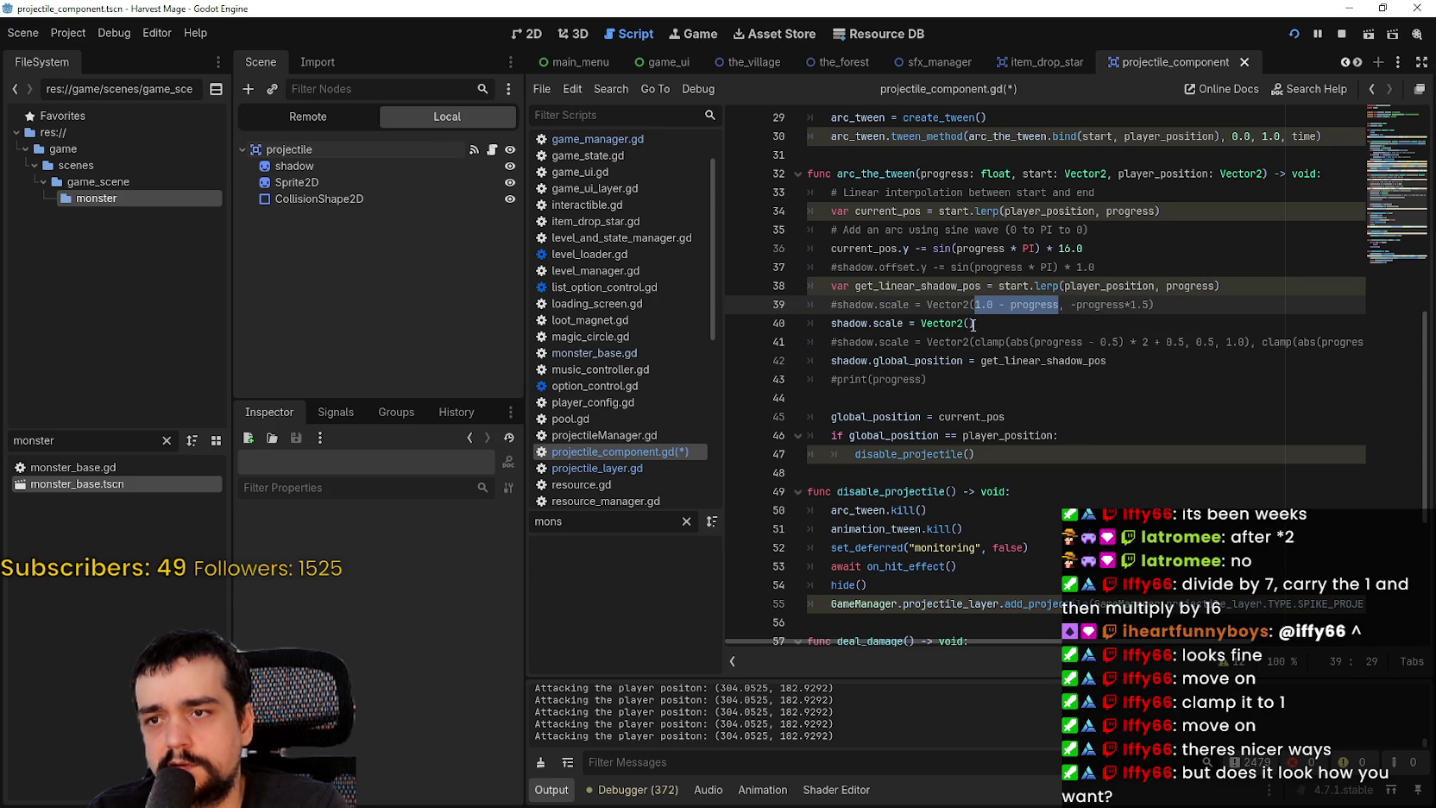
pyautogui.click(969, 323)
pyautogui.write('1.0 - progress')
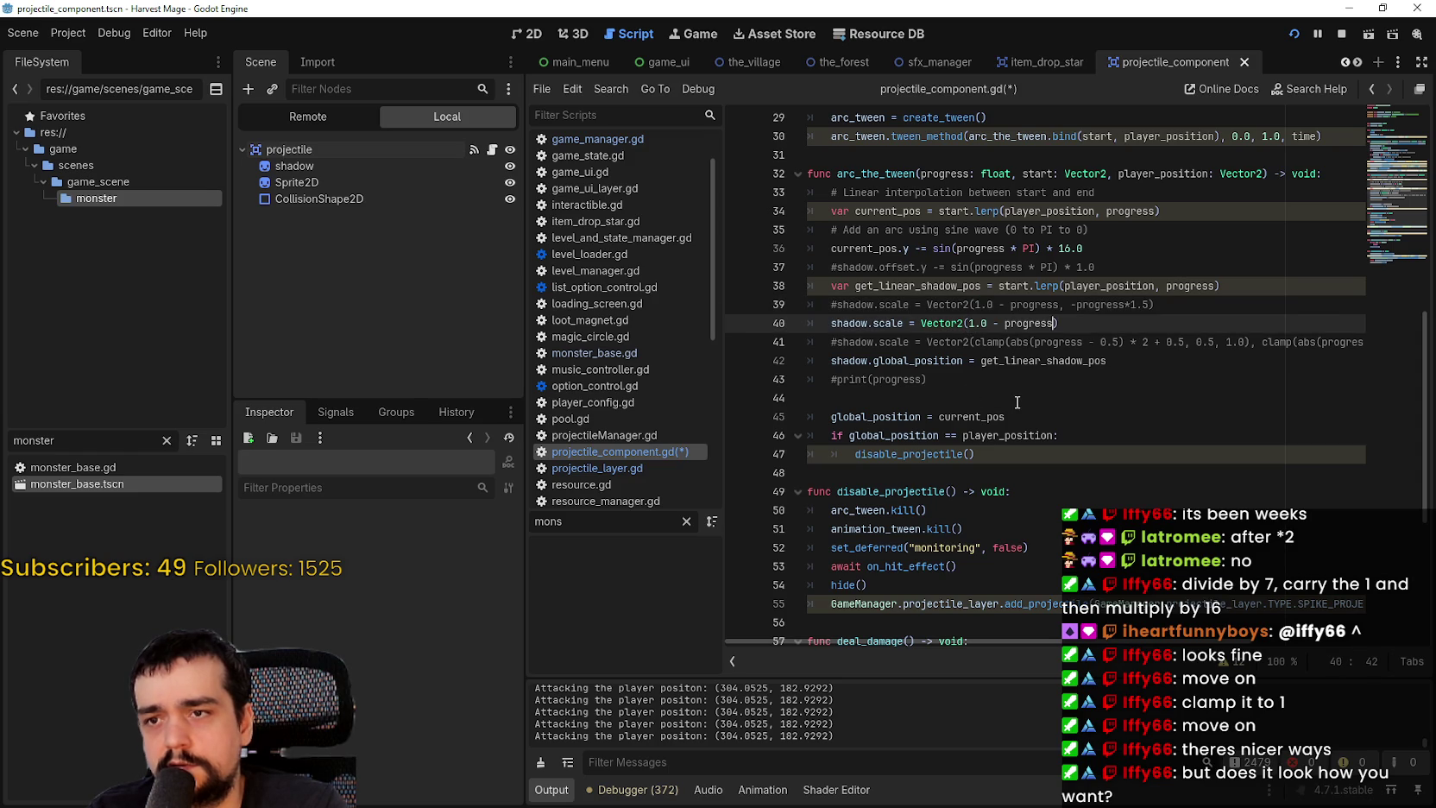
pyautogui.click(983, 340)
pyautogui.doubleClick(984, 341)
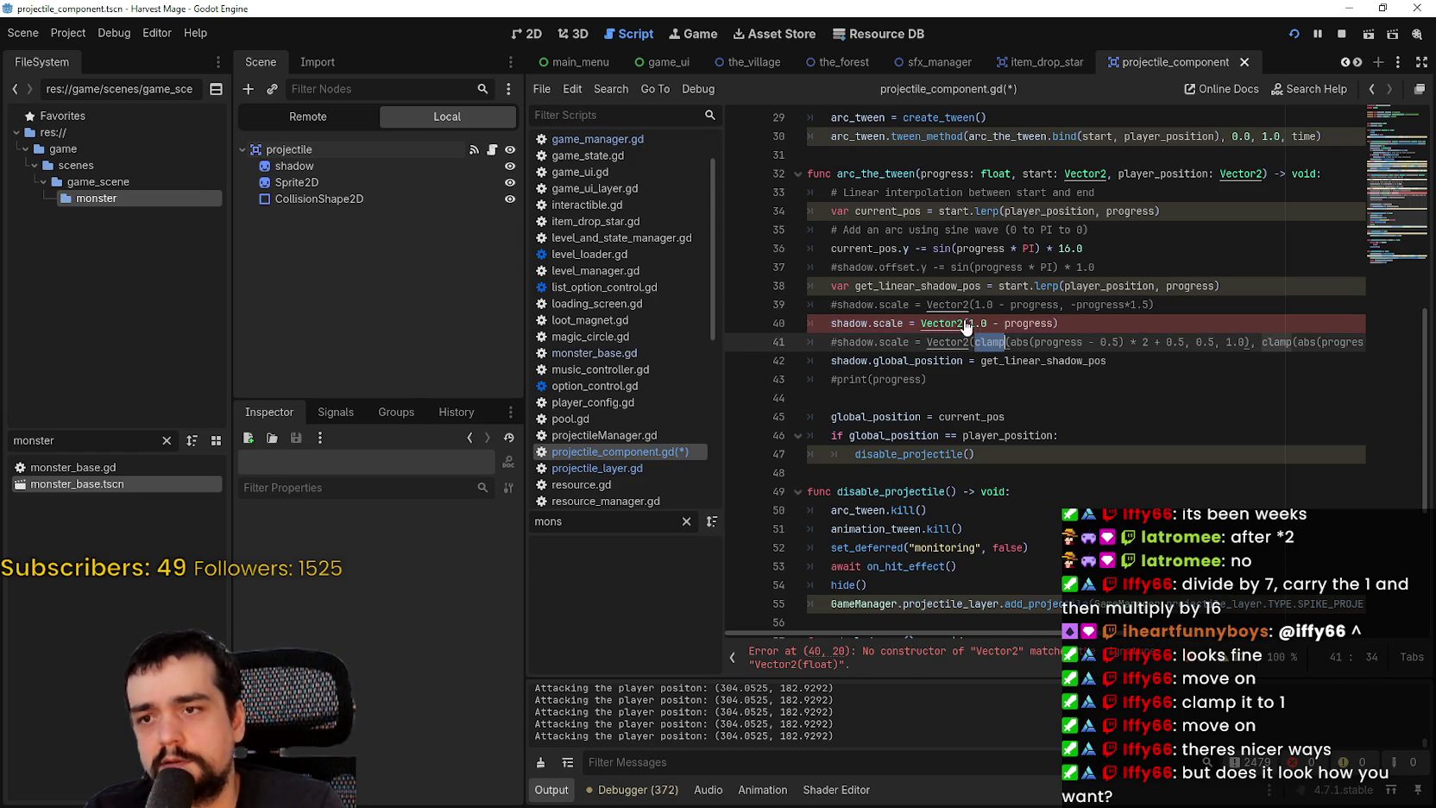
pyautogui.click(966, 323)
pyautogui.write('clamp(')
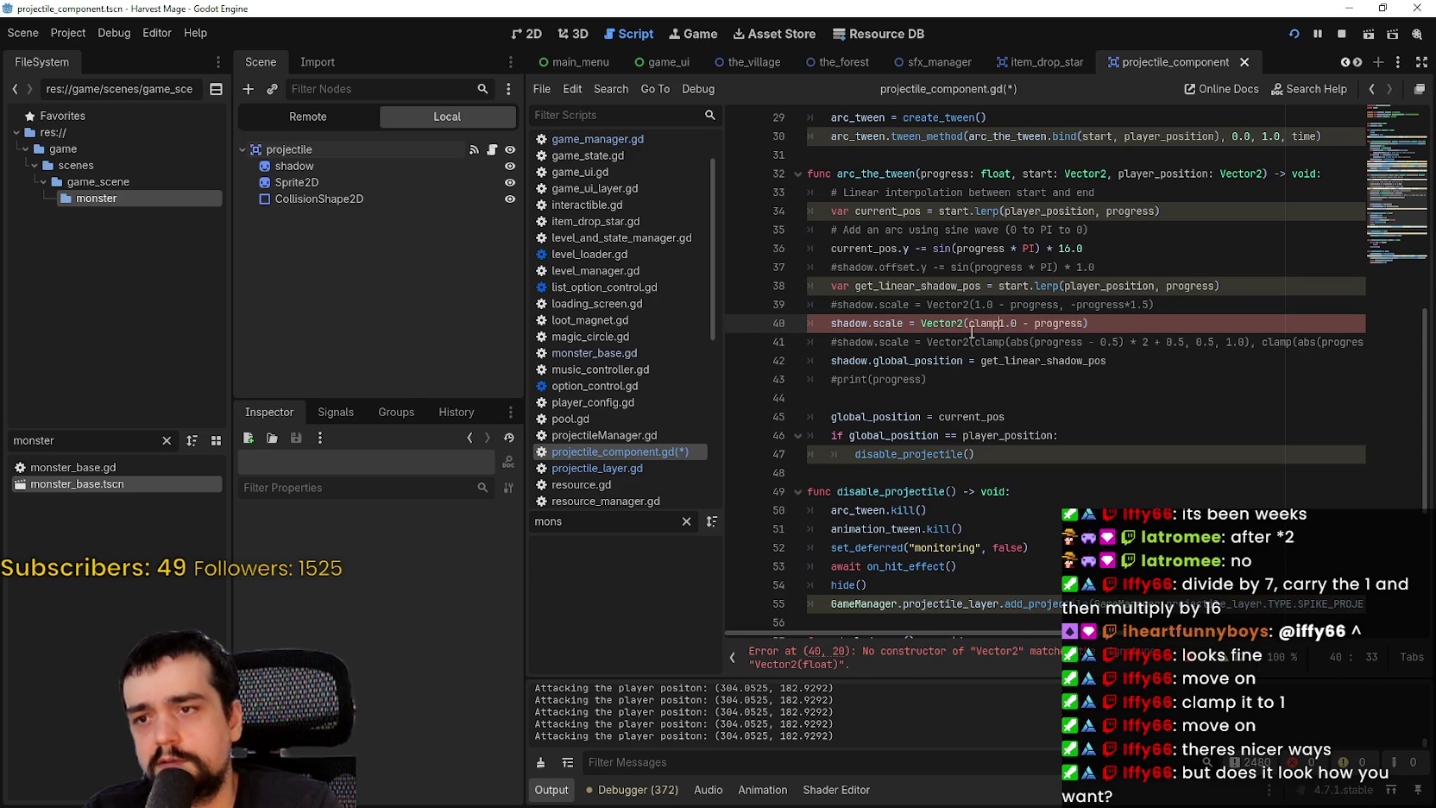
pyautogui.click(1094, 316)
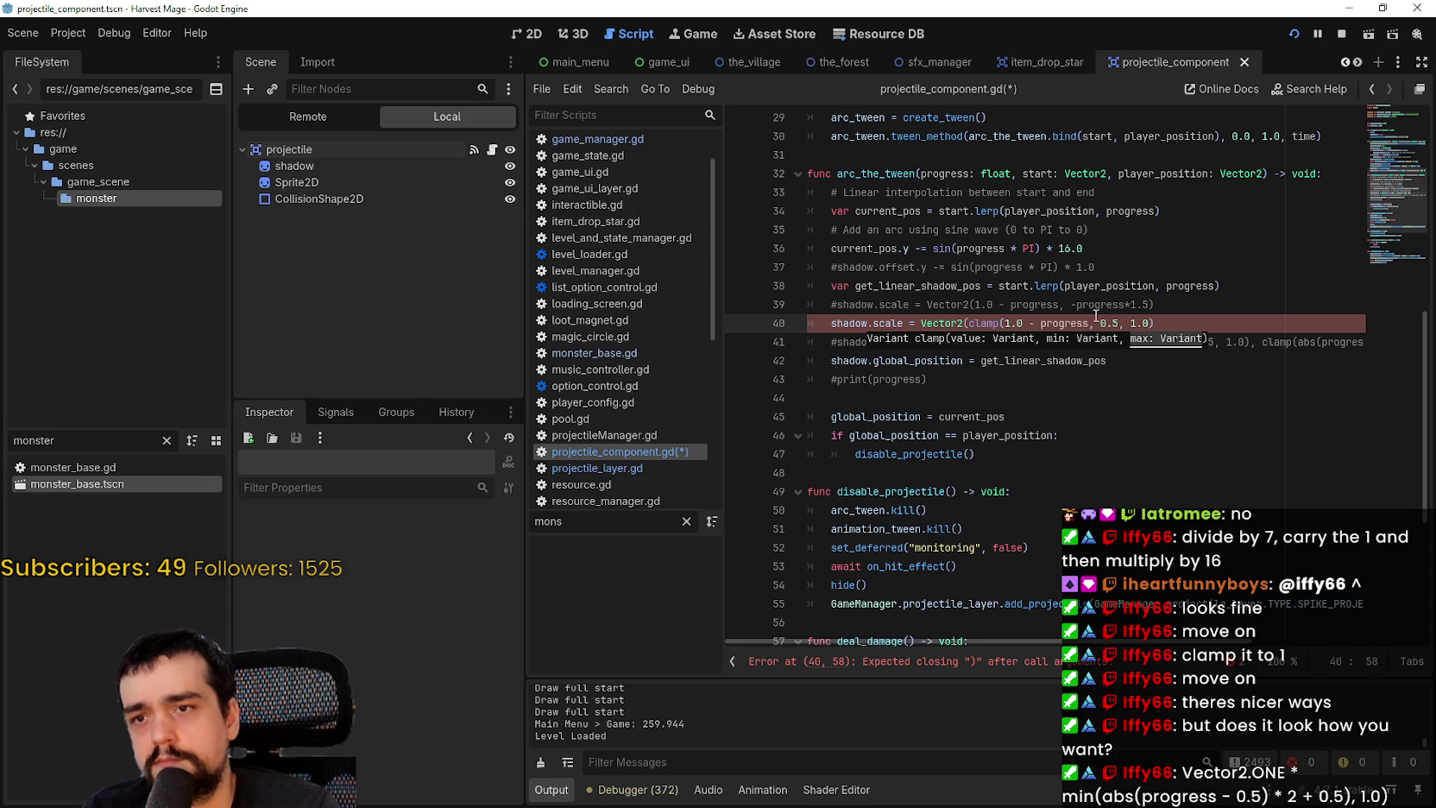
# Add a second clamp(1.0 - progress, 0.5, 1.0) as the y value, save, and run the game
pyautogui.moveTo(969, 323); pyautogui.dragTo(1151, 322)
pyautogui.hotkey('ctrl', 'c')
pyautogui.click(1150, 322)
pyautogui.hotkey('ctrl', 'v')
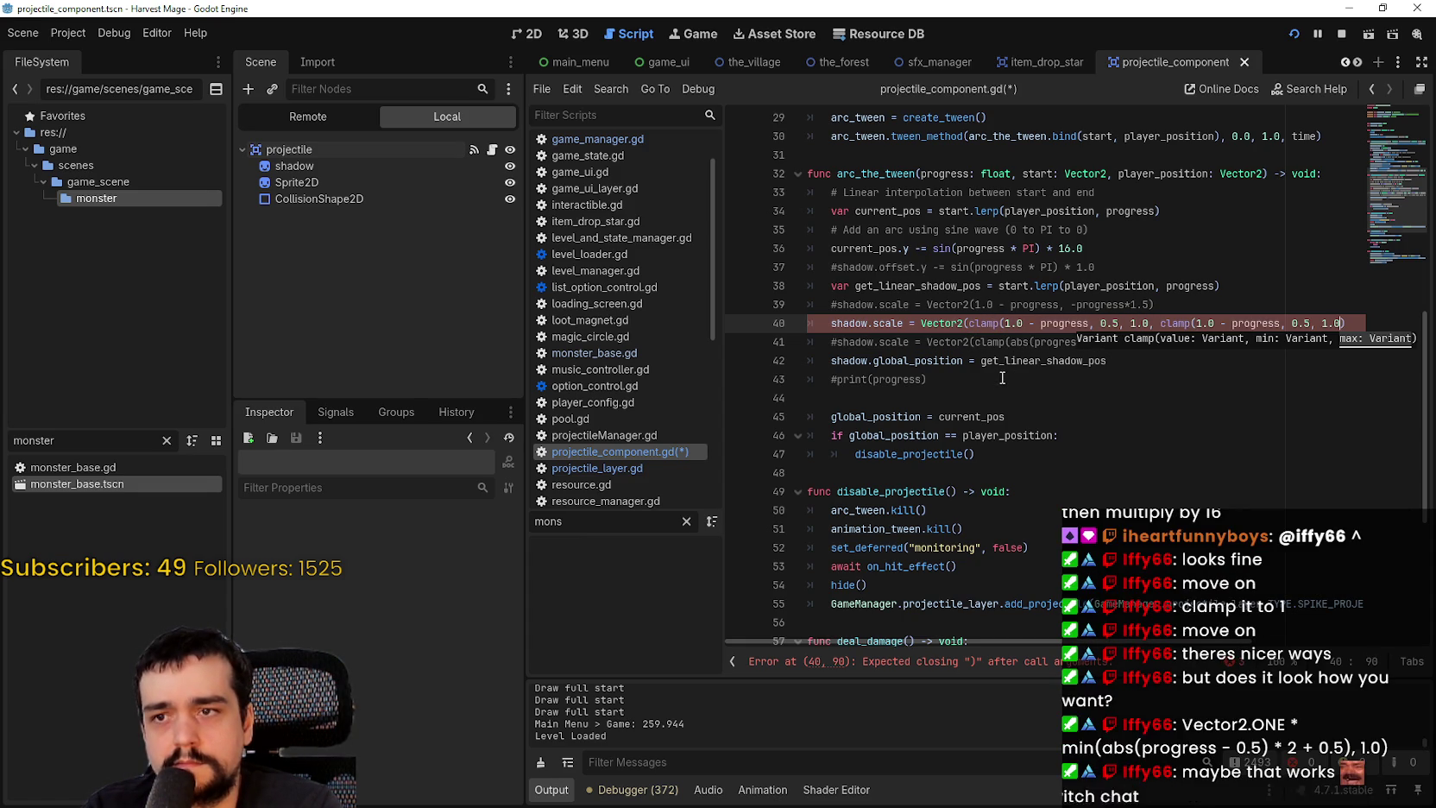
pyautogui.hotkey('ctrl', 'z')
pyautogui.press('BackSpace')
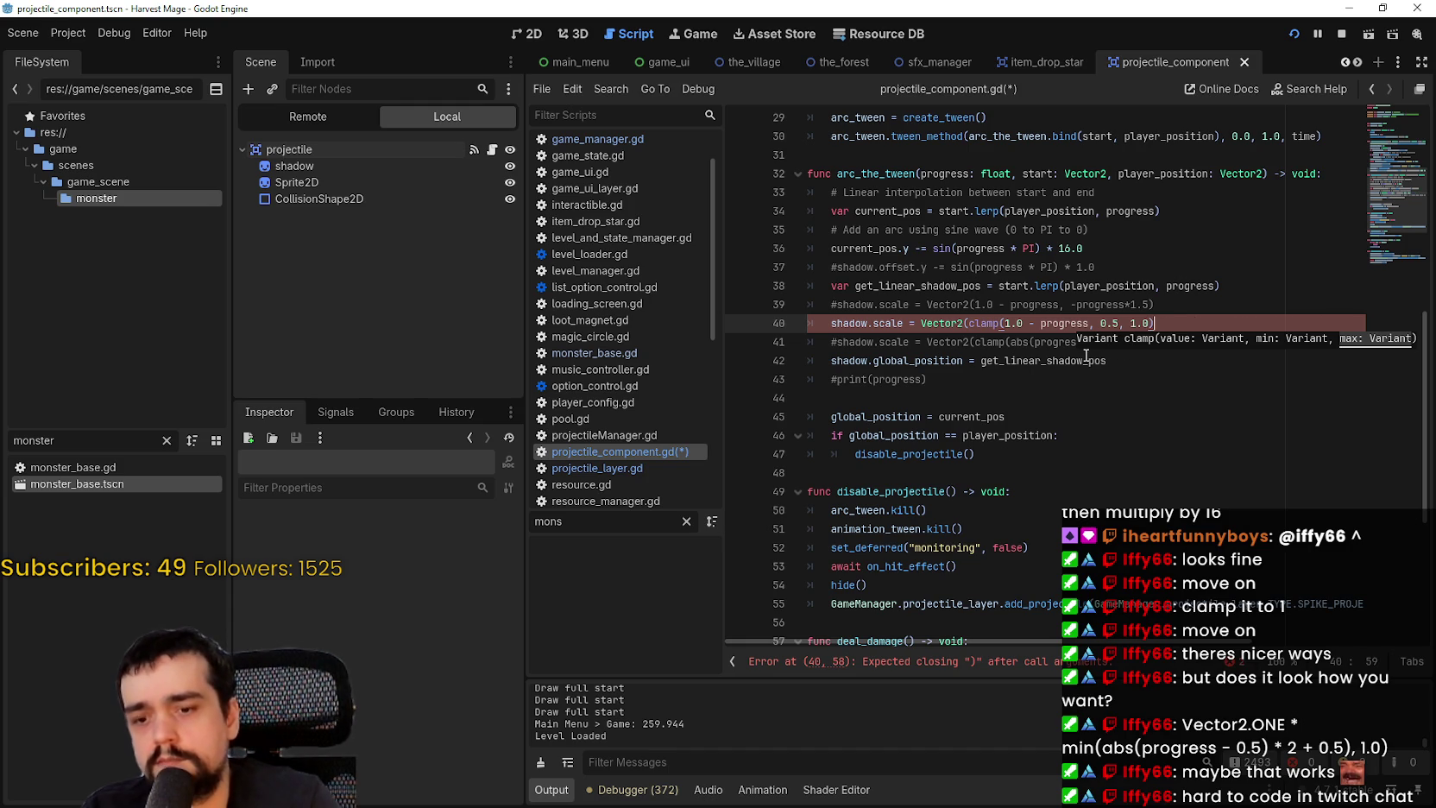
pyautogui.write(')')
pyautogui.press('Left')
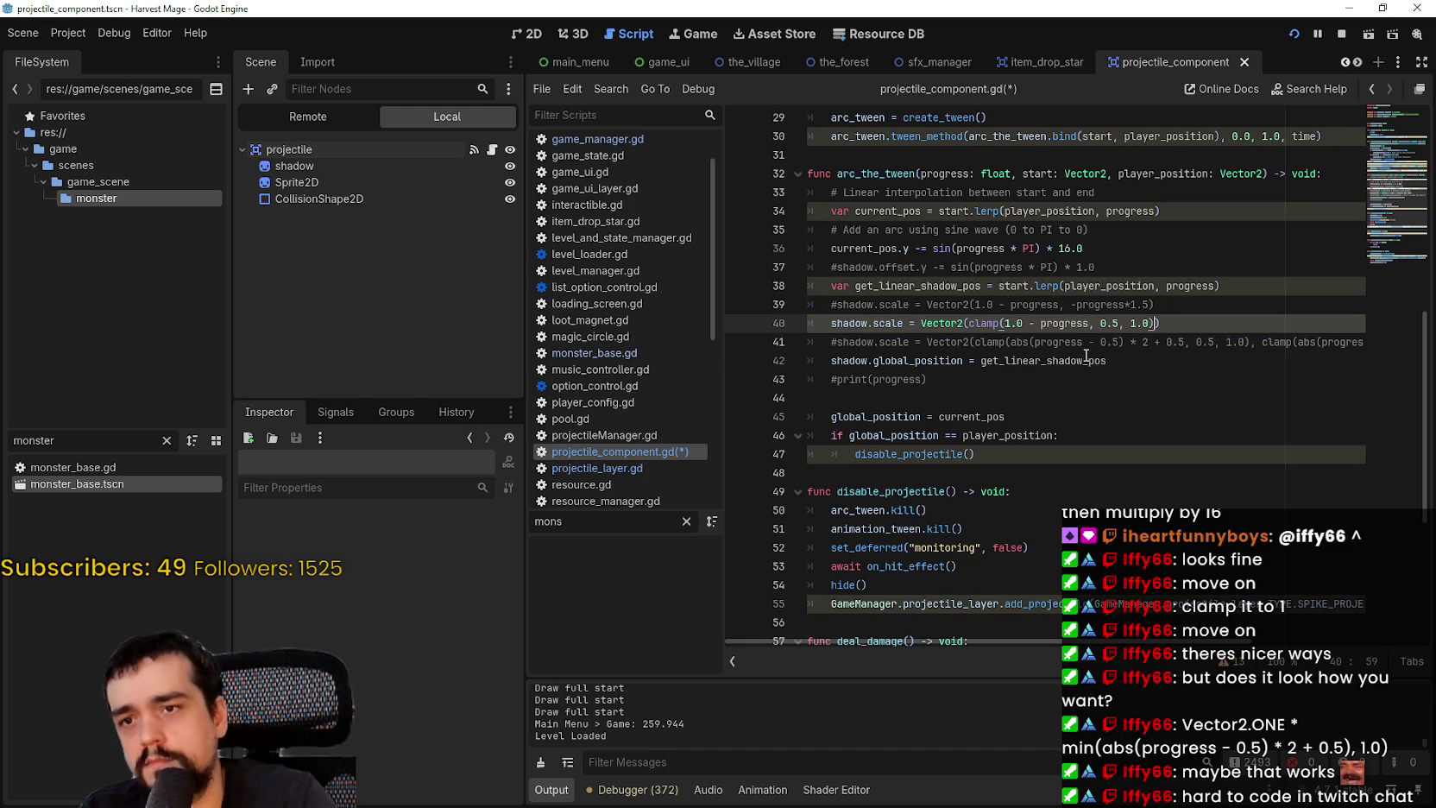
pyautogui.write(', clamp(1.0 - progress, 0.5, 1.0')
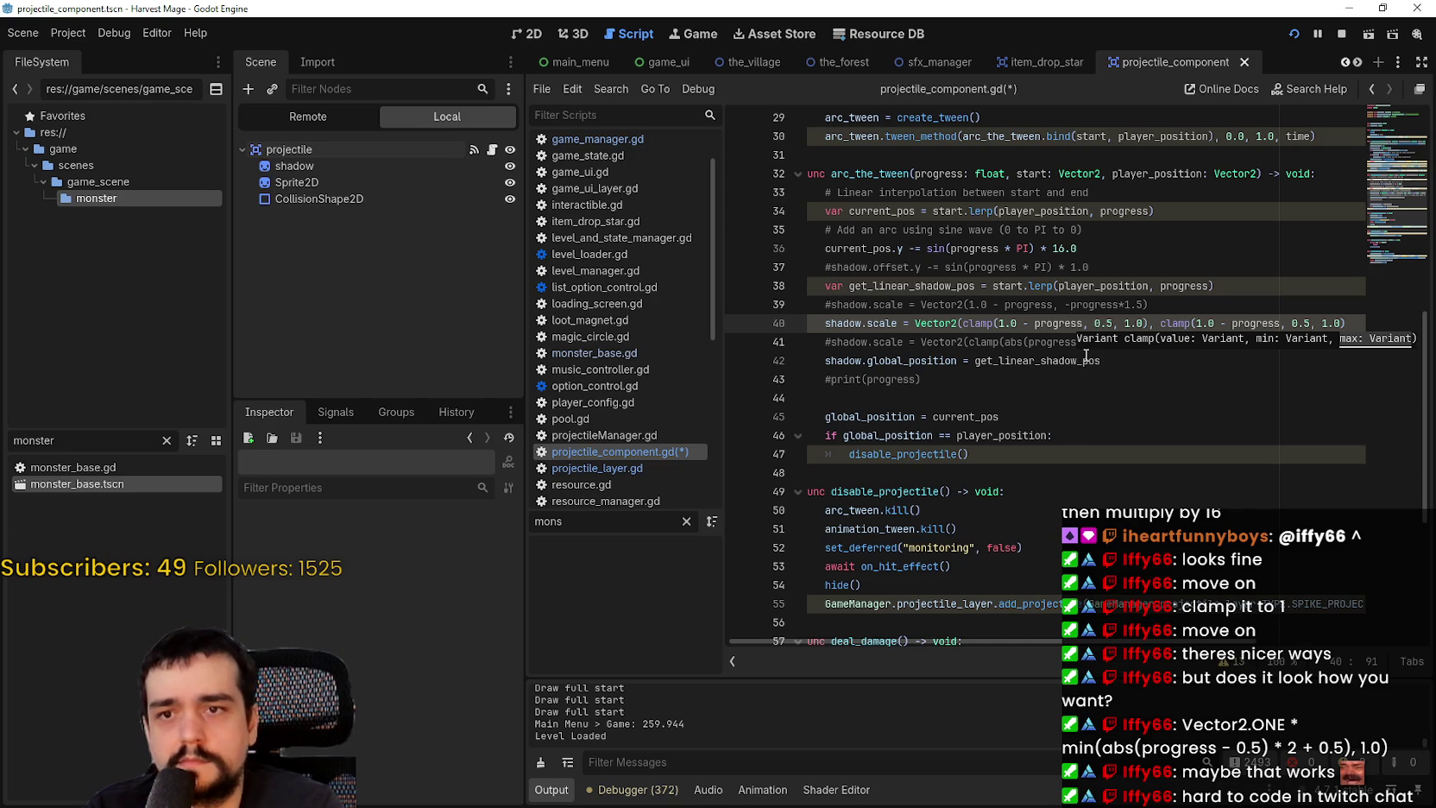
pyautogui.write('))')
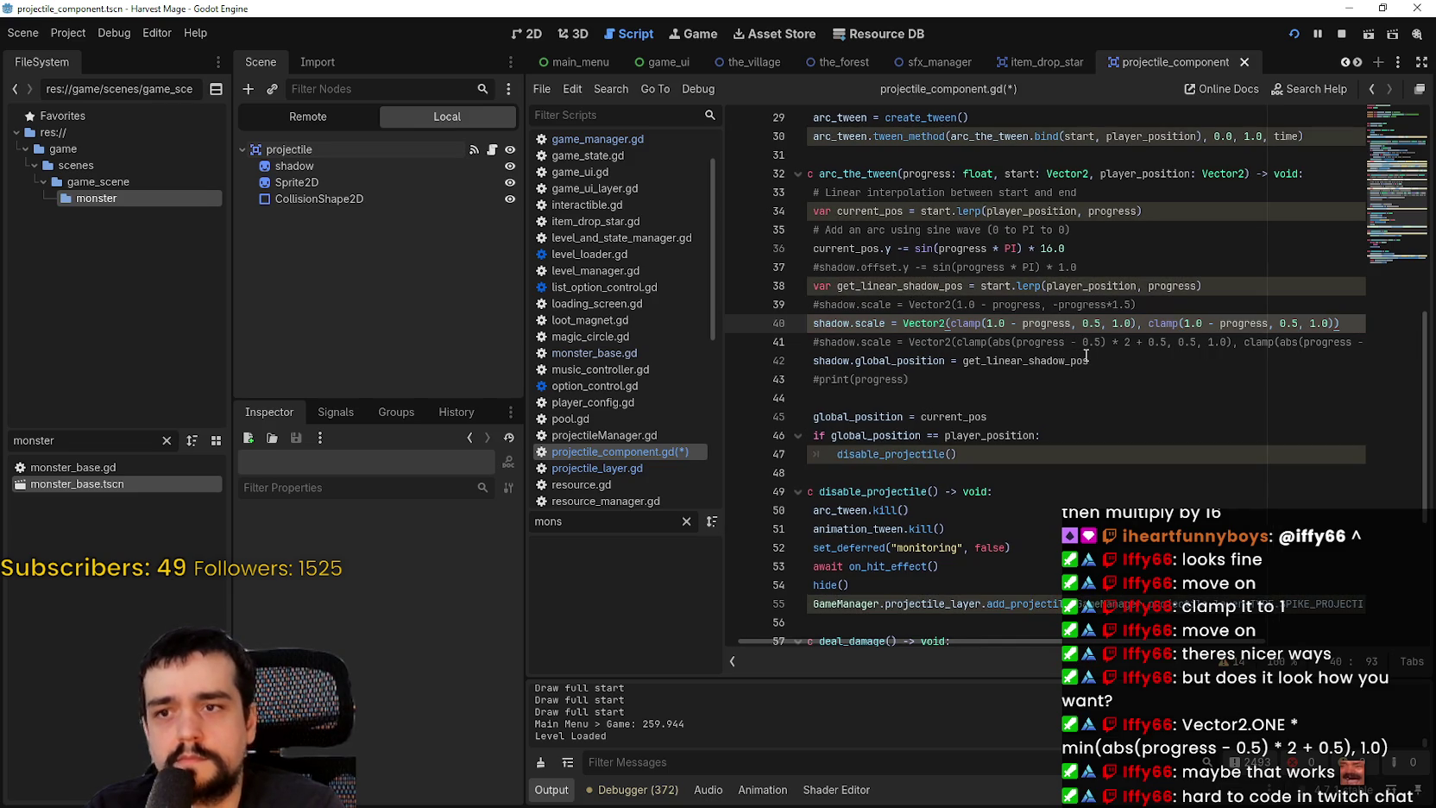
pyautogui.hotkey('ctrl', 's')
pyautogui.press('F5')
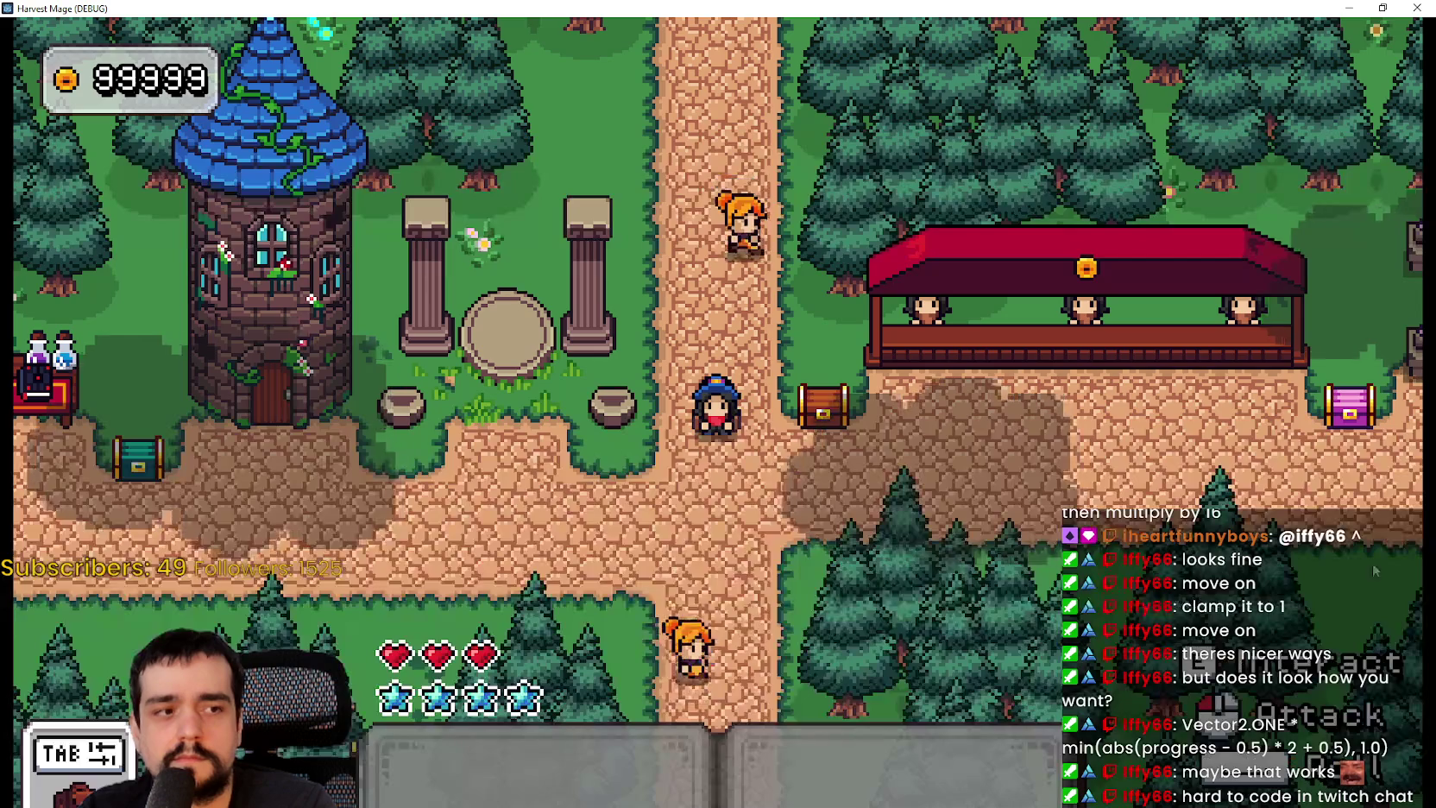
# Walk the mage south and east through the flower field to watch a projectile shadow, then return to the editor
pyautogui.press('s')
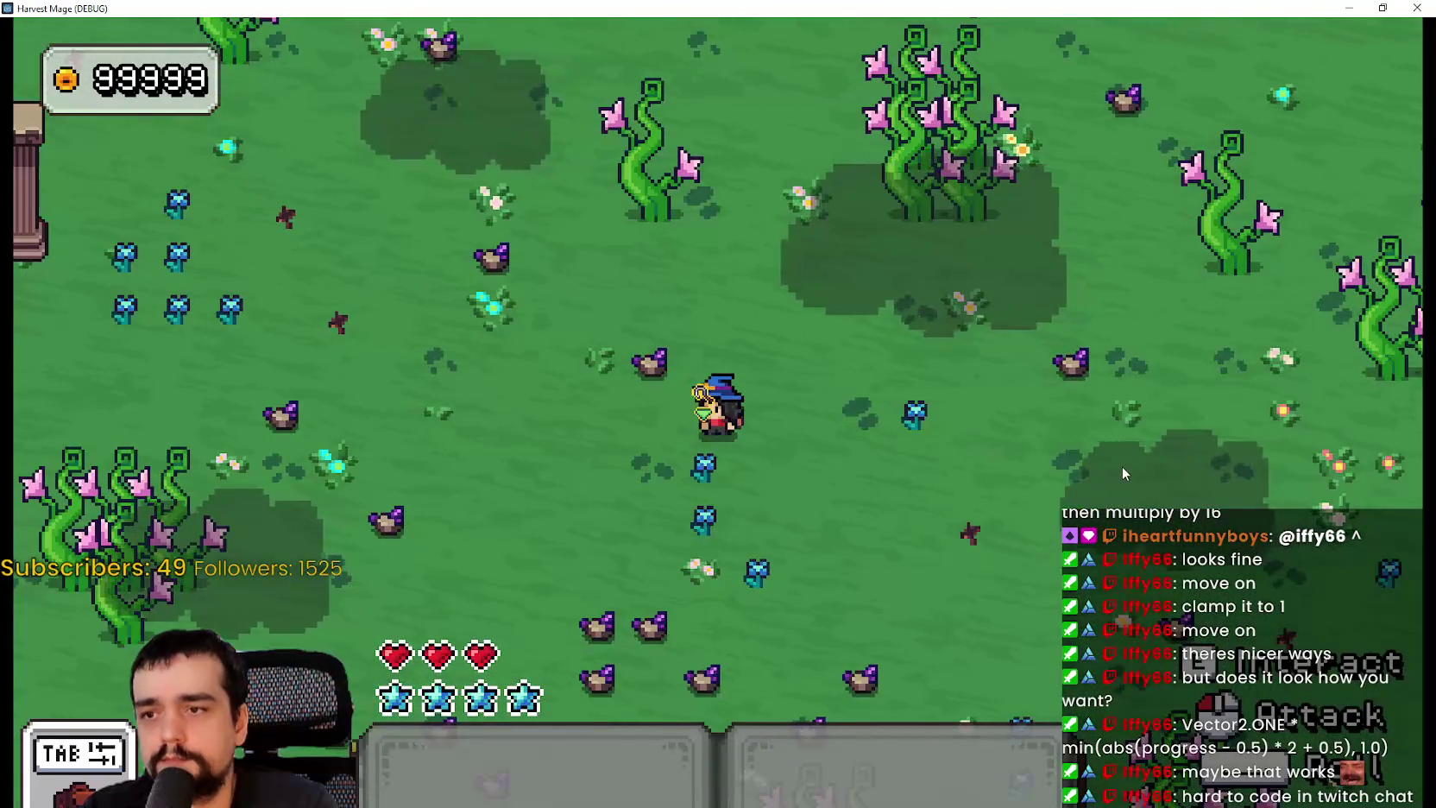
pyautogui.press('s')
pyautogui.press('d')
pyautogui.press('w')
pyautogui.press('d')
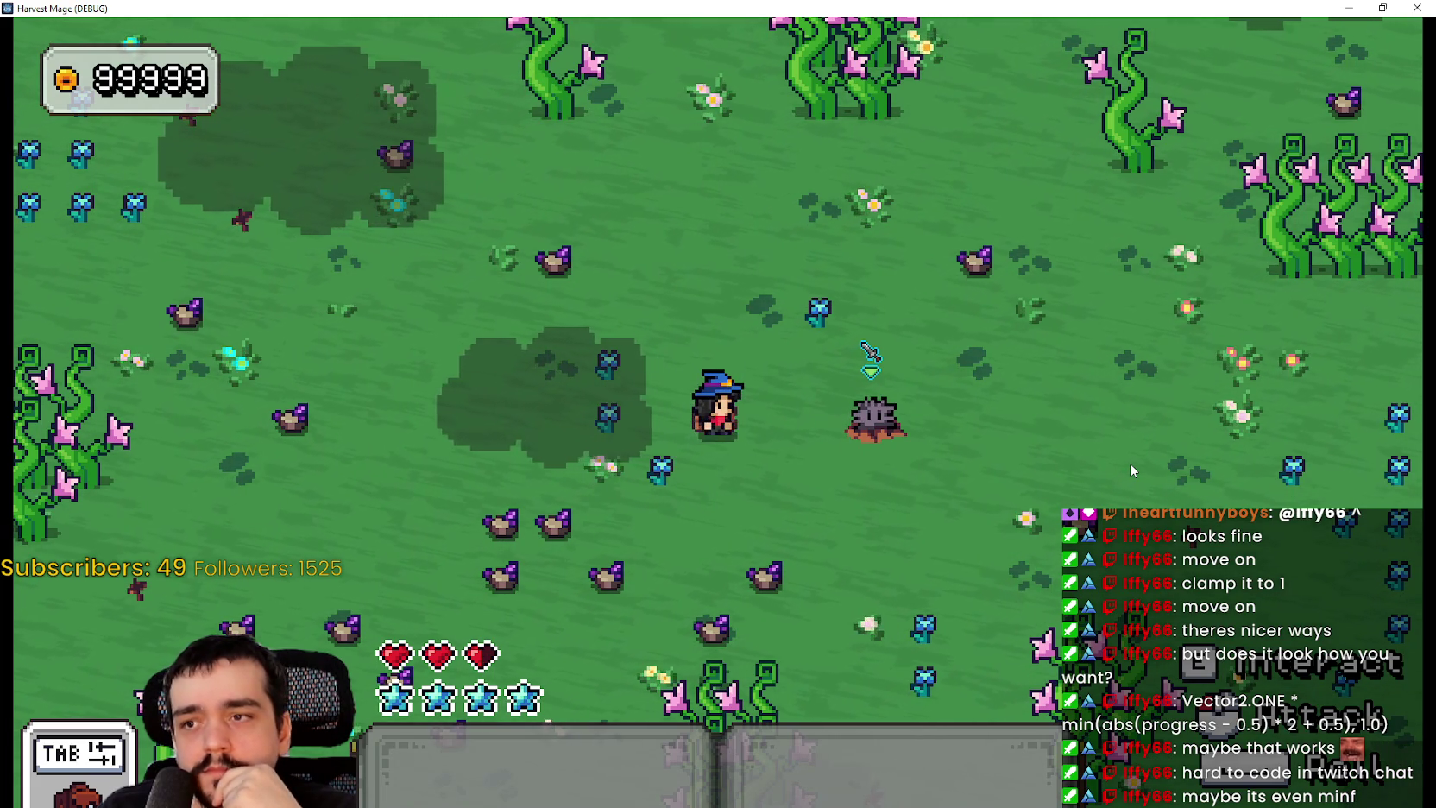
pyautogui.hotkey('alt', 'Tab')
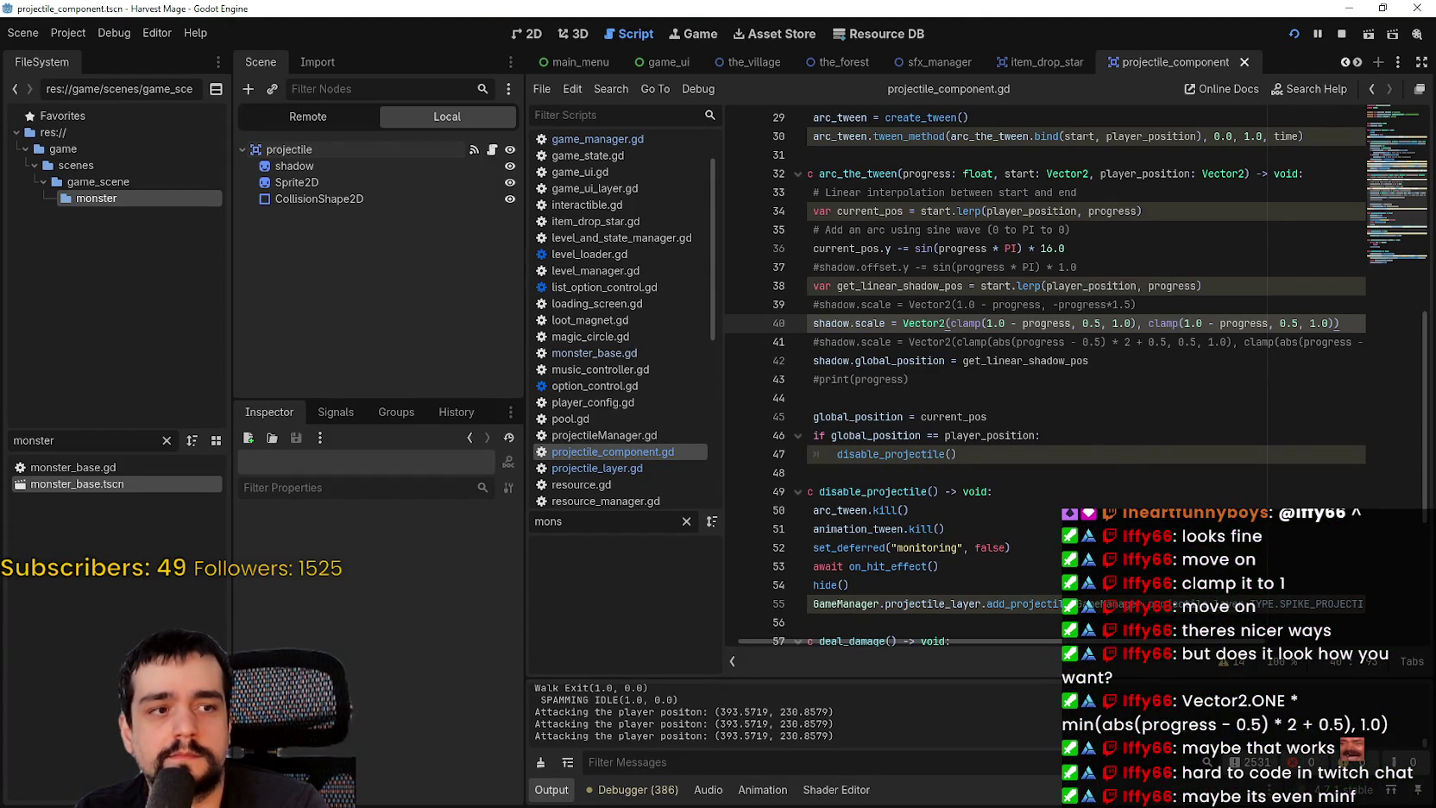
# Replace line 40's Vector2 clamp expression with the Vector2.ONE * min(...) formula and save
pyautogui.hotkey('alt', 'Tab')
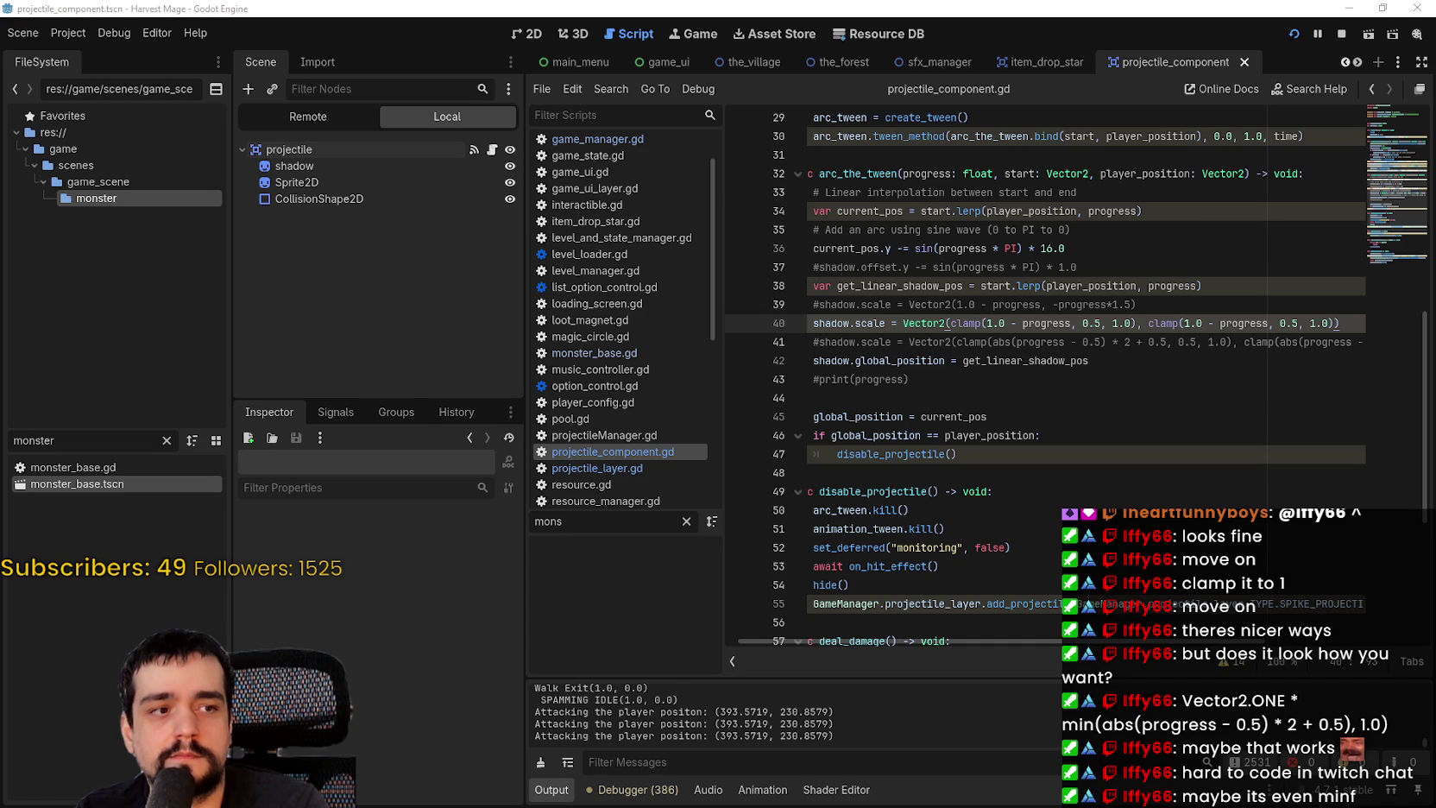
pyautogui.click(1097, 379)
pyautogui.moveTo(903, 322); pyautogui.dragTo(1119, 323)
pyautogui.hotkey('shift', 'End')
pyautogui.write('Vector2.ONE * min(abs(progress - 0.5) * 2 + 0.5), 1.0)')
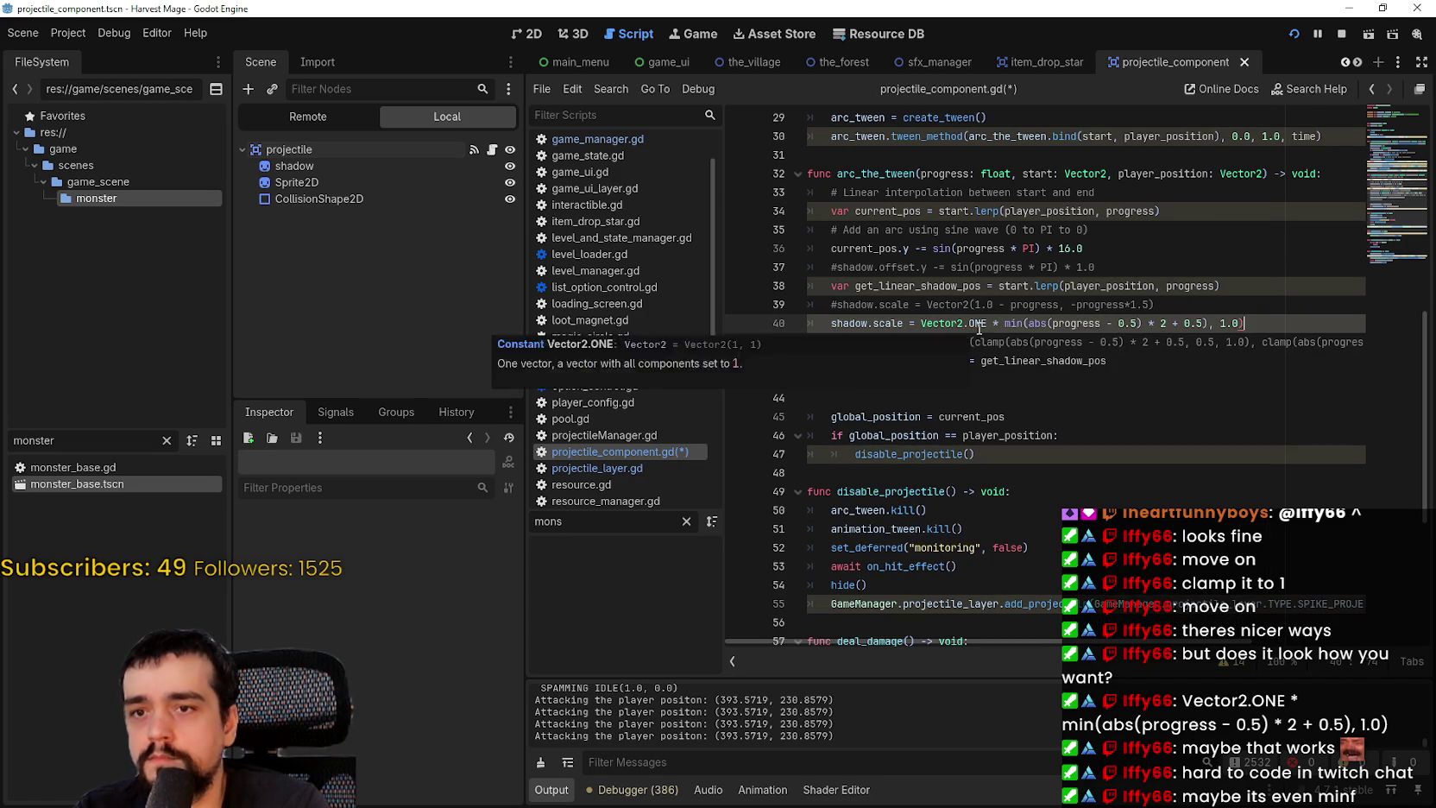
pyautogui.click(1262, 394)
pyautogui.hotkey('ctrl', 's')
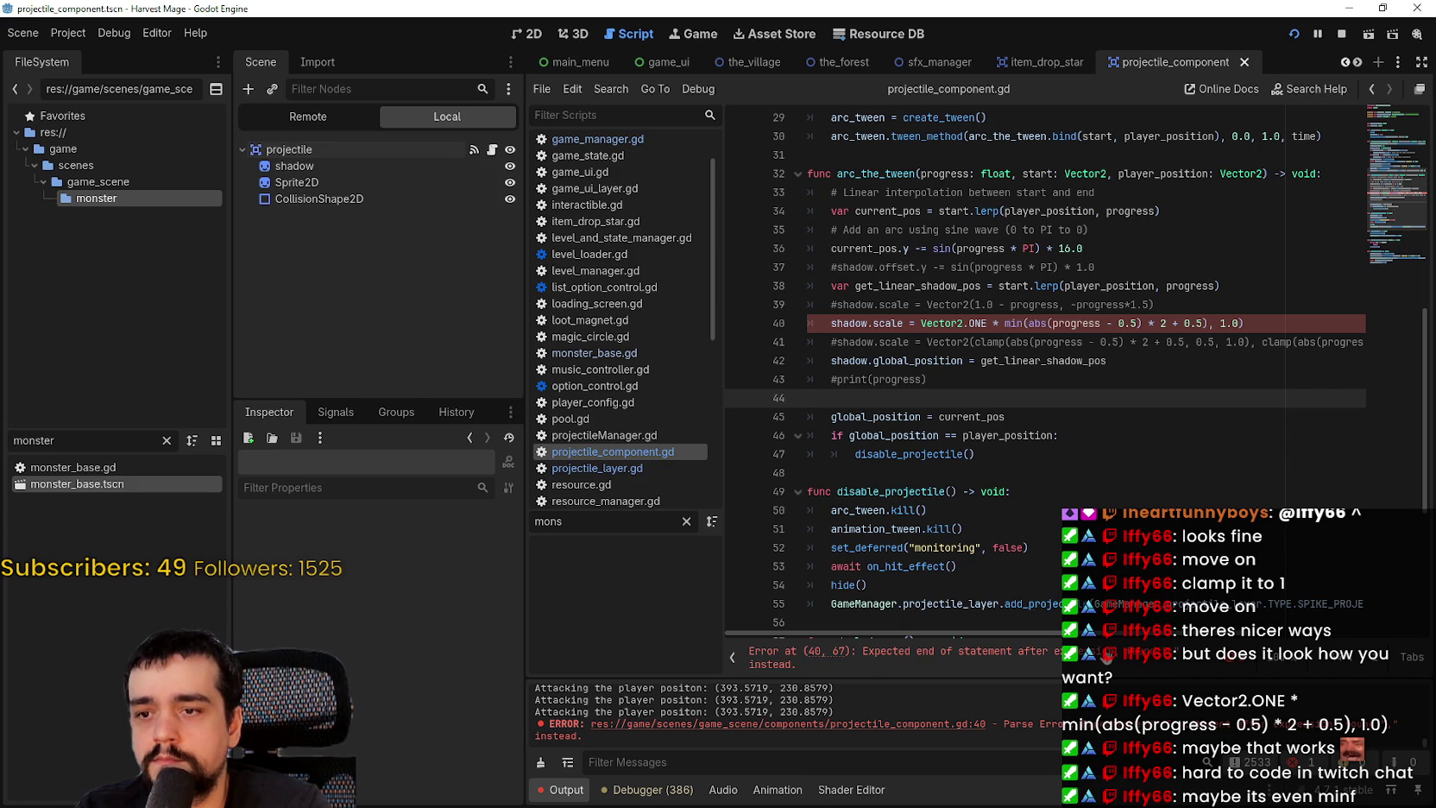
# Add a closing parenthesis to line 40 and check how abs(progress - 0.5) is bracketed
pyautogui.click(1159, 664)
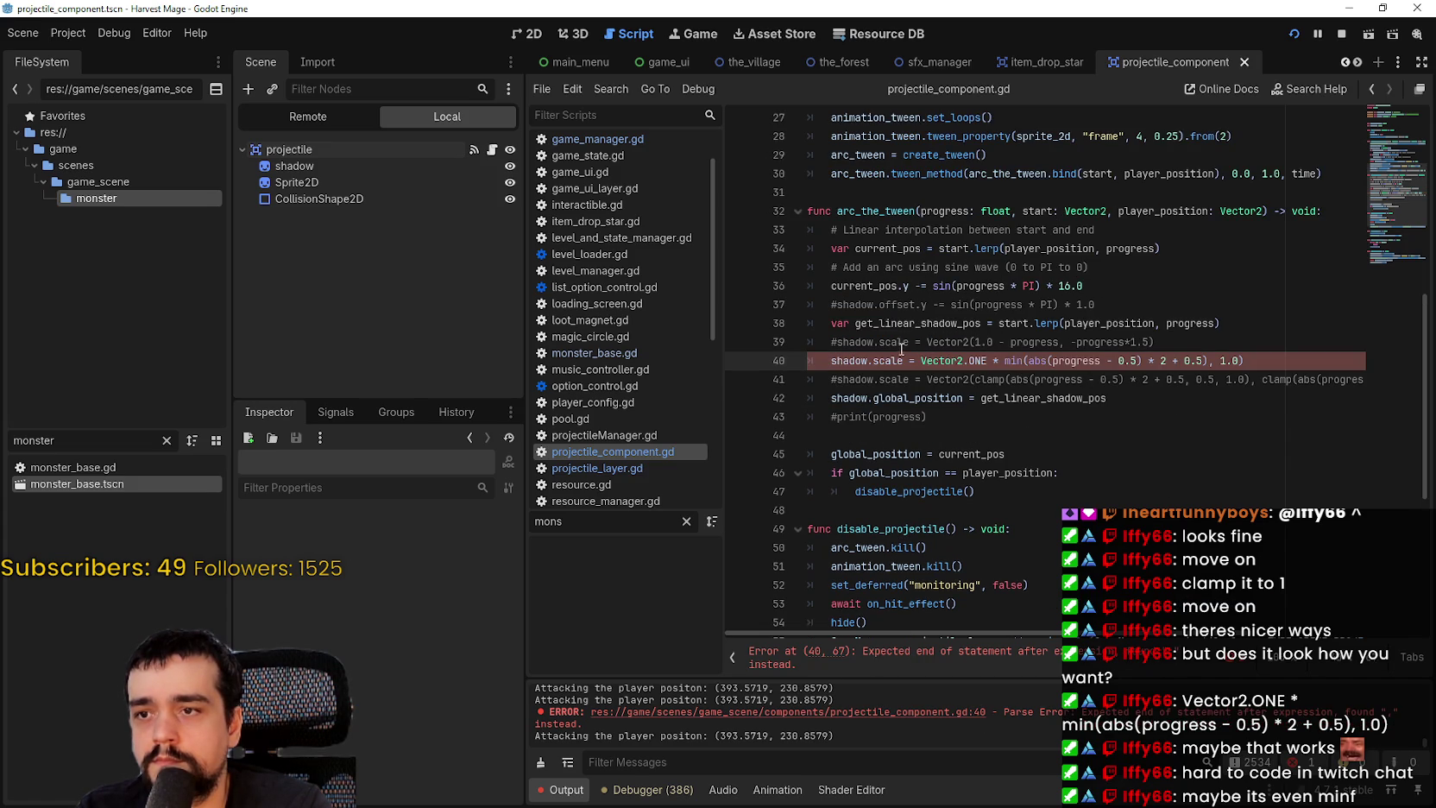
pyautogui.doubleClick(894, 361)
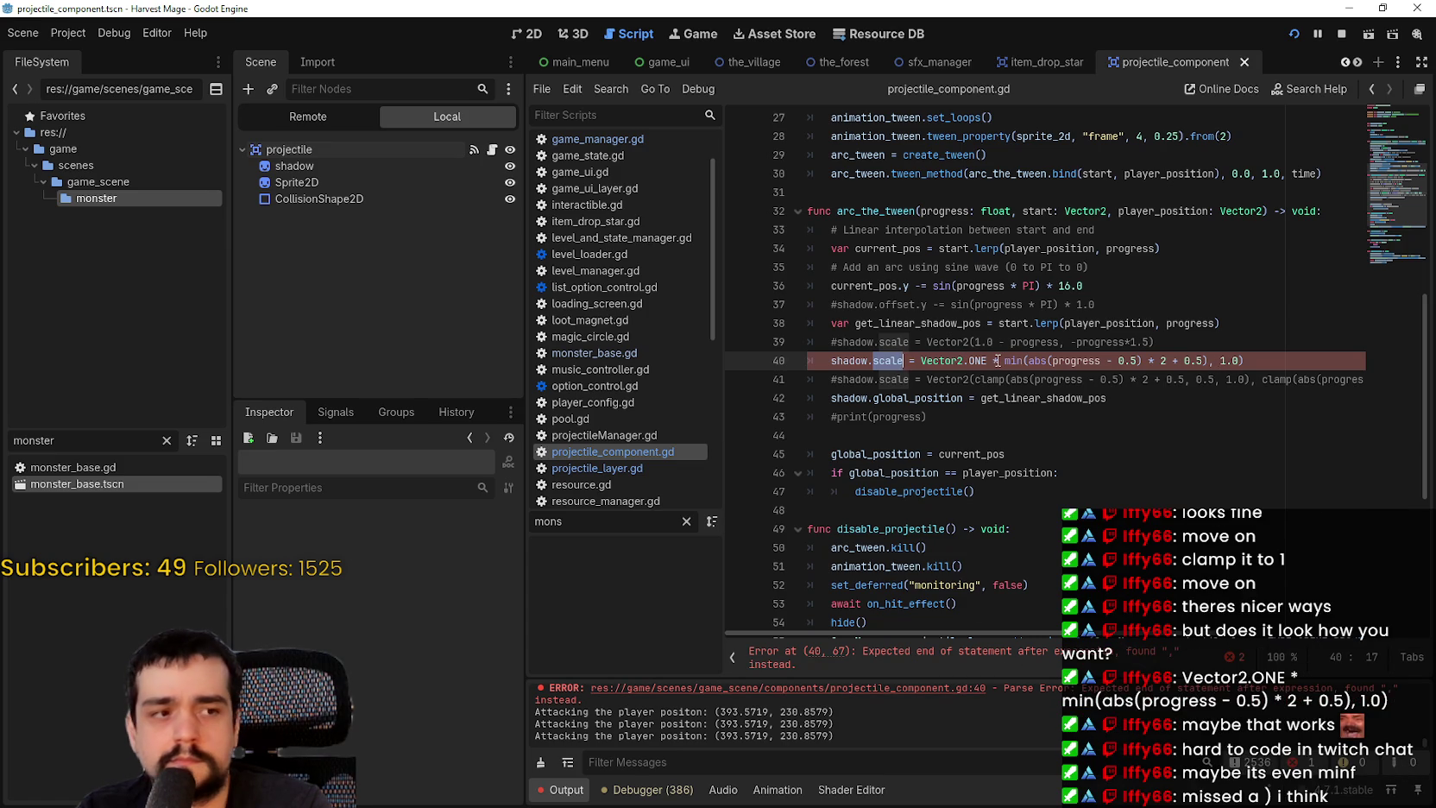
pyautogui.click(1261, 361)
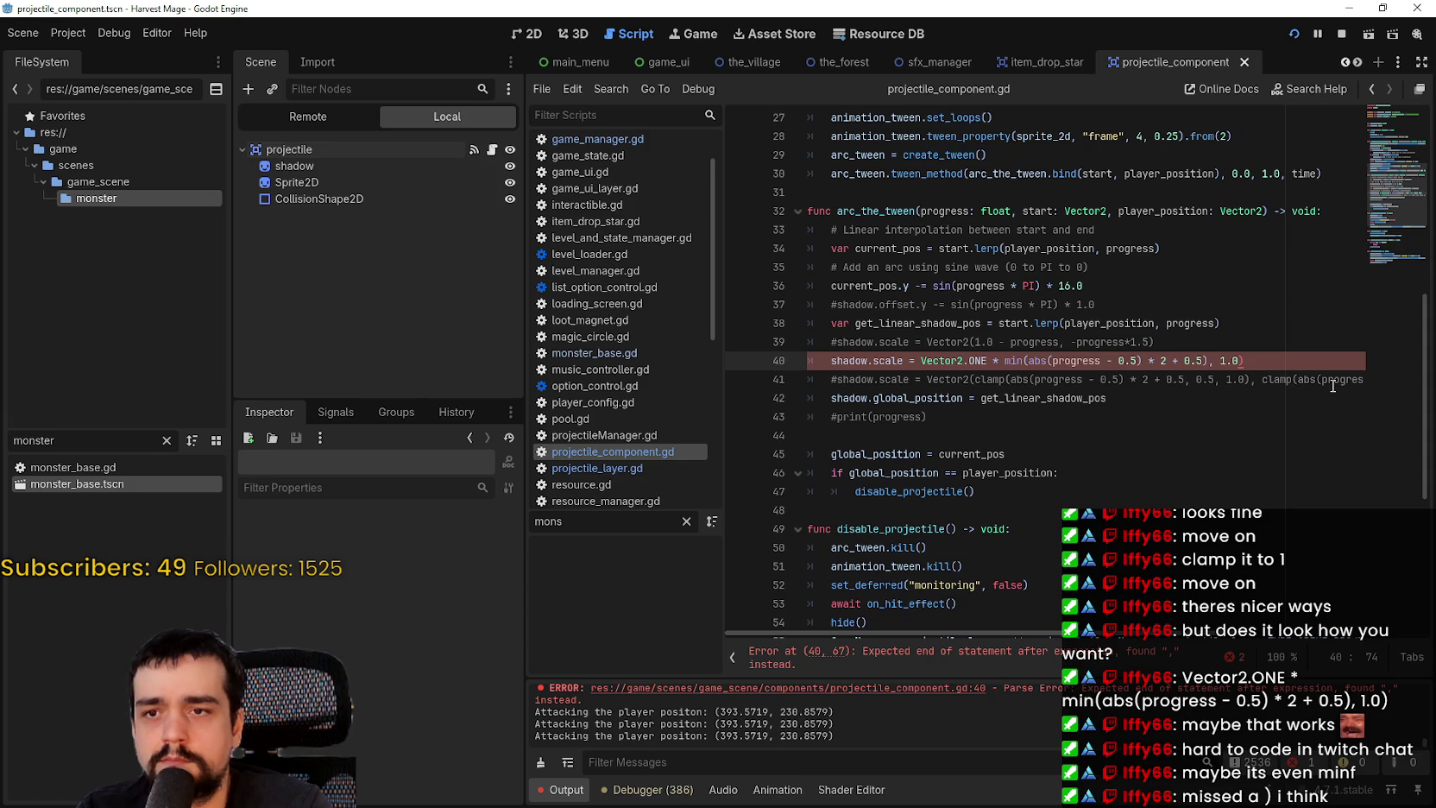
pyautogui.write(')')
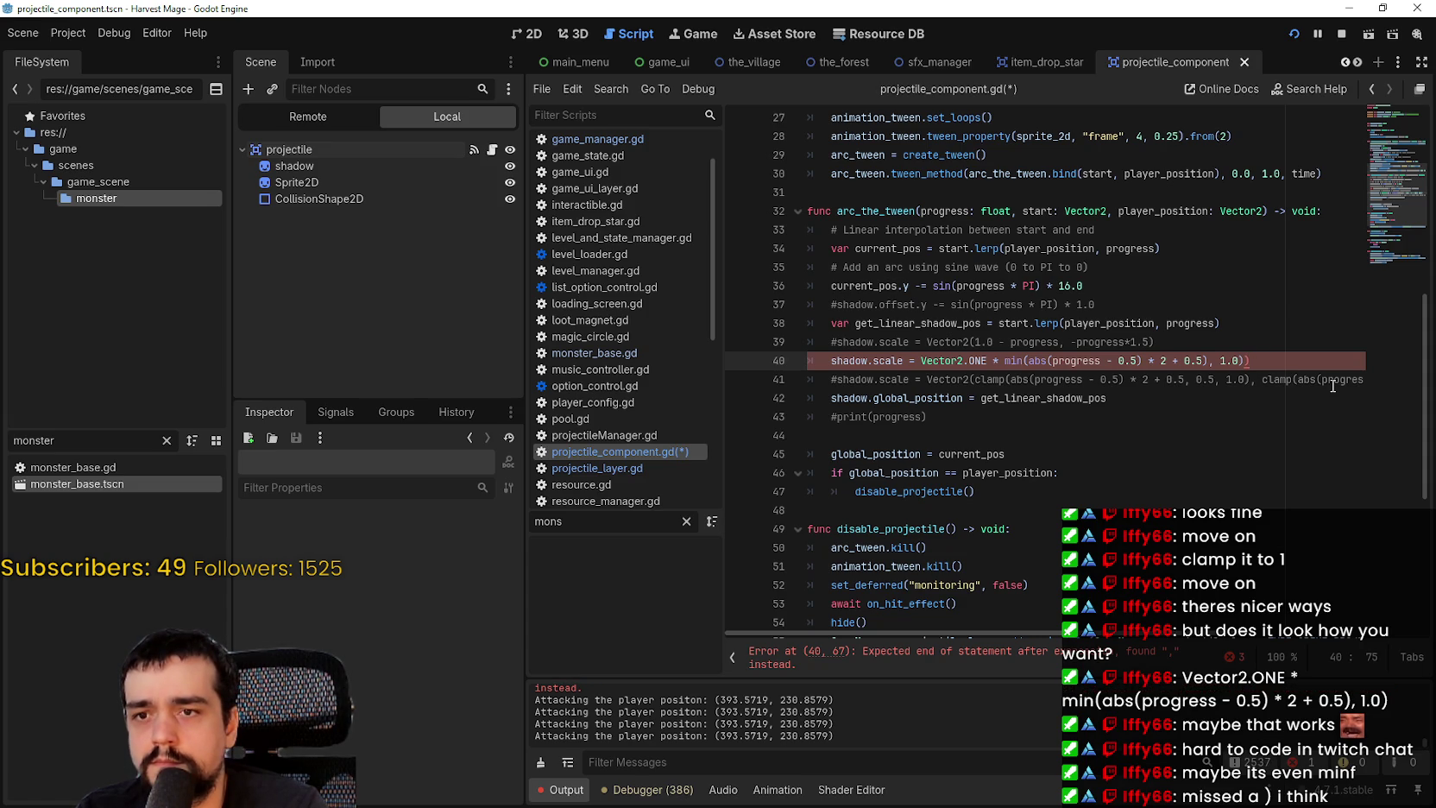
pyautogui.press('Left')
pyautogui.press('Left')
pyautogui.press('Left')
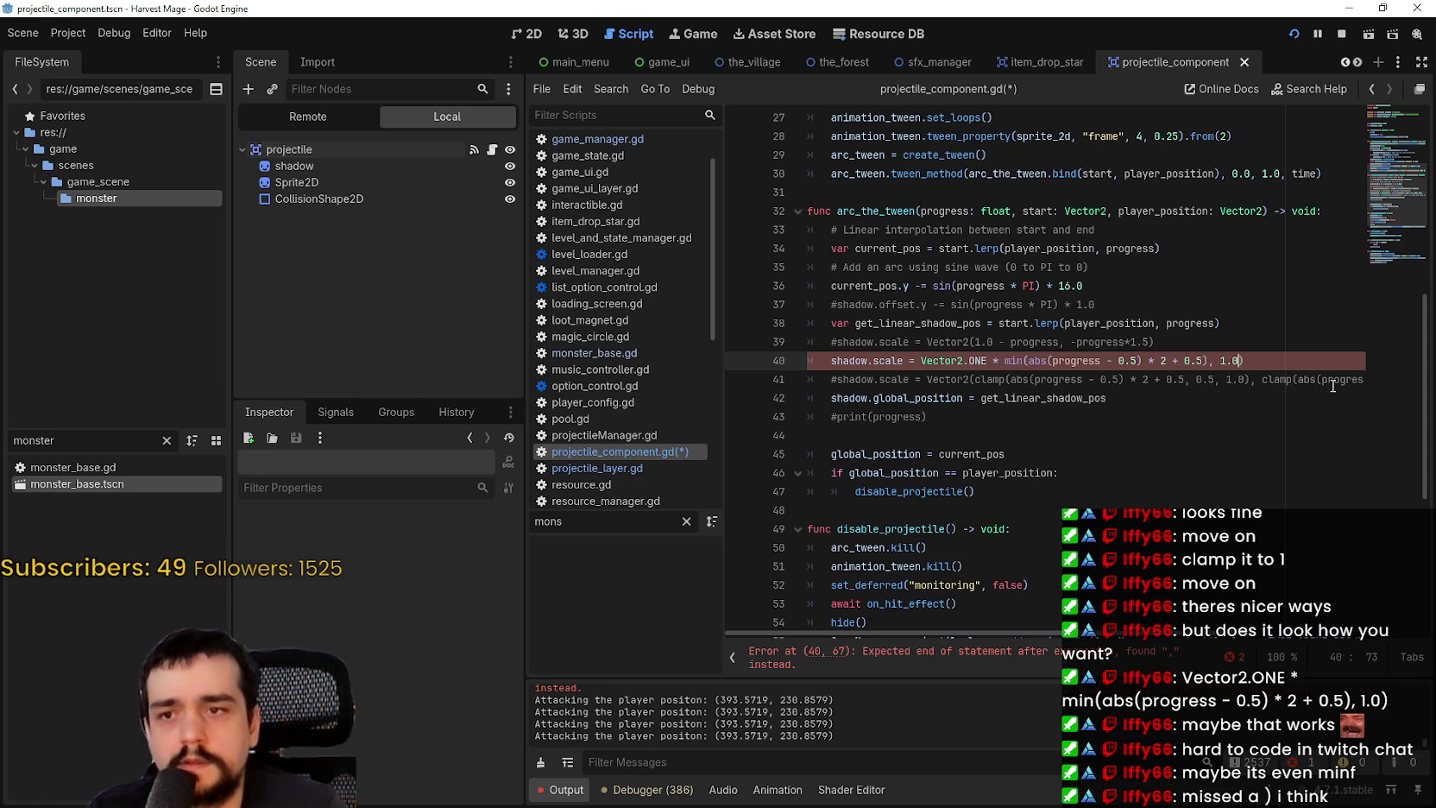
pyautogui.click(1206, 361)
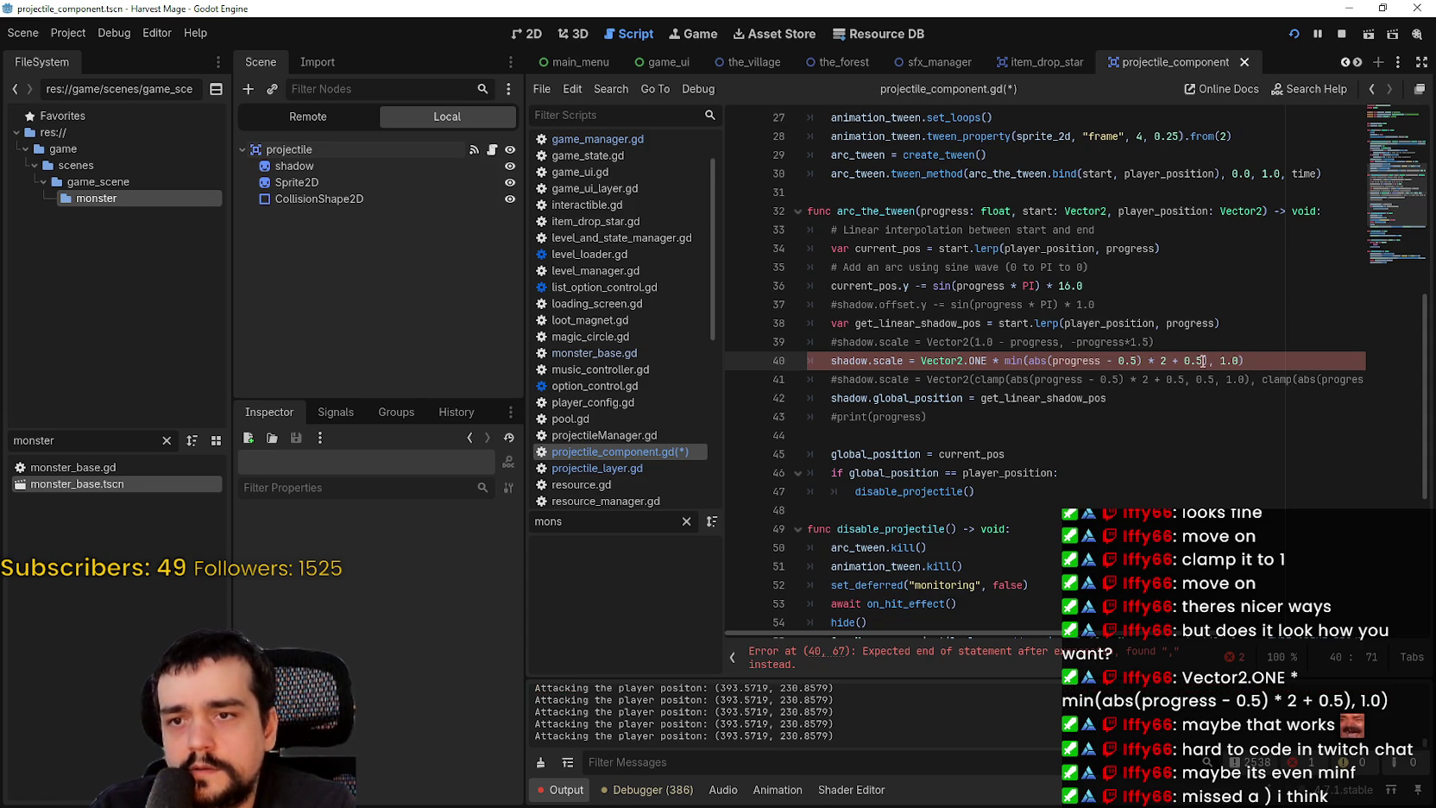
pyautogui.click(1137, 361)
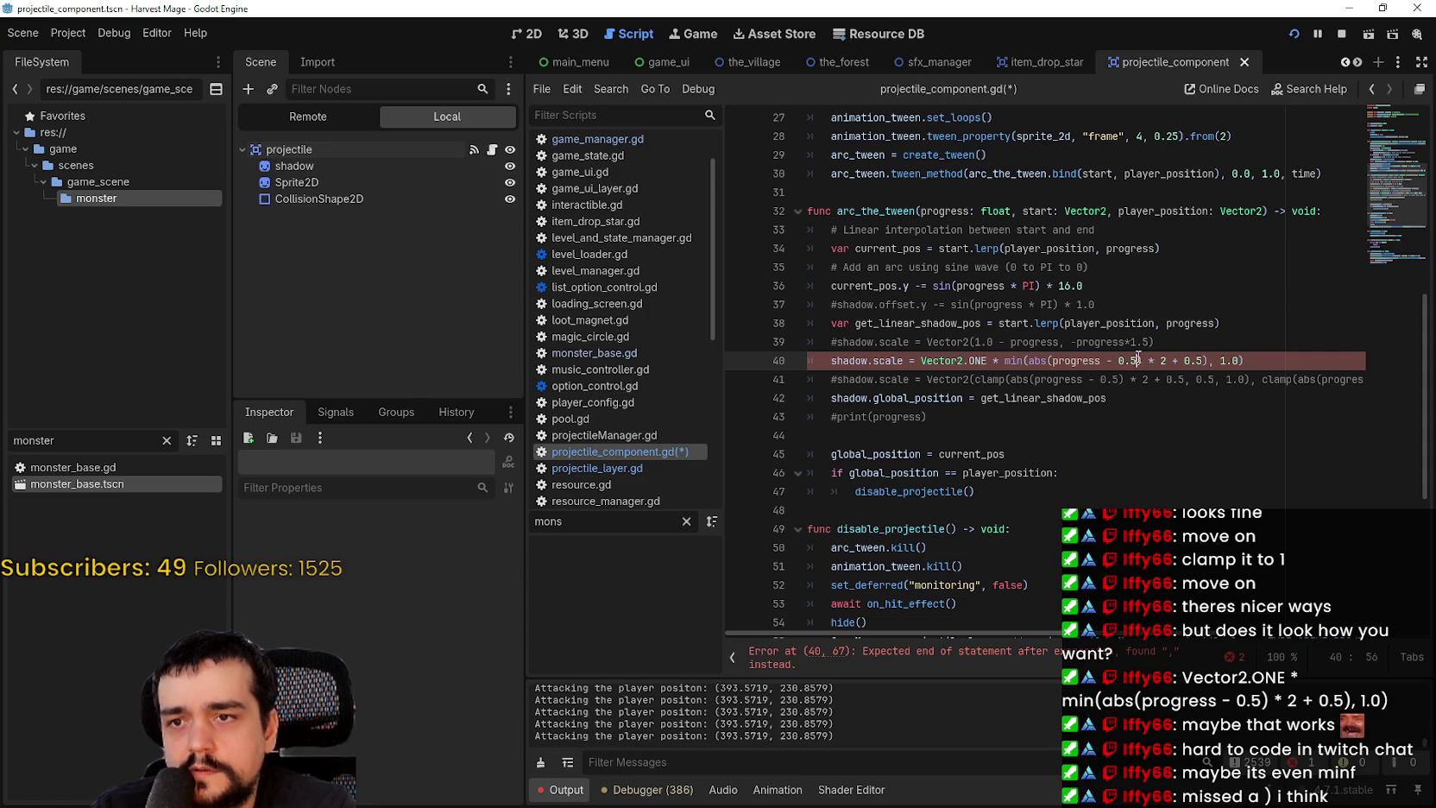
pyautogui.write(')')
pyautogui.moveTo(1028, 360); pyautogui.dragTo(1140, 360)
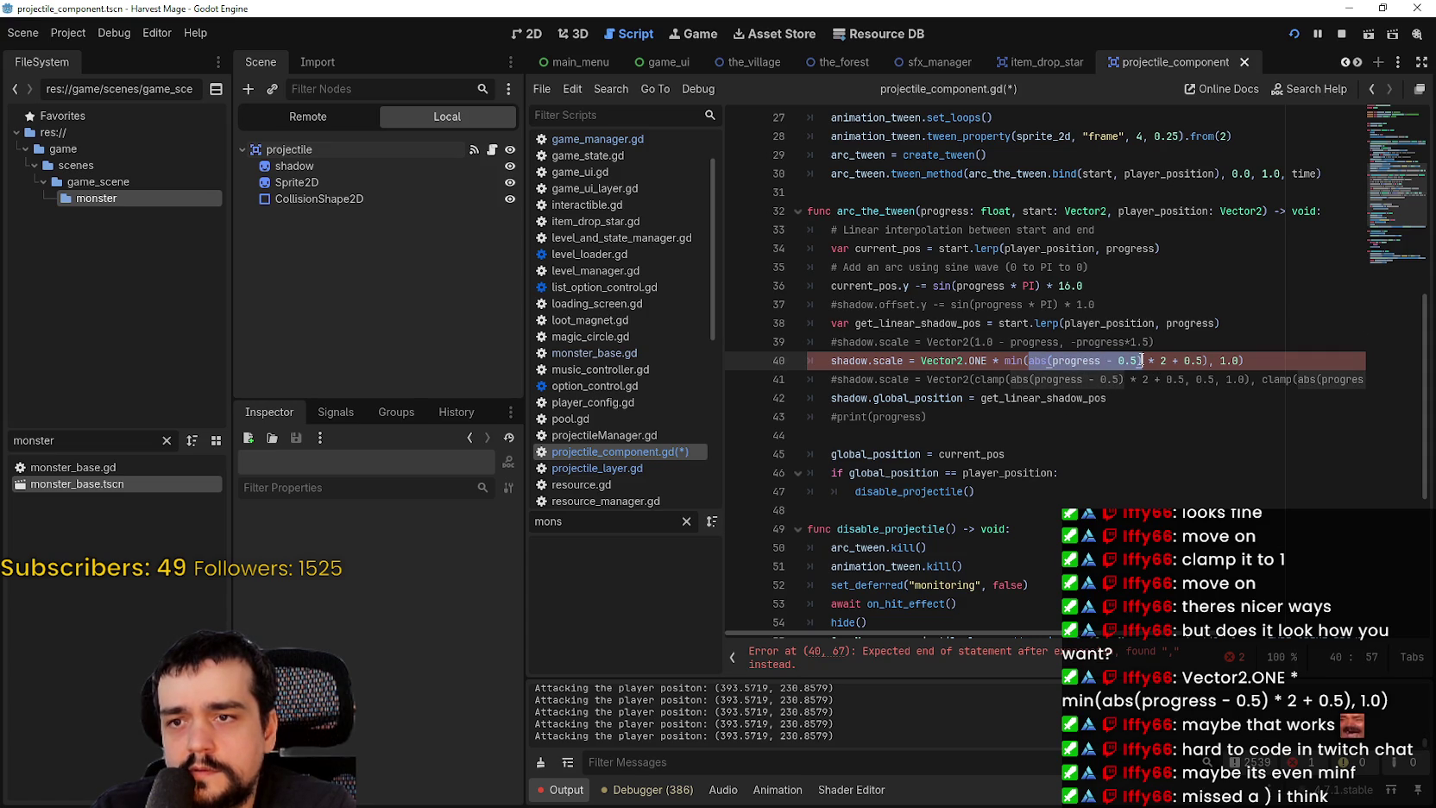
pyautogui.click(1015, 343)
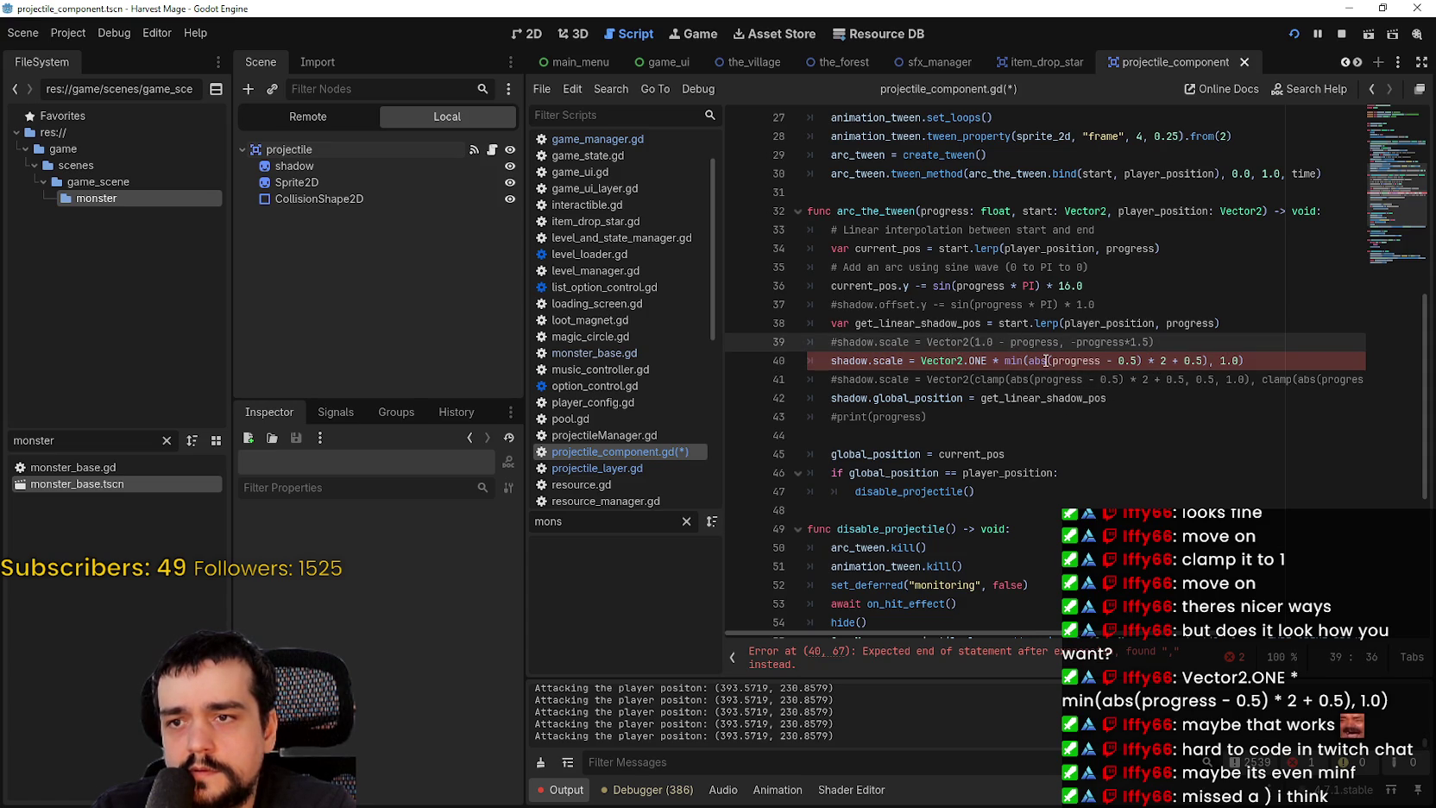
pyautogui.moveTo(1046, 361)
pyautogui.moveTo(1028, 361); pyautogui.dragTo(1141, 360)
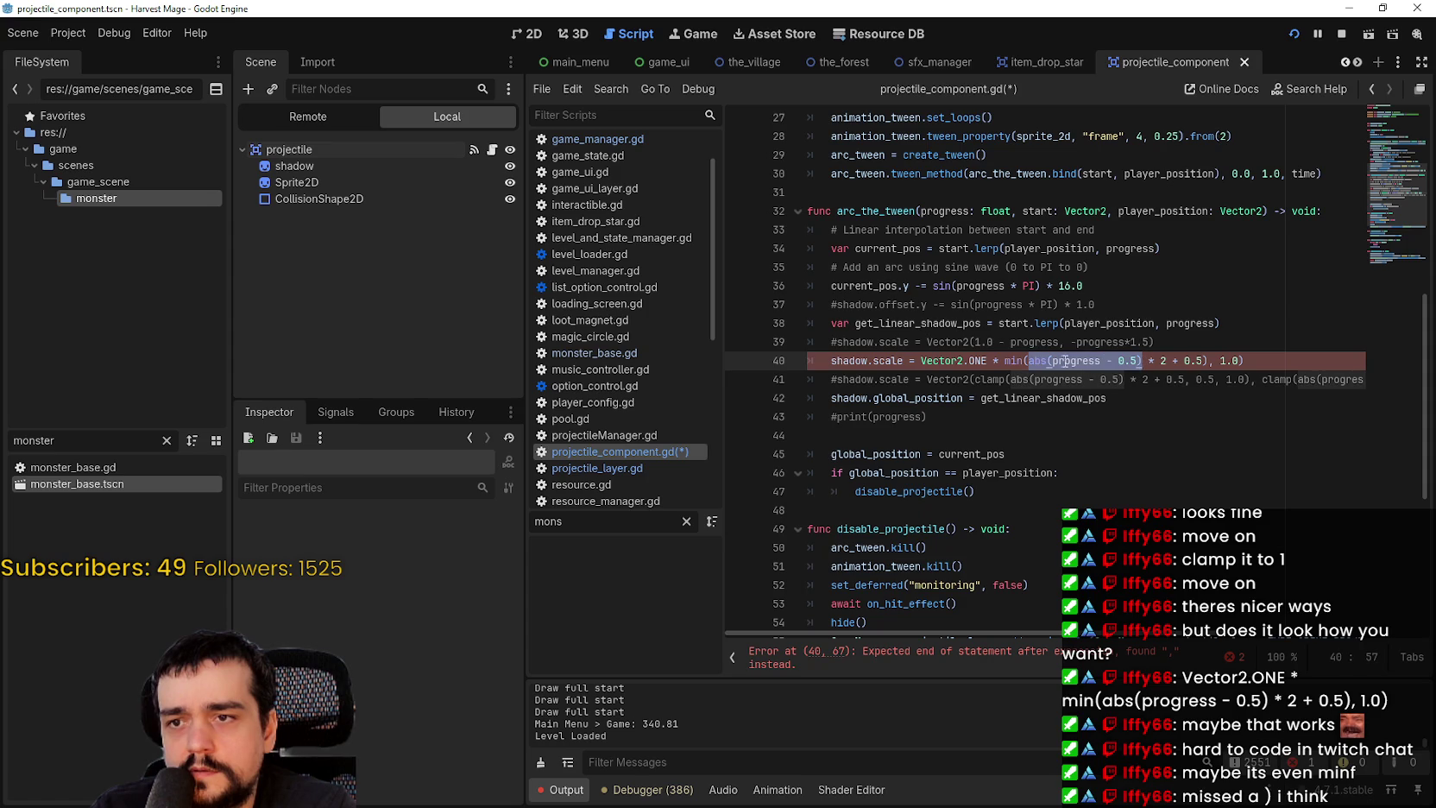
pyautogui.moveTo(1207, 361); pyautogui.dragTo(1004, 360)
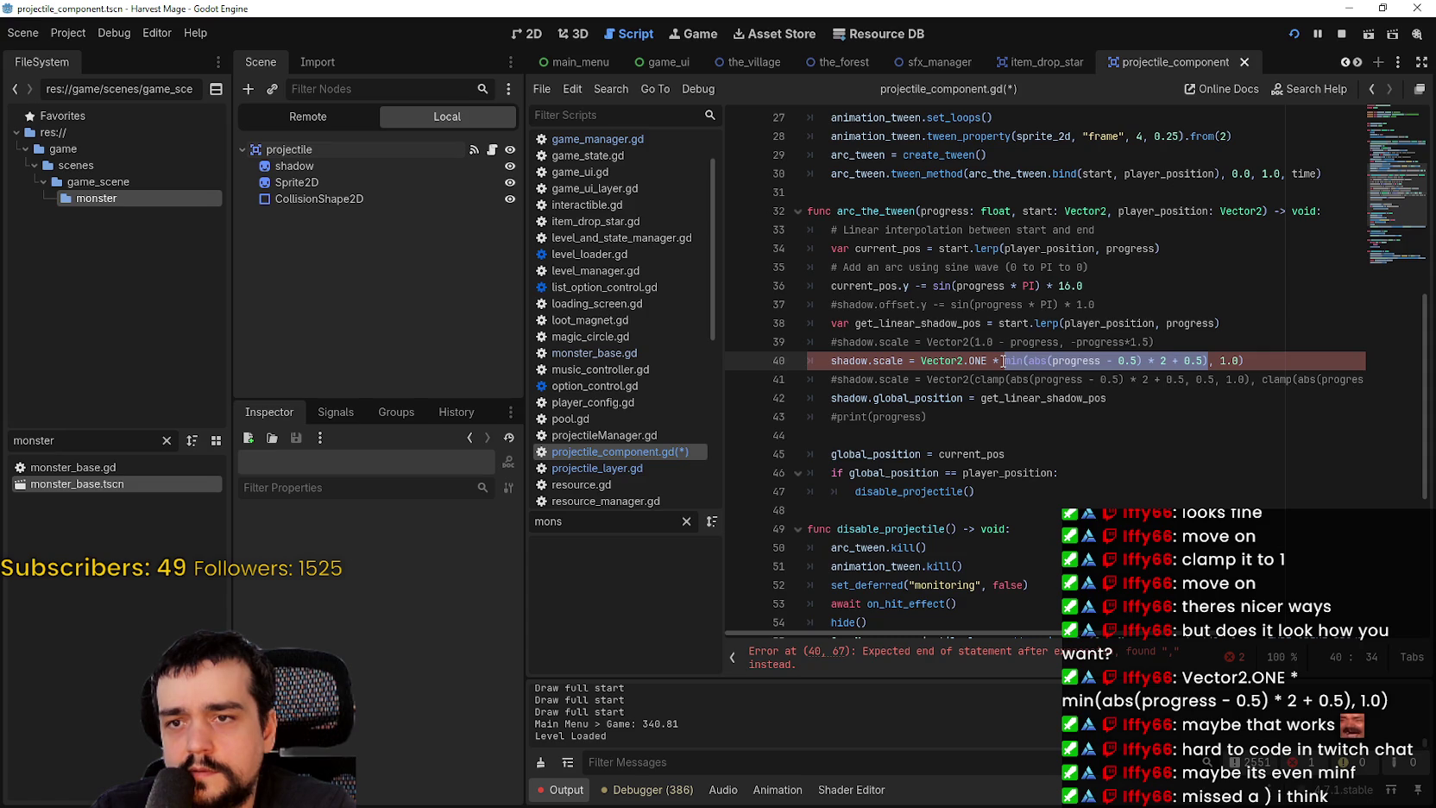
pyautogui.click(921, 360)
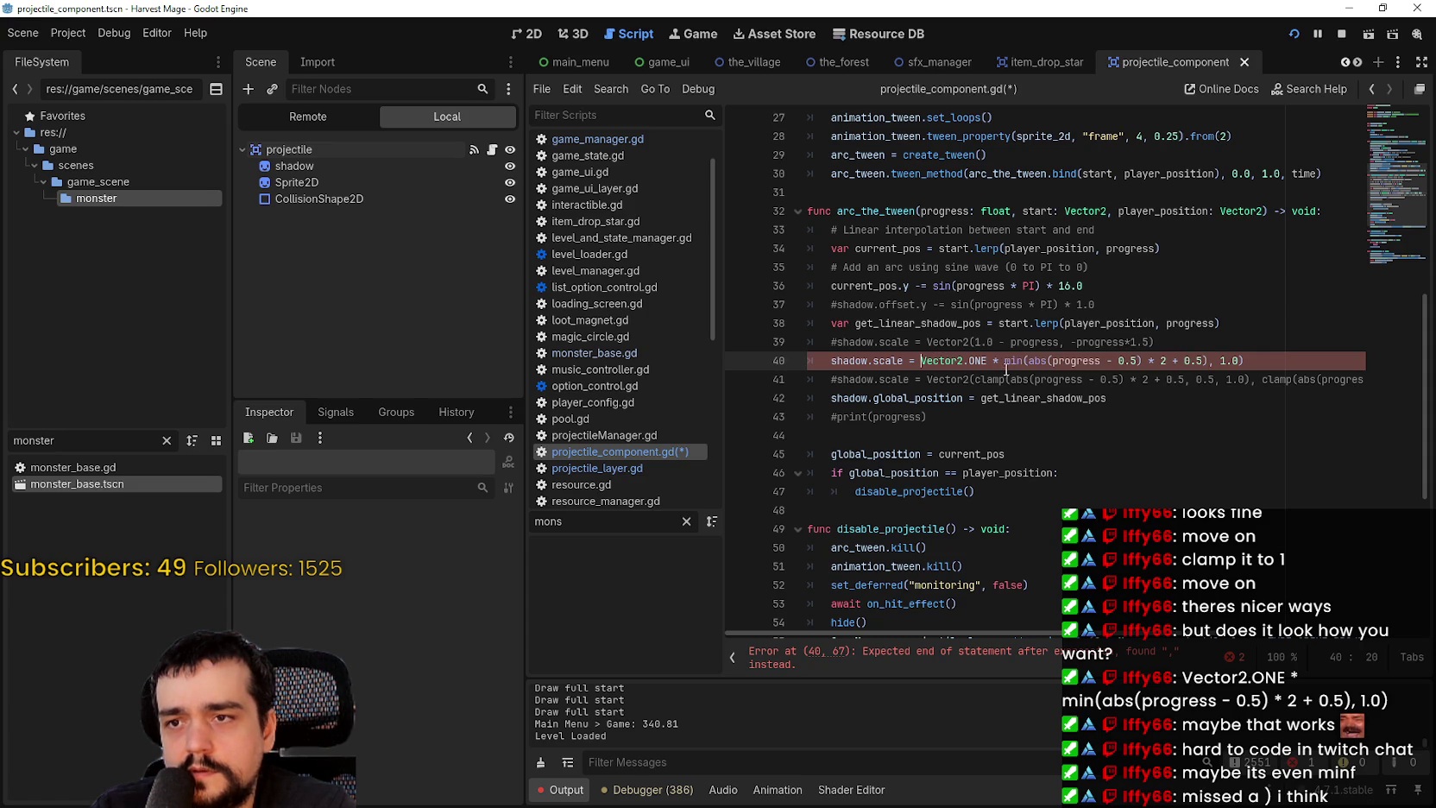
# Try wrapping min on line 40 in extra brackets, then undo them
pyautogui.write('(')
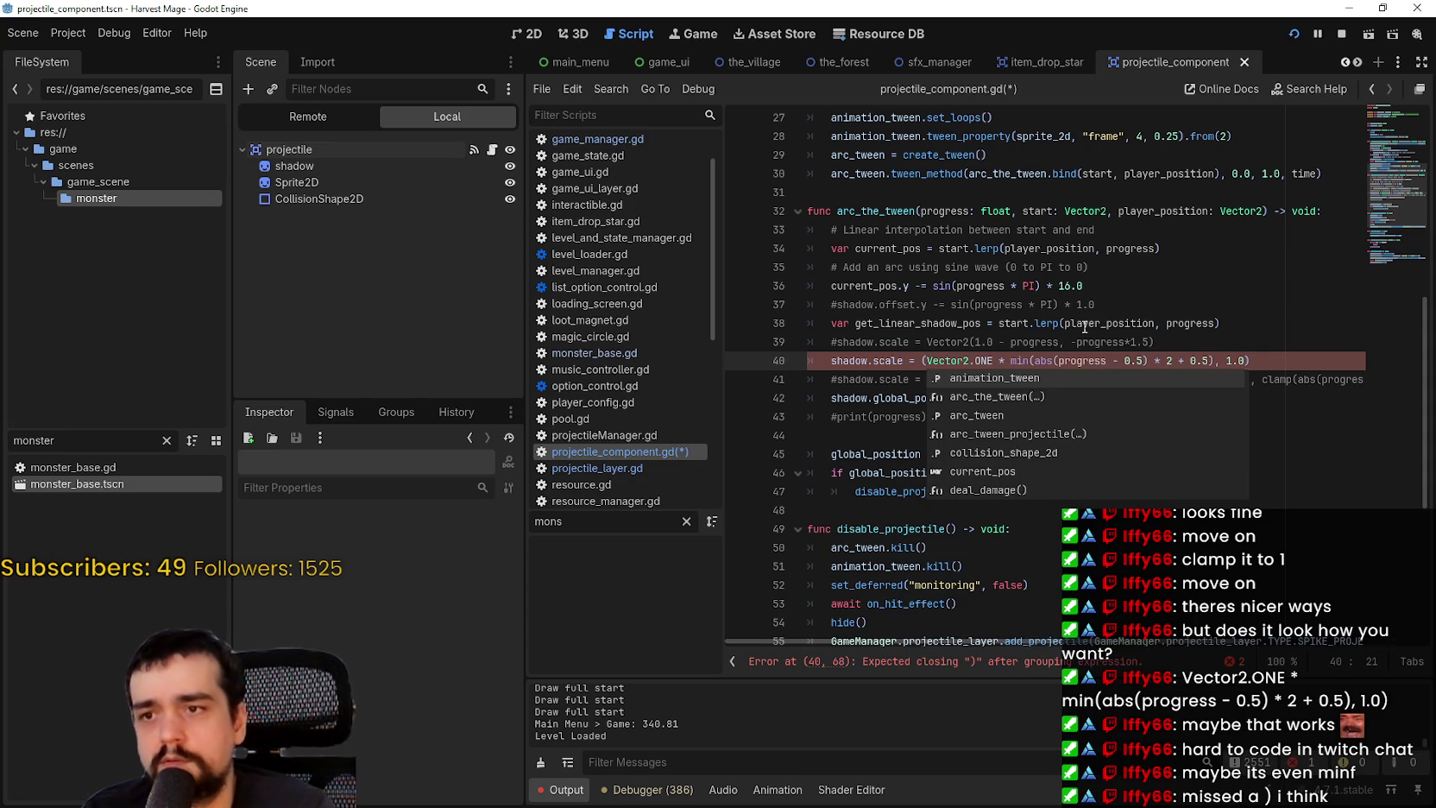
pyautogui.press('BackSpace')
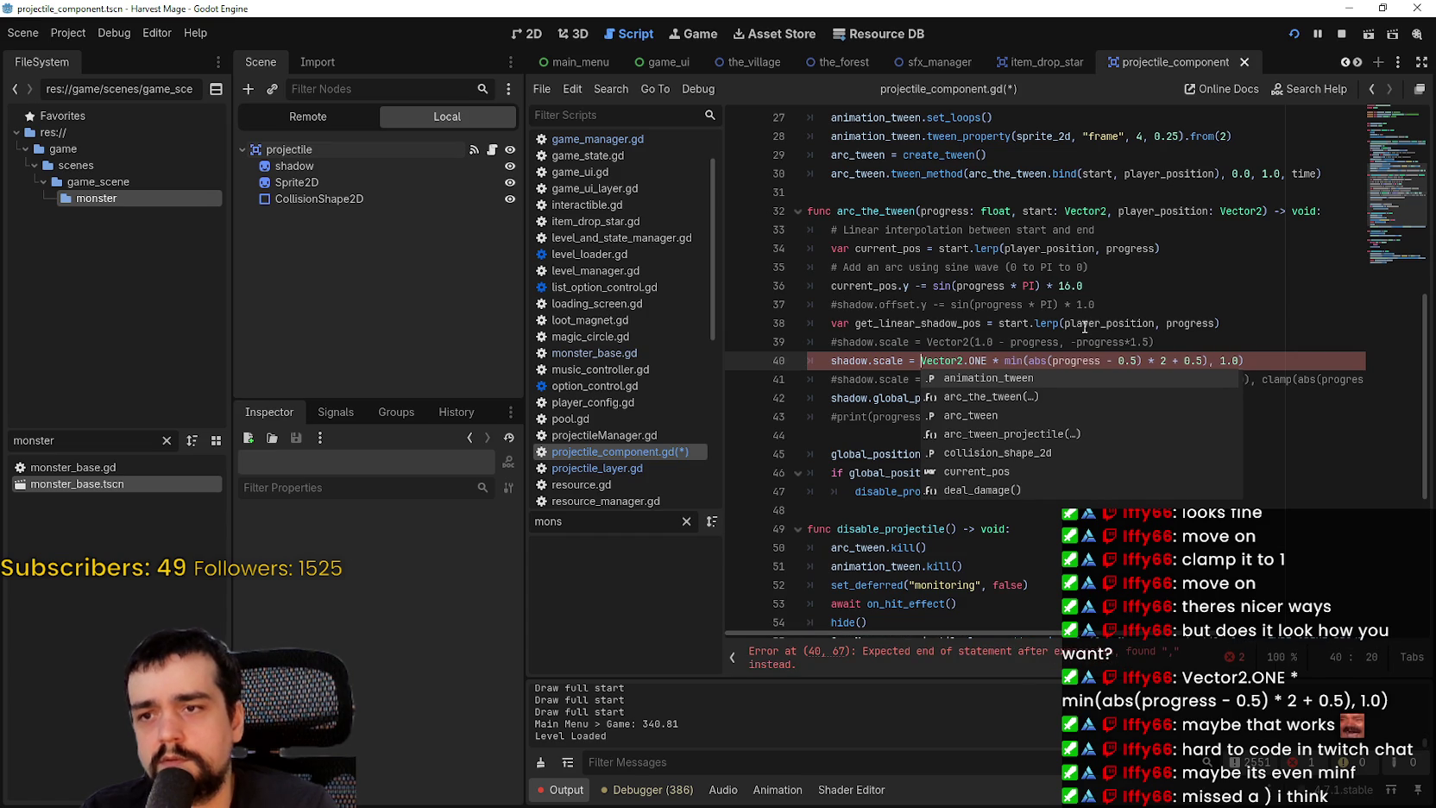
pyautogui.doubleClick(1013, 360)
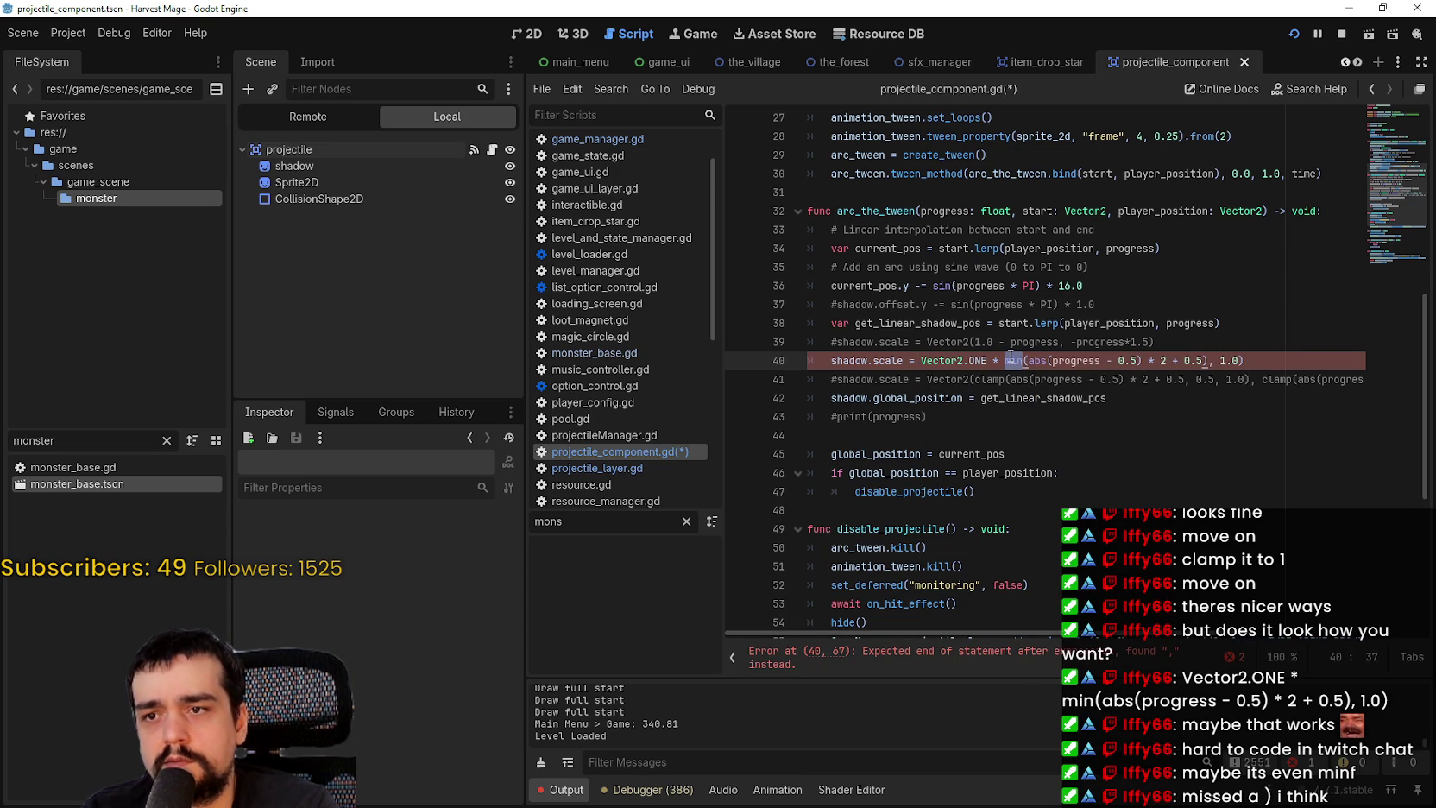
pyautogui.click(1003, 360)
pyautogui.write('(')
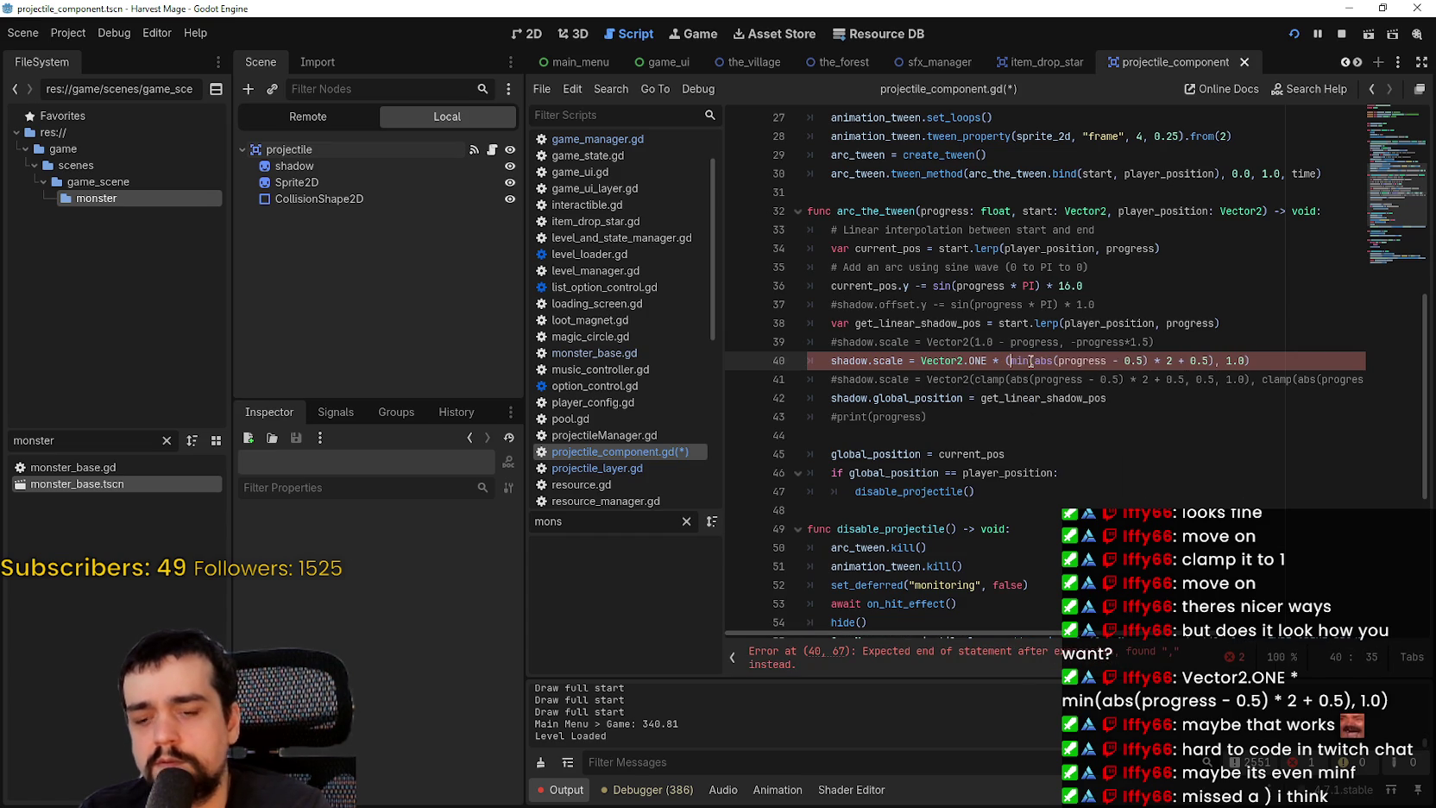
pyautogui.click(1295, 363)
pyautogui.write(')')
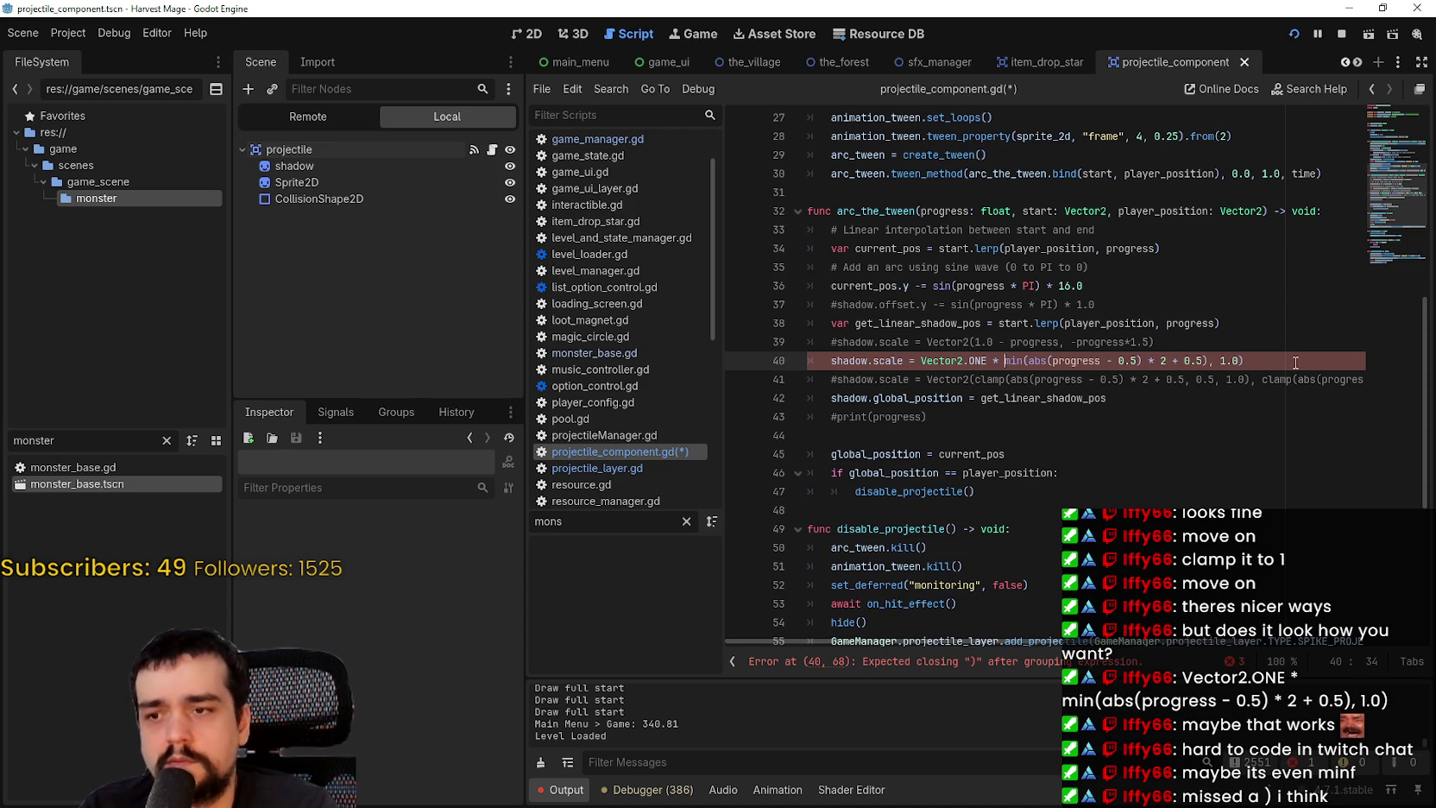
pyautogui.hotkey('ctrl', 'z')
pyautogui.hotkey('ctrl', 'z')
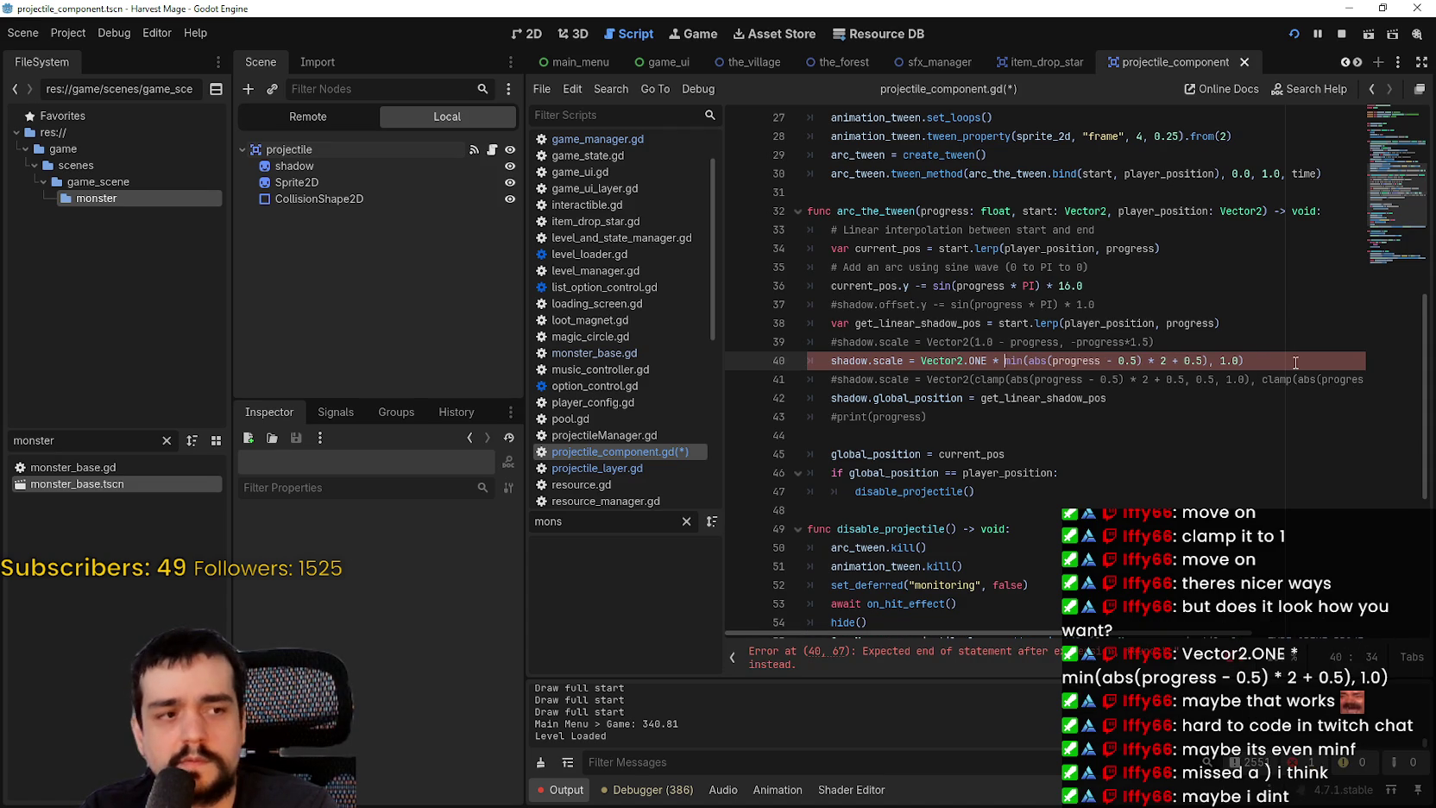
# Bracket the first min argument as min((abs(progress - 0.5) * 2 + 0.5), 1.0), then switch to the game
pyautogui.click(1240, 363)
pyautogui.moveTo(1270, 363); pyautogui.dragTo(1071, 373)
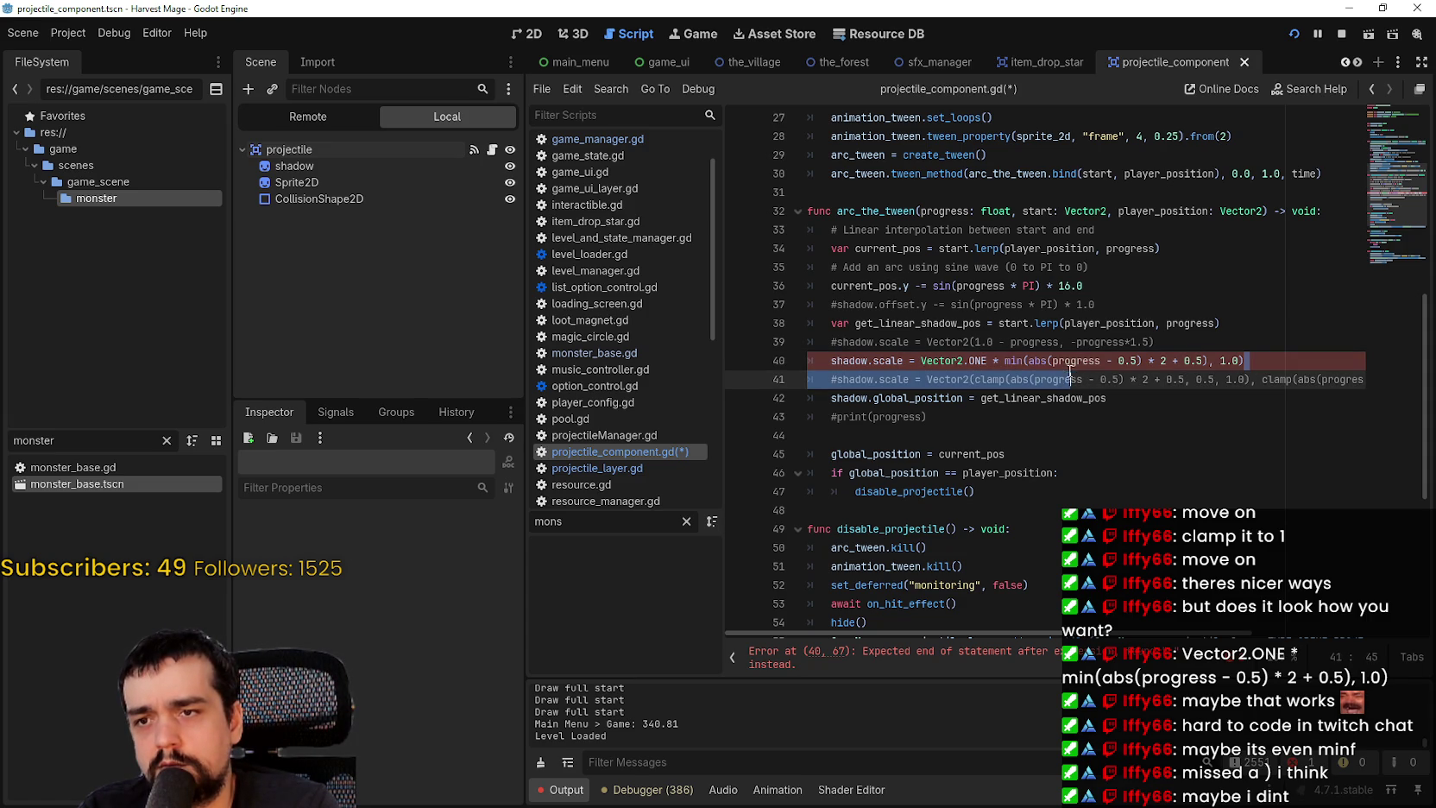
pyautogui.click(1027, 361)
pyautogui.moveTo(1015, 362)
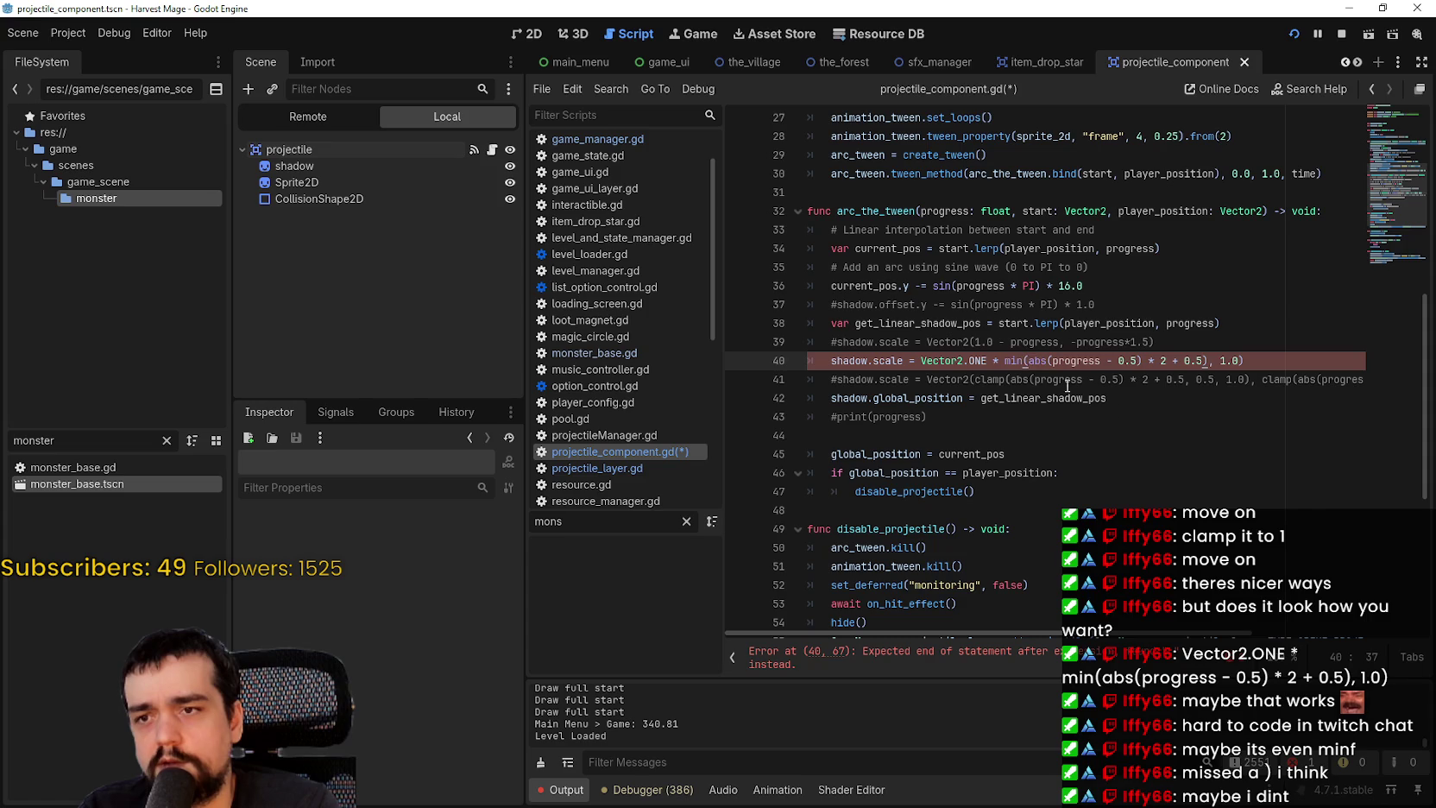
pyautogui.write('(')
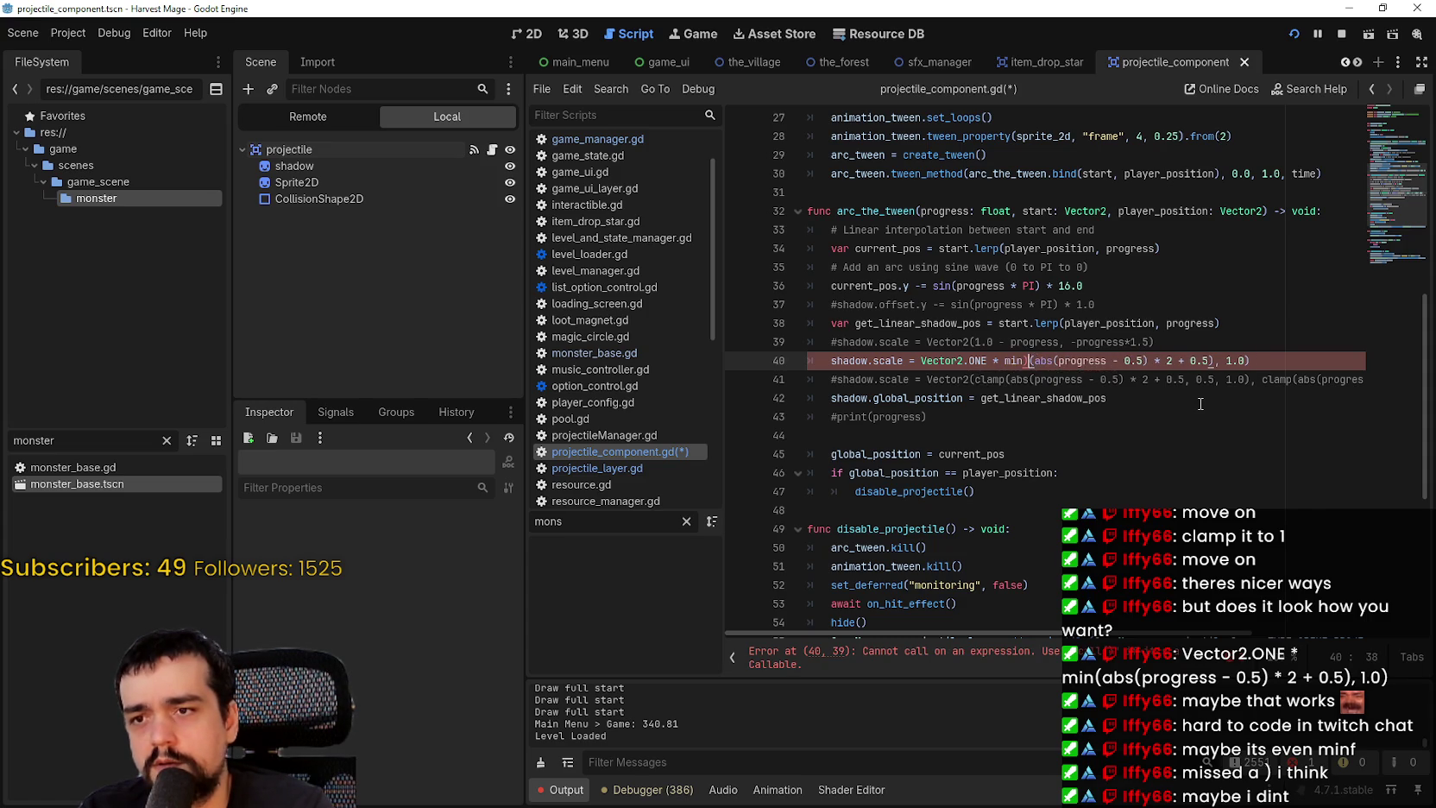
pyautogui.press('Delete')
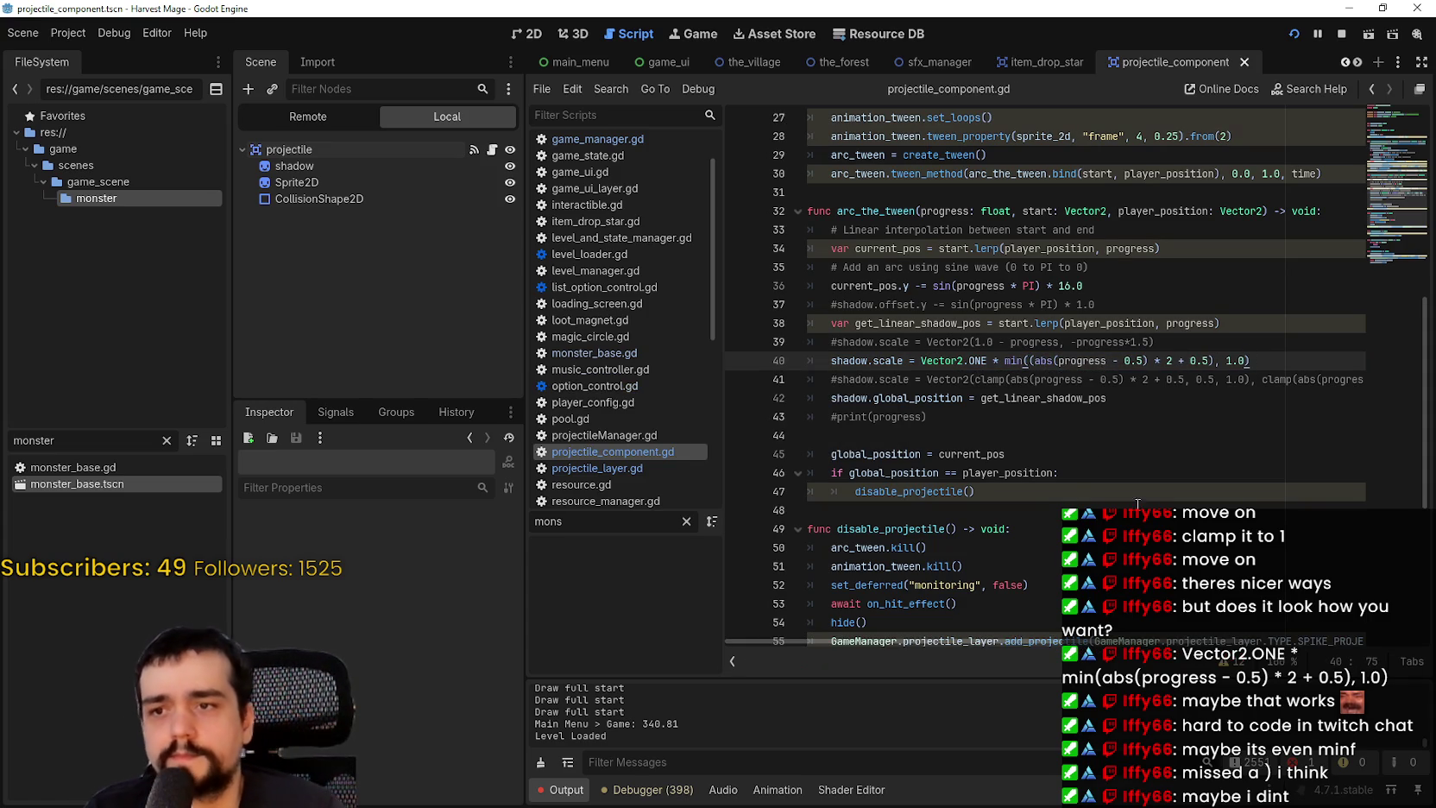
pyautogui.hotkey('alt', 'Tab')
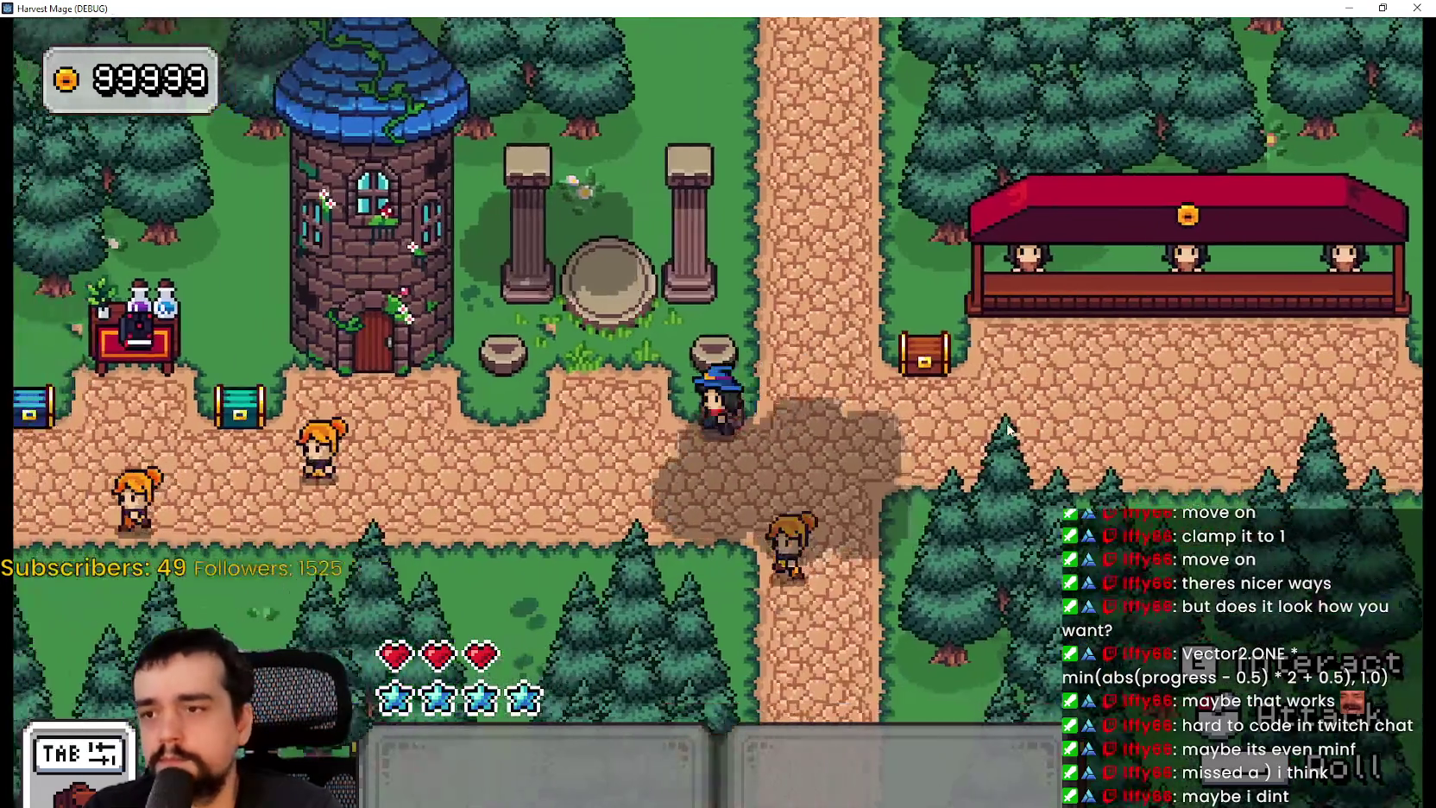
# Walk the mage through the field near the spiky creature to watch the min()-scaled shadows, then return to the script
pyautogui.press('w')
pyautogui.press('a')
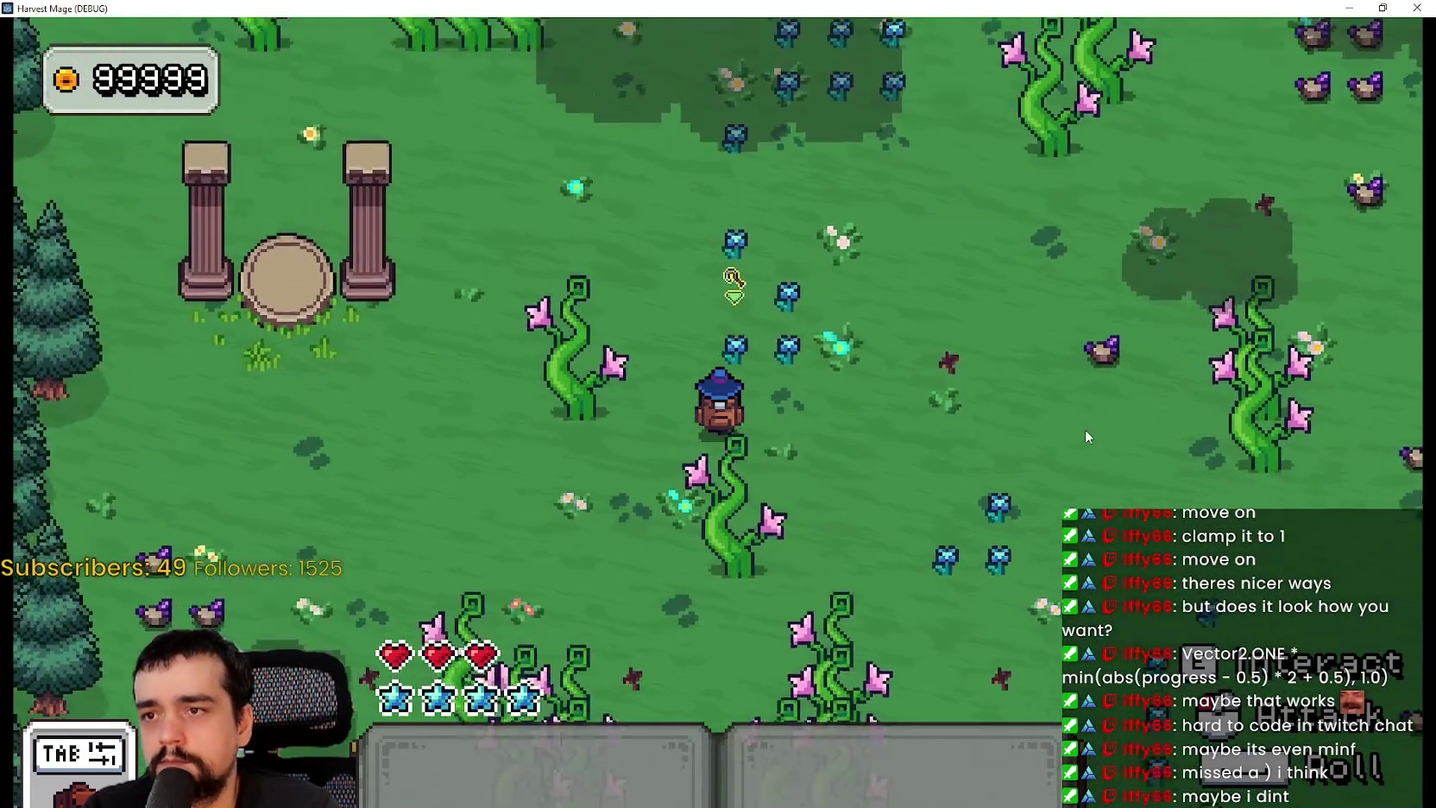
pyautogui.press('d')
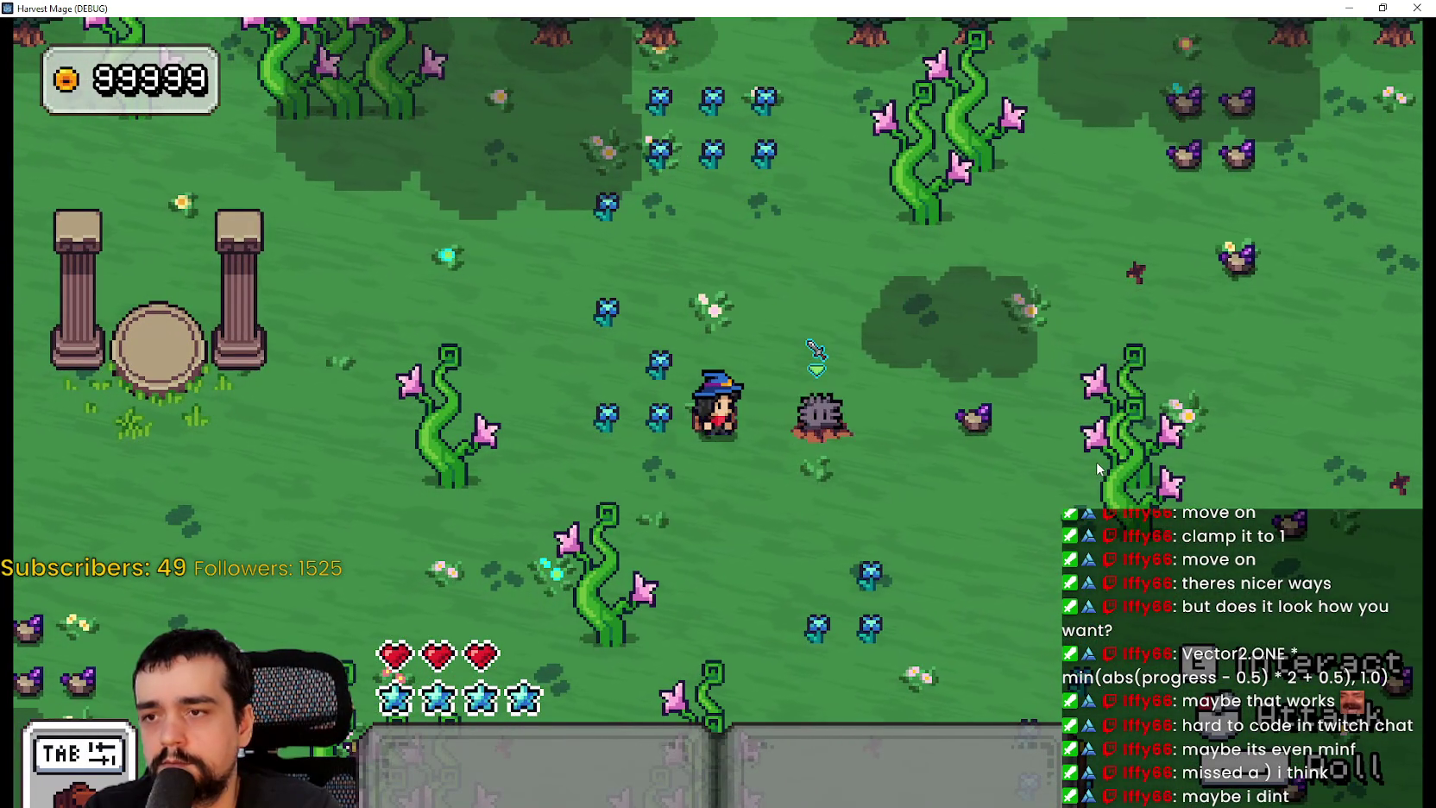
pyautogui.press('a')
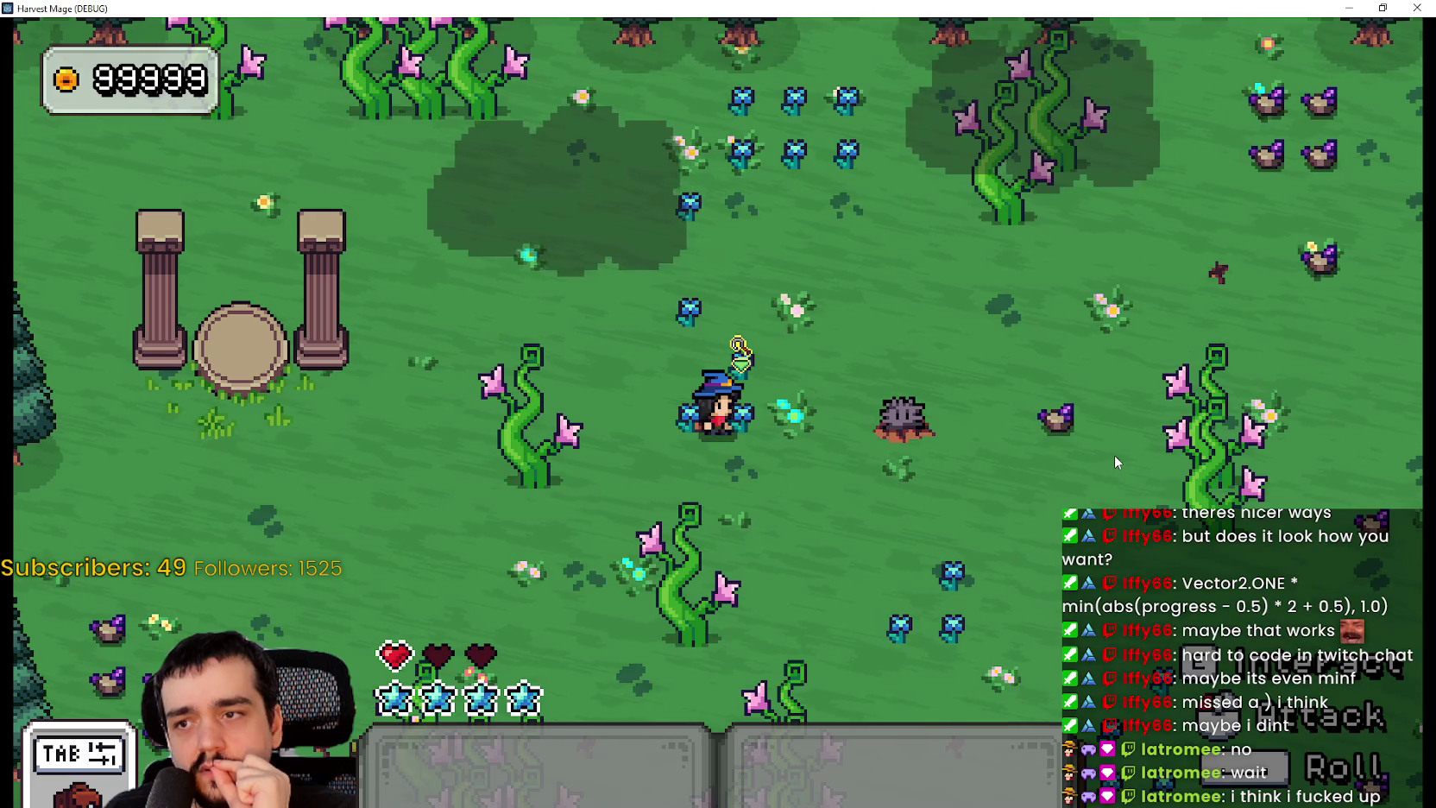
pyautogui.hotkey('alt', 'Tab')
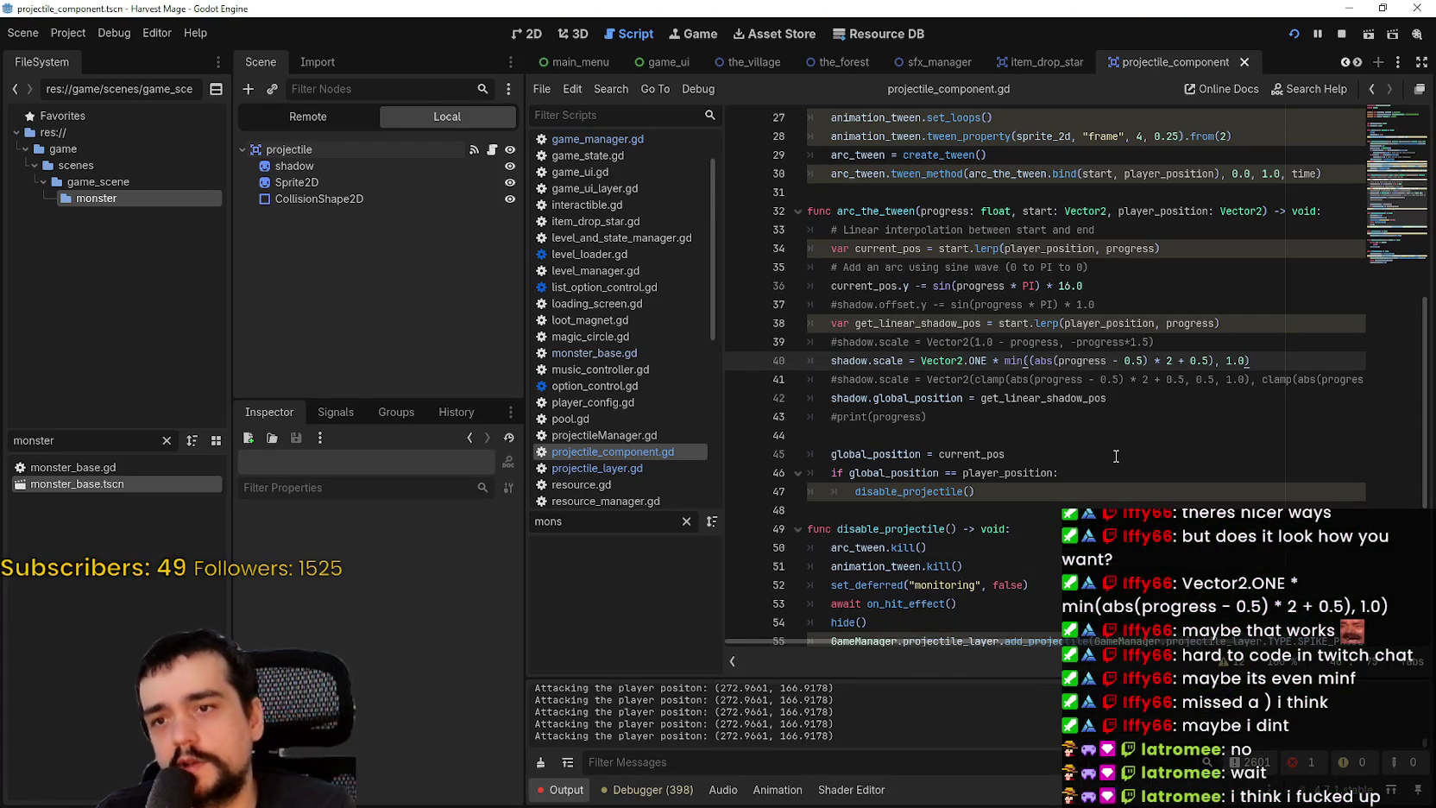
# Change the 0.5 values in line 40's min formula to 0.8 and relaunch the game
pyautogui.click(1040, 342)
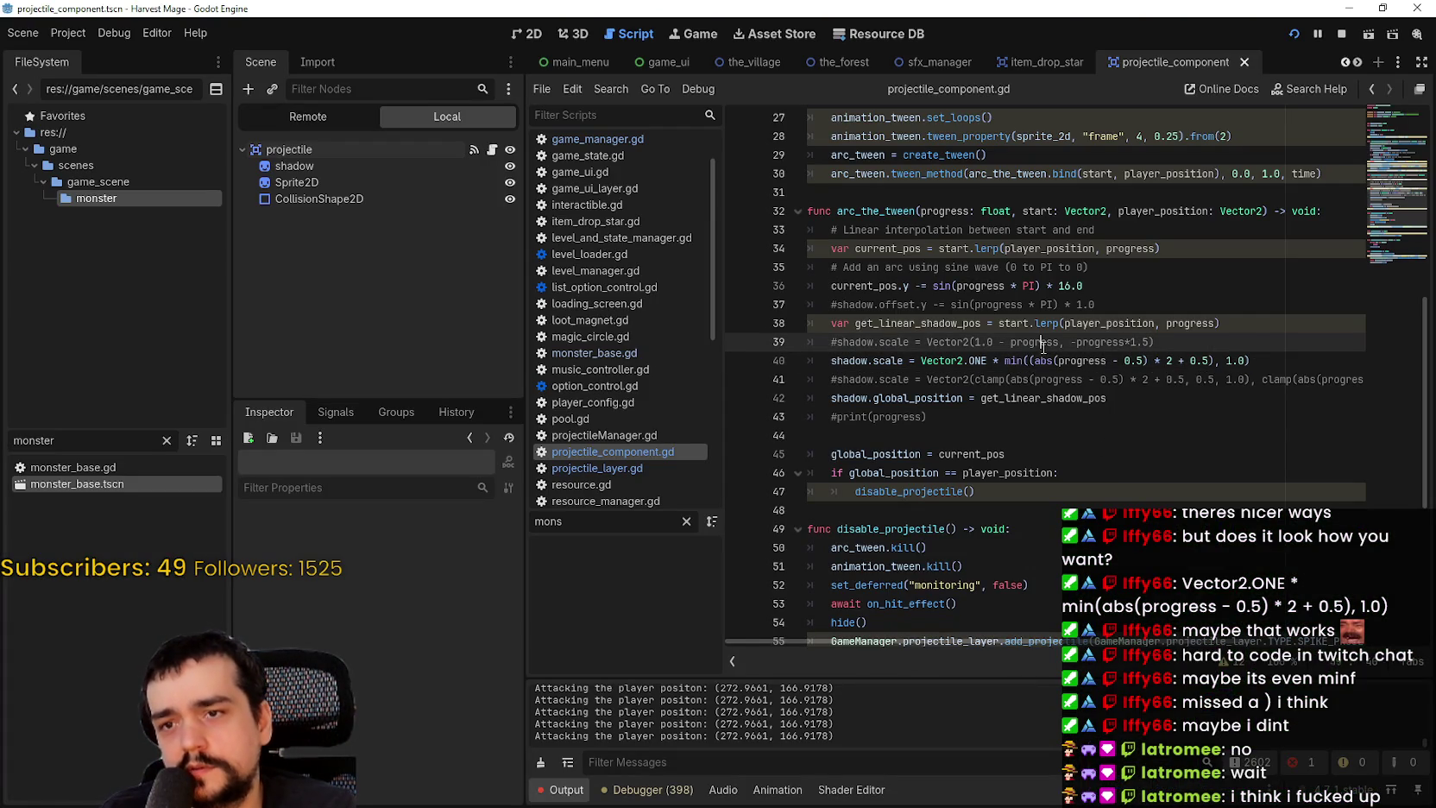
pyautogui.click(1136, 360)
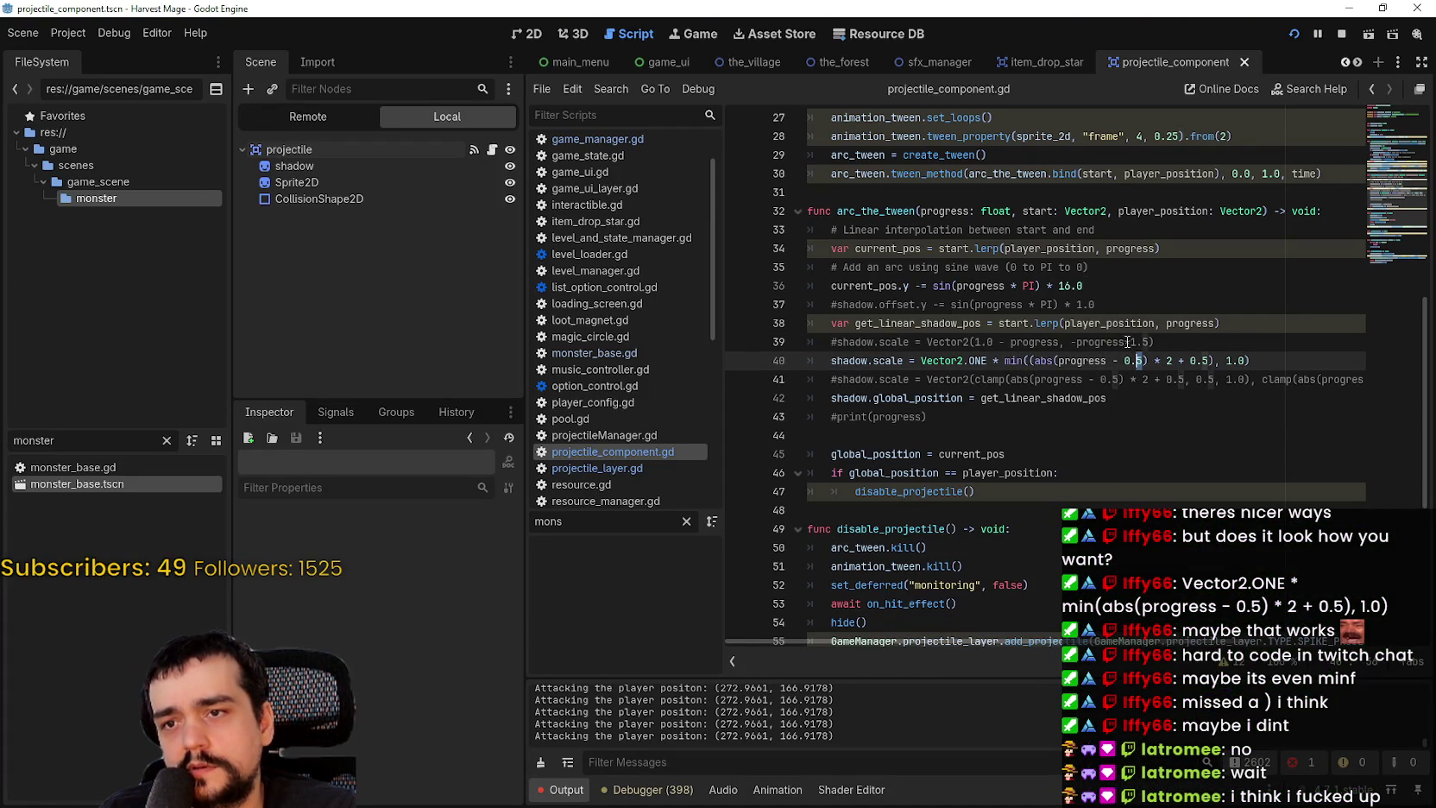
pyautogui.click(1138, 395)
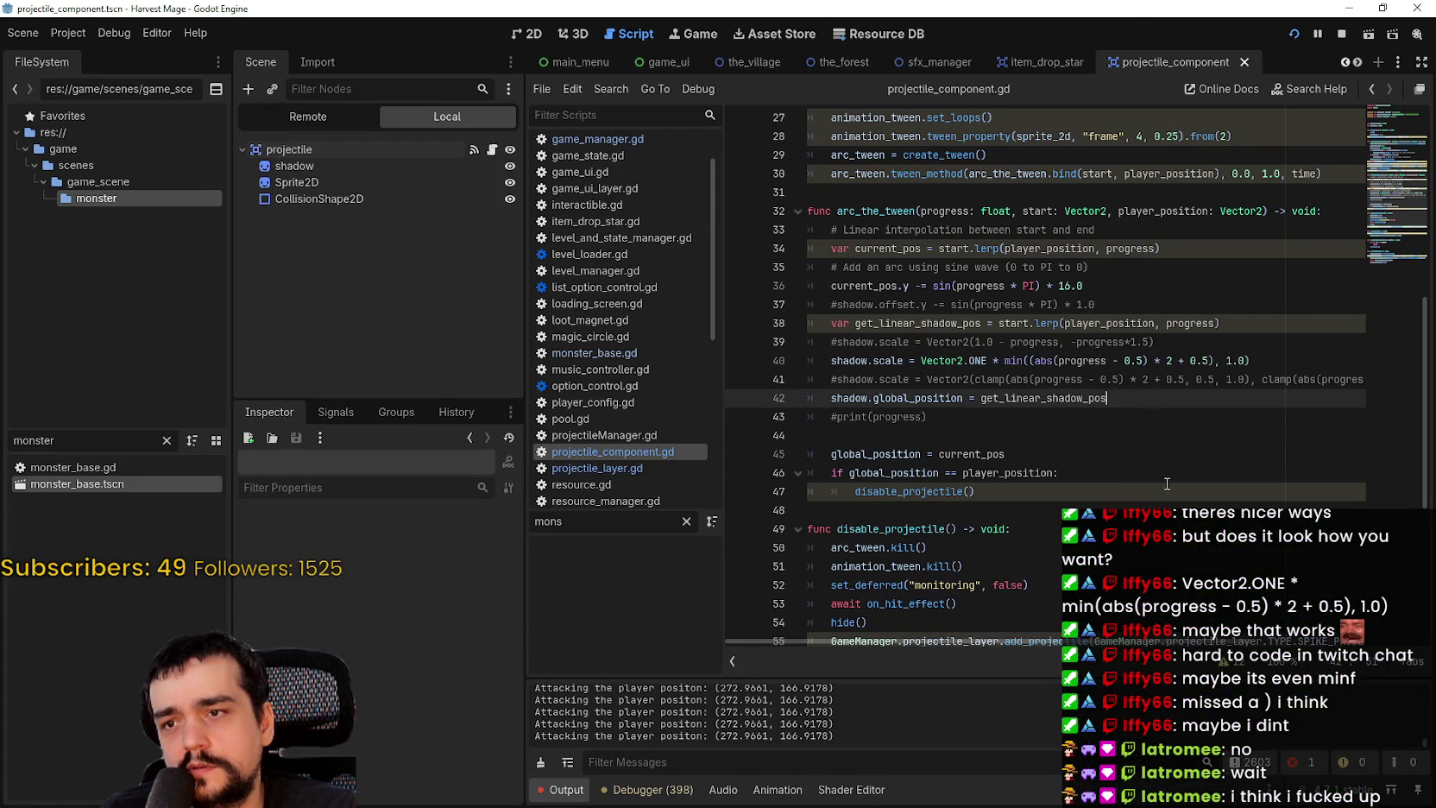
pyautogui.click(1140, 360)
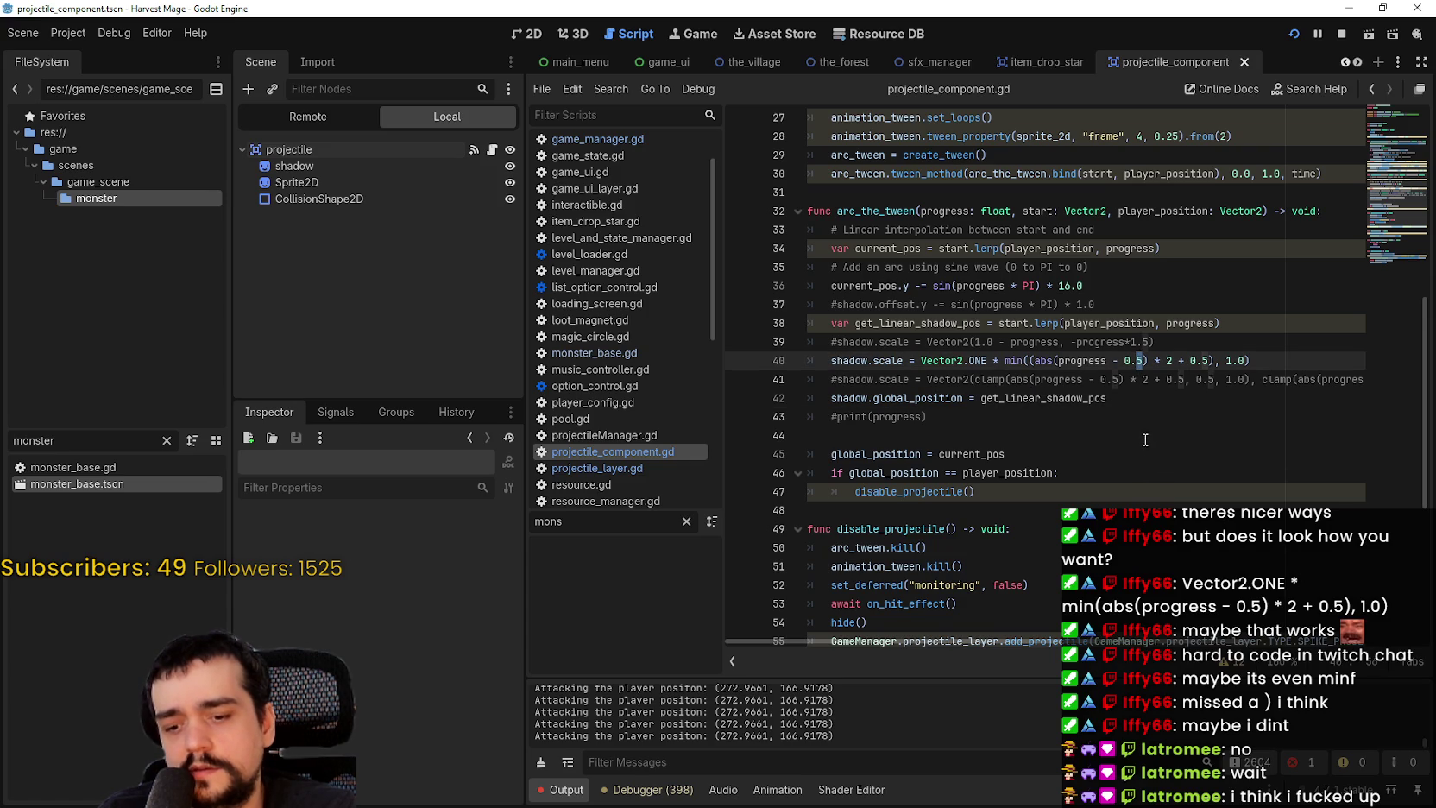
pyautogui.press('BackSpace')
pyautogui.write('8')
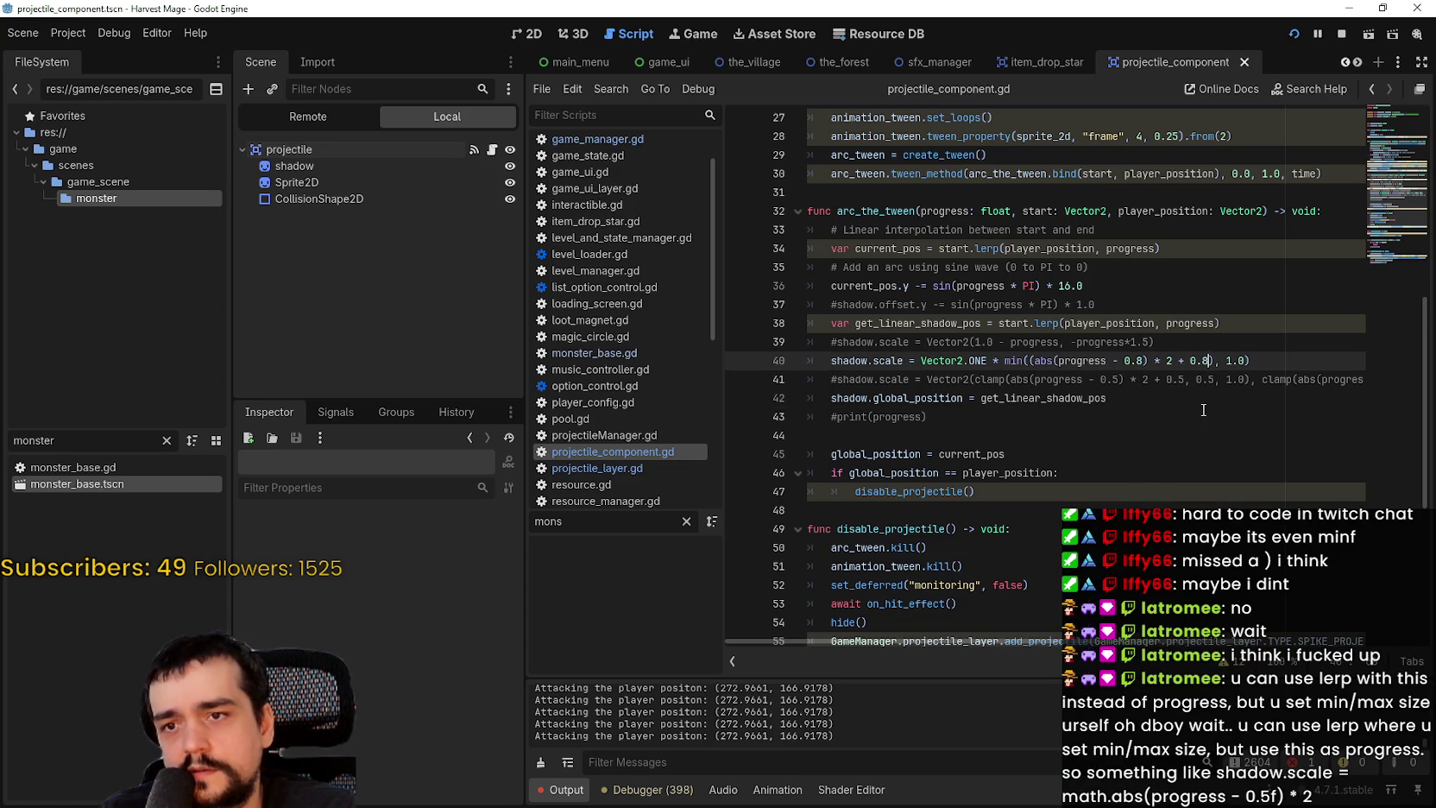
pyautogui.press('F5')
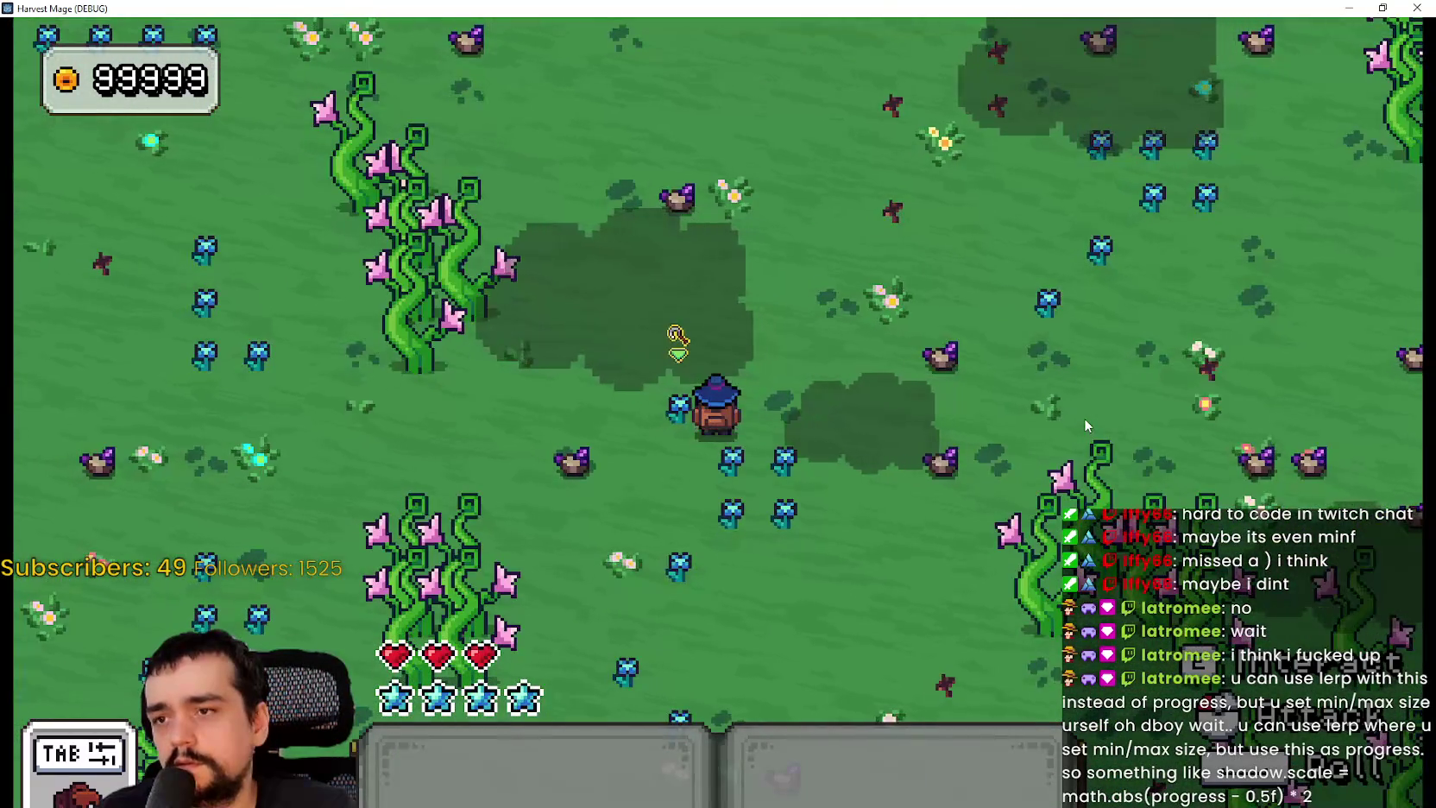
# Walk the mage around to check the projectile shadows with the 0.8 values, then return to the editor
pyautogui.press('a')
pyautogui.press('w')
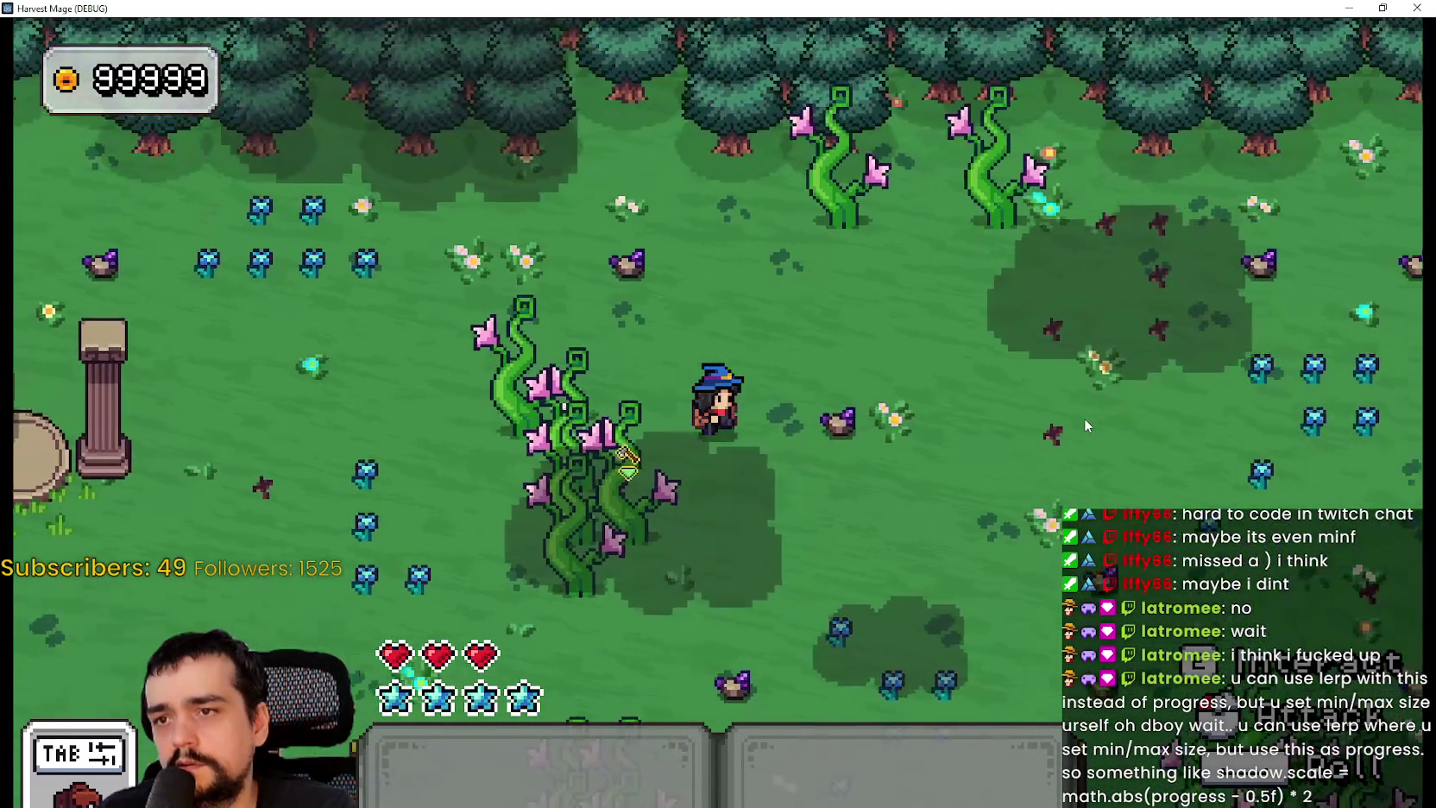
pyautogui.press('d')
pyautogui.press('d')
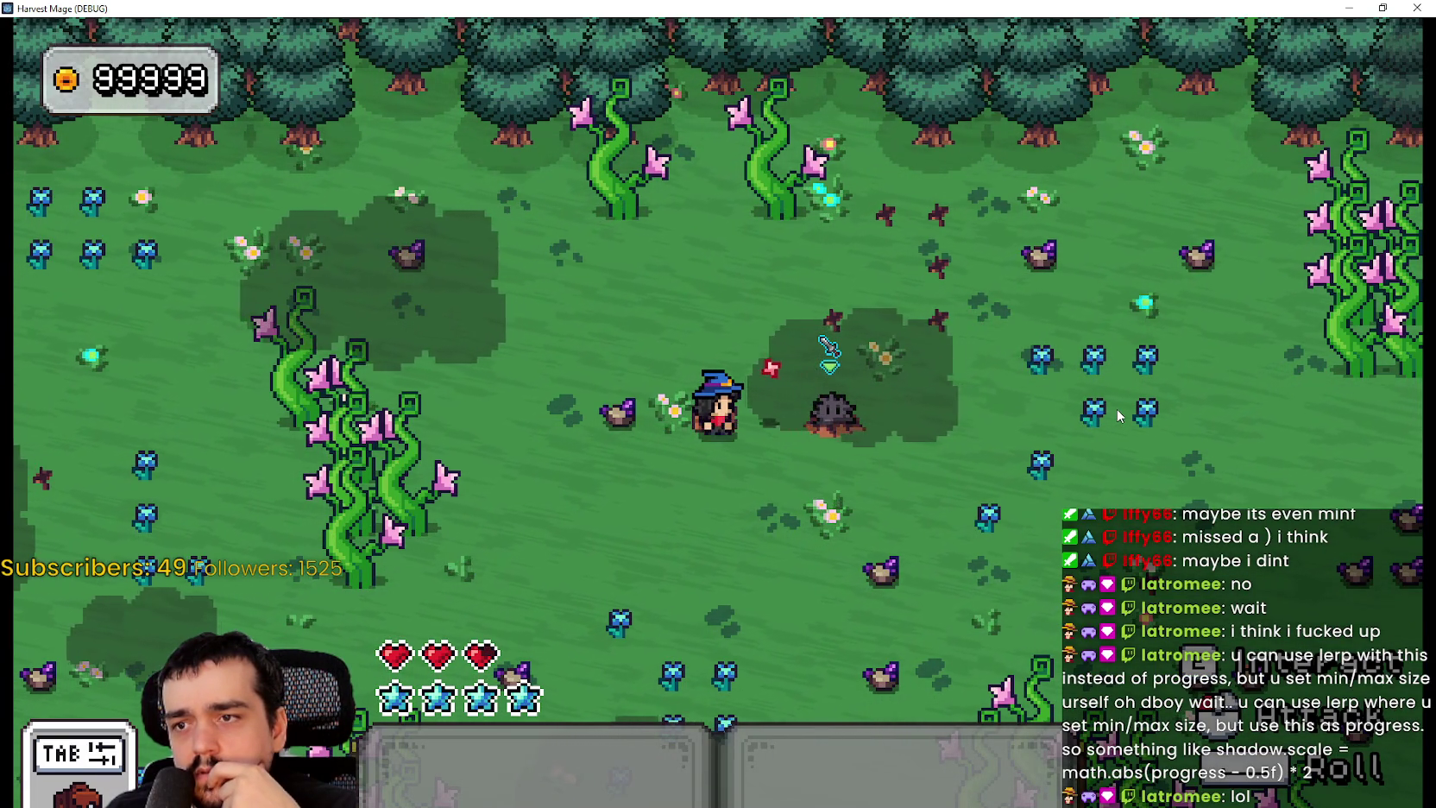
pyautogui.hotkey('alt', 'Tab')
# Revert line 40's values from 0.8 back to 0.5 and save the script
pyautogui.press('BackSpace')
pyautogui.write('5')
pyautogui.press('Left')
pyautogui.press('Left')
pyautogui.press('Left')
pyautogui.press('BackSpace')
pyautogui.write('5')
pyautogui.hotkey('ctrl', 's')
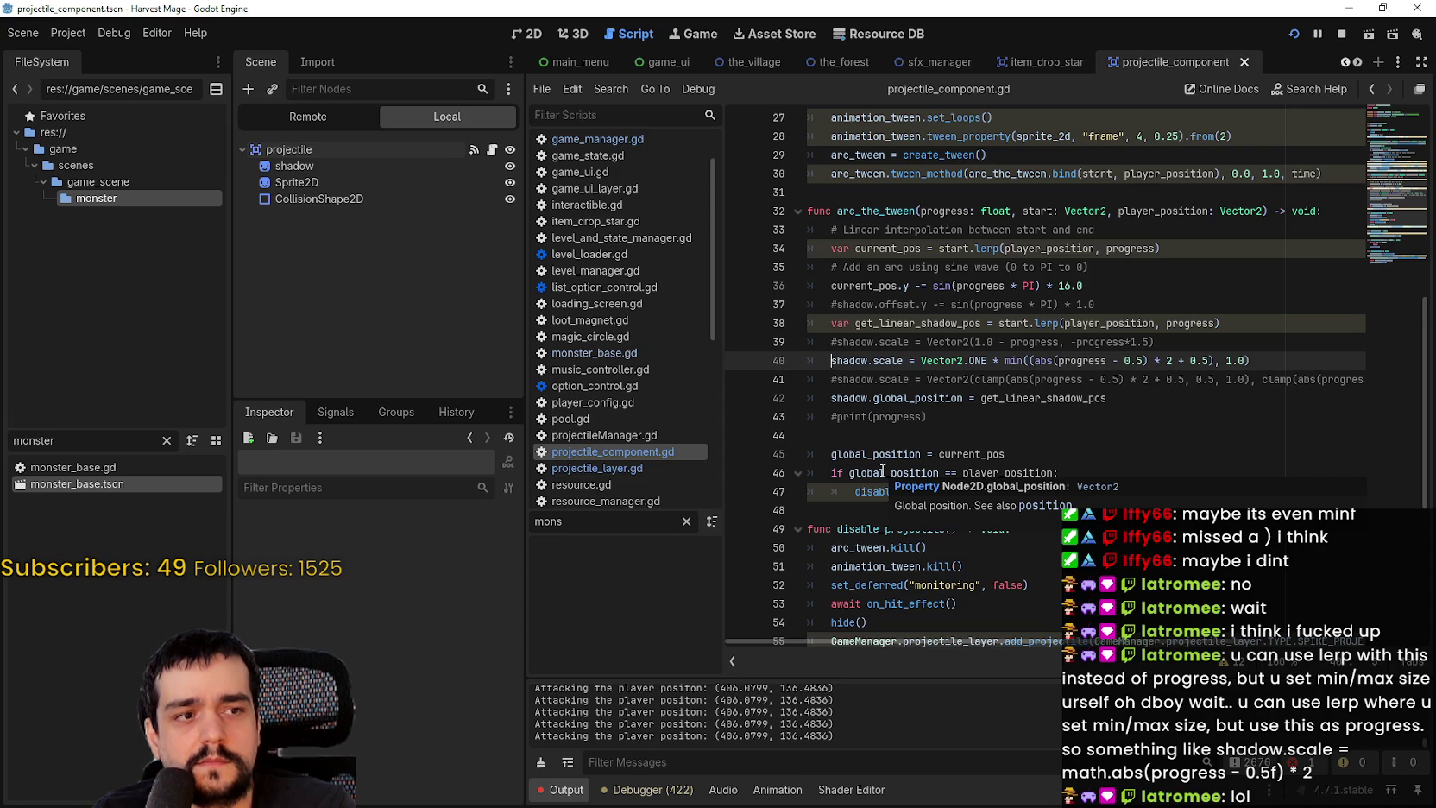
pyautogui.write('#')
# Insert a new line 39 reading shadow.scale = abs(progress -0.5f) * 2 and save
pyautogui.click(1277, 342)
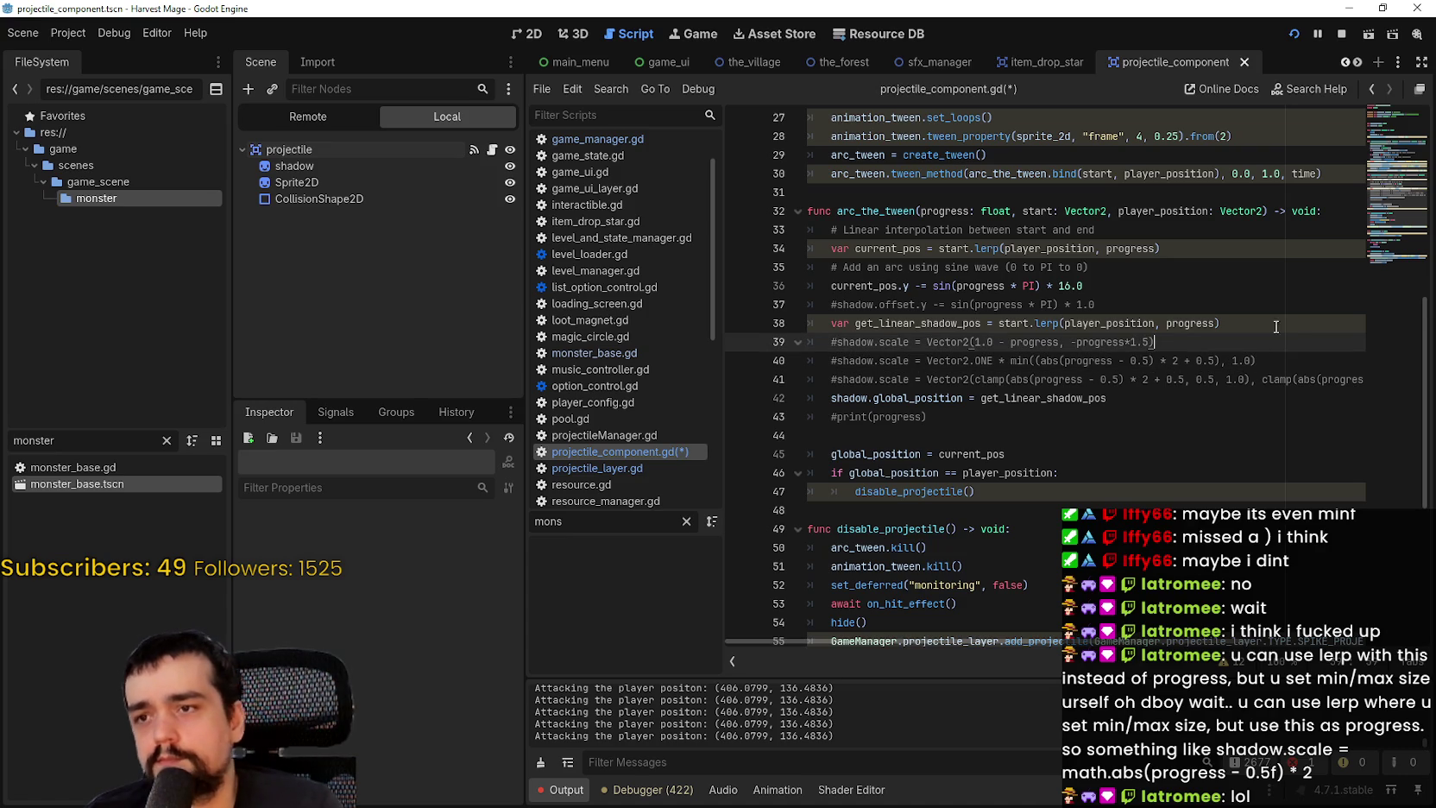
pyautogui.click(1308, 325)
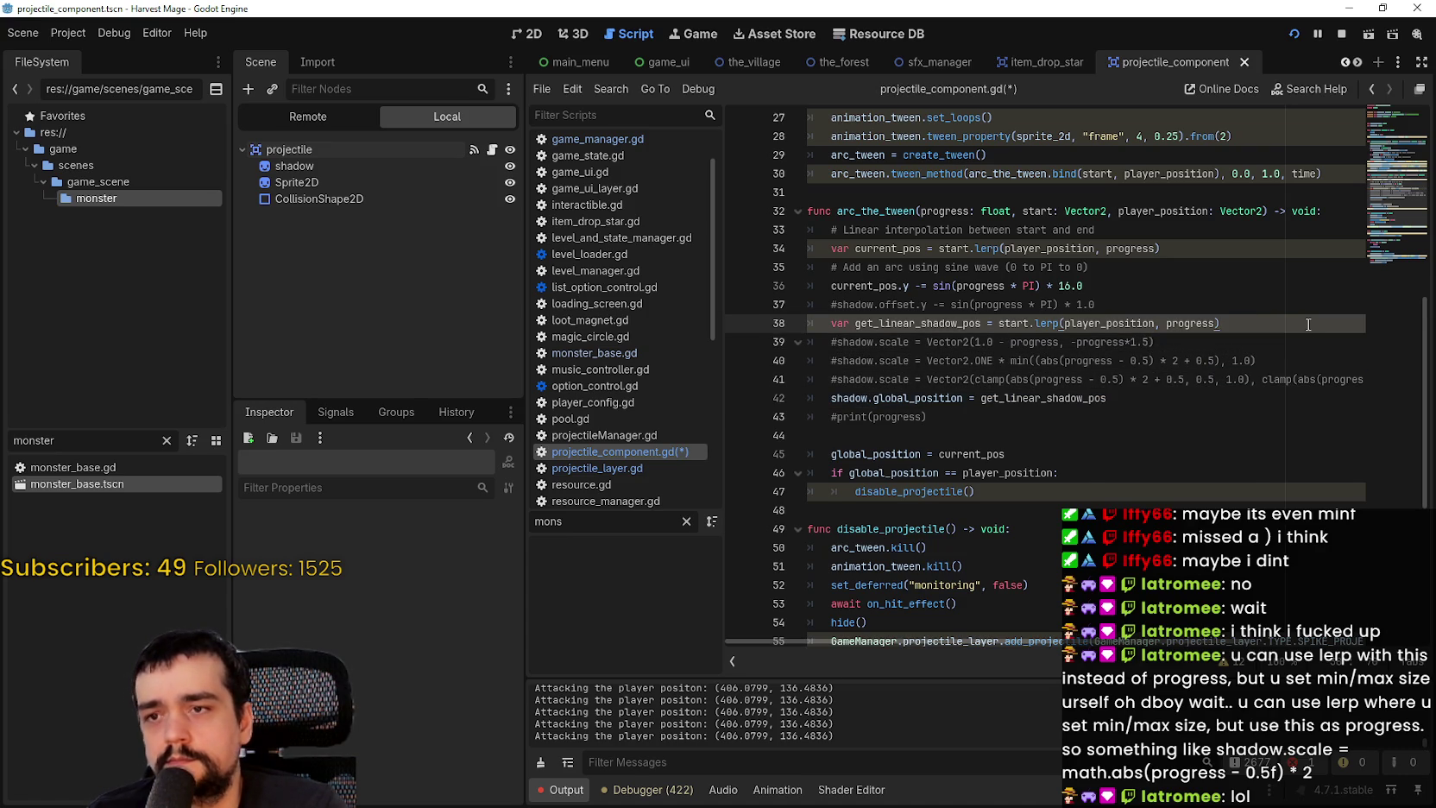
pyautogui.press('Return')
pyautogui.write('shadow')
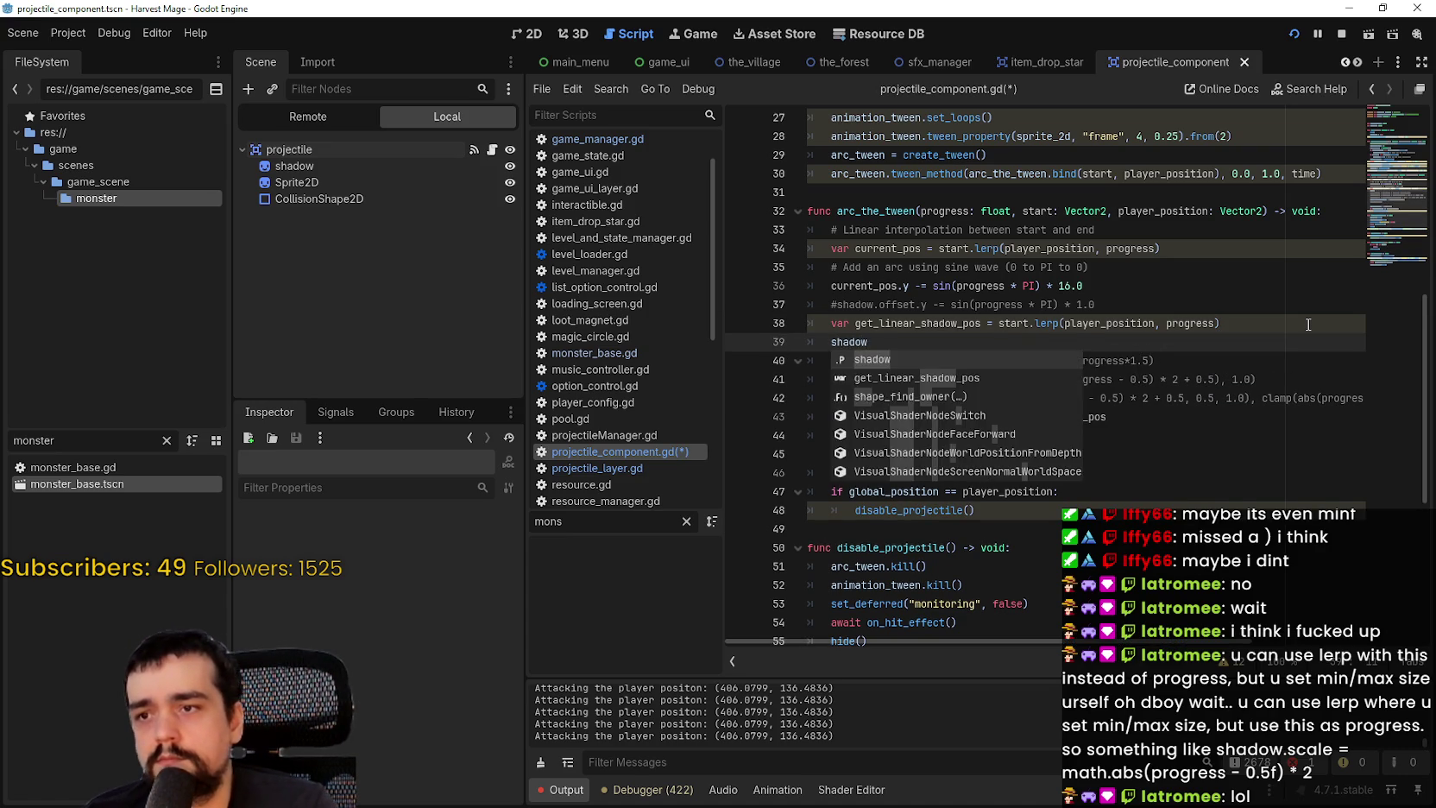
pyautogui.write('.scale =')
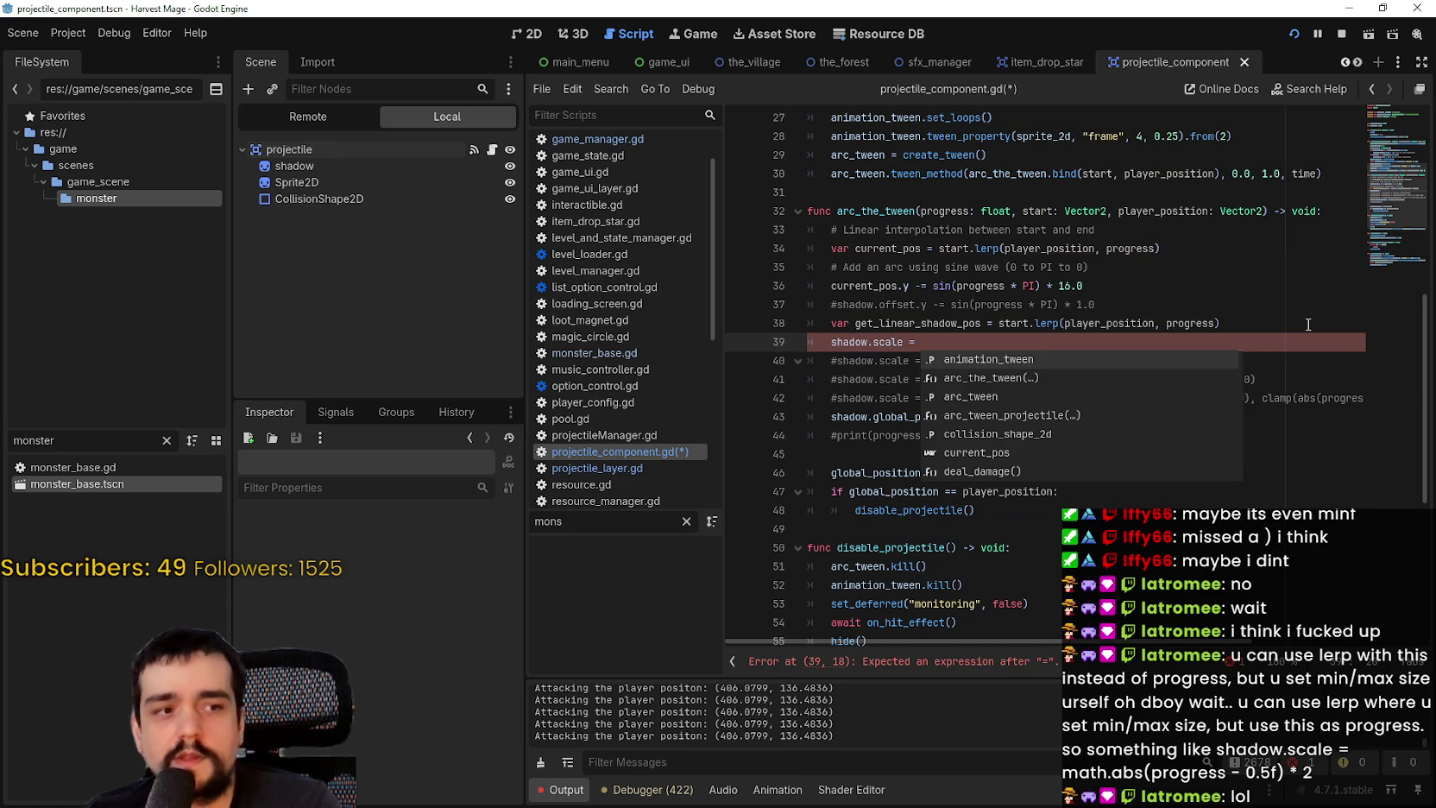
pyautogui.write(' ab')
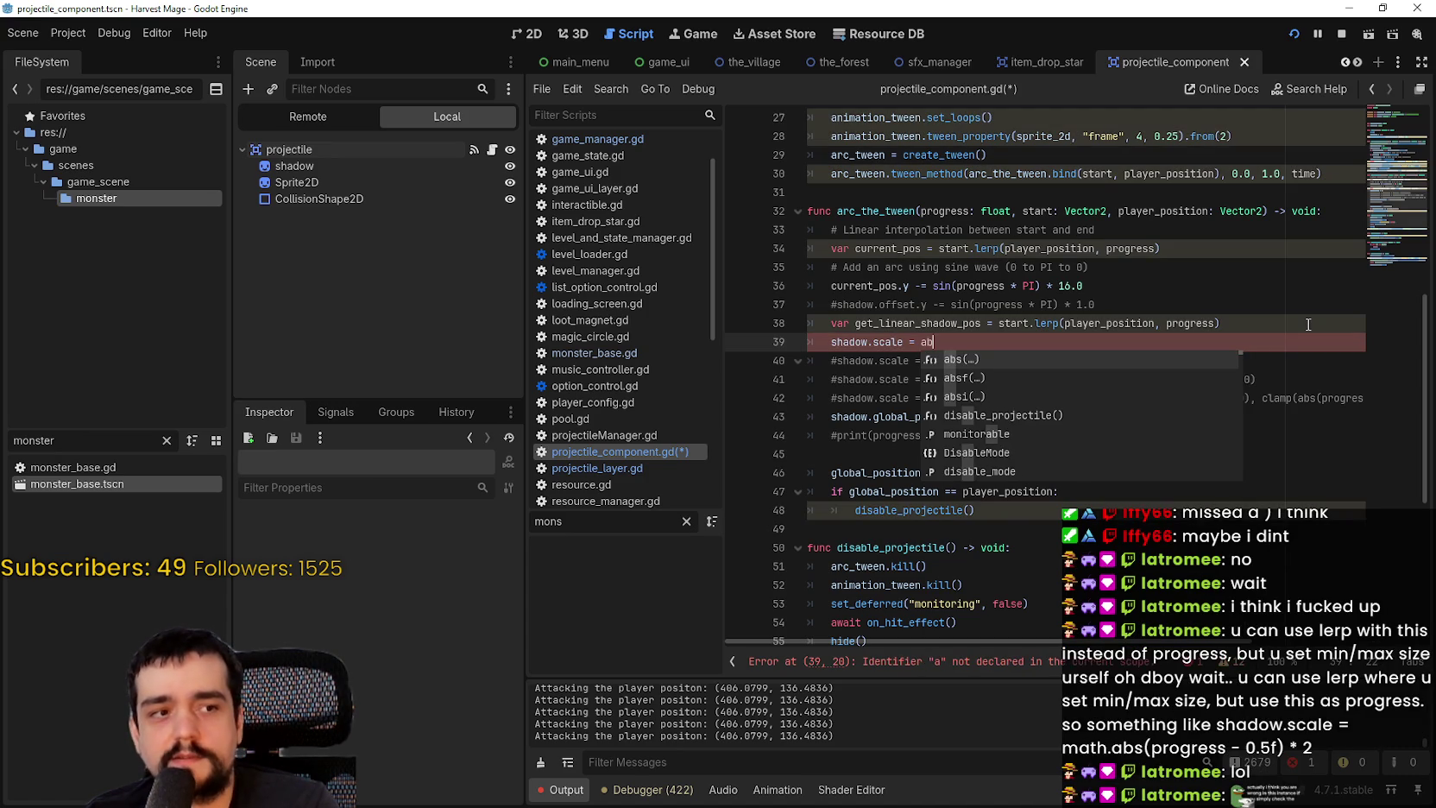
pyautogui.write(')')
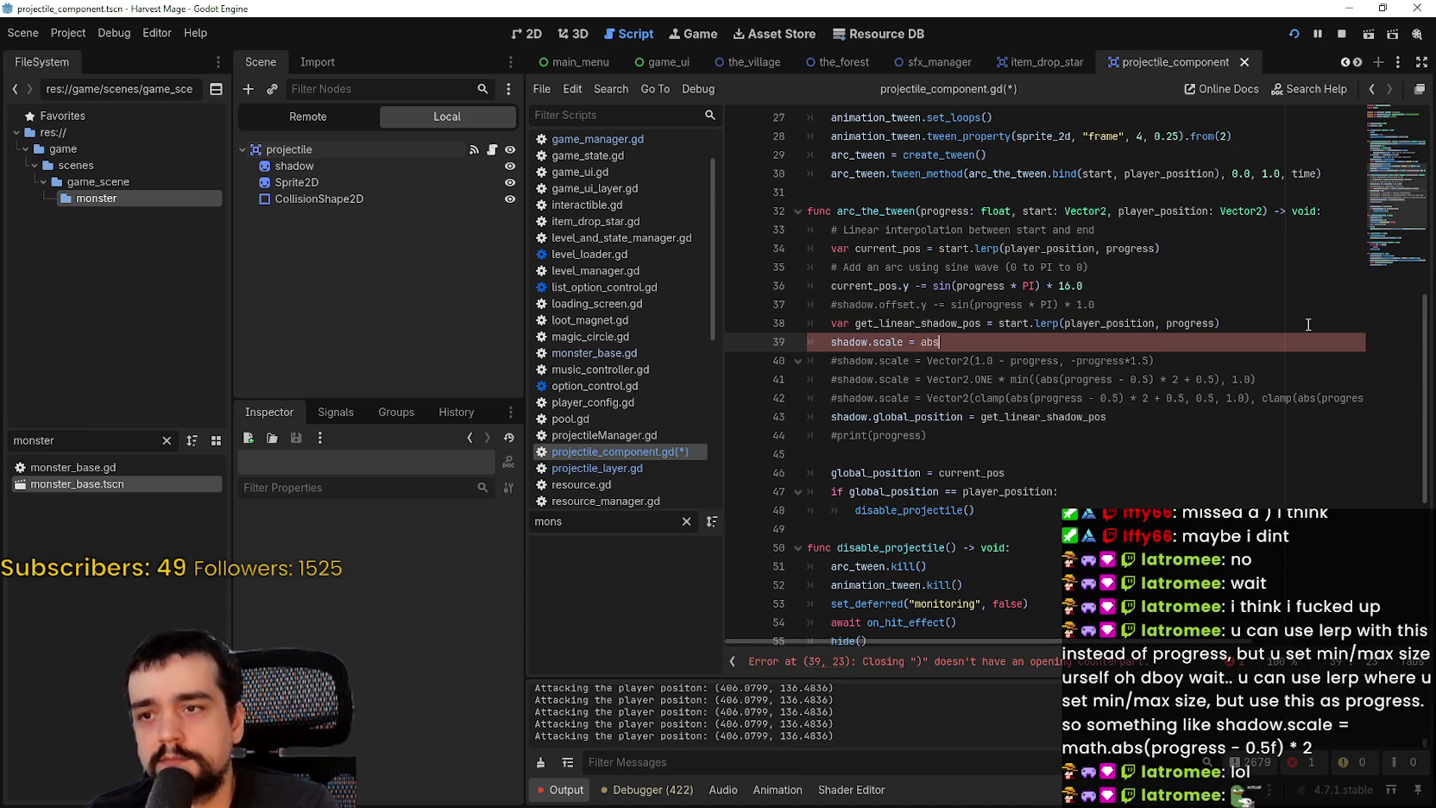
pyautogui.write('og)')
pyautogui.press('Return')
pyautogui.press('BackSpace')
pyautogui.write('0.')
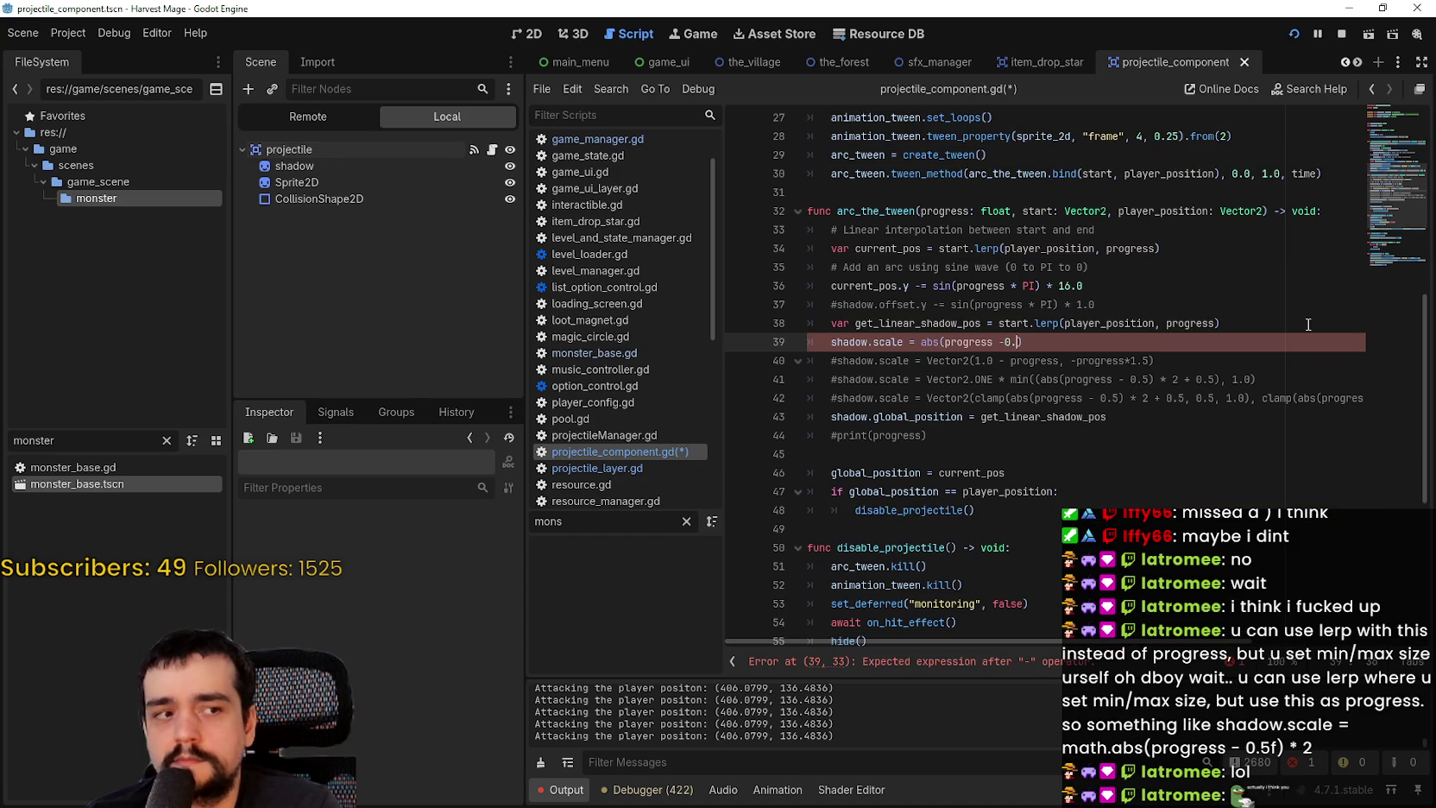
pyautogui.write('f')
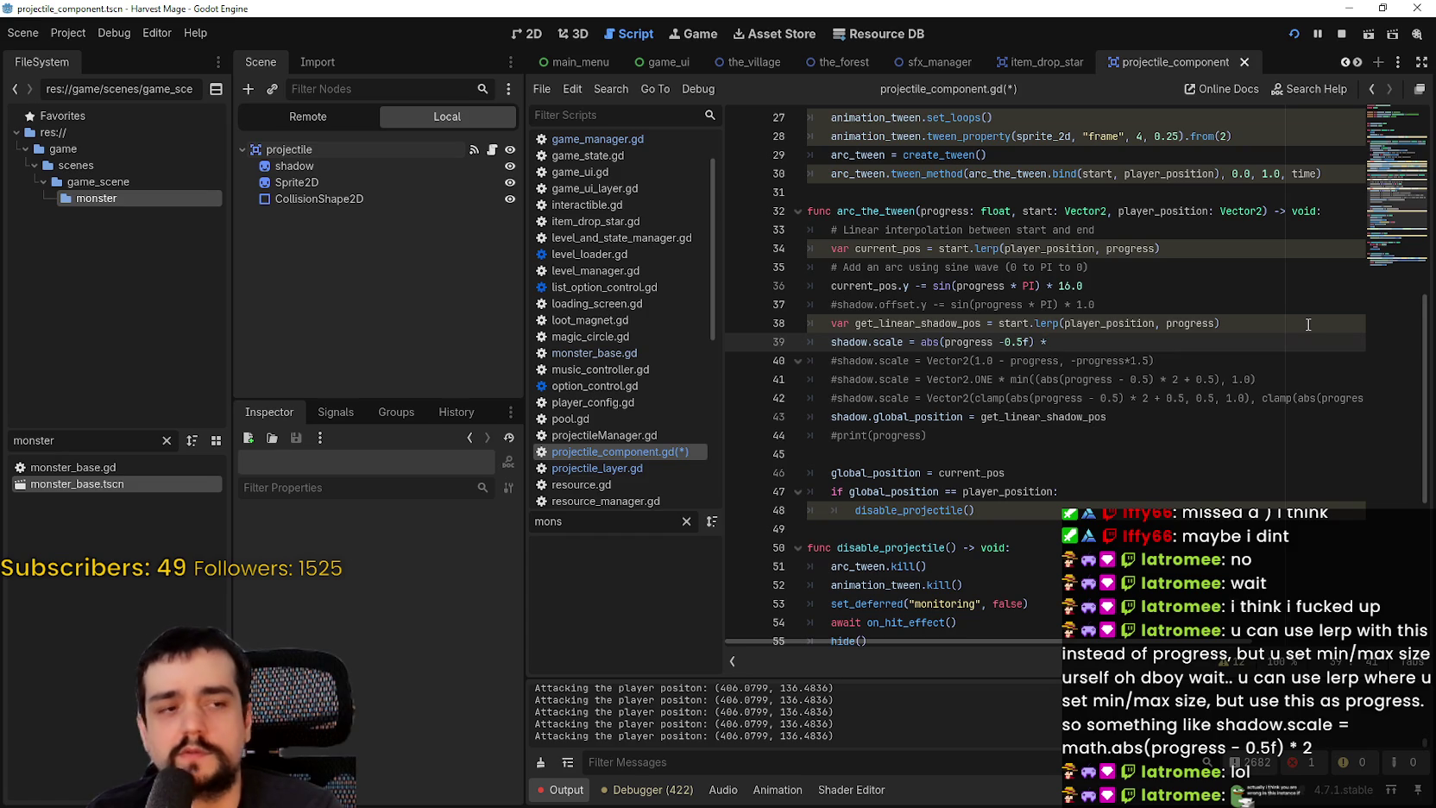
pyautogui.write('2')
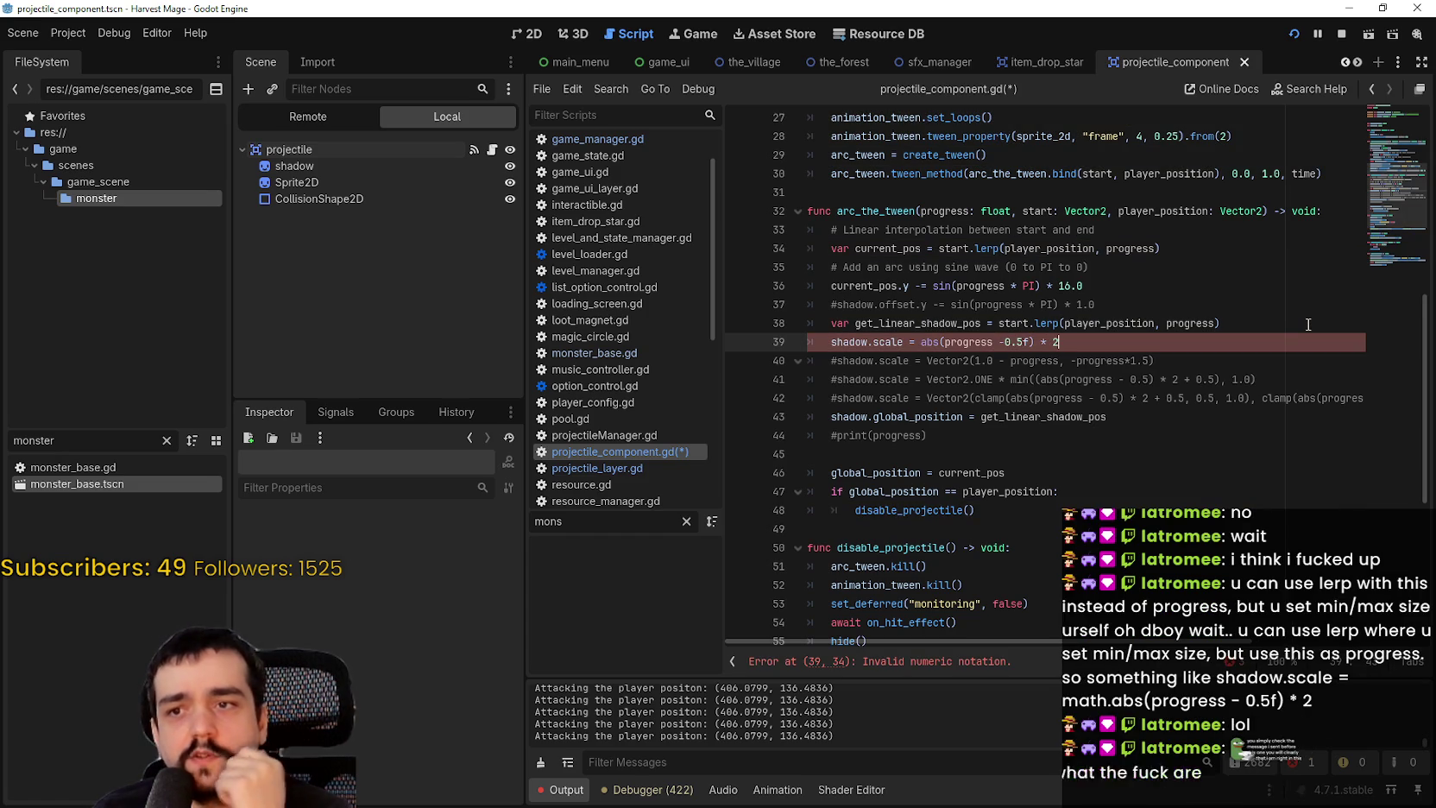
pyautogui.hotkey('ctrl', 's')
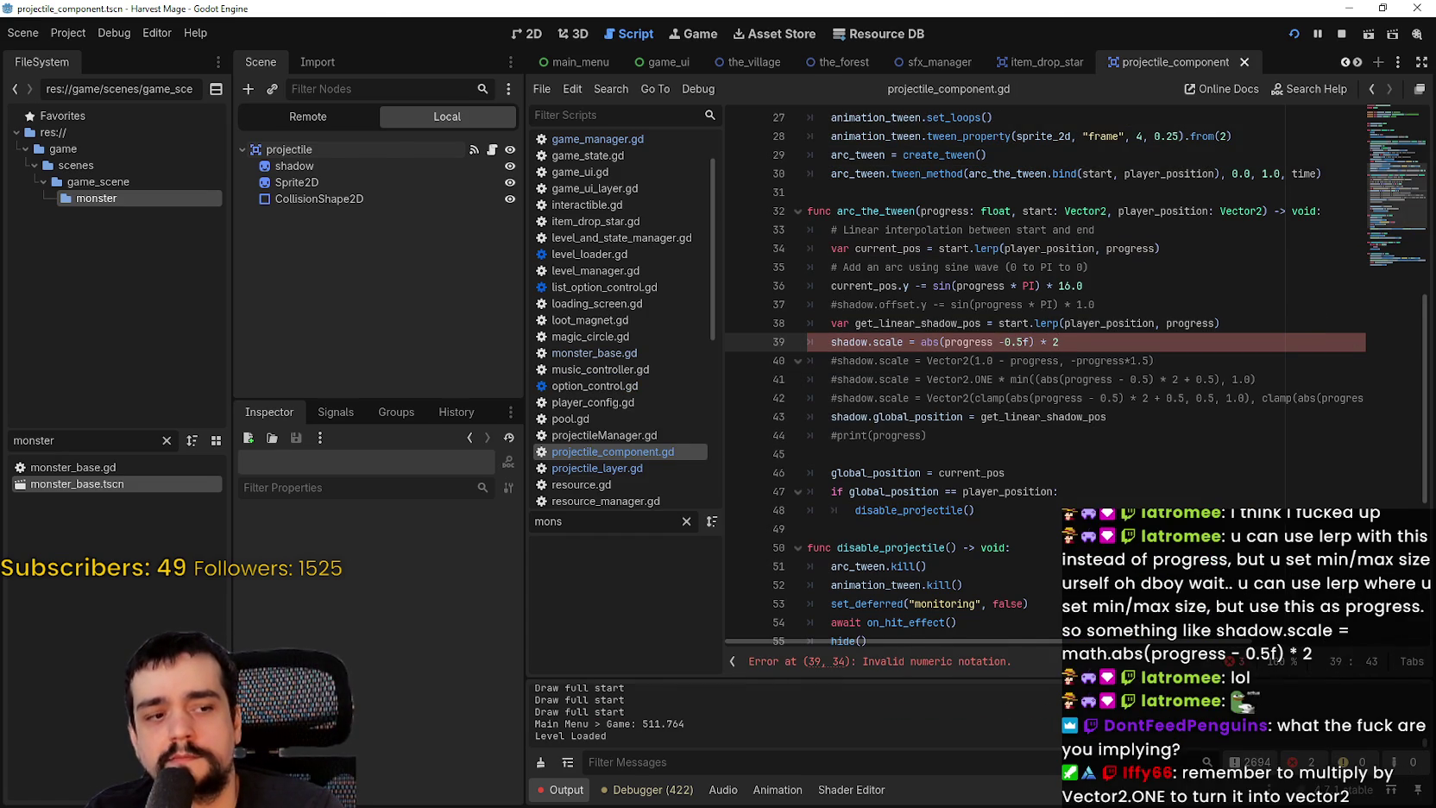
pyautogui.press('F5')
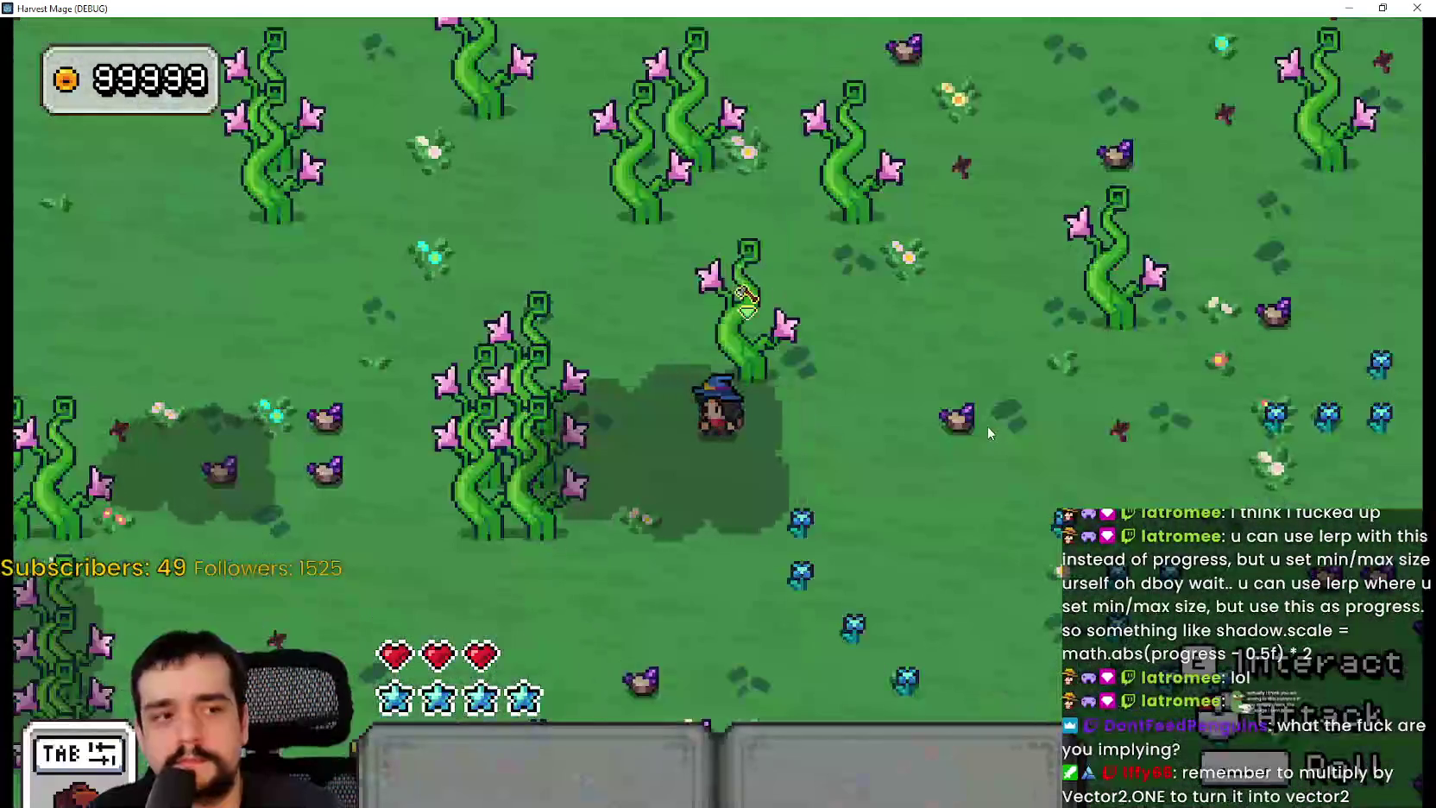
pyautogui.press('d')
pyautogui.press('d')
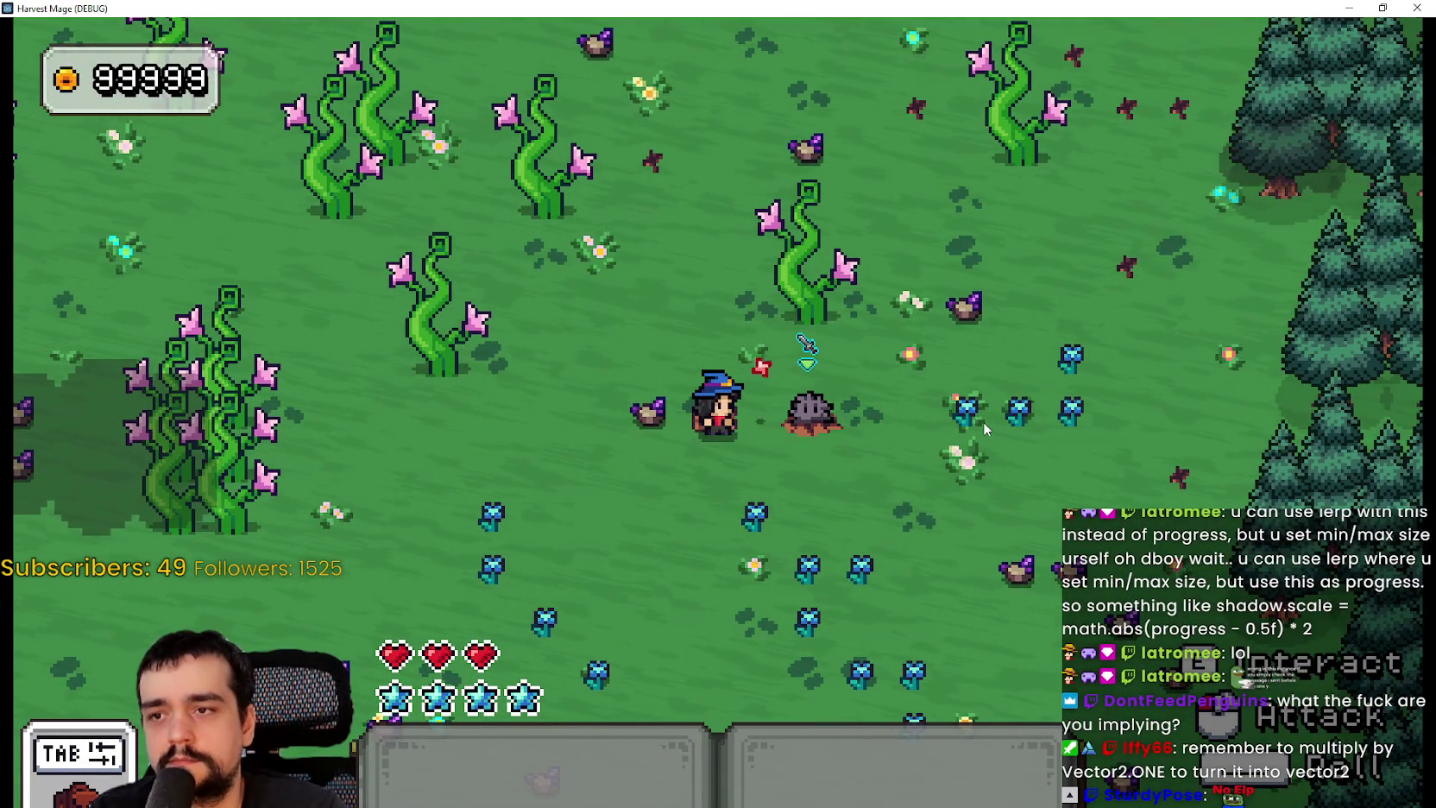
pyautogui.press('a')
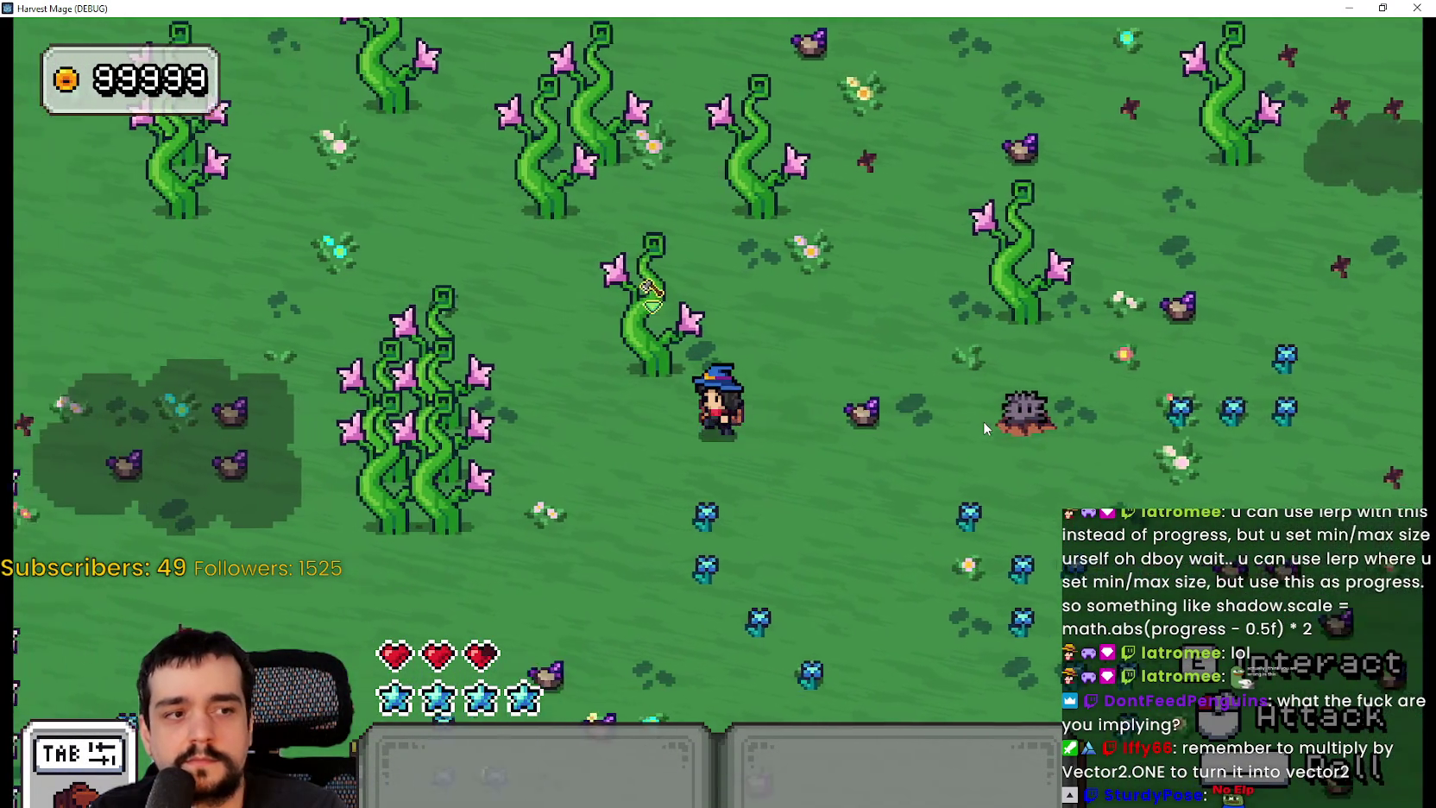
pyautogui.press('d')
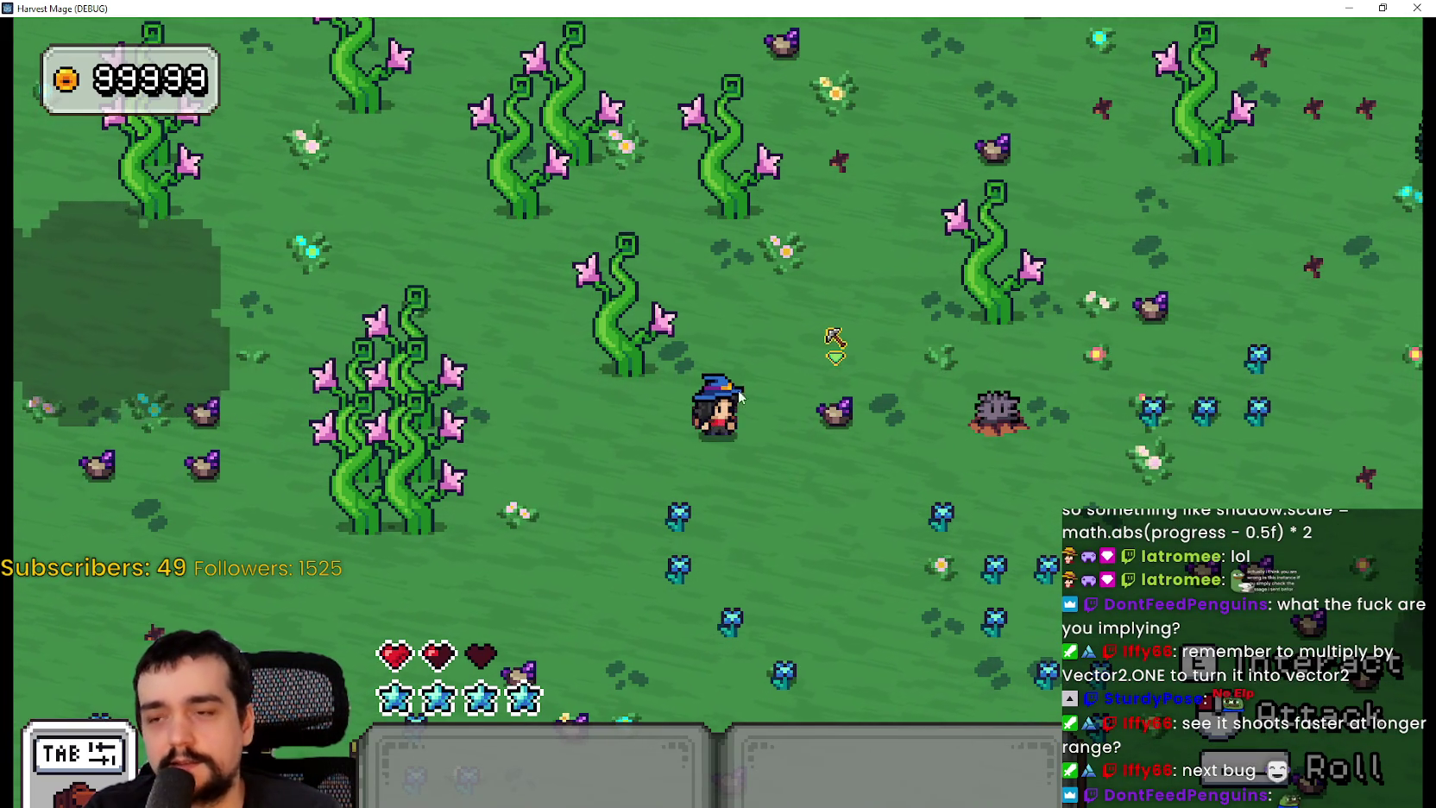
pyautogui.press('w')
pyautogui.press('a')
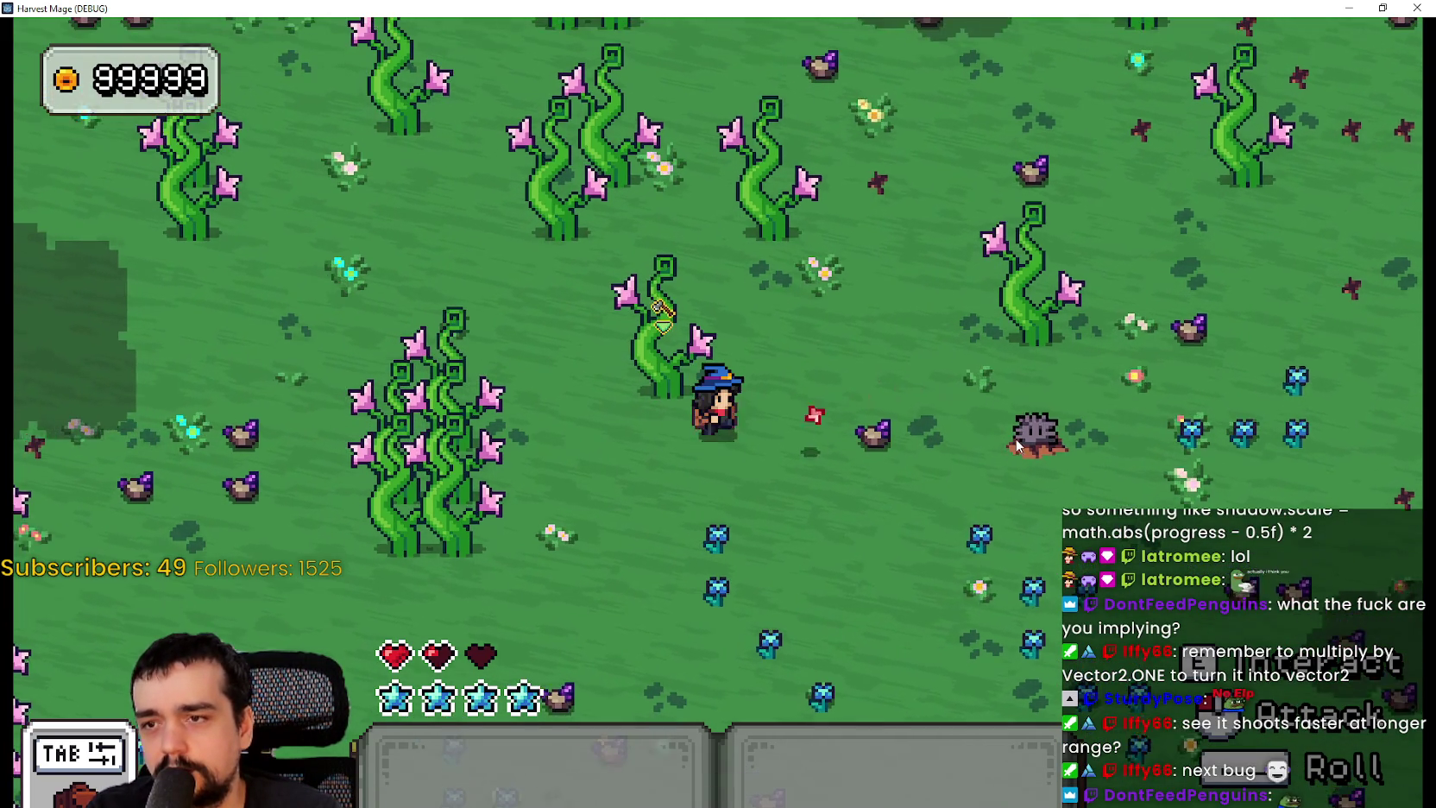
pyautogui.press('d')
pyautogui.press('d')
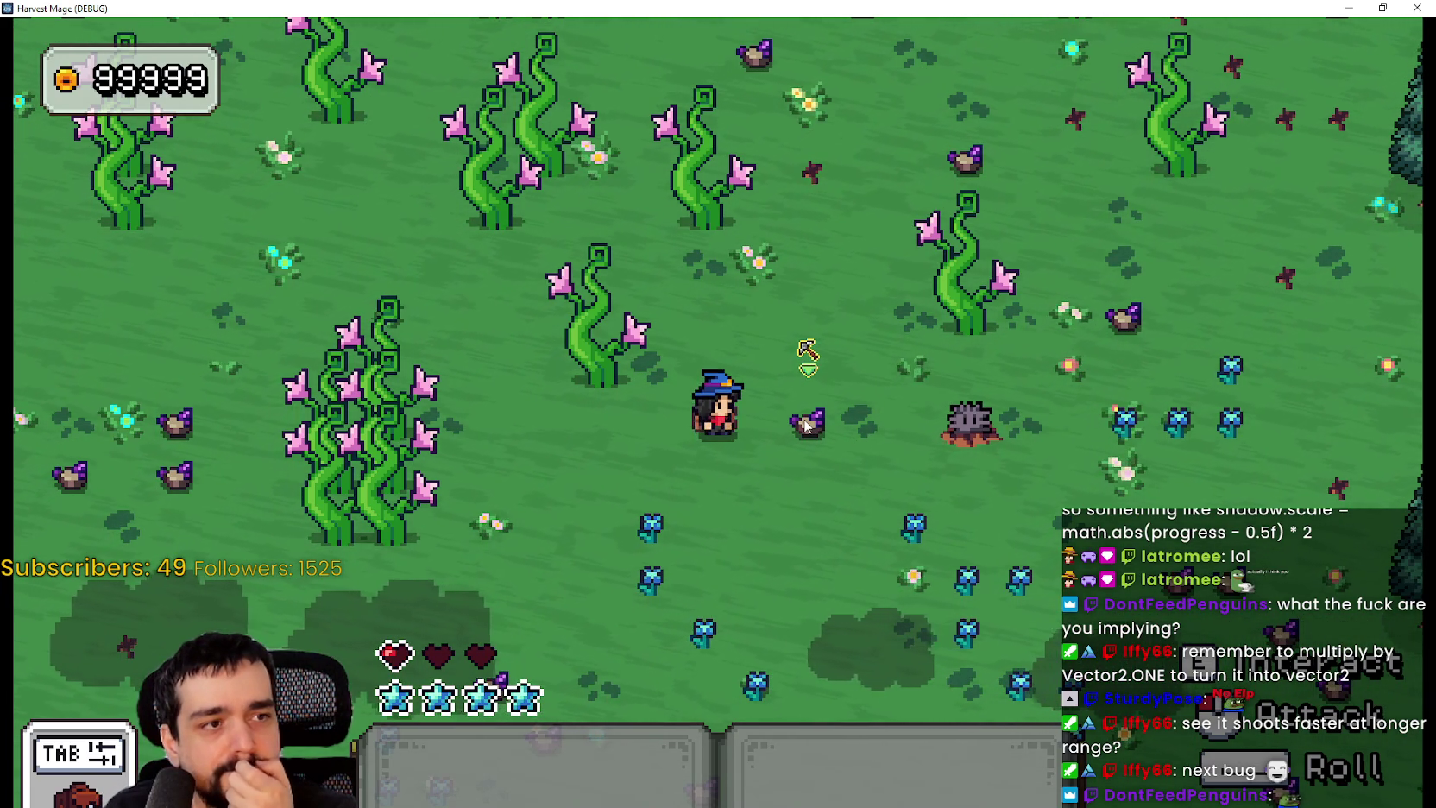
pyautogui.press('r')
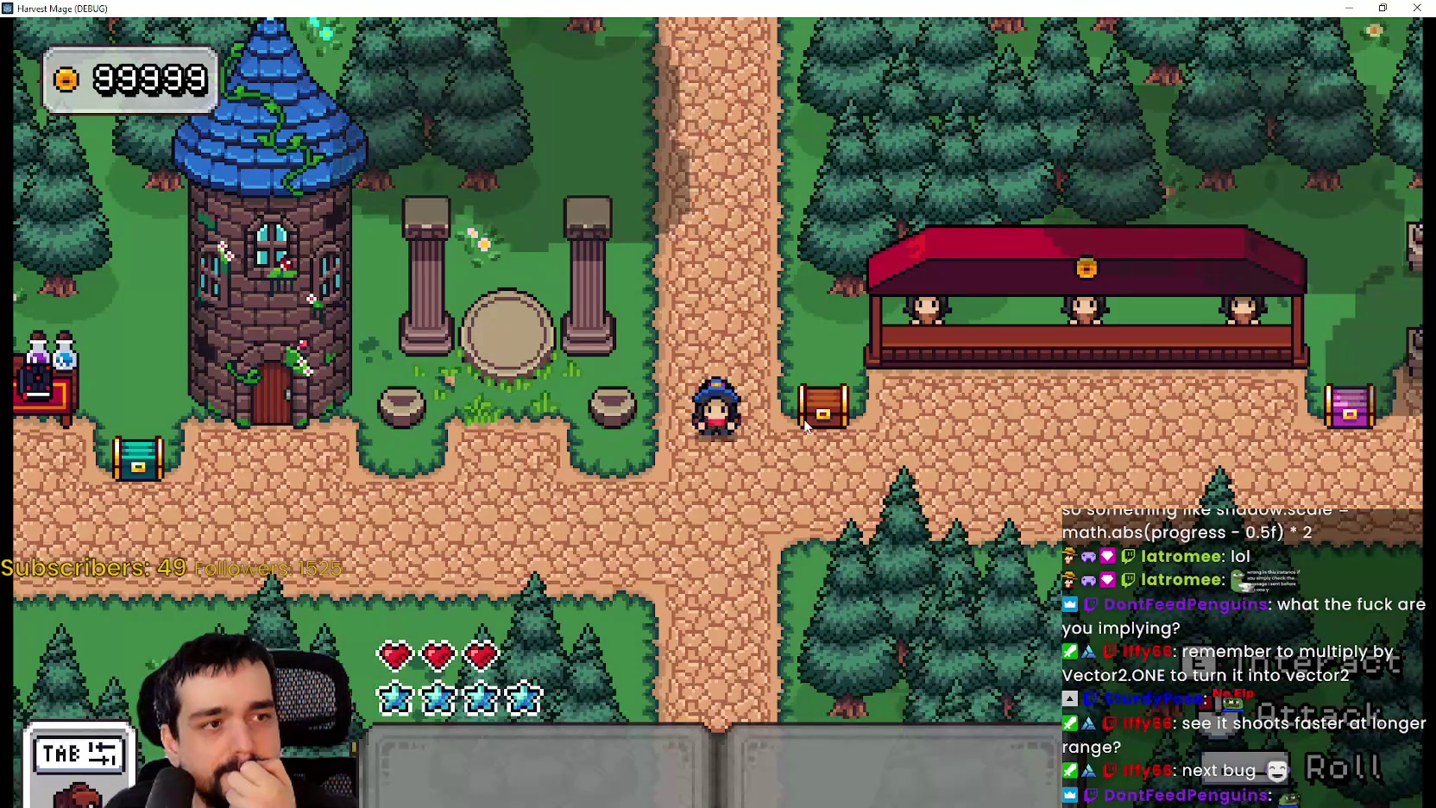
pyautogui.press('s')
pyautogui.press('a')
pyautogui.press('r')
pyautogui.press('s')
pyautogui.press('d')
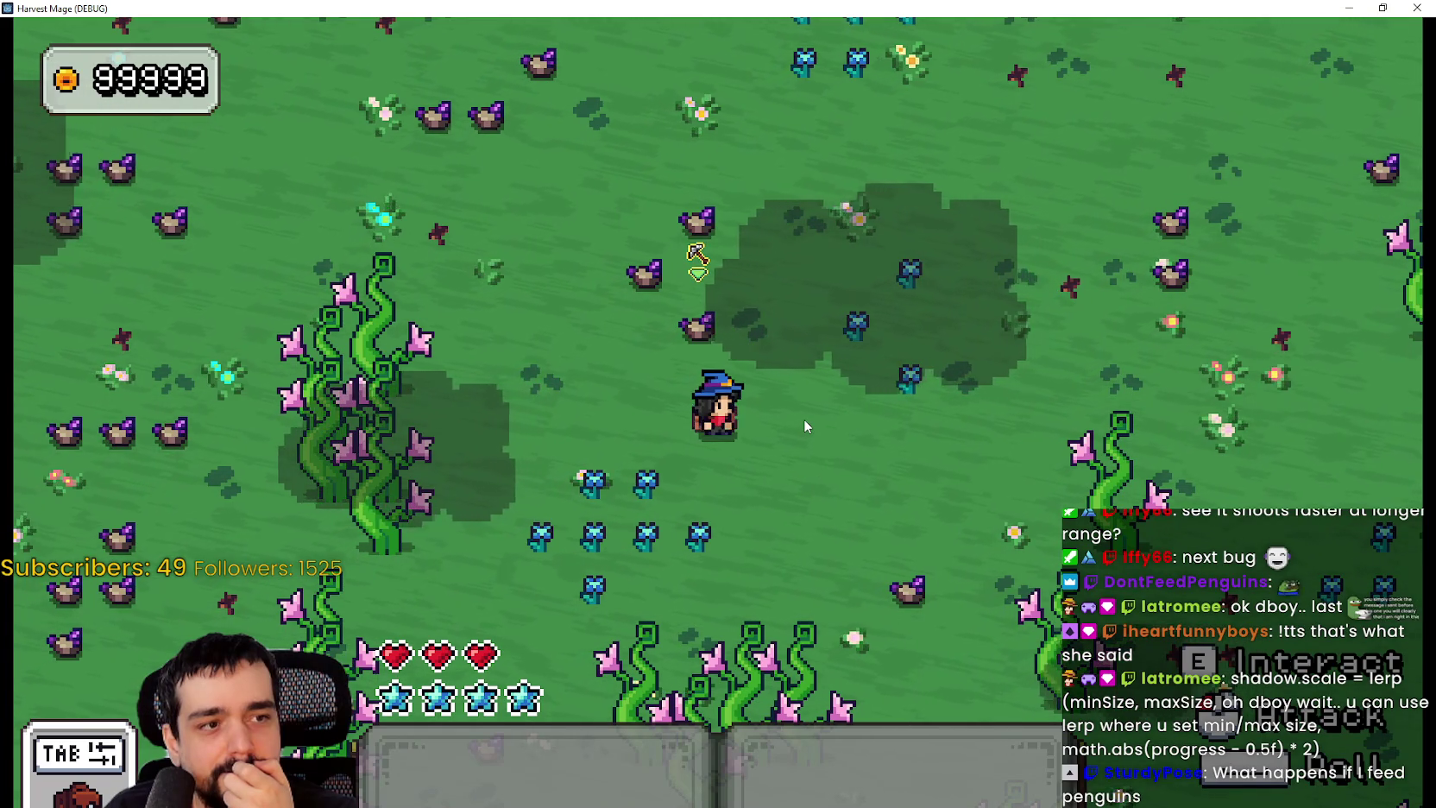
pyautogui.press('s')
pyautogui.press('a')
pyautogui.press('w')
pyautogui.press('d')
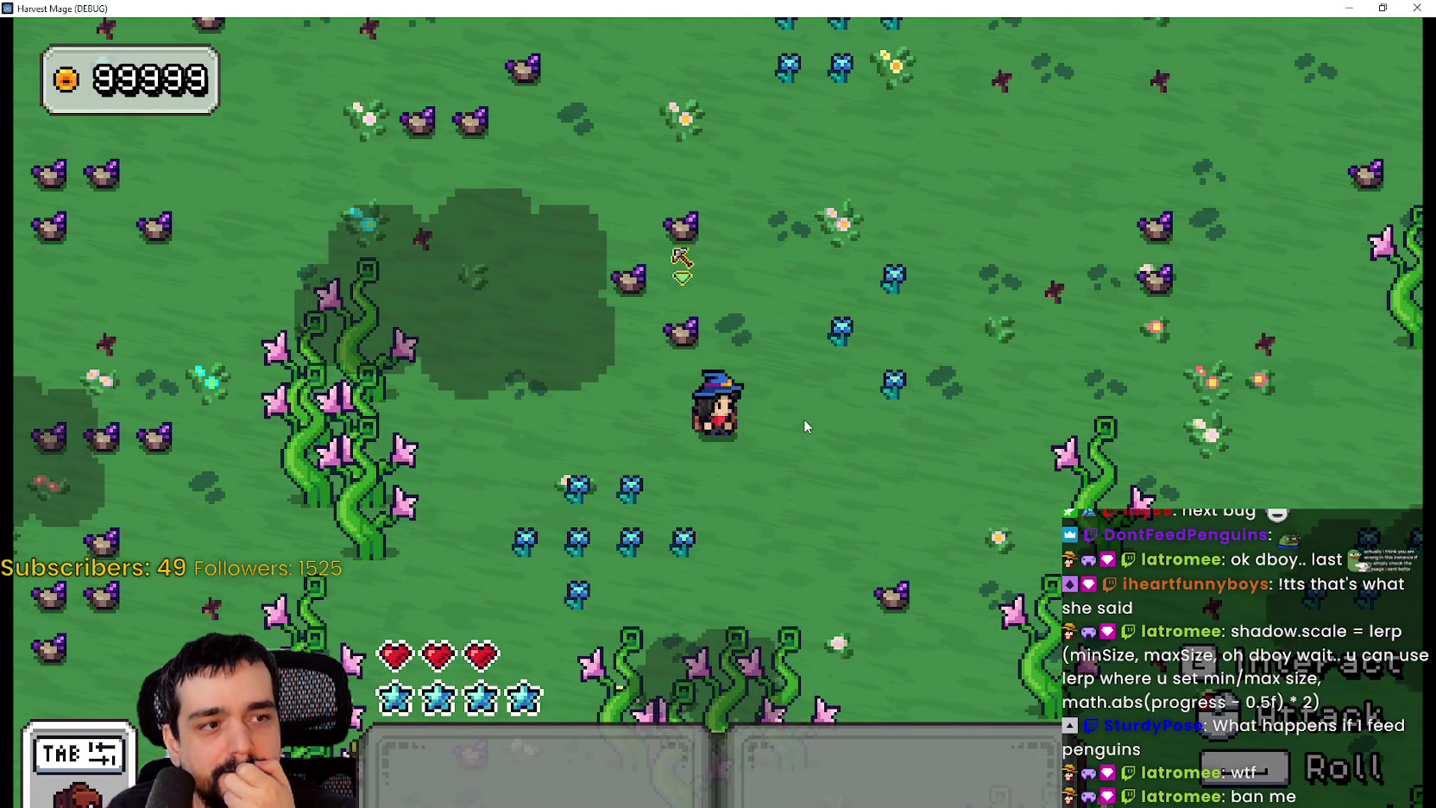
pyautogui.hotkey('alt', 'Tab')
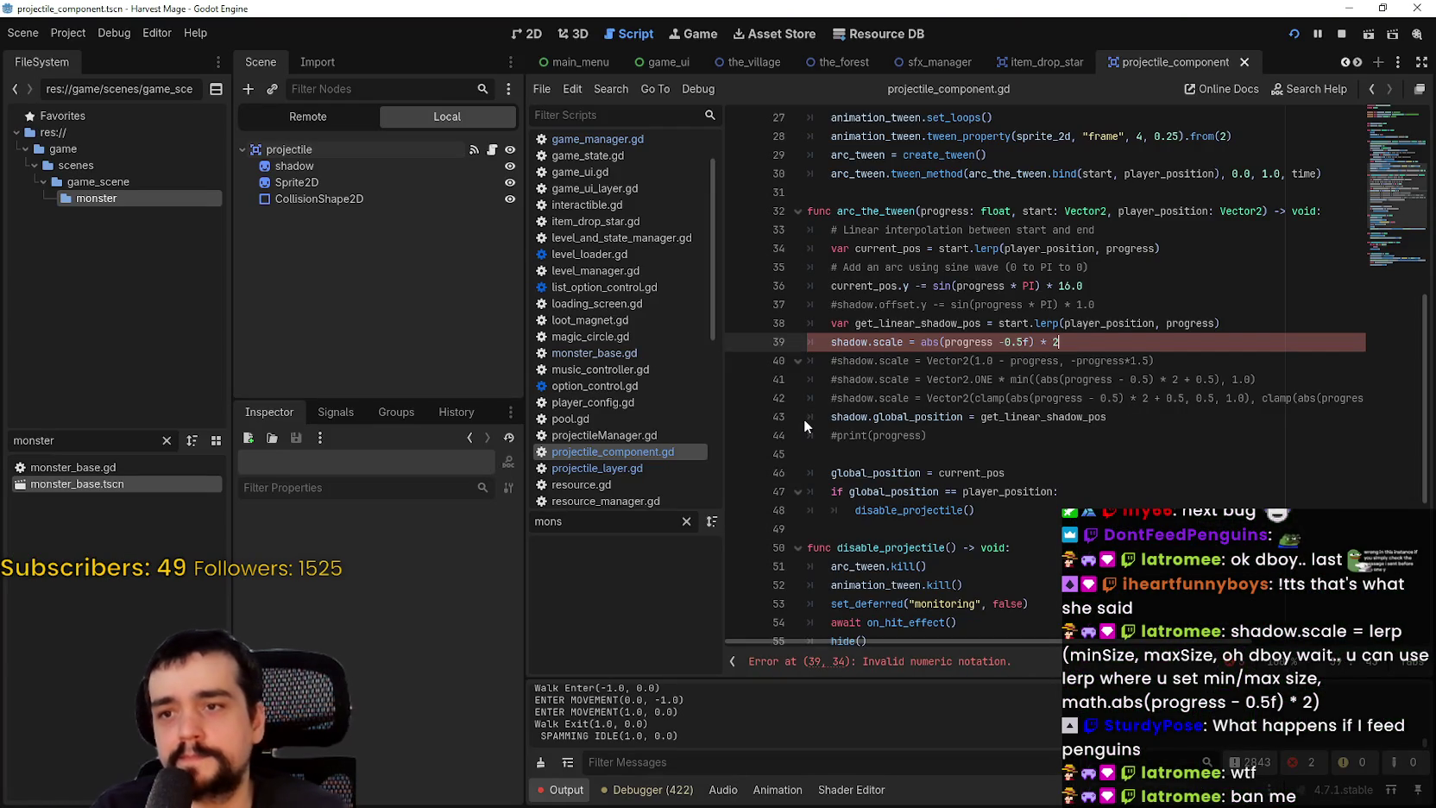
# Adjust the trailing *2 multiplier and minus spacing on line 39 while chasing the invalid numeric notation error
pyautogui.press('BackSpace')
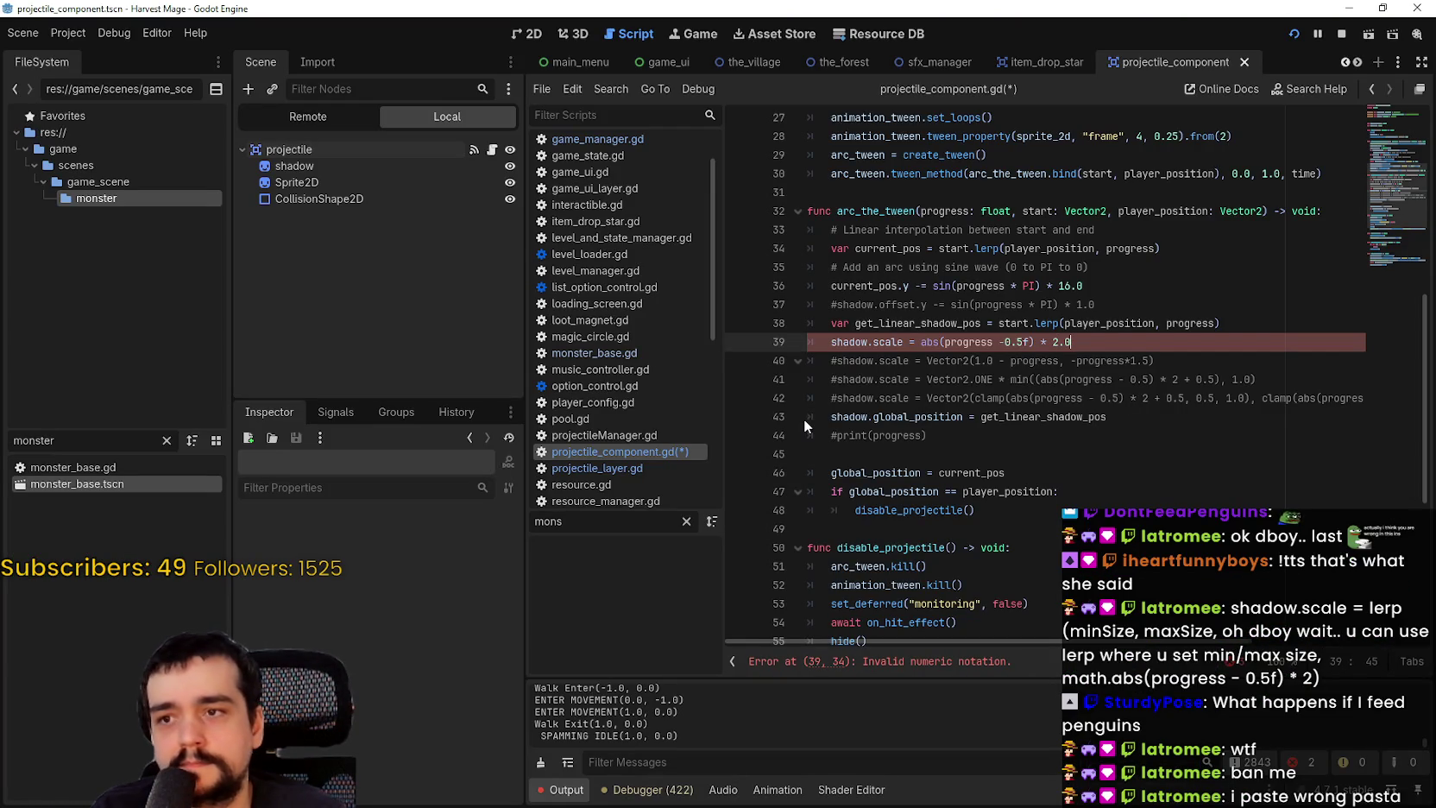
pyautogui.press('BackSpace')
pyautogui.press('BackSpace')
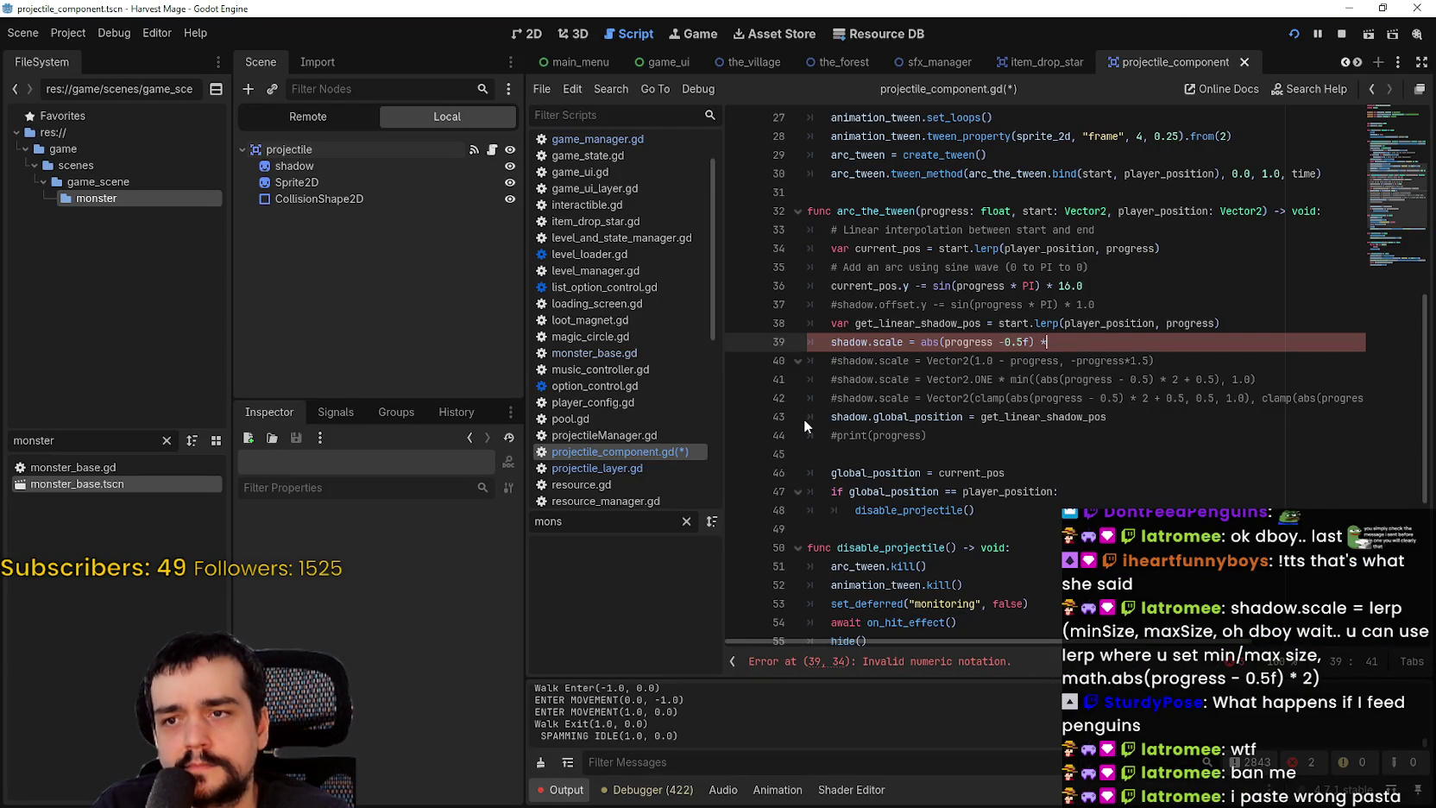
pyautogui.write('*2')
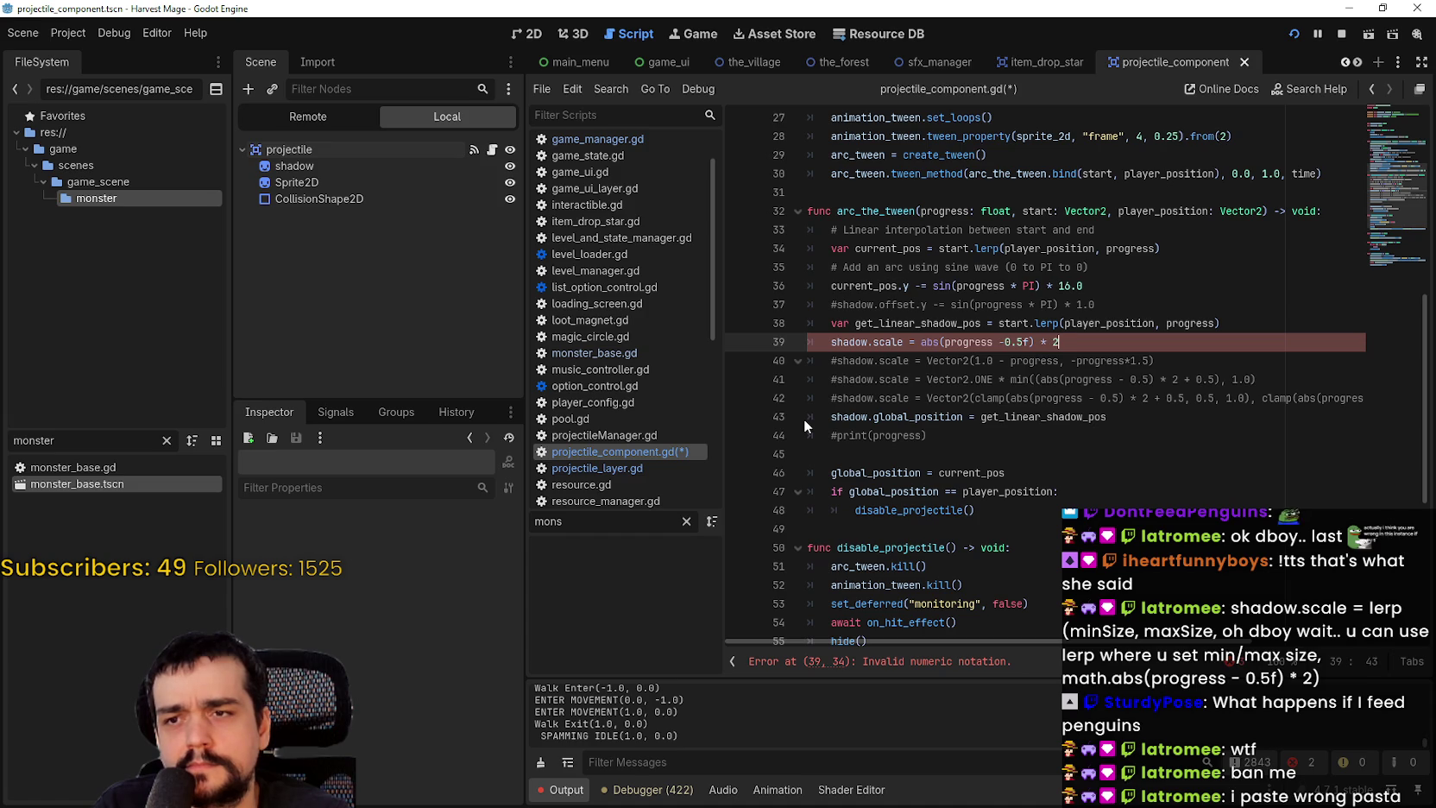
pyautogui.click(818, 340)
pyautogui.click(830, 341)
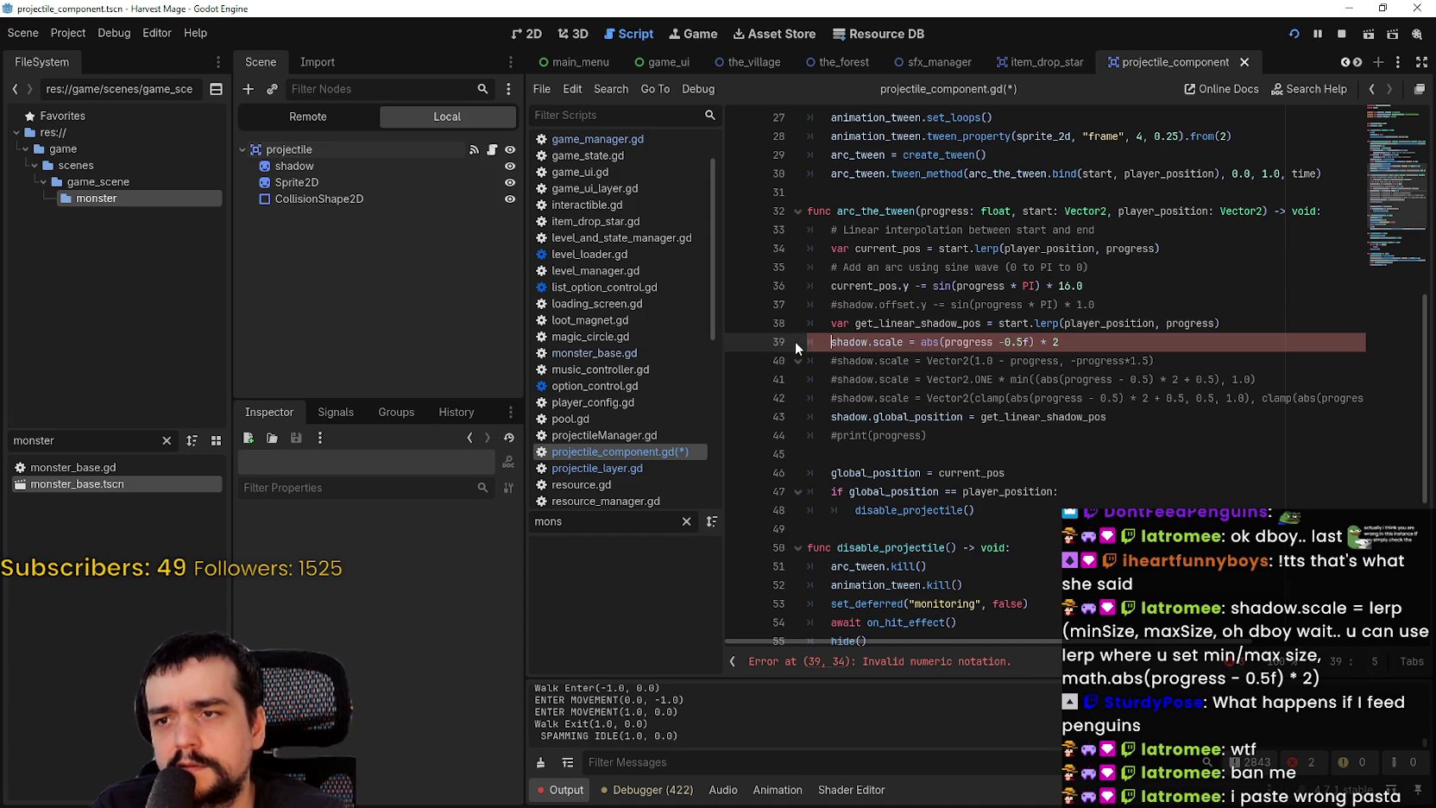
pyautogui.click(1019, 472)
pyautogui.click(973, 662)
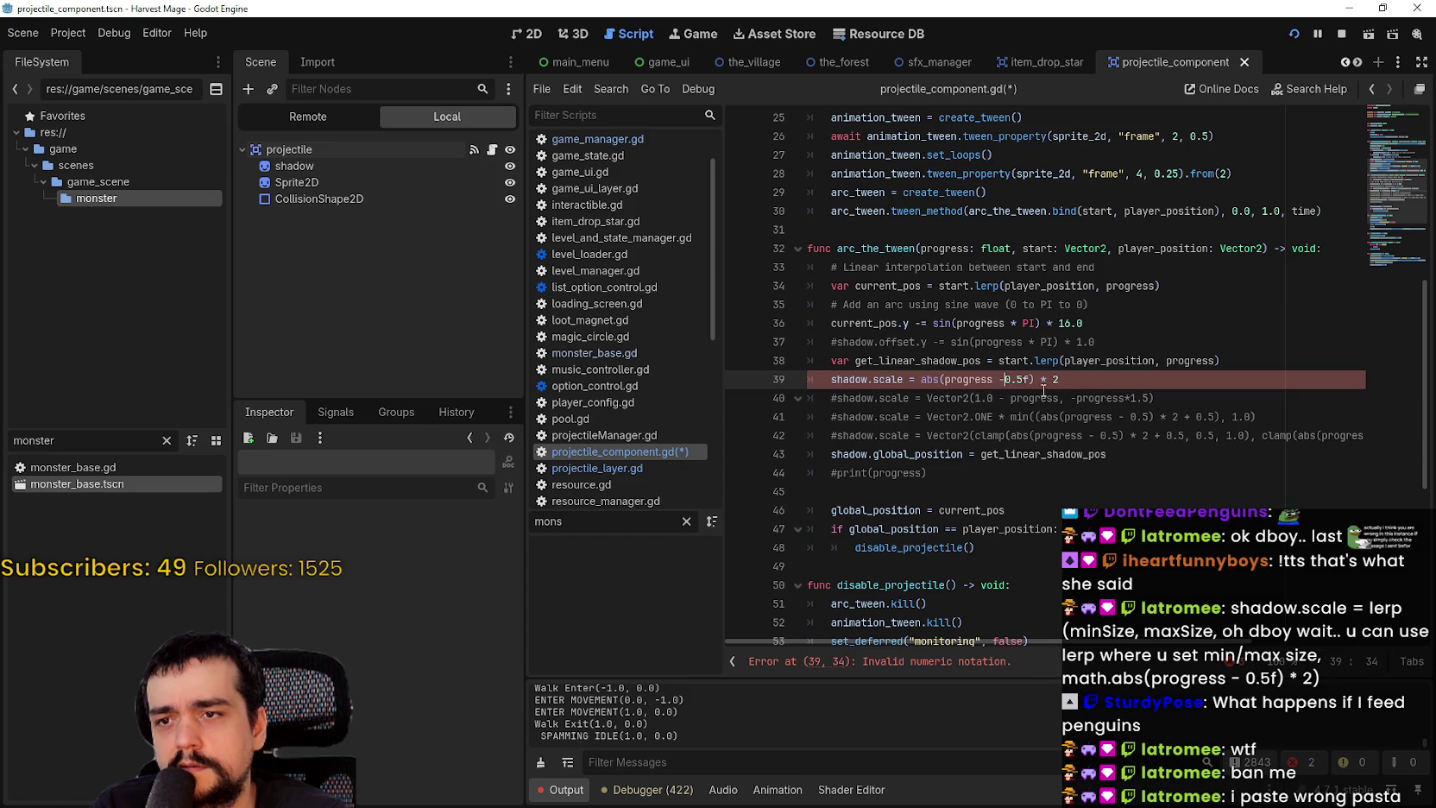
pyautogui.click(1113, 397)
pyautogui.doubleClick(929, 379)
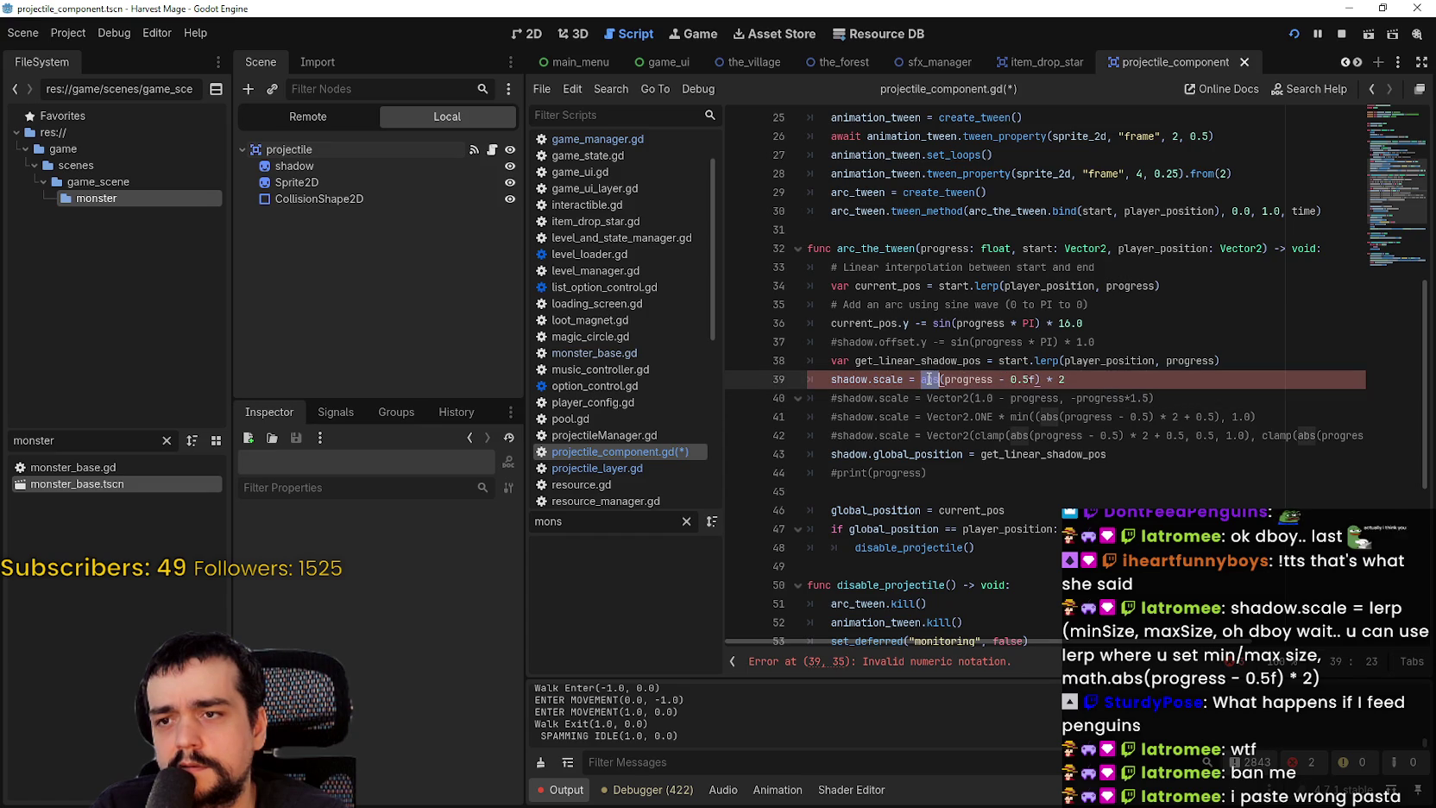
pyautogui.click(1161, 359)
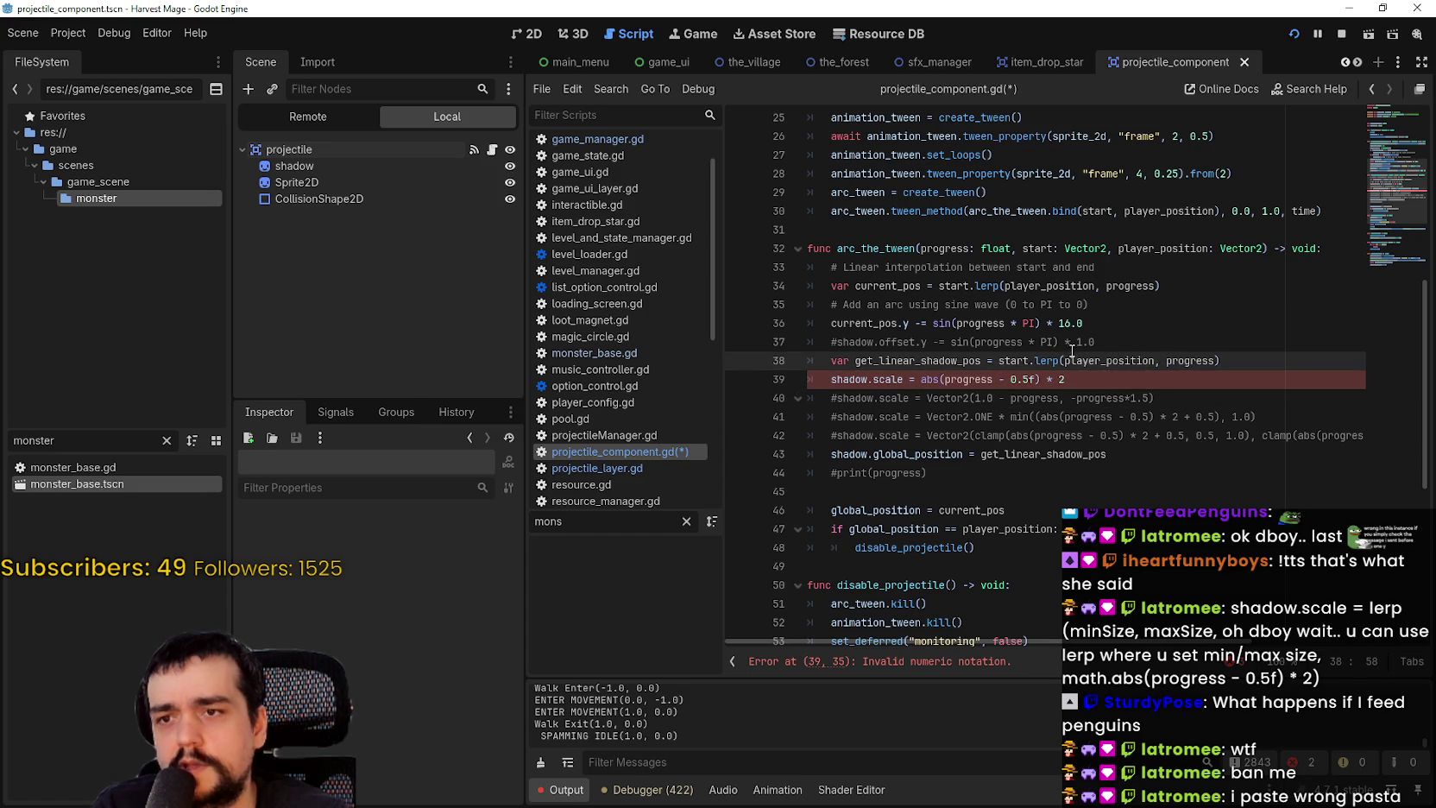
pyautogui.hotkey('ctrl', 'z')
pyautogui.press('End')
pyautogui.press('BackSpace')
pyautogui.press('BackSpace')
pyautogui.press('BackSpace')
pyautogui.write('(')
pyautogui.press('BackSpace')
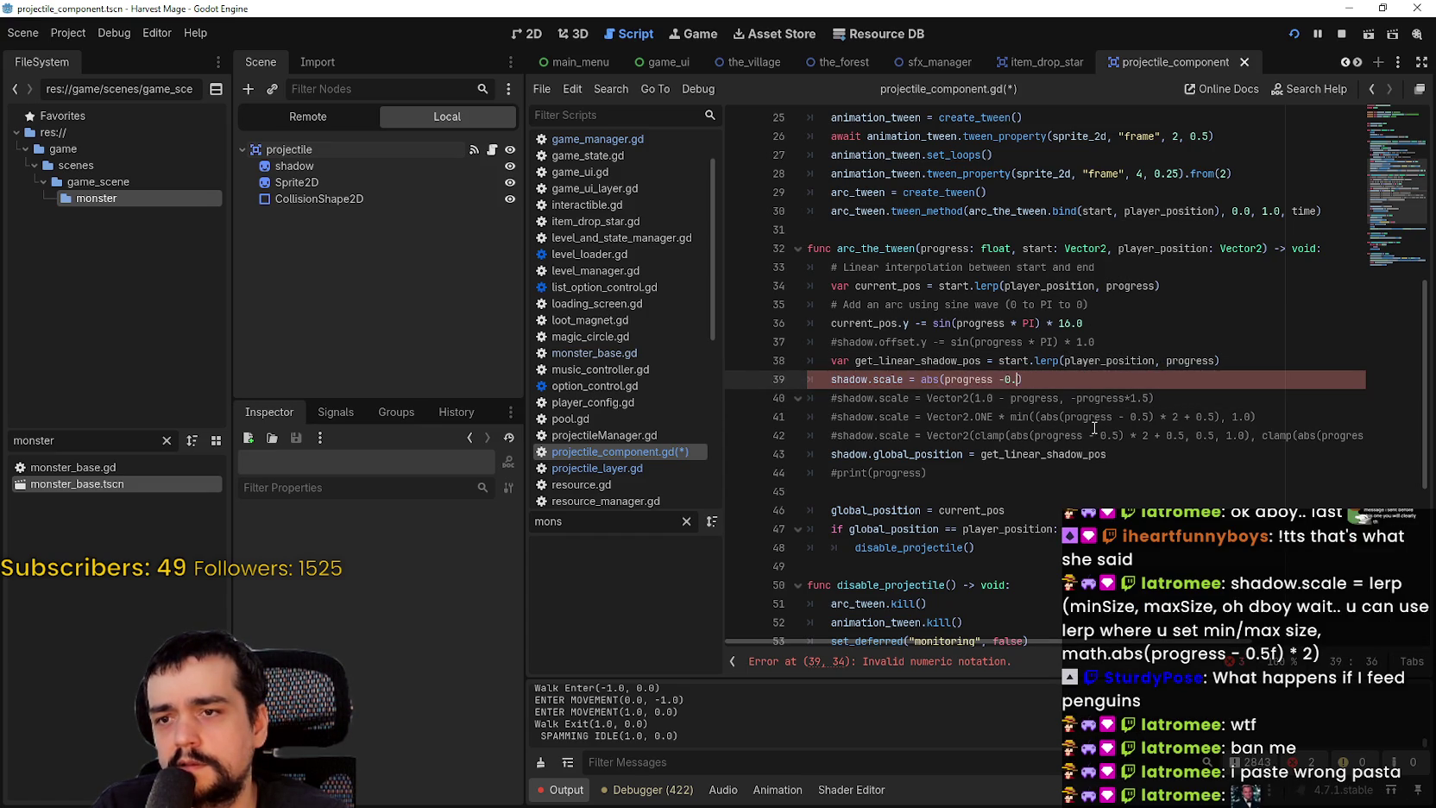
pyautogui.hotkey('ctrl', 'z')
pyautogui.hotkey('ctrl', 'z')
pyautogui.hotkey('ctrl', 'z')
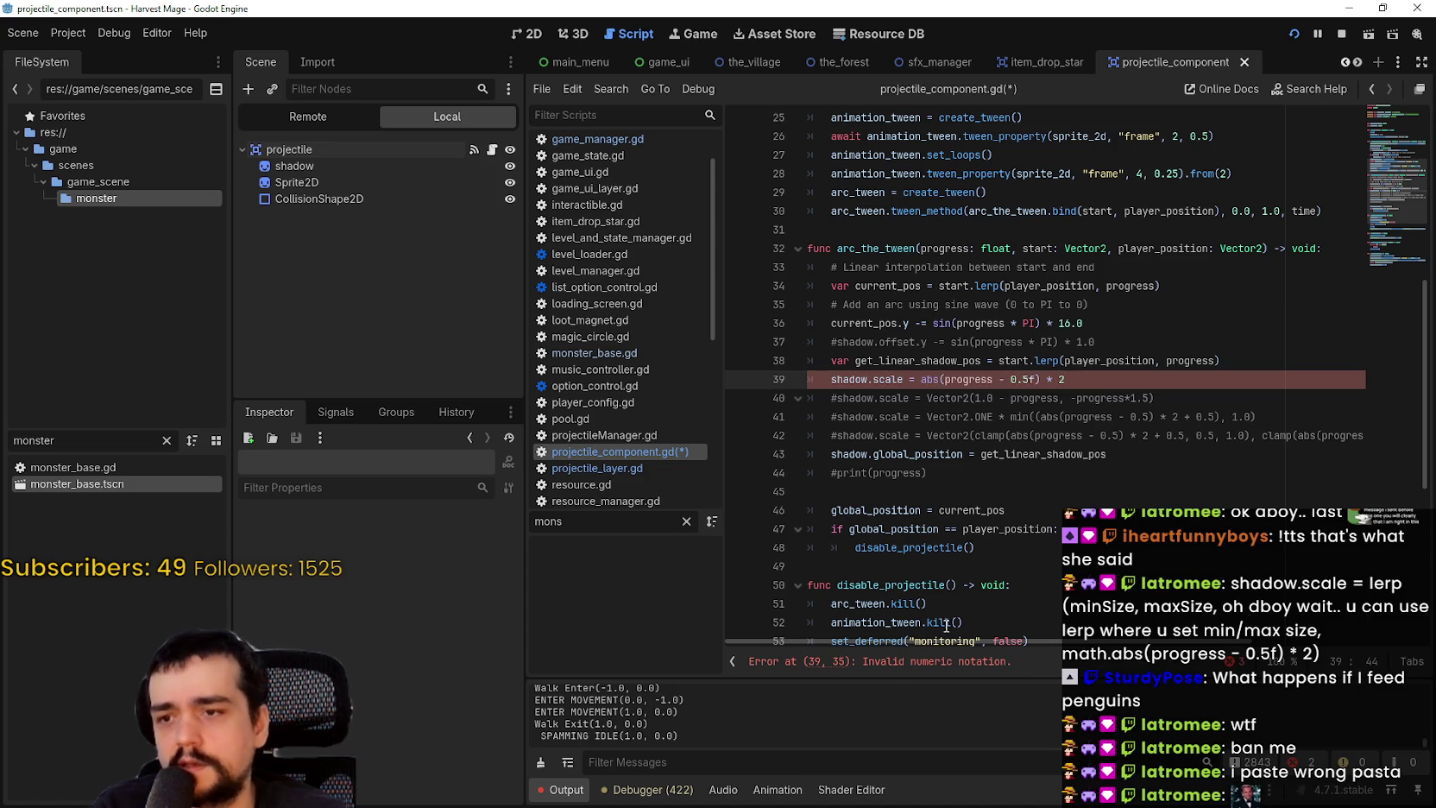
# Experiment with the multiplier at the end of line 39 and inspect its Vector term
pyautogui.click(1094, 437)
pyautogui.click(1104, 379)
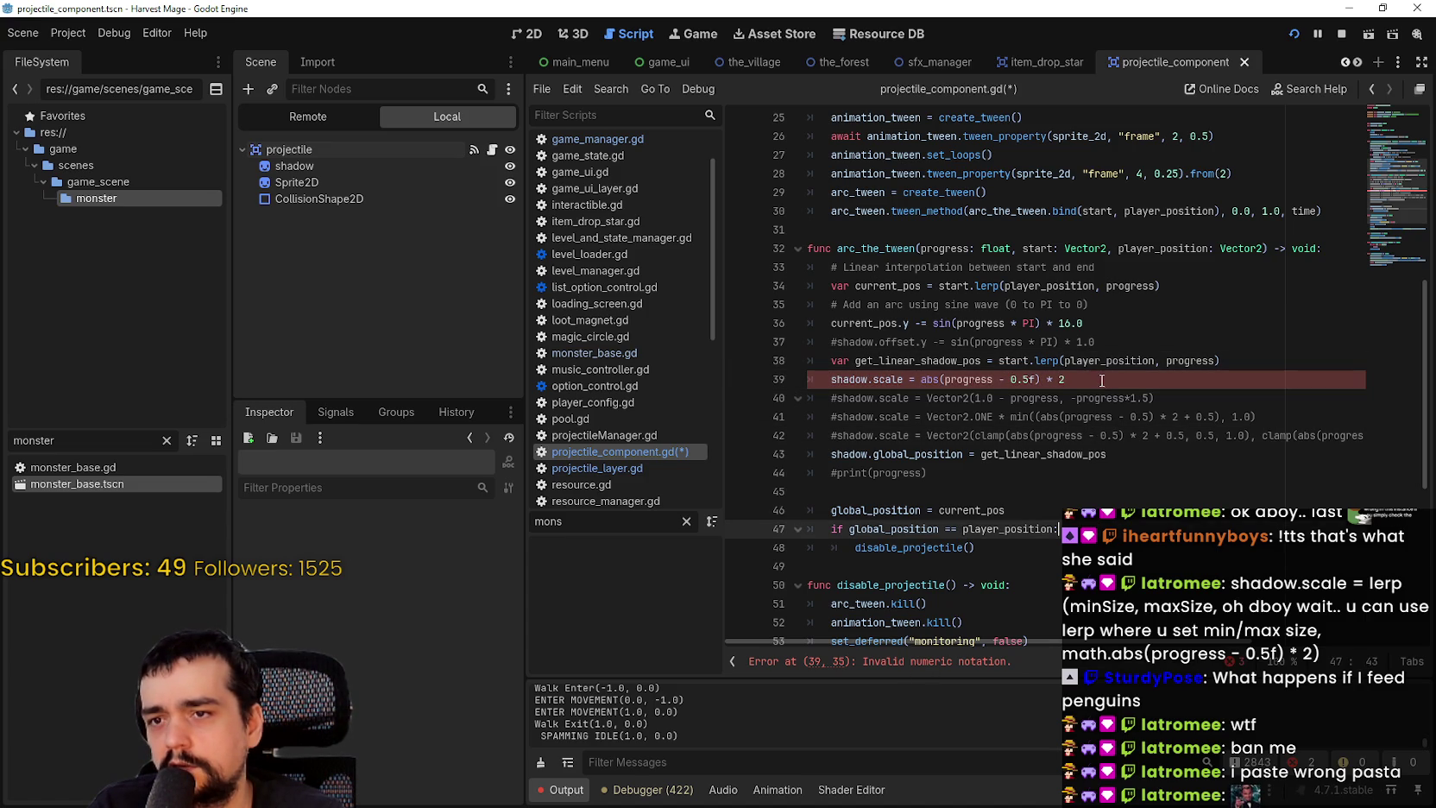
pyautogui.write('.0')
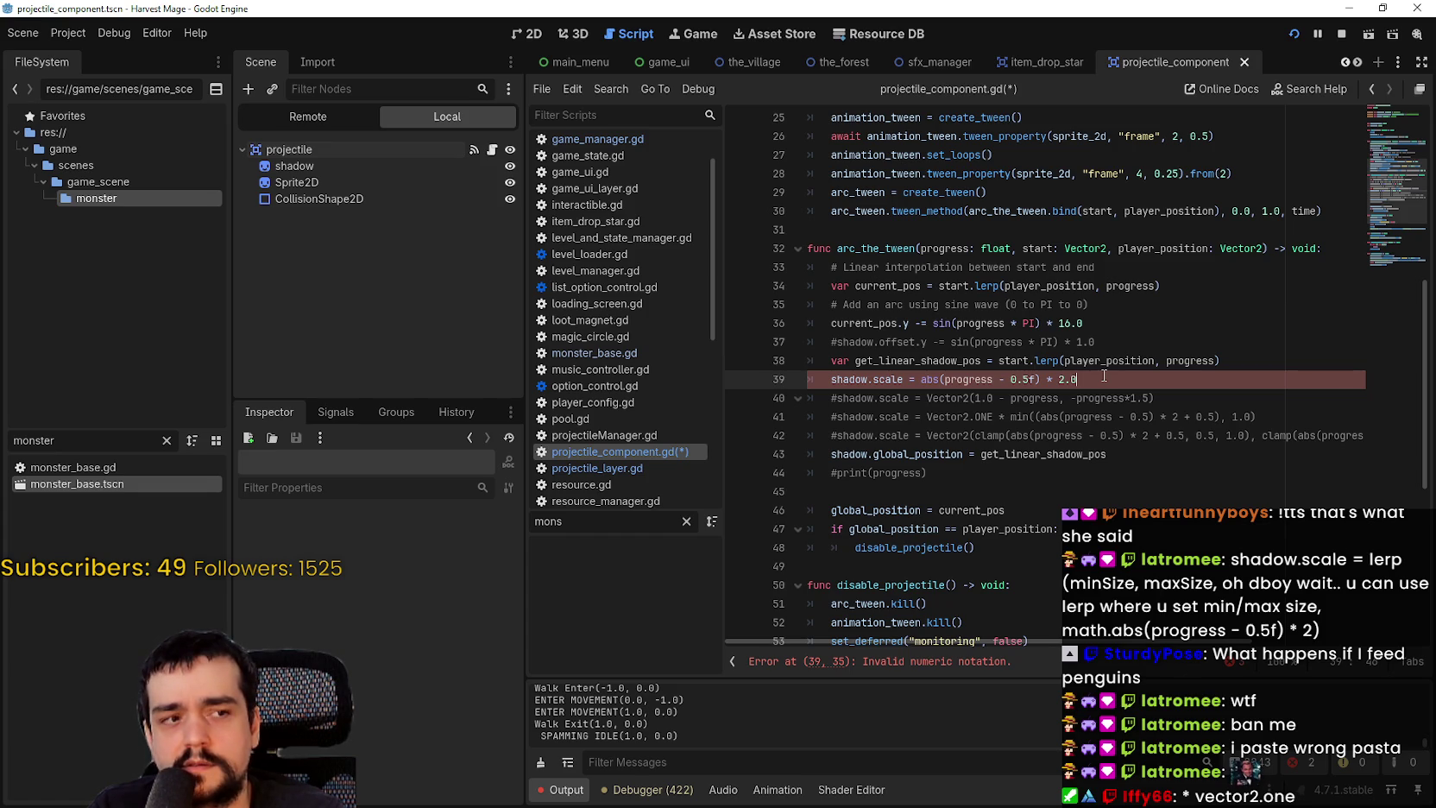
pyautogui.press('BackSpace')
pyautogui.press('BackSpace')
pyautogui.press('BackSpace')
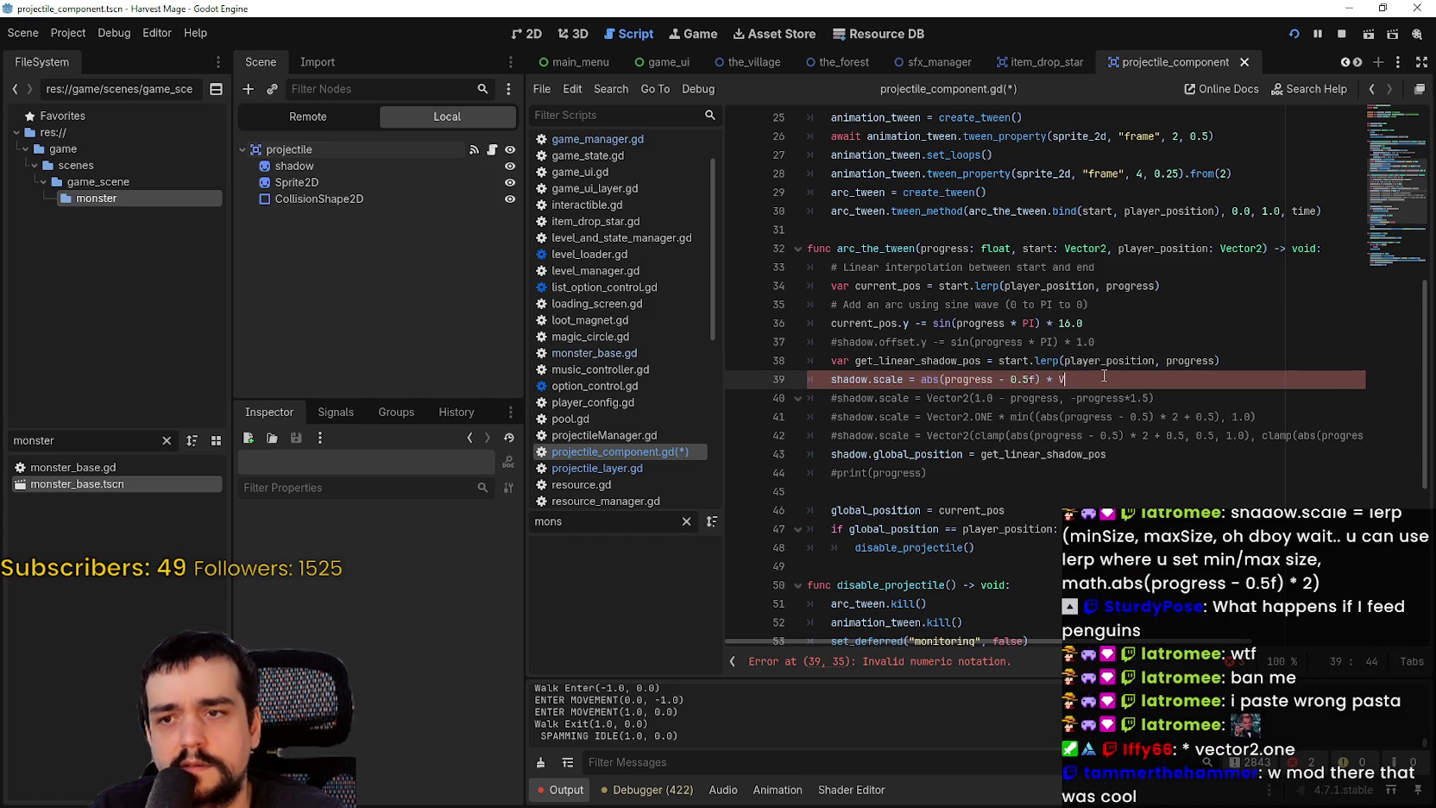
pyautogui.write('ector')
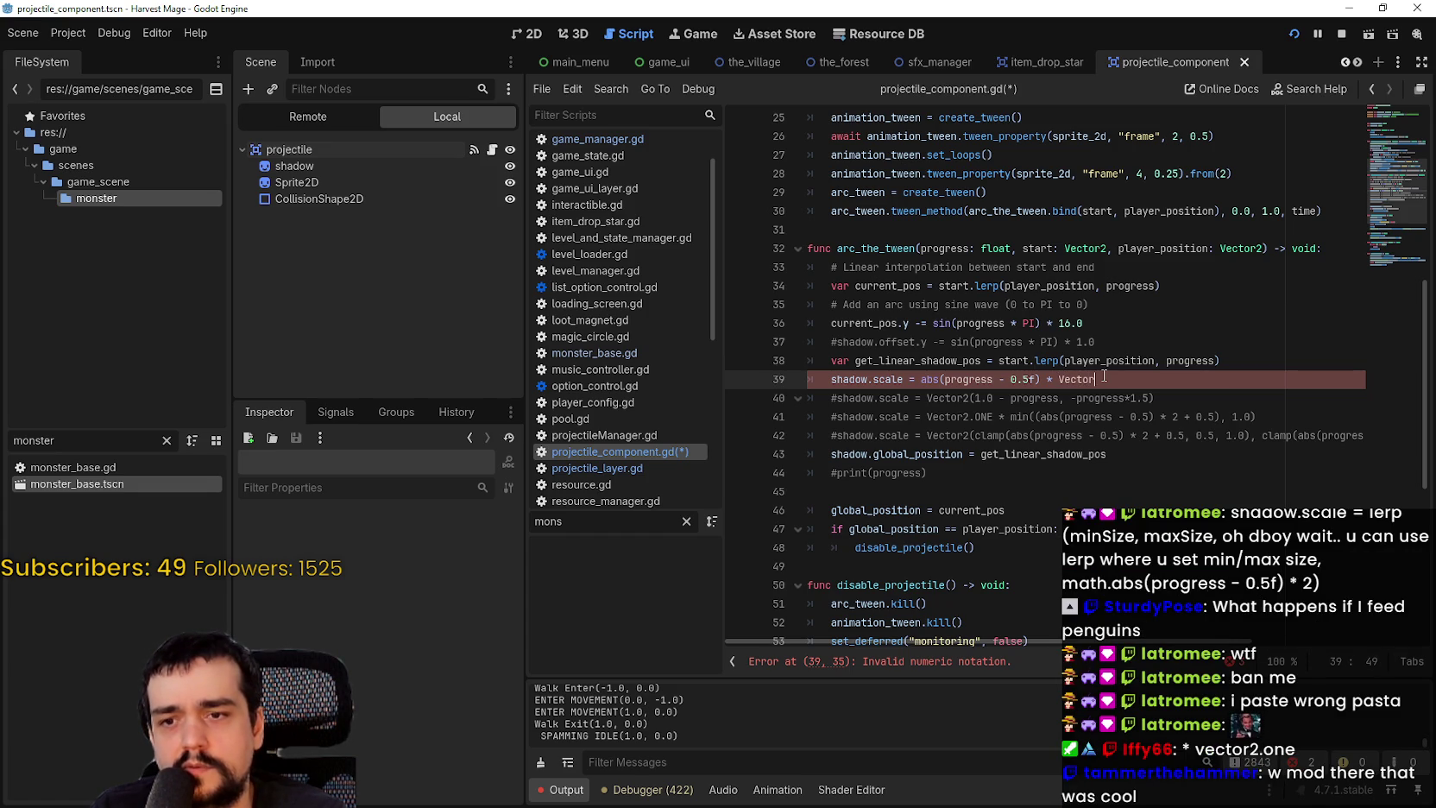
pyautogui.scroll(-7, 1104, 377)
pyautogui.click(1096, 471)
pyautogui.scroll(10, 1104, 466)
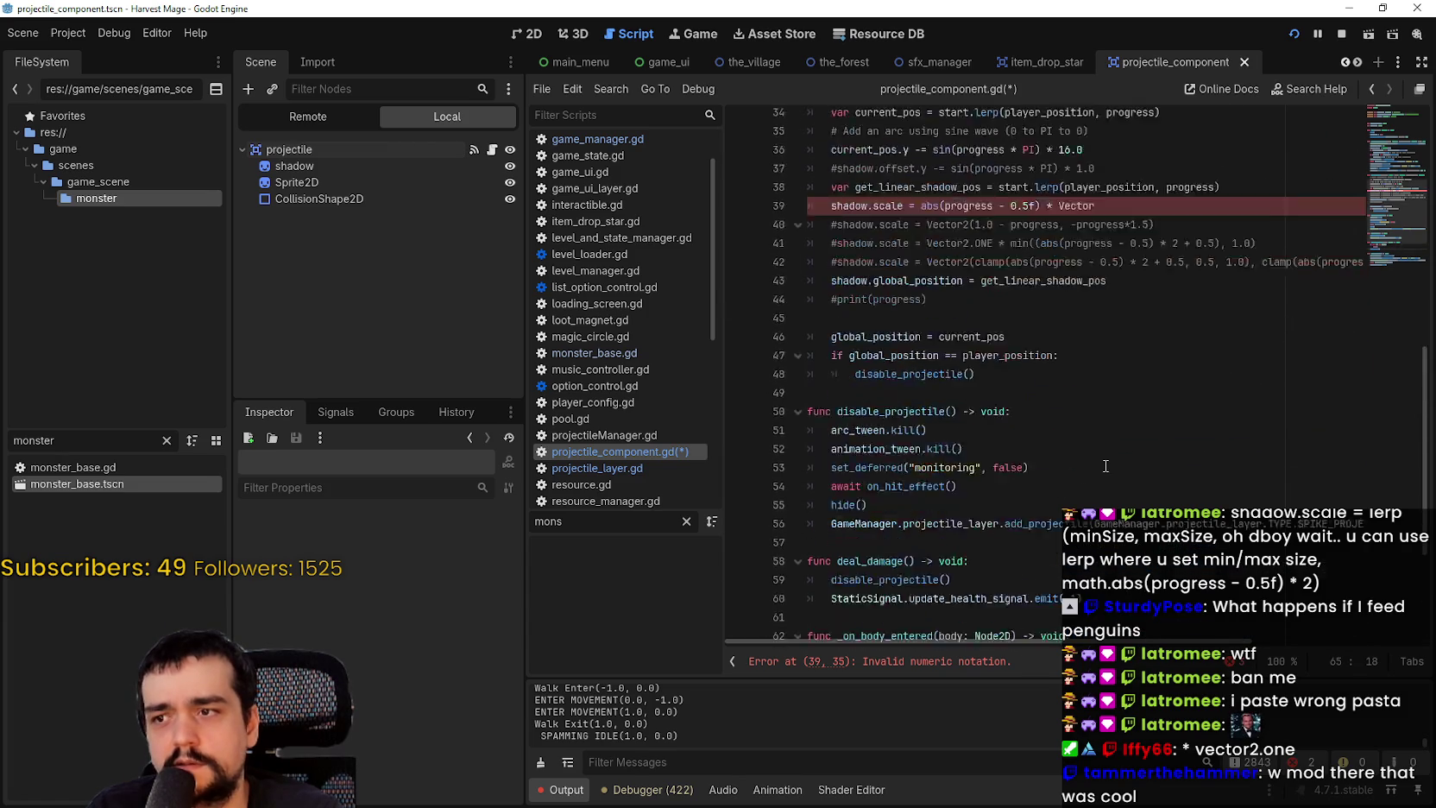
pyautogui.scroll(1, 1109, 458)
pyautogui.doubleClick(1077, 547)
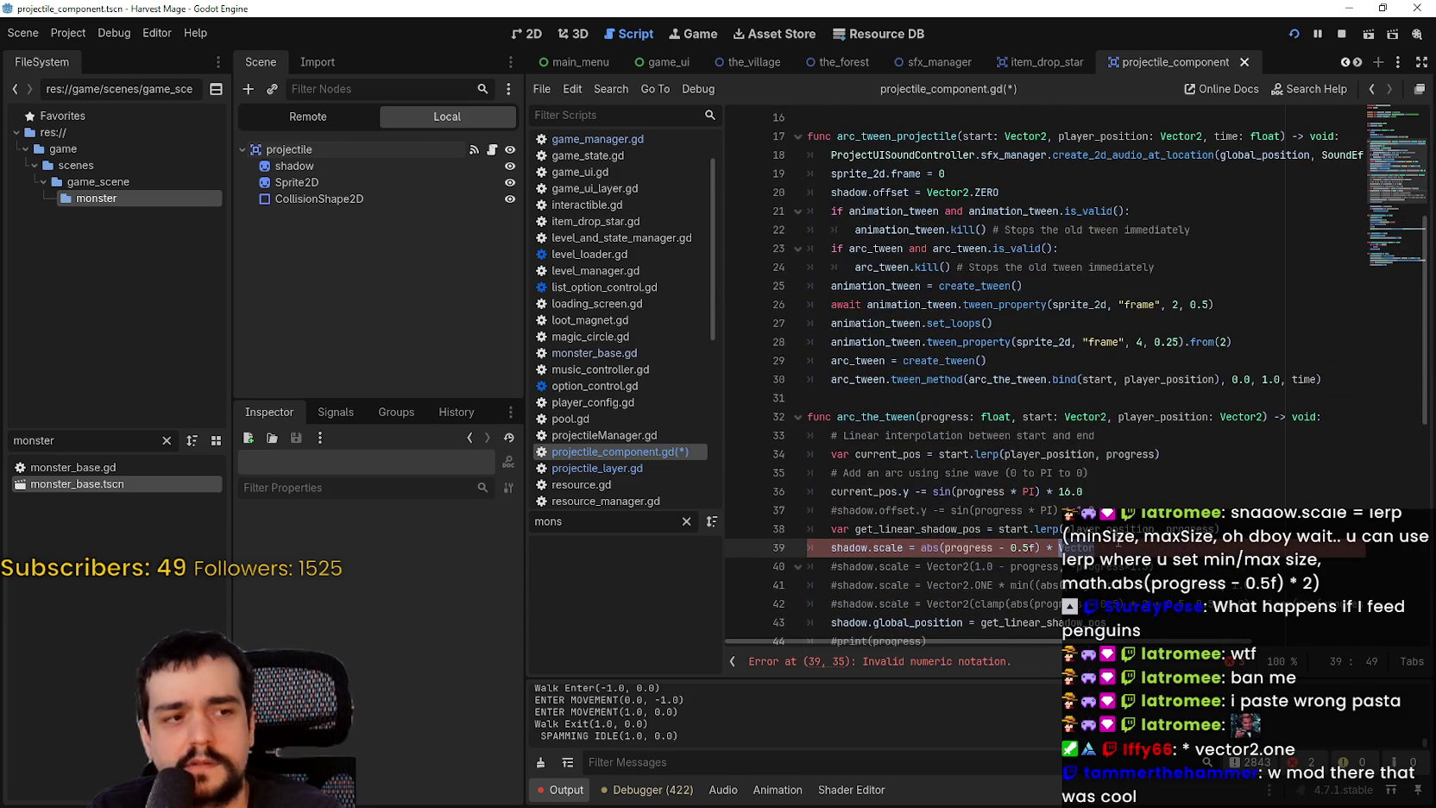
pyautogui.scroll(-2, 1118, 541)
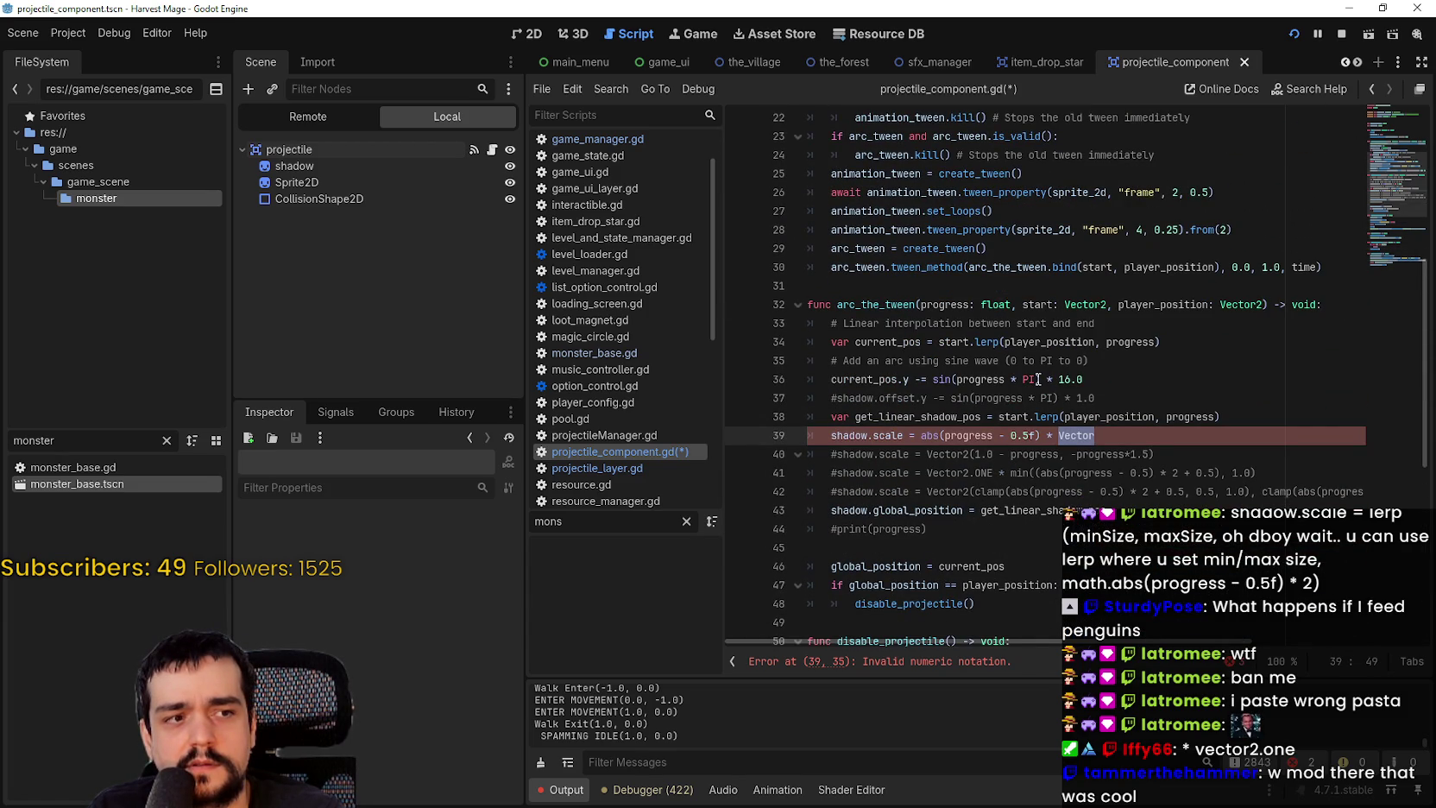
pyautogui.click(1043, 454)
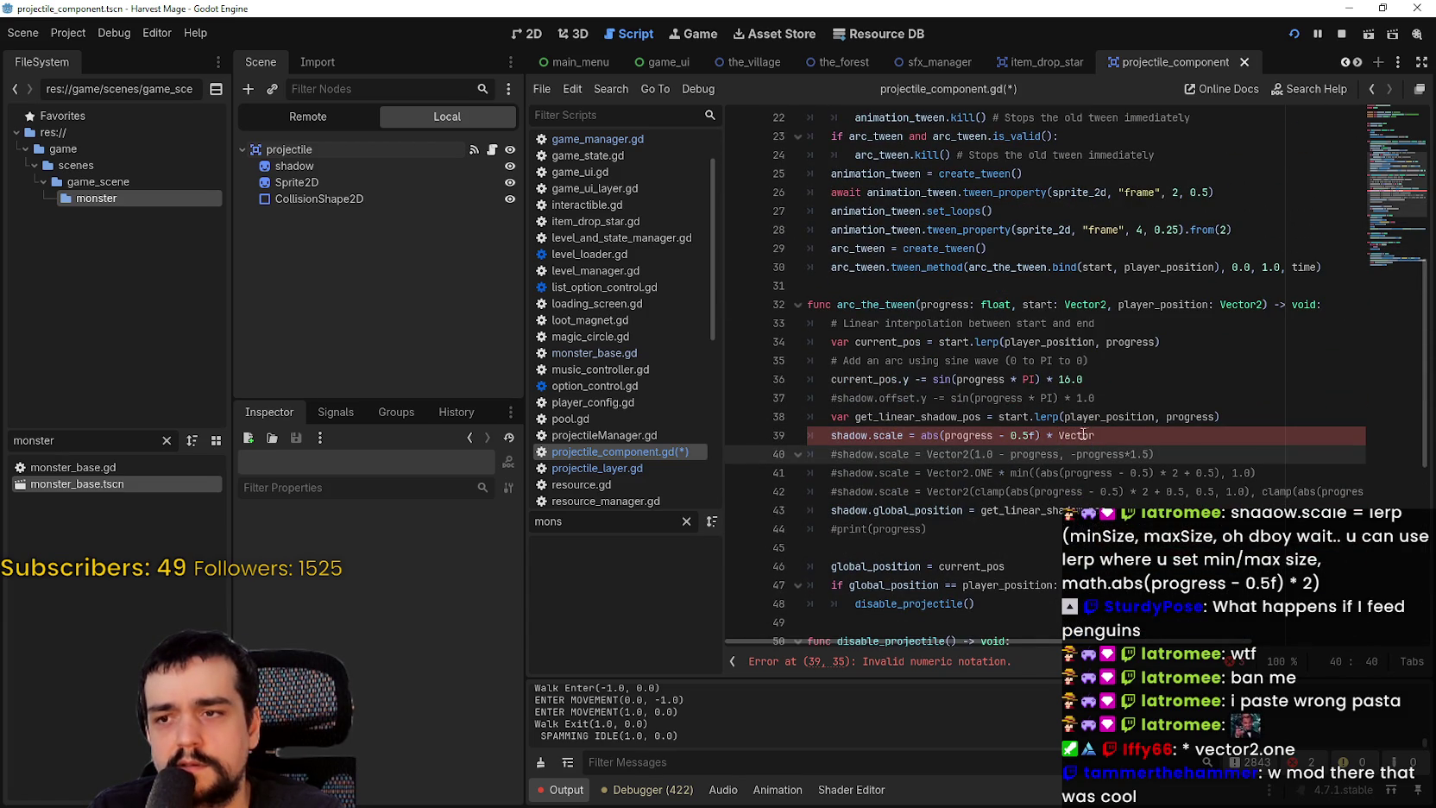
# Rewrite line 39's right side as = abs(progress - 0.5f) * and start wrapping it in lerp(
pyautogui.click(939, 436)
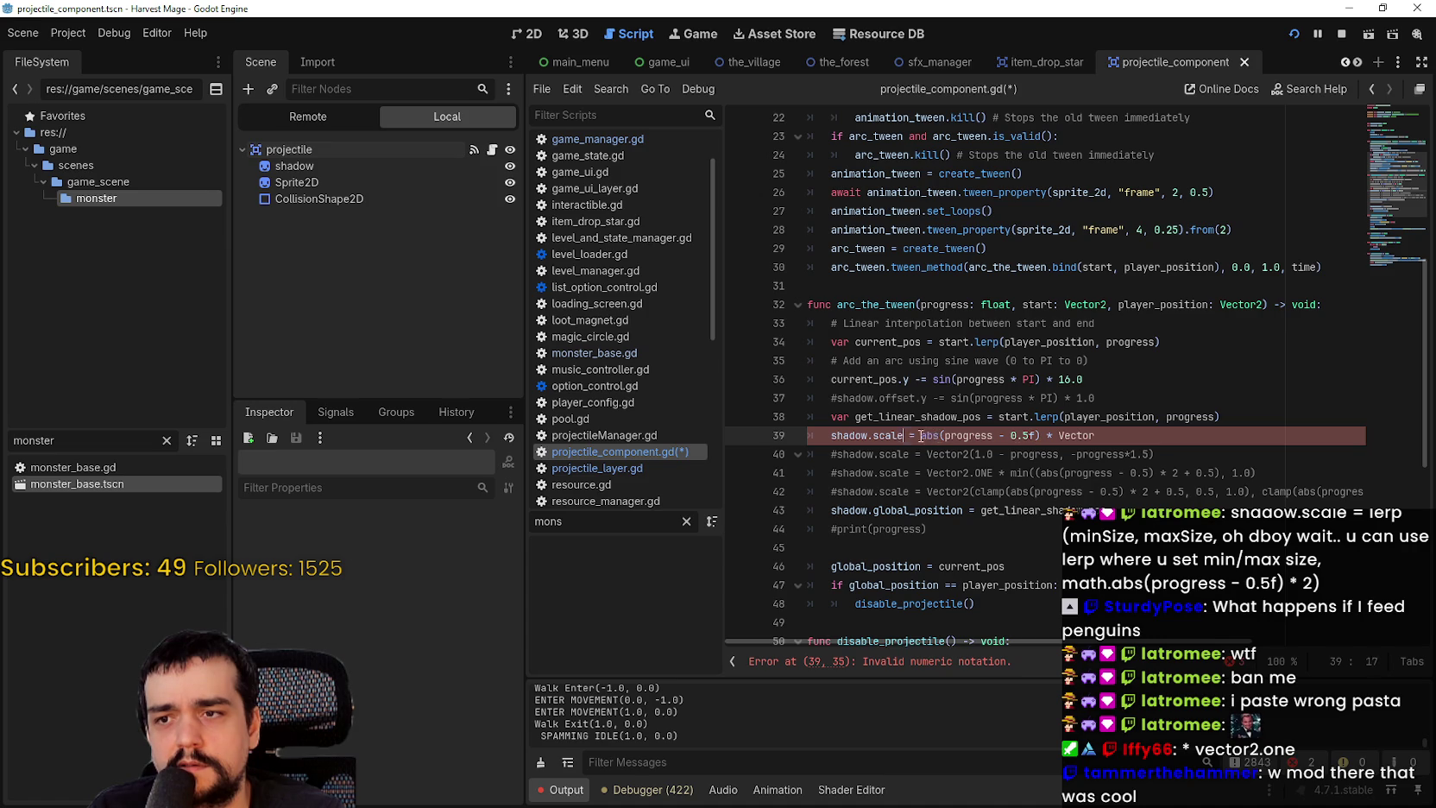
pyautogui.moveTo(908, 435); pyautogui.dragTo(1165, 436)
pyautogui.write('= ')
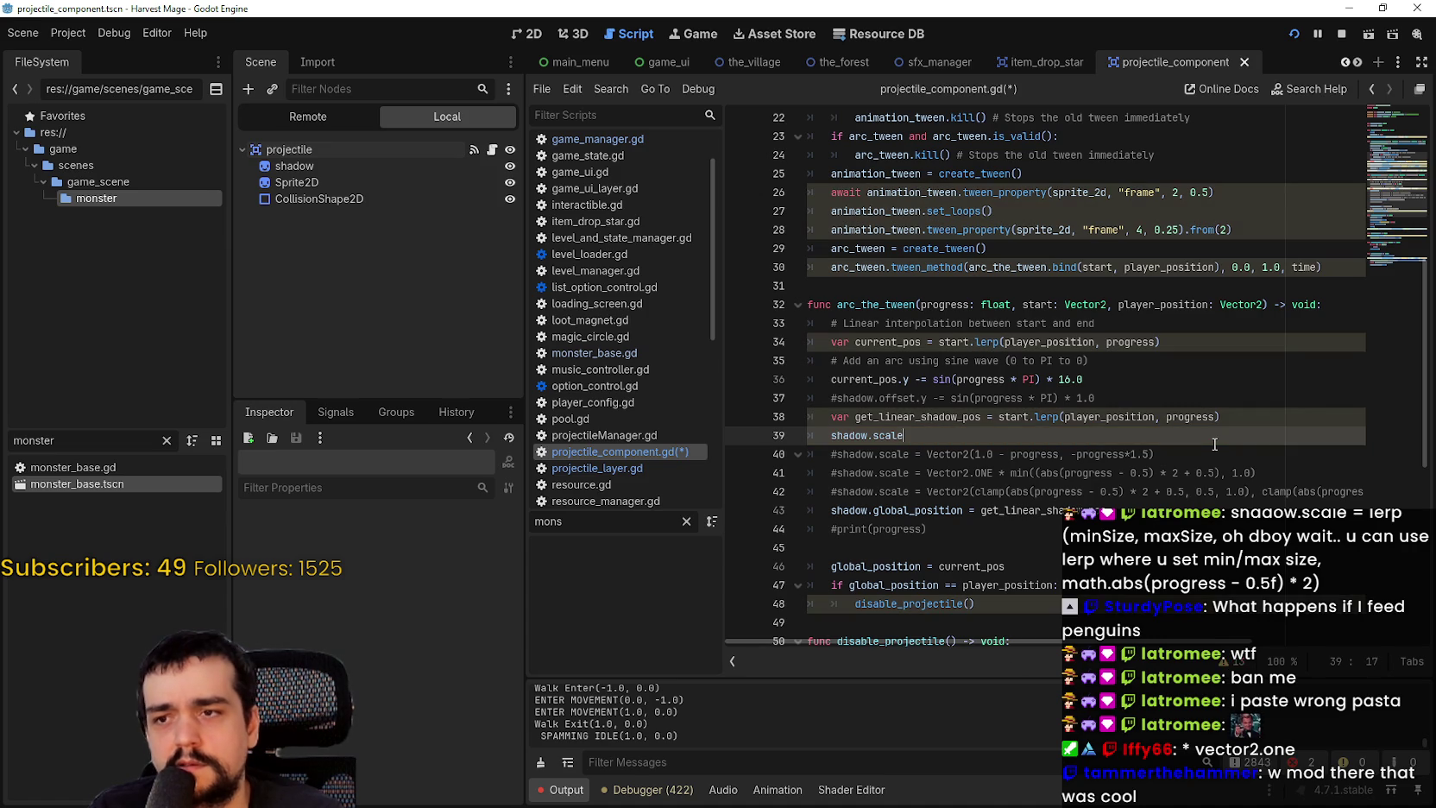
pyautogui.write('abs(')
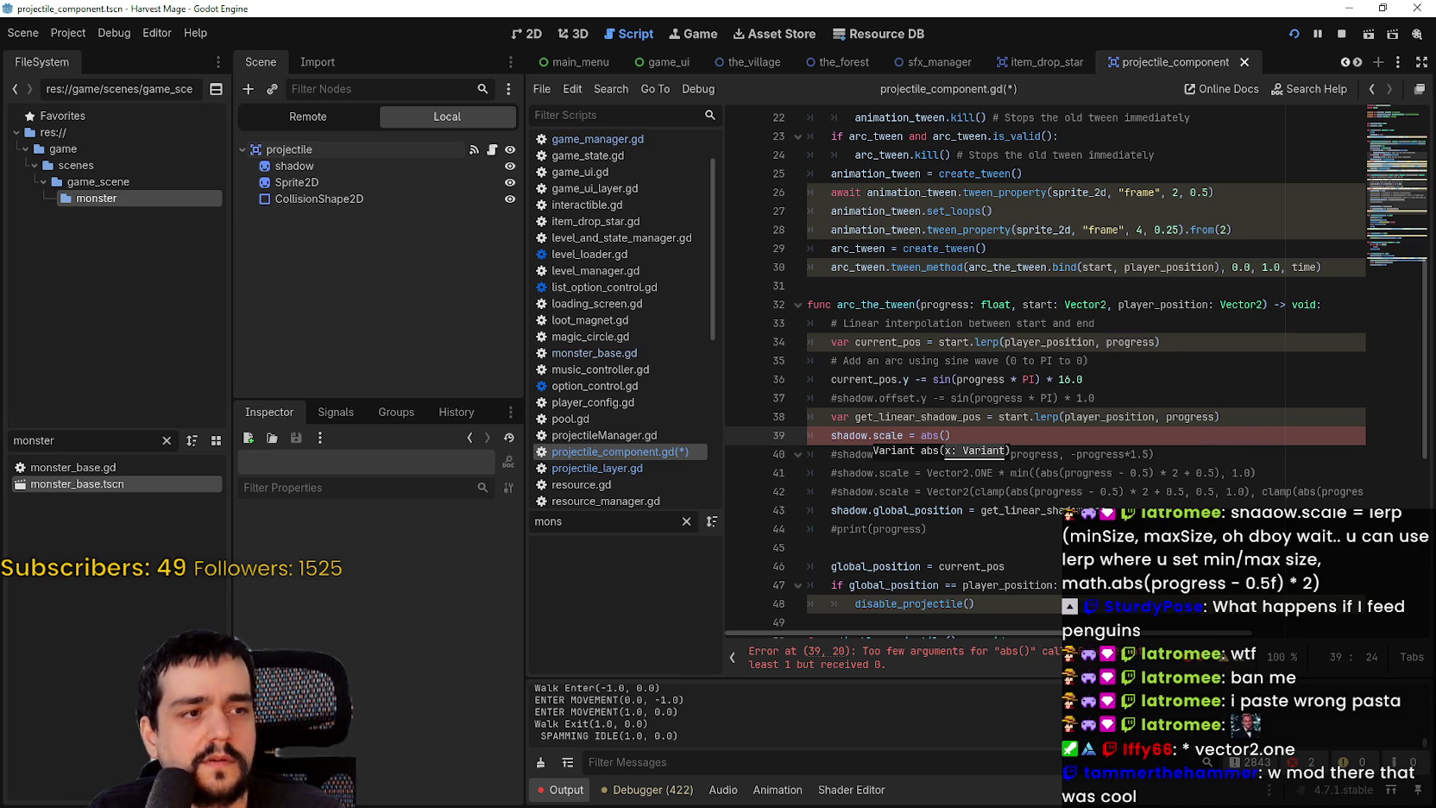
pyautogui.click(949, 439)
pyautogui.write('pr')
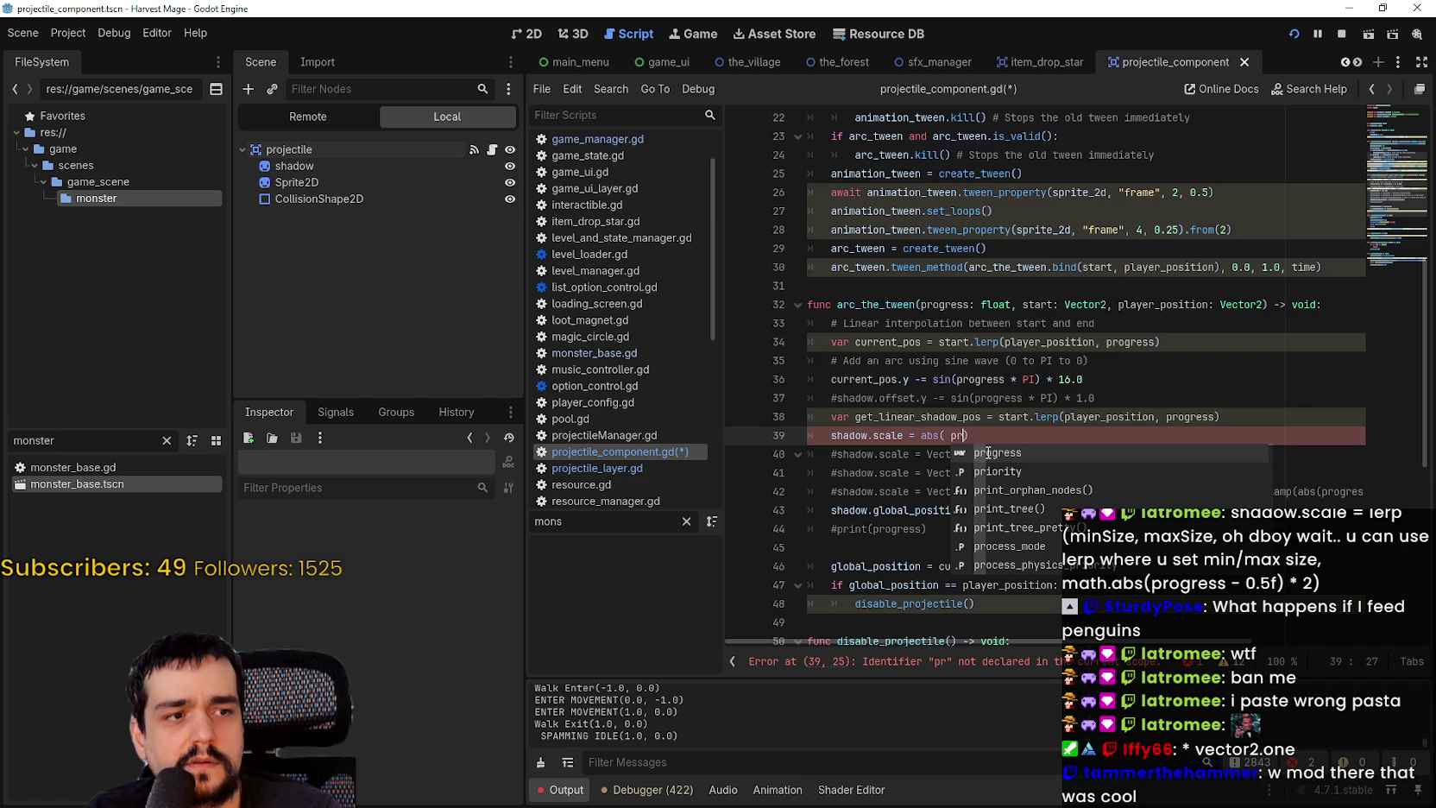
pyautogui.write('o')
pyautogui.press('BackSpace')
pyautogui.press('BackSpace')
pyautogui.press('BackSpace')
pyautogui.write('ogress - 0.')
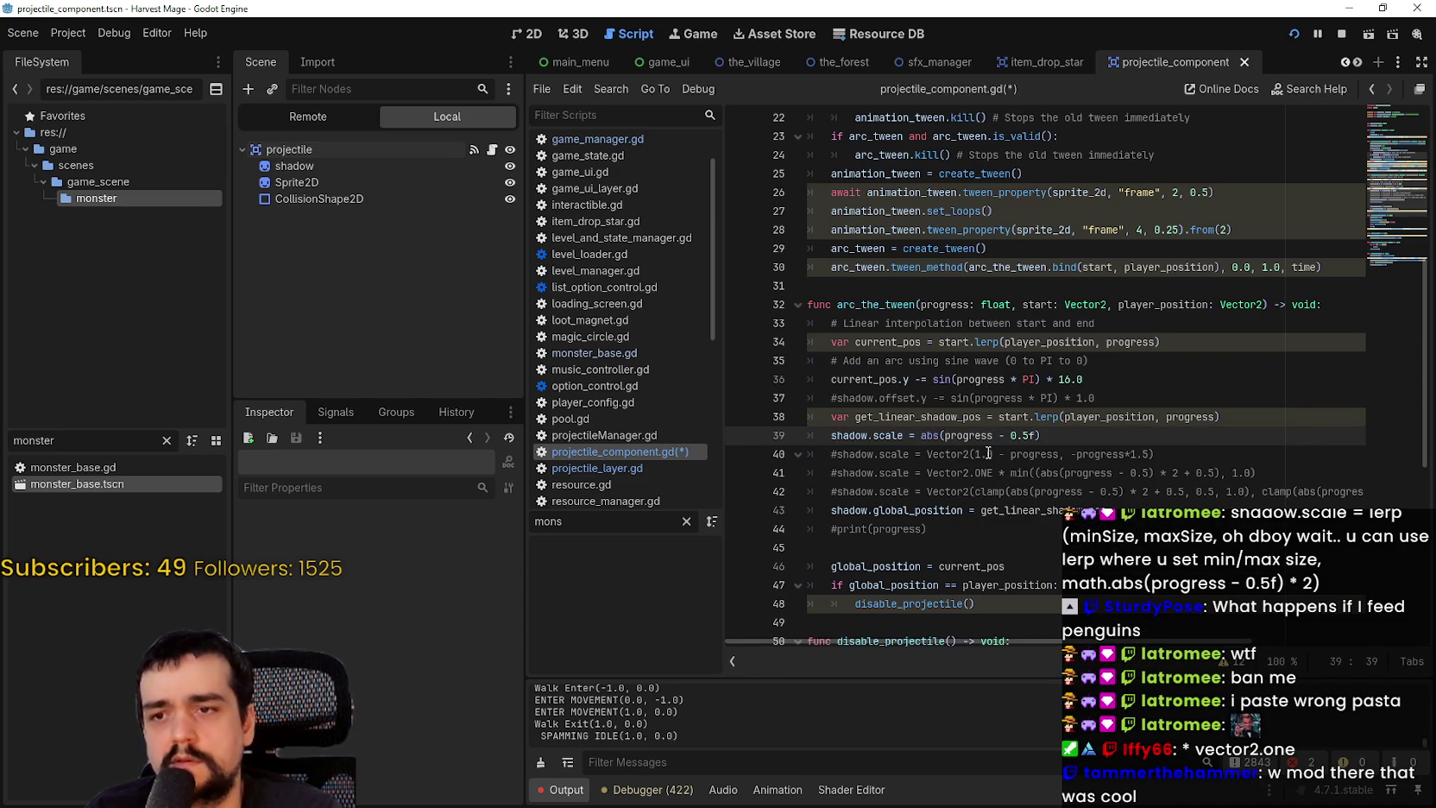
pyautogui.write('5f')
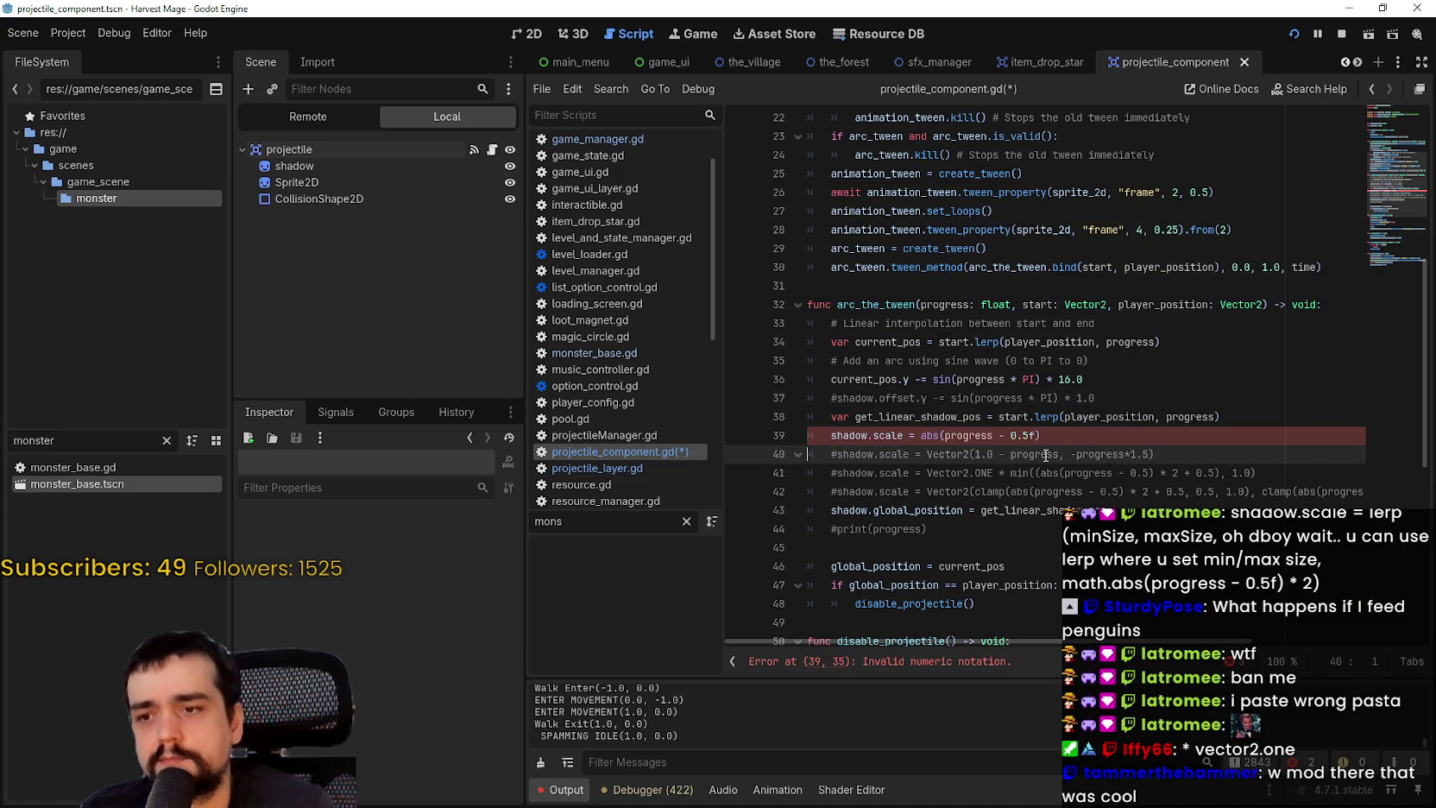
pyautogui.click(1101, 438)
pyautogui.write('*')
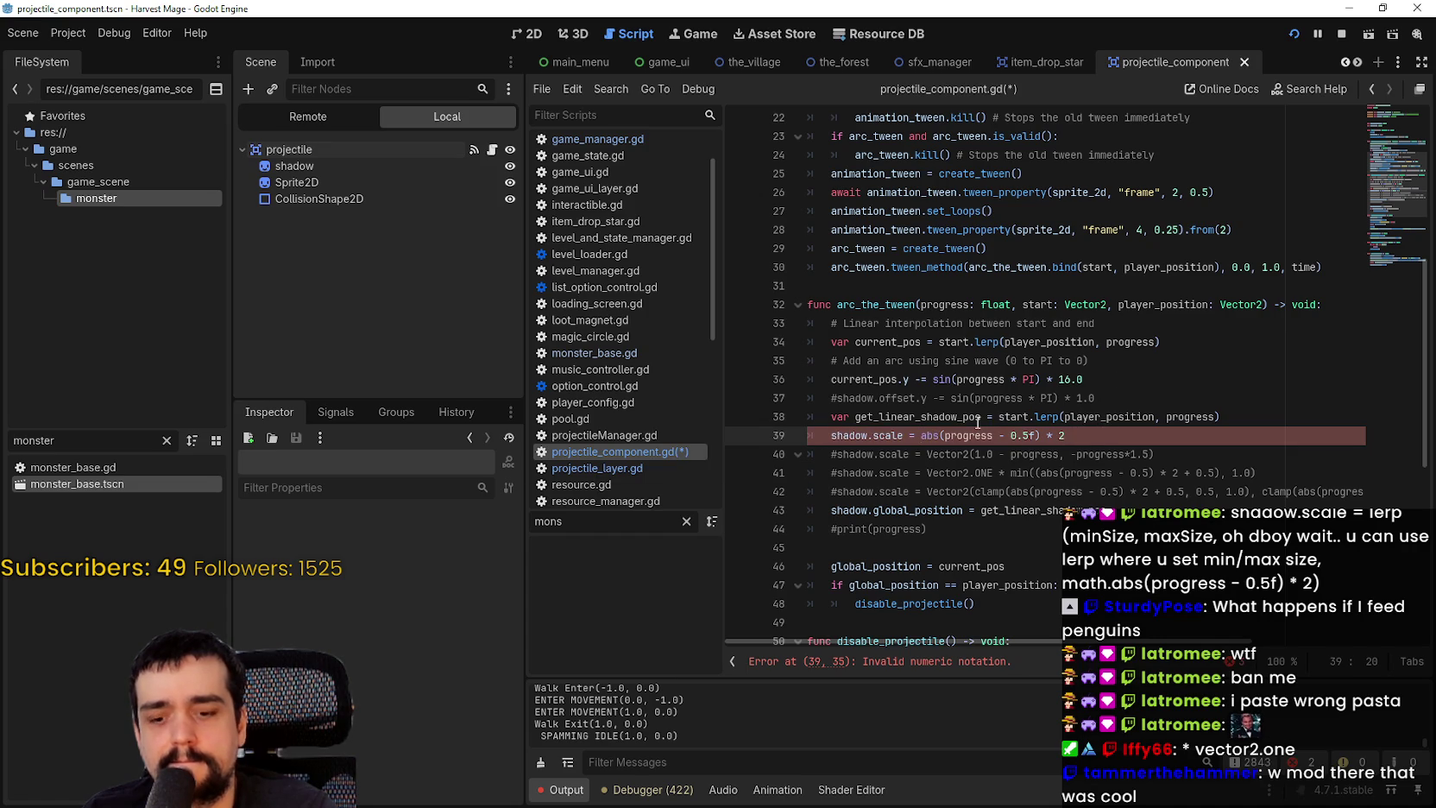
pyautogui.write('lerp(')
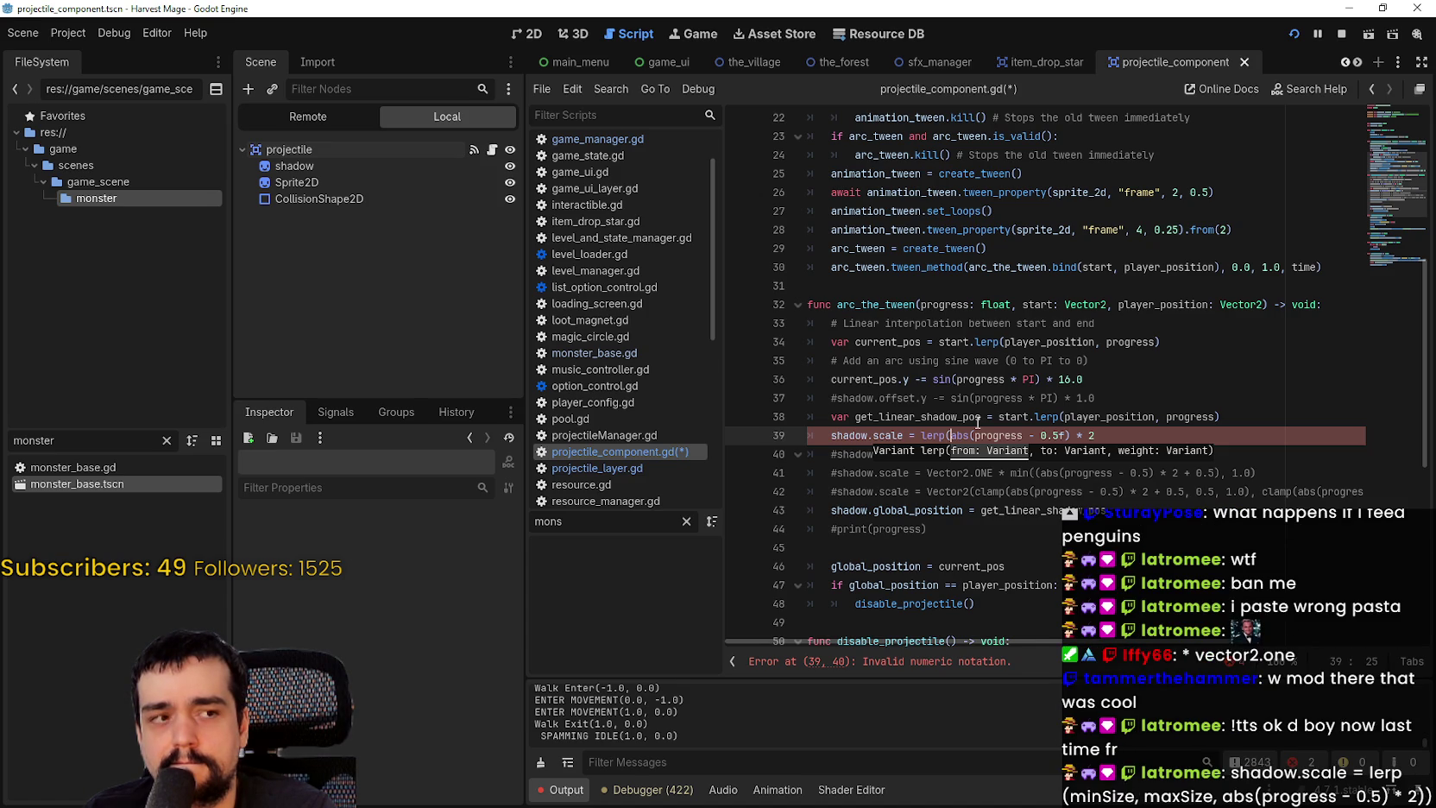
# Make line 39 read shadow.scale = lerp(0.5, 1.0, abs(progress - 0.5)) and launch the game
pyautogui.write('0.5, 1.0')
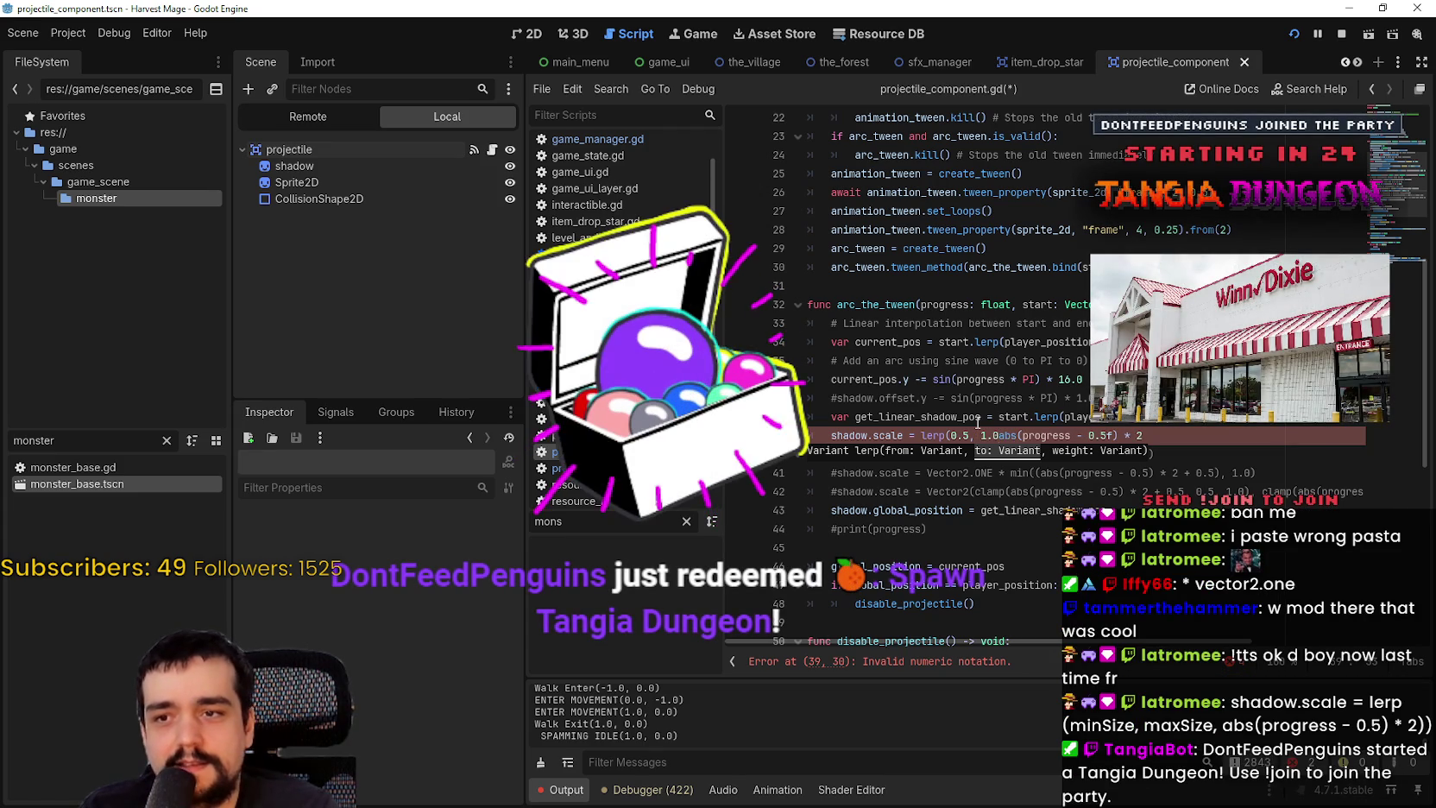
pyautogui.write(',')
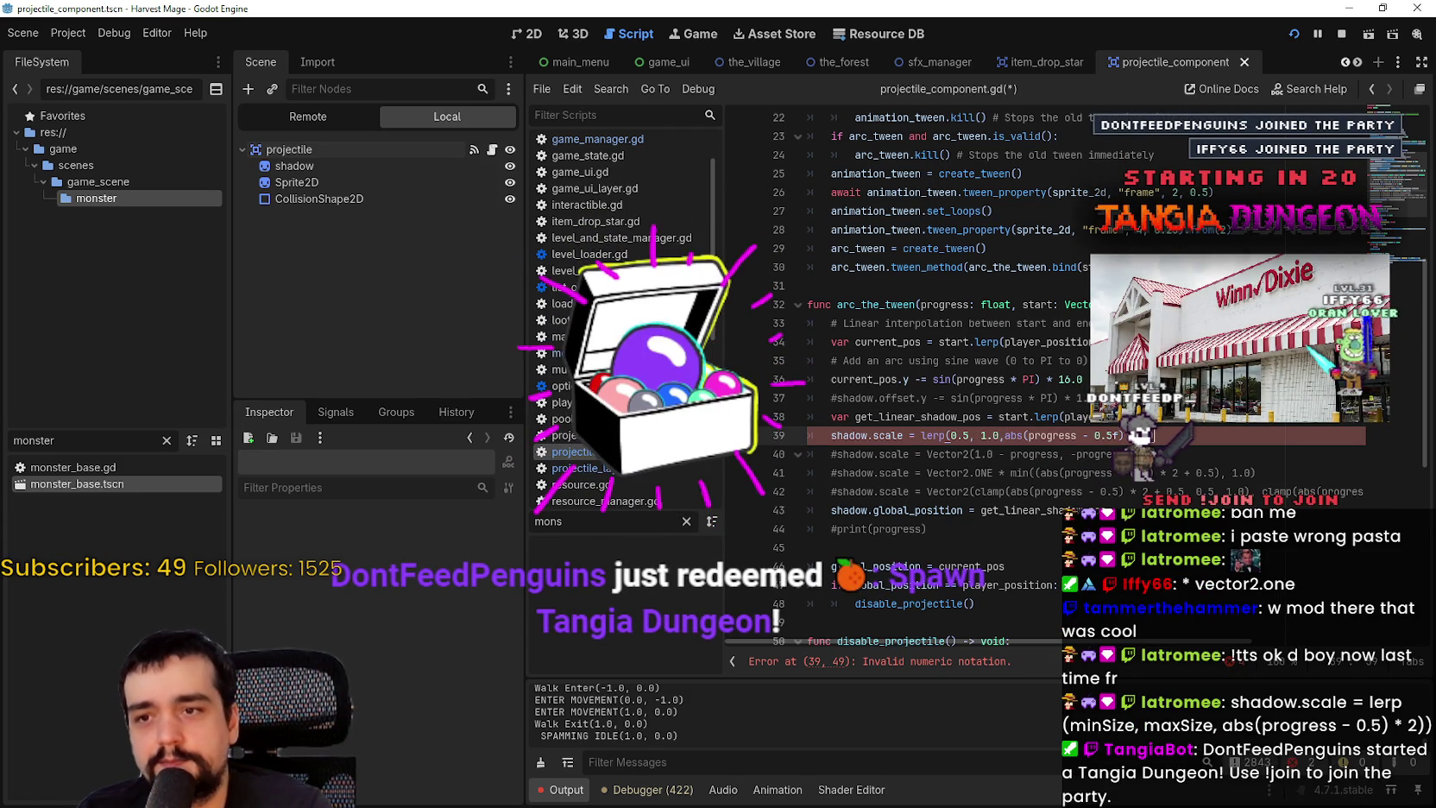
pyautogui.click(1001, 435)
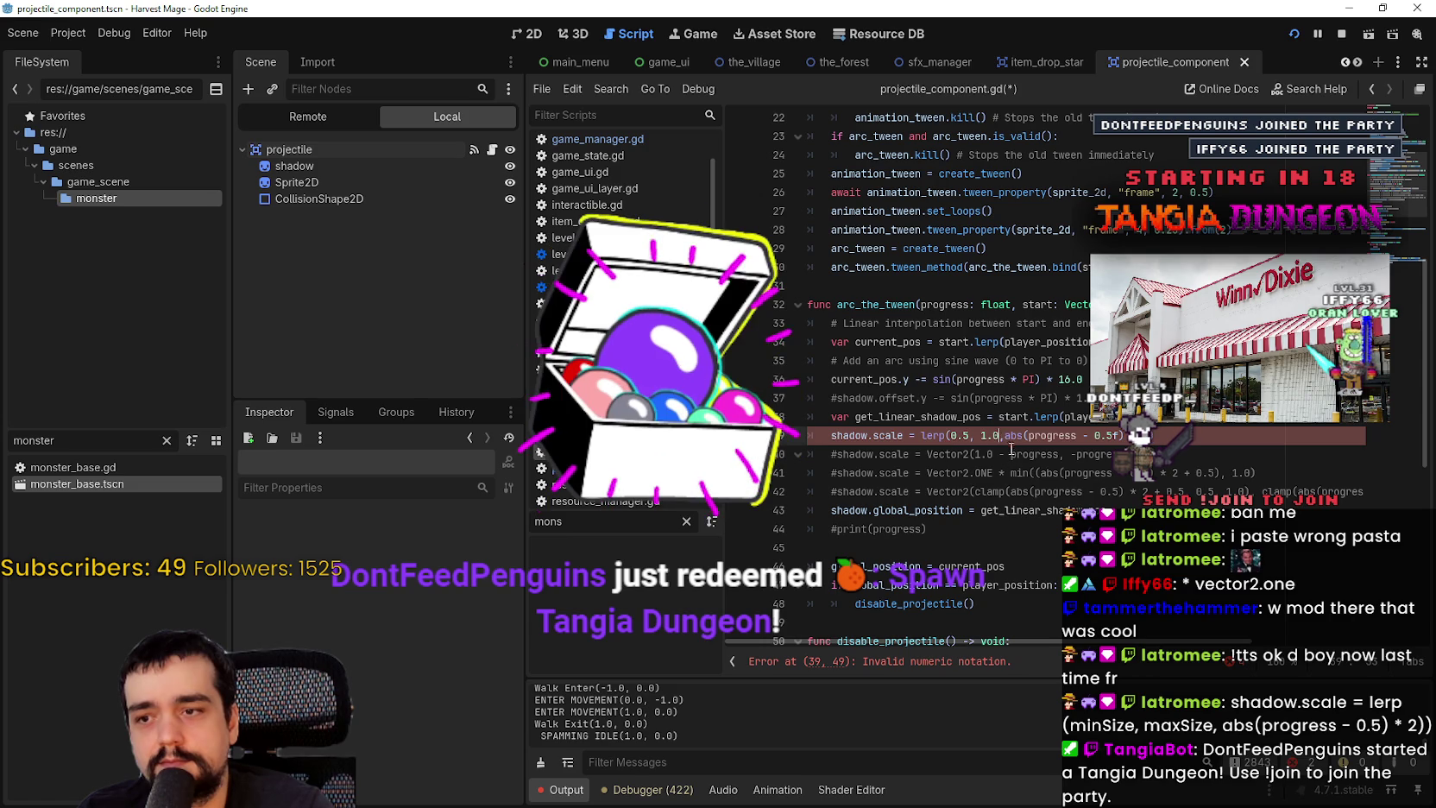
pyautogui.scroll(-1, 1183, 464)
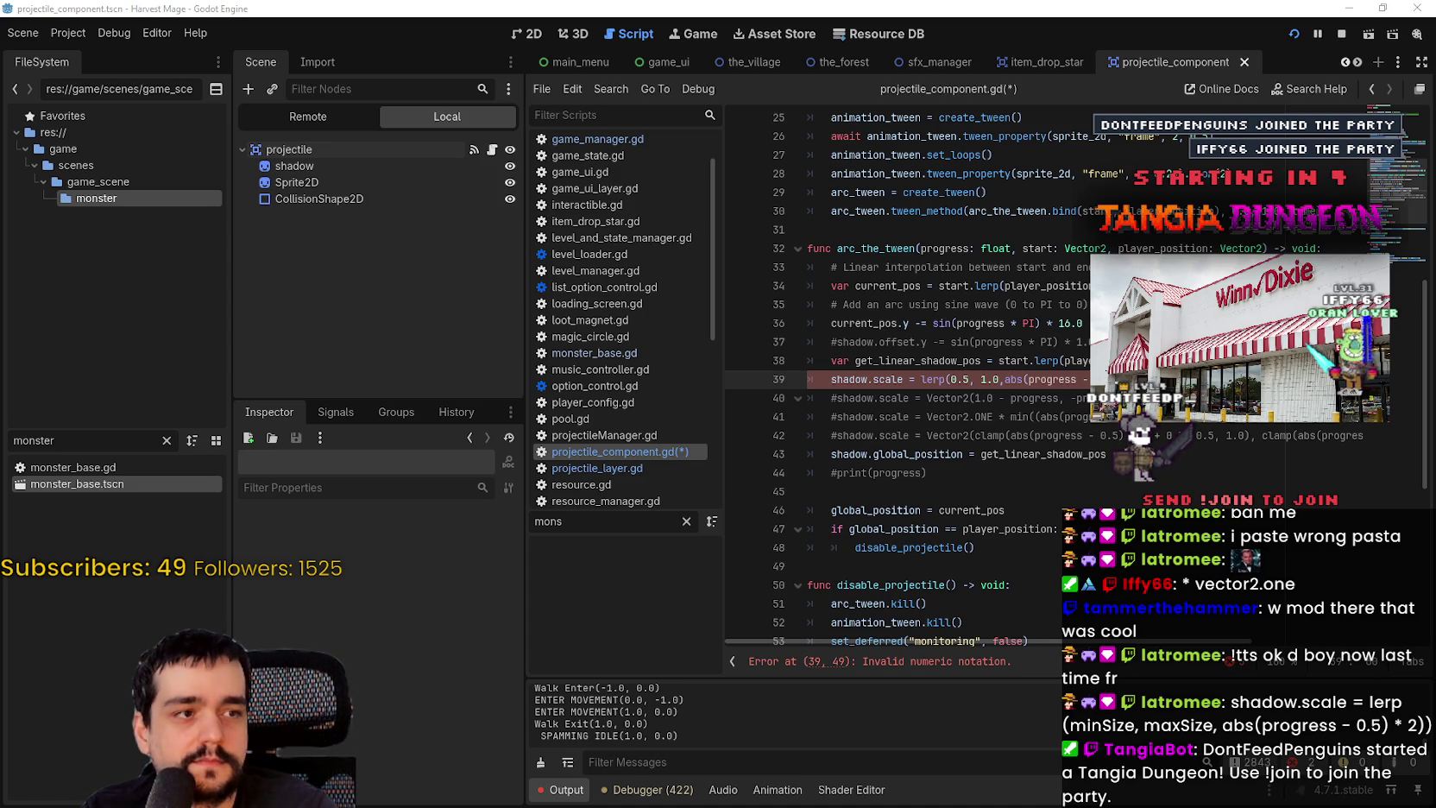
pyautogui.moveTo(1070, 379); pyautogui.dragTo(941, 363)
pyautogui.hotkey('ctrl', 'v')
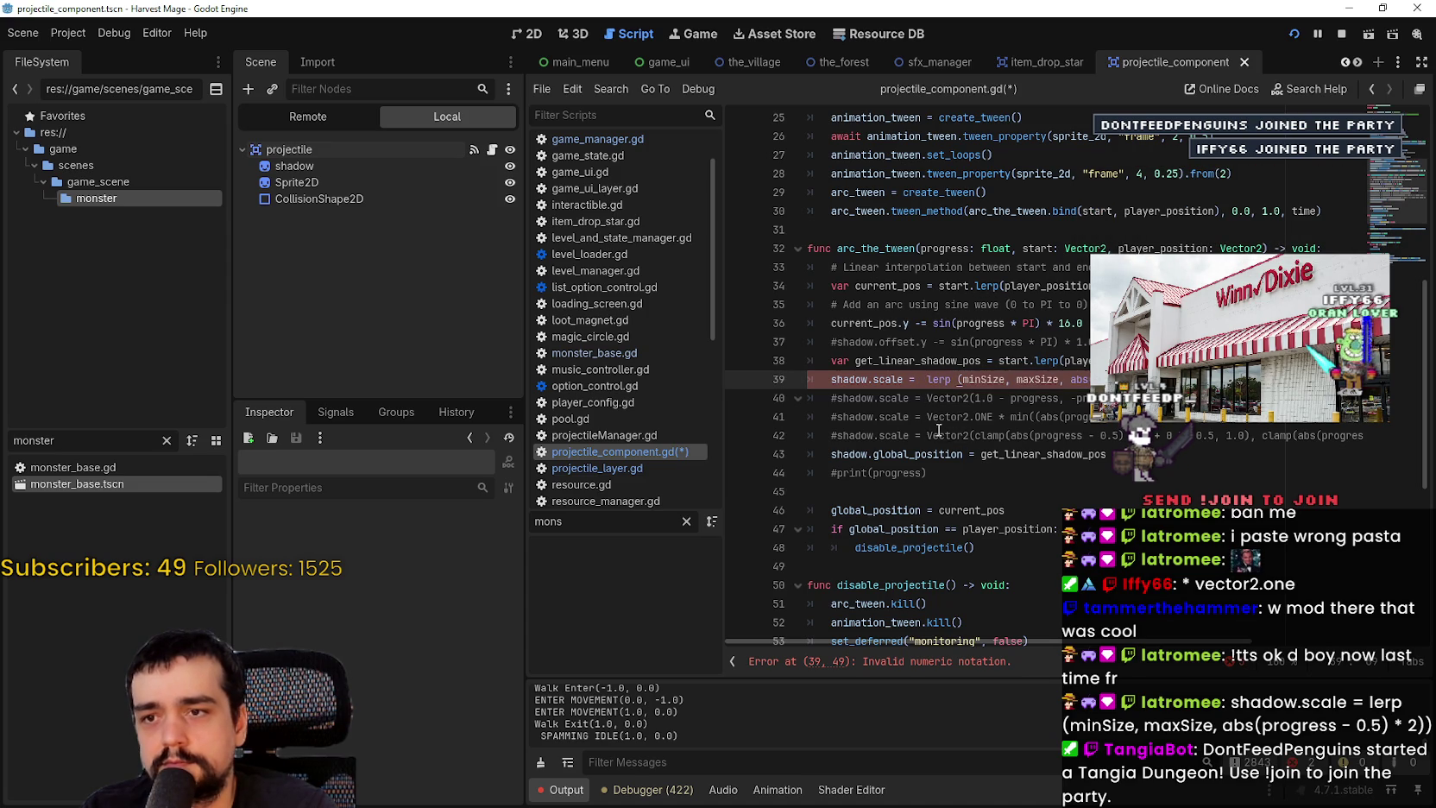
pyautogui.click(989, 419)
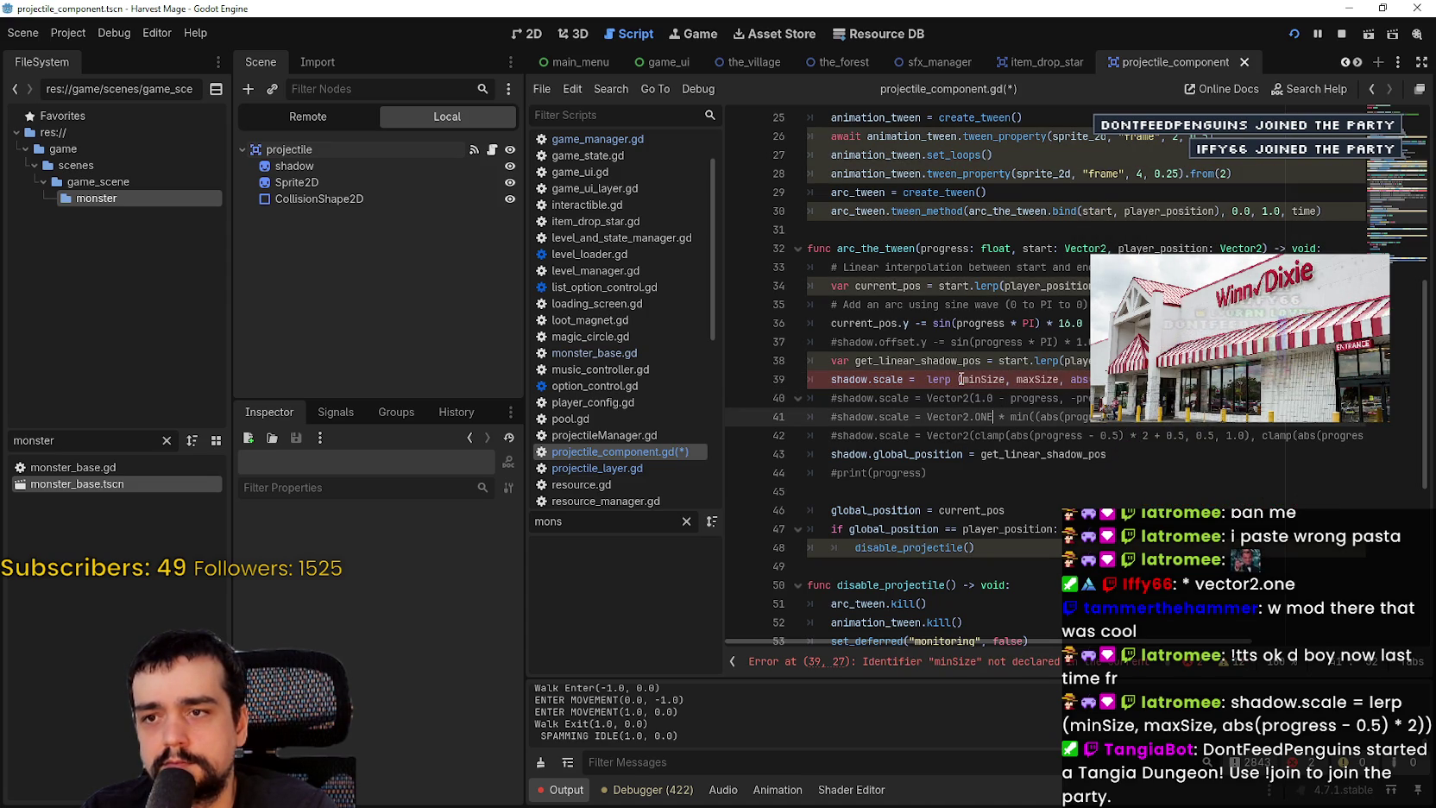
pyautogui.click(921, 378)
pyautogui.press('F5')
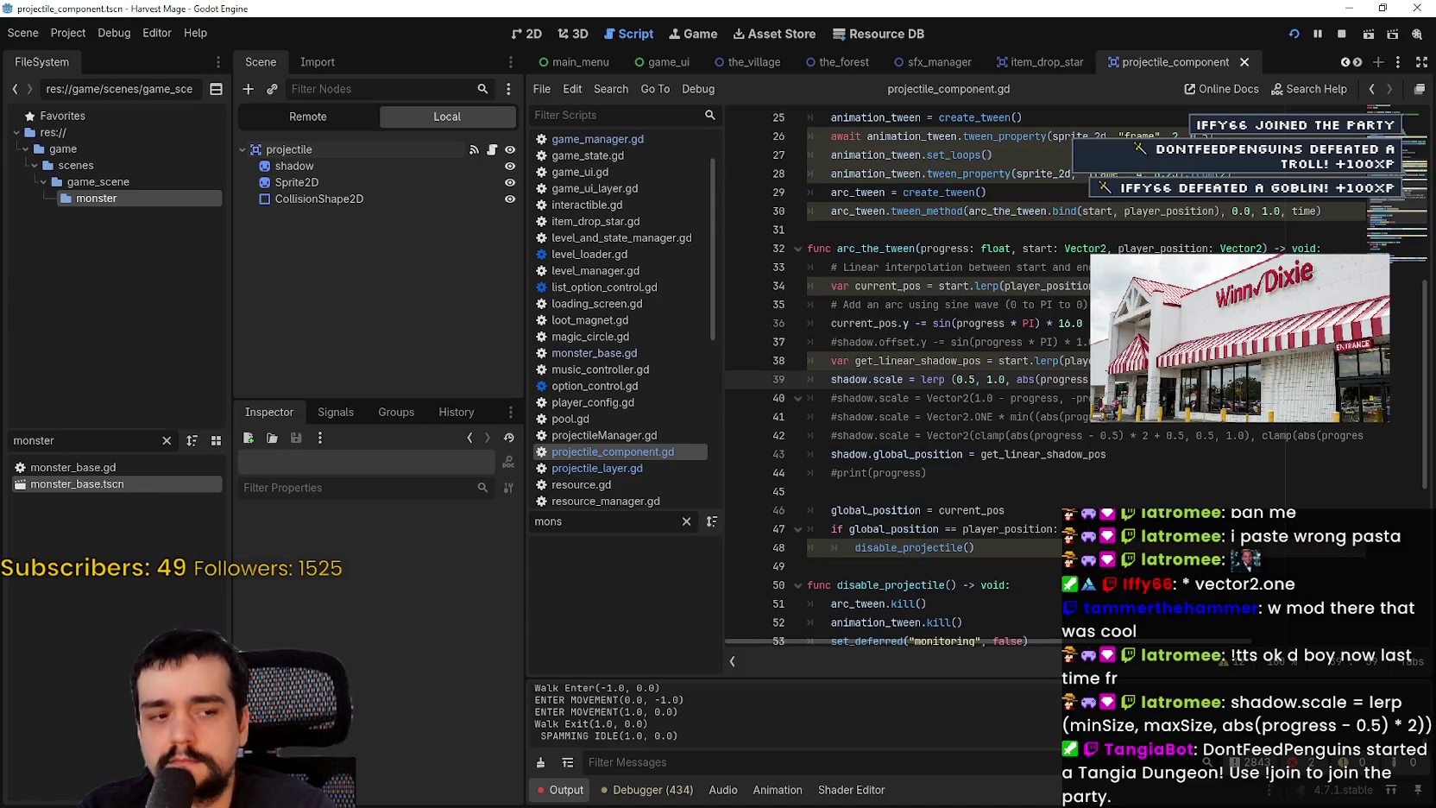
# Walk the mage briefly, then delete the space after lerp on line 39
pyautogui.press('w')
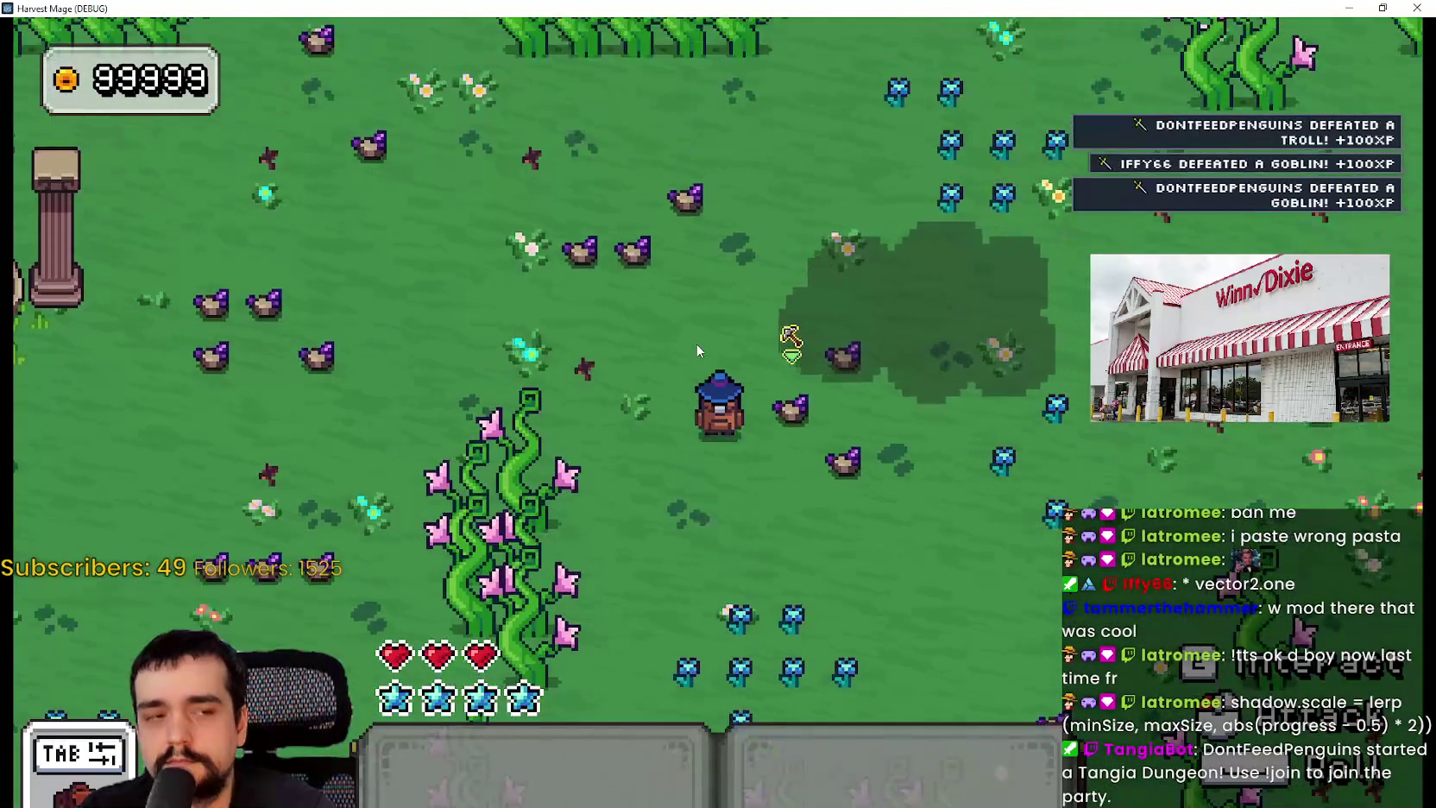
pyautogui.press('a')
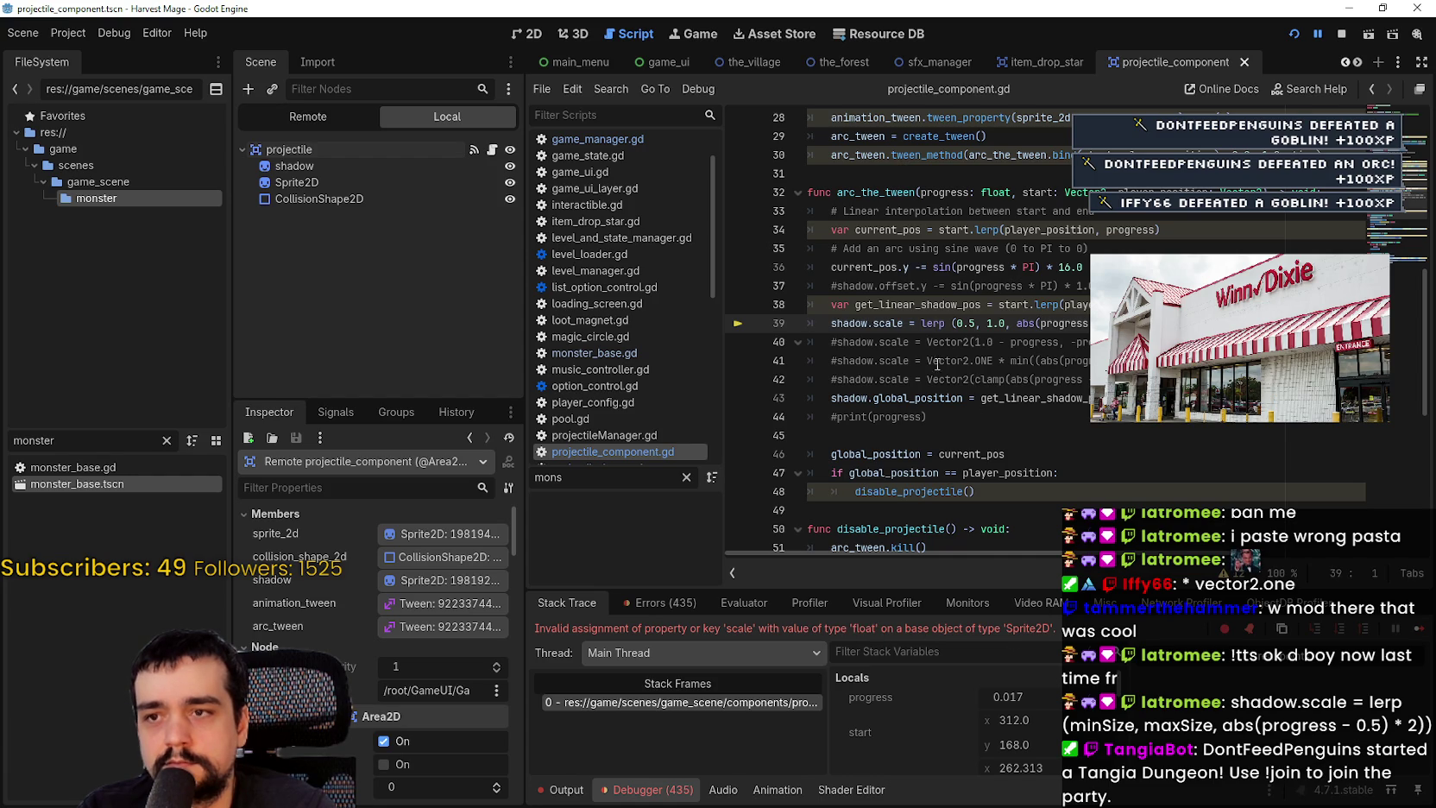
pyautogui.doubleClick(861, 325)
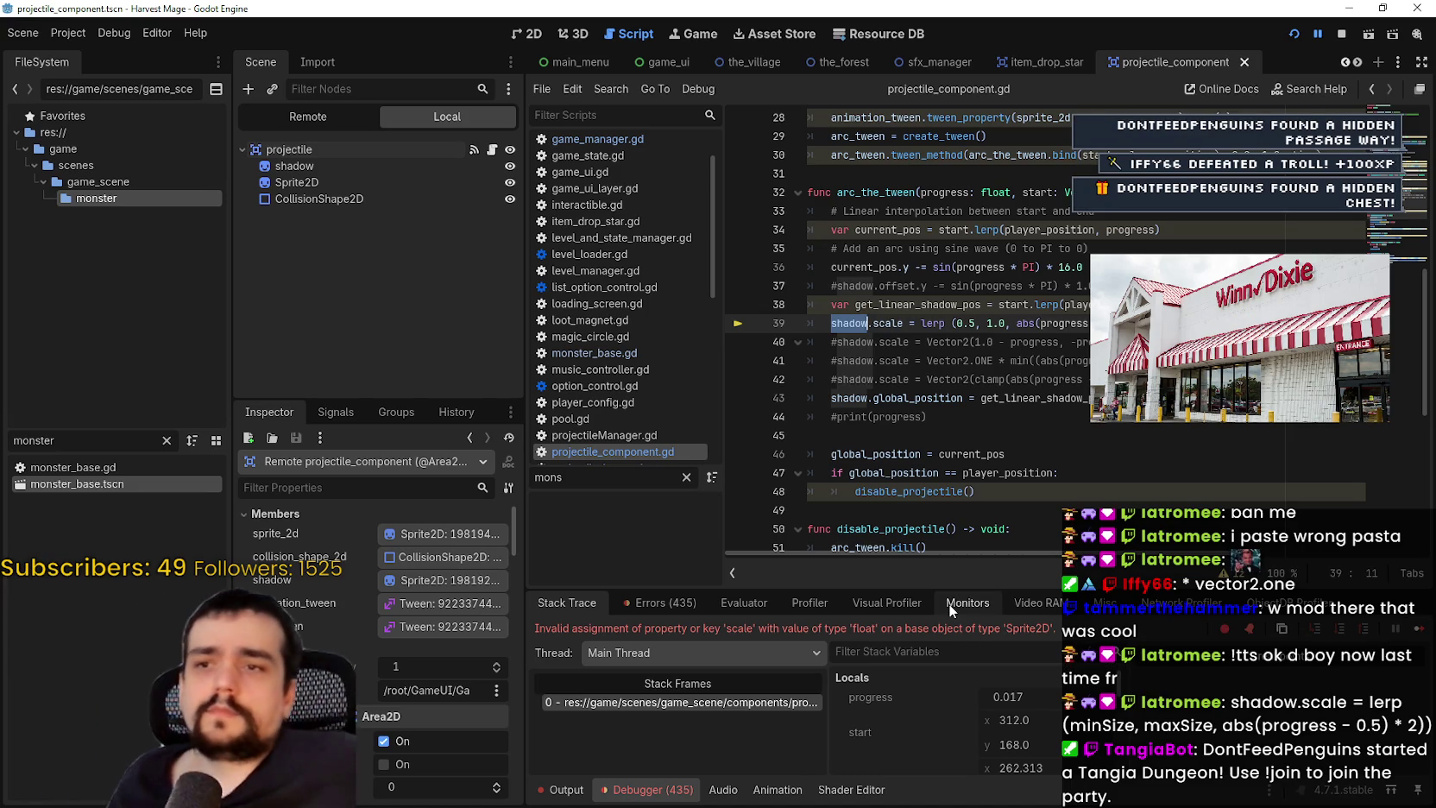
pyautogui.press('Right')
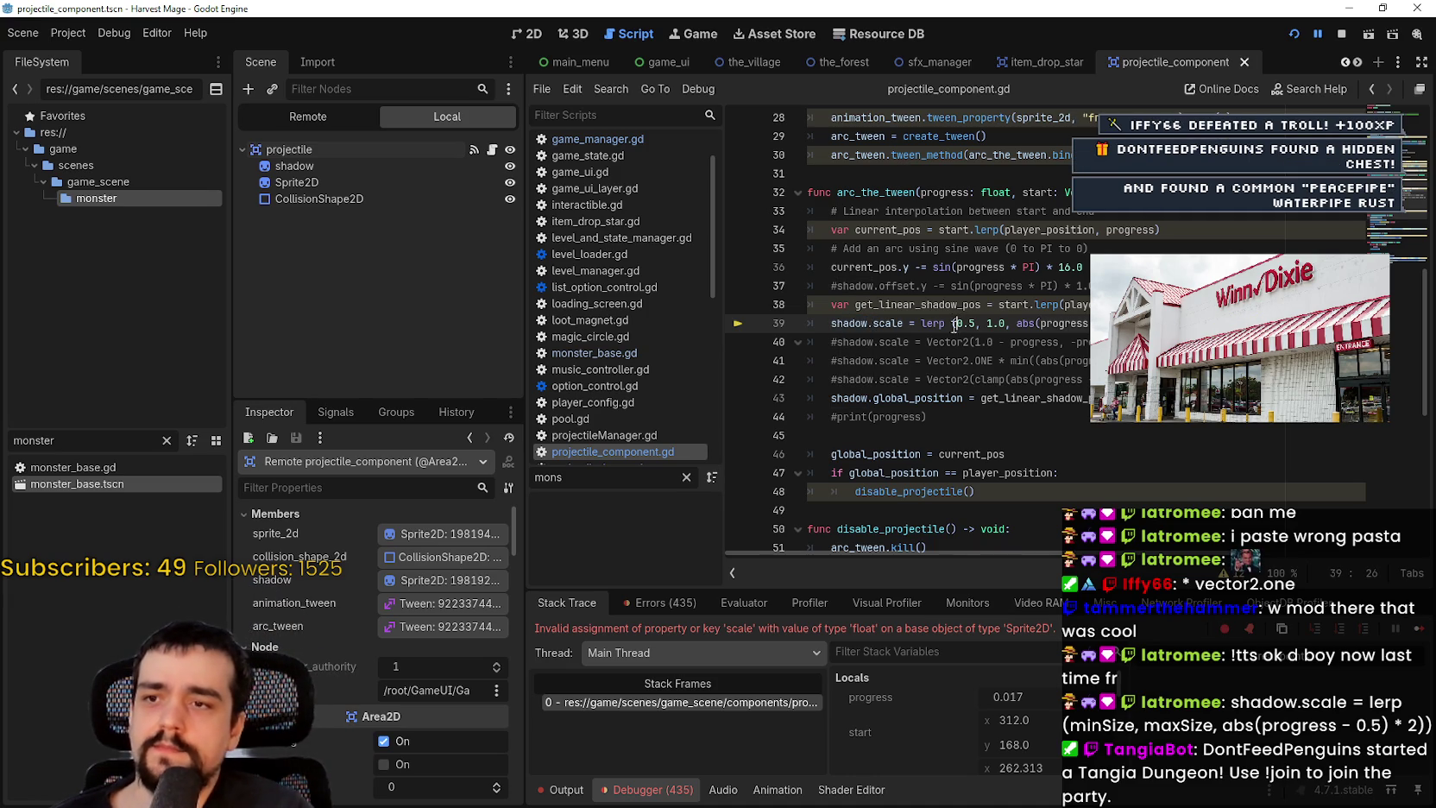
pyautogui.press('Left')
pyautogui.press('BackSpace')
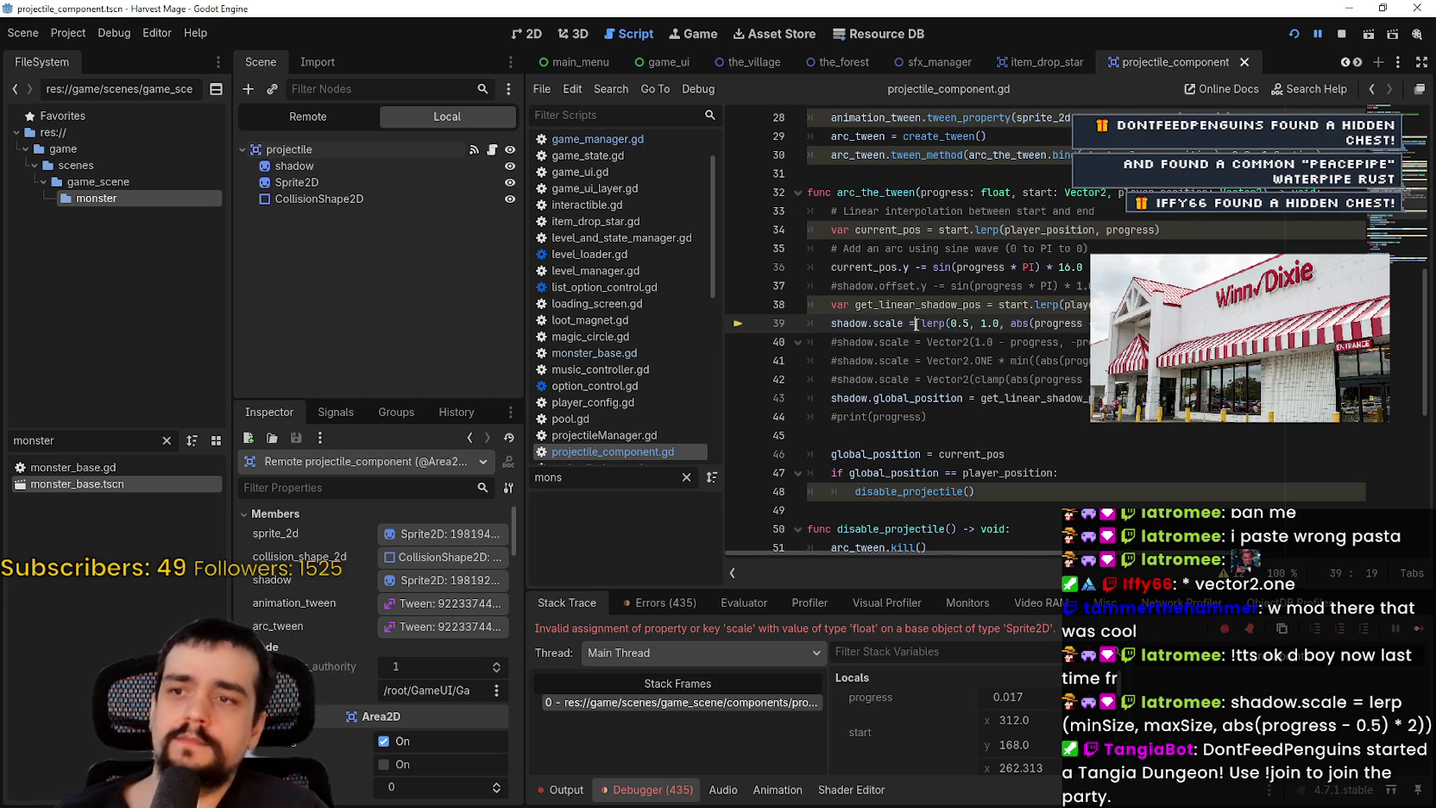
# Save the script, stop and rerun the project, and start a New Game
pyautogui.hotkey('ctrl', 's')
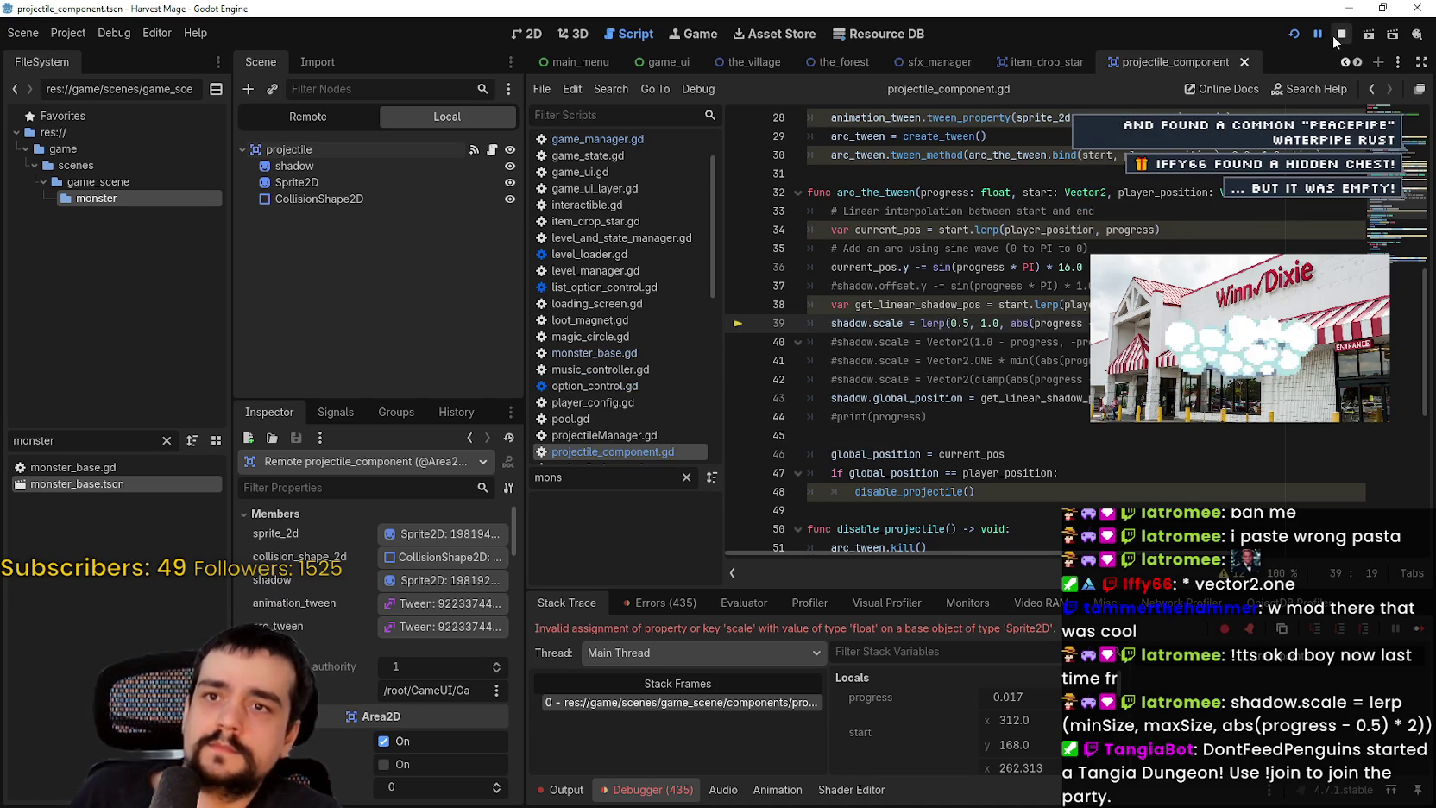
pyautogui.click(1341, 34)
pyautogui.click(1293, 35)
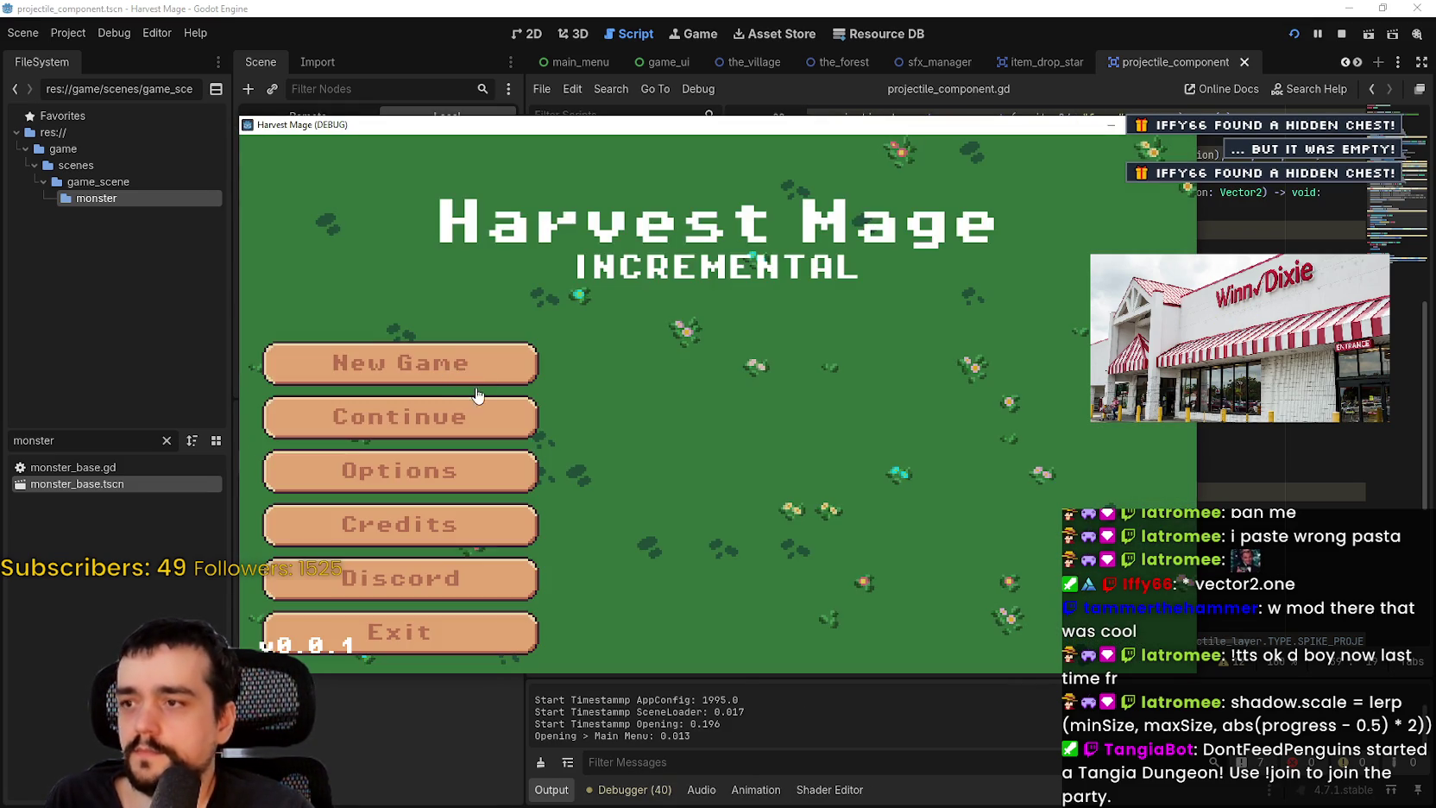
pyautogui.click(427, 362)
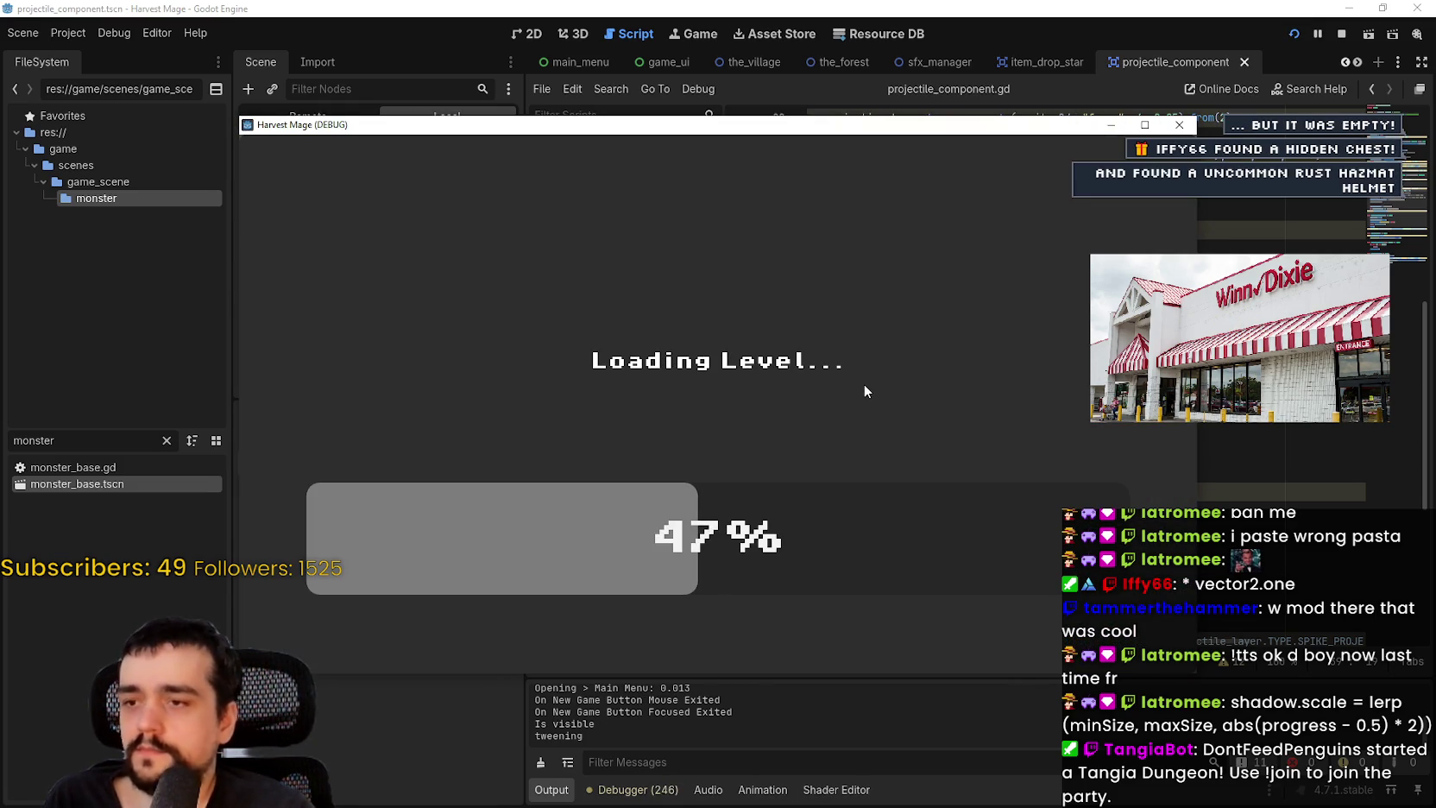
# Walk the mage around the village and up-left across the flower field
pyautogui.press('s')
pyautogui.press('a')
pyautogui.press('w')
pyautogui.press('d')
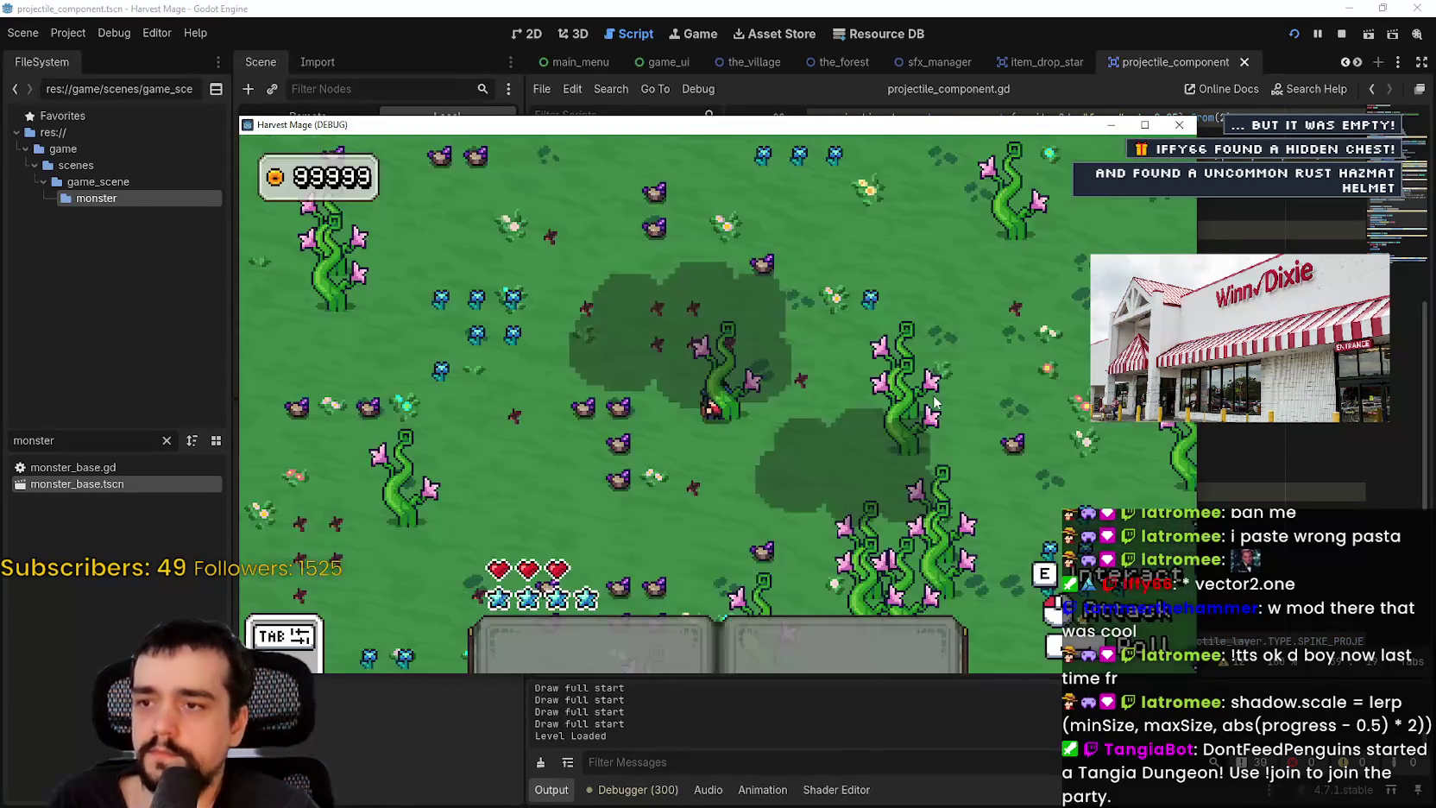
pyautogui.press('a')
pyautogui.press('w')
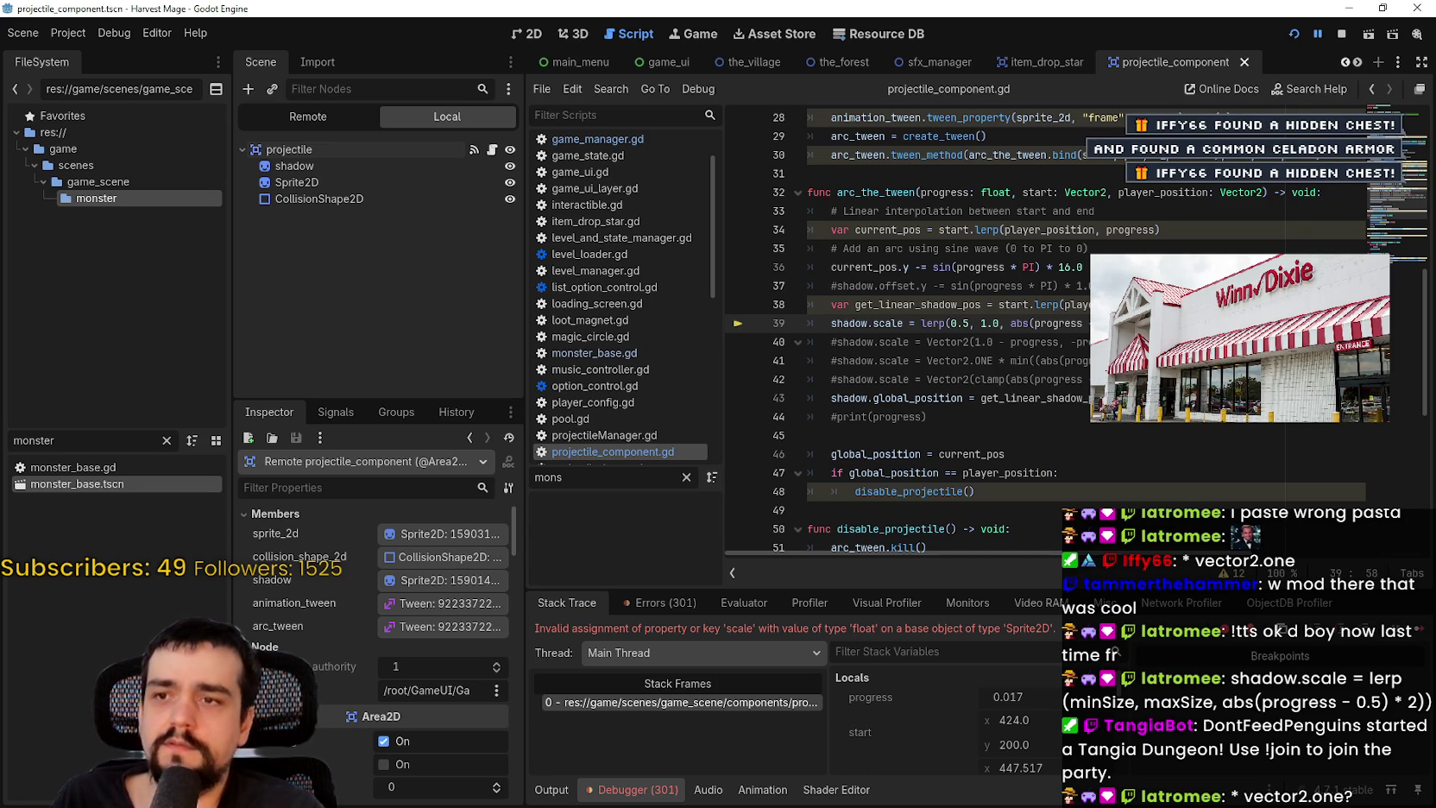
# Append '* Vector2.ONE' to the lerp expression on line 39 using autocomplete
pyautogui.press('End')
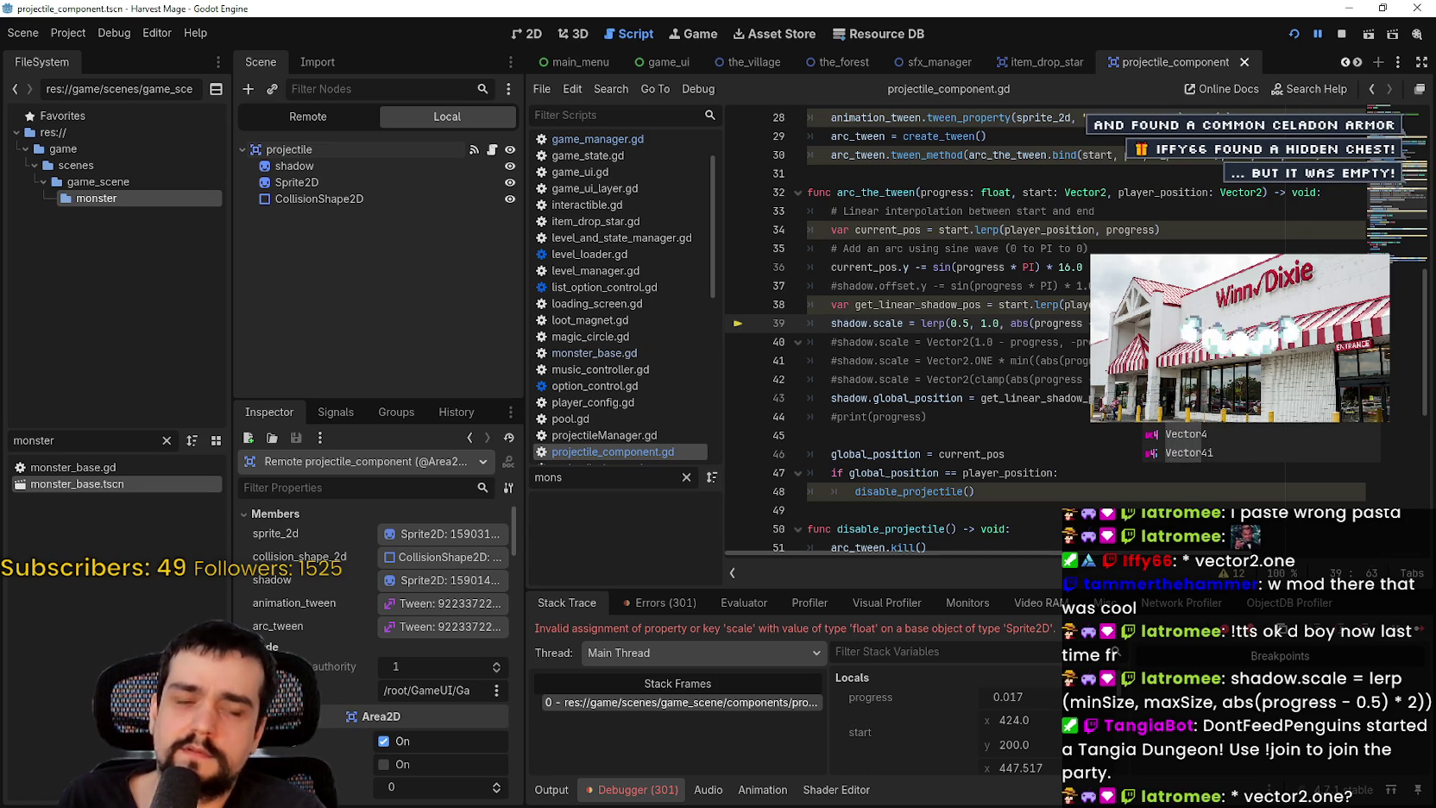
pyautogui.write('.')
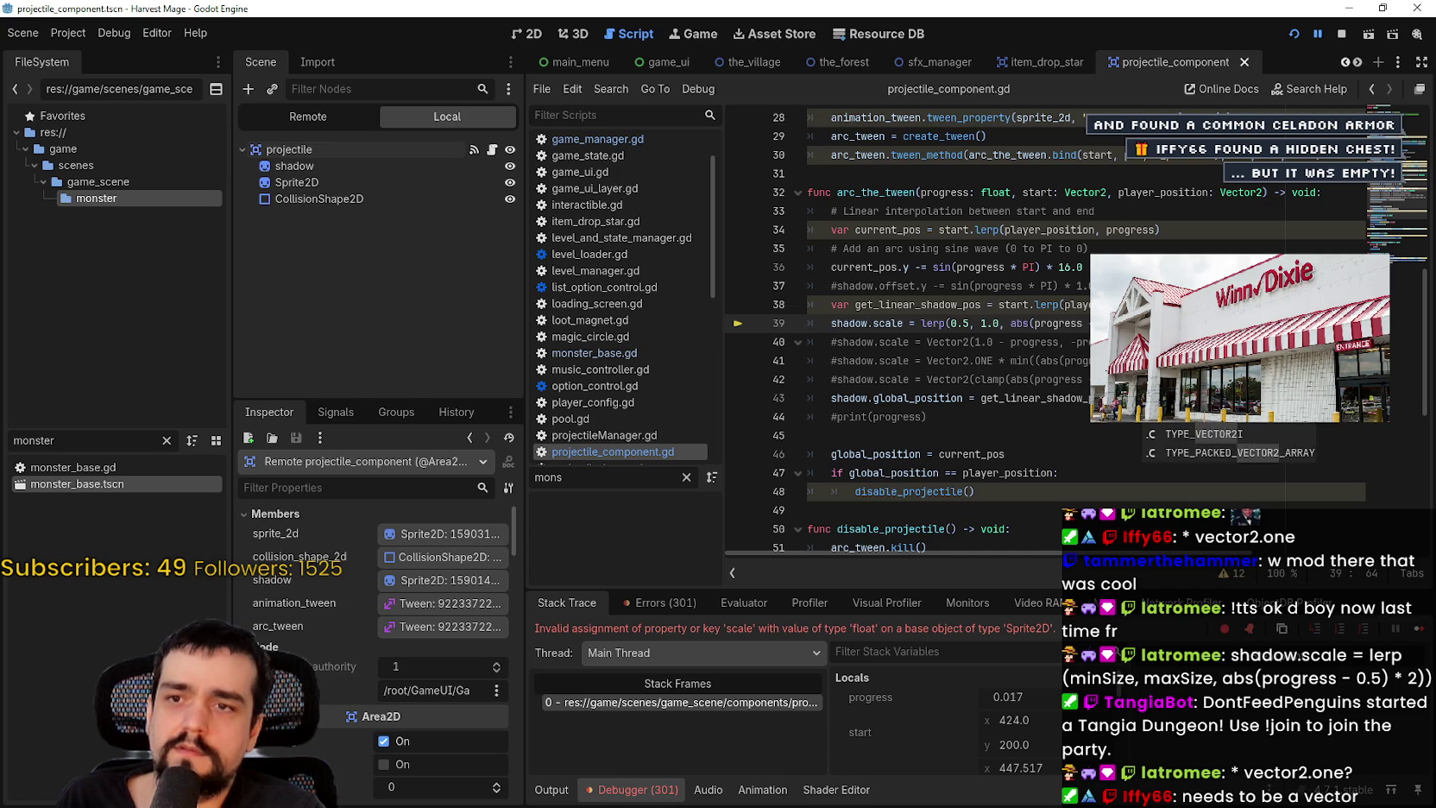
pyautogui.write('one')
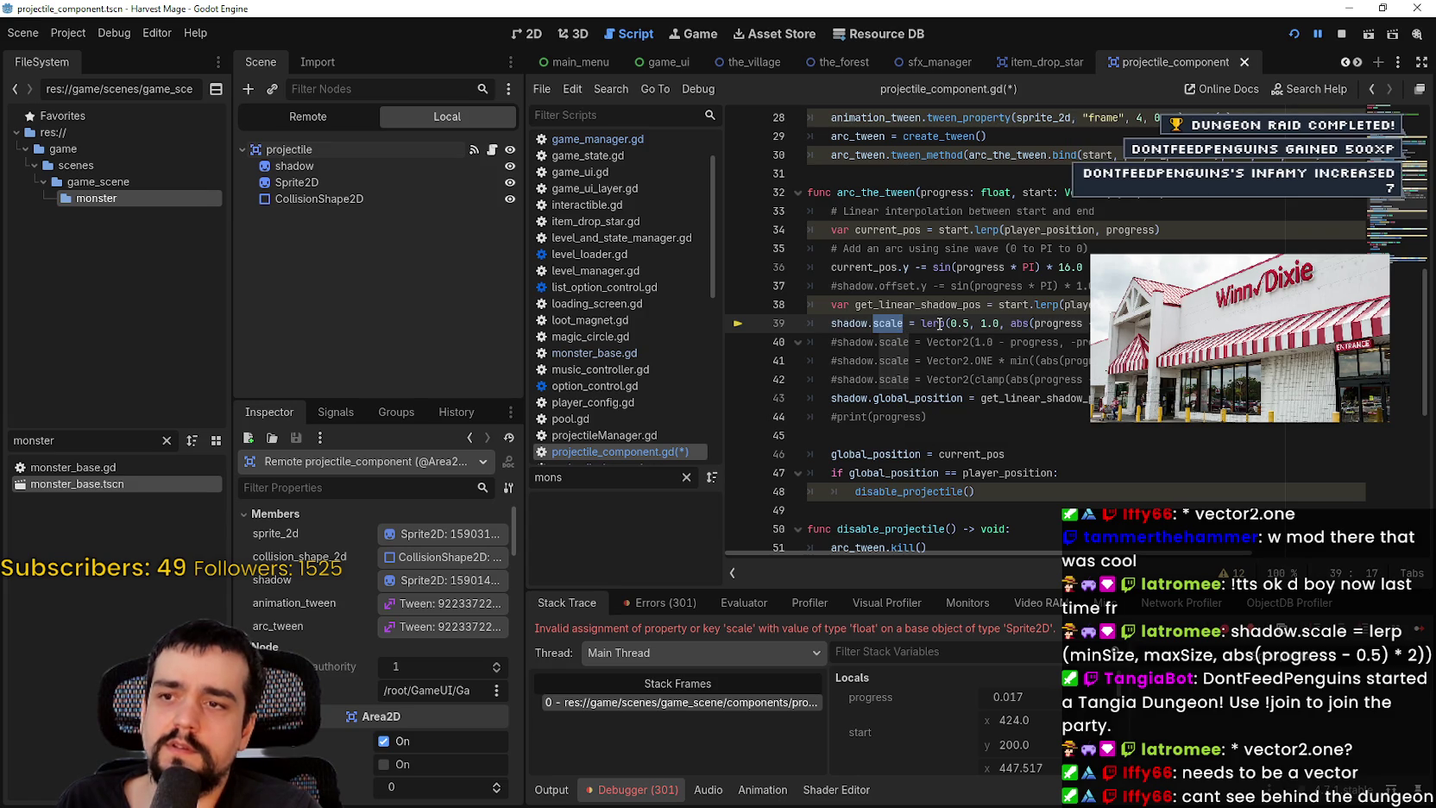
pyautogui.moveTo(939, 323)
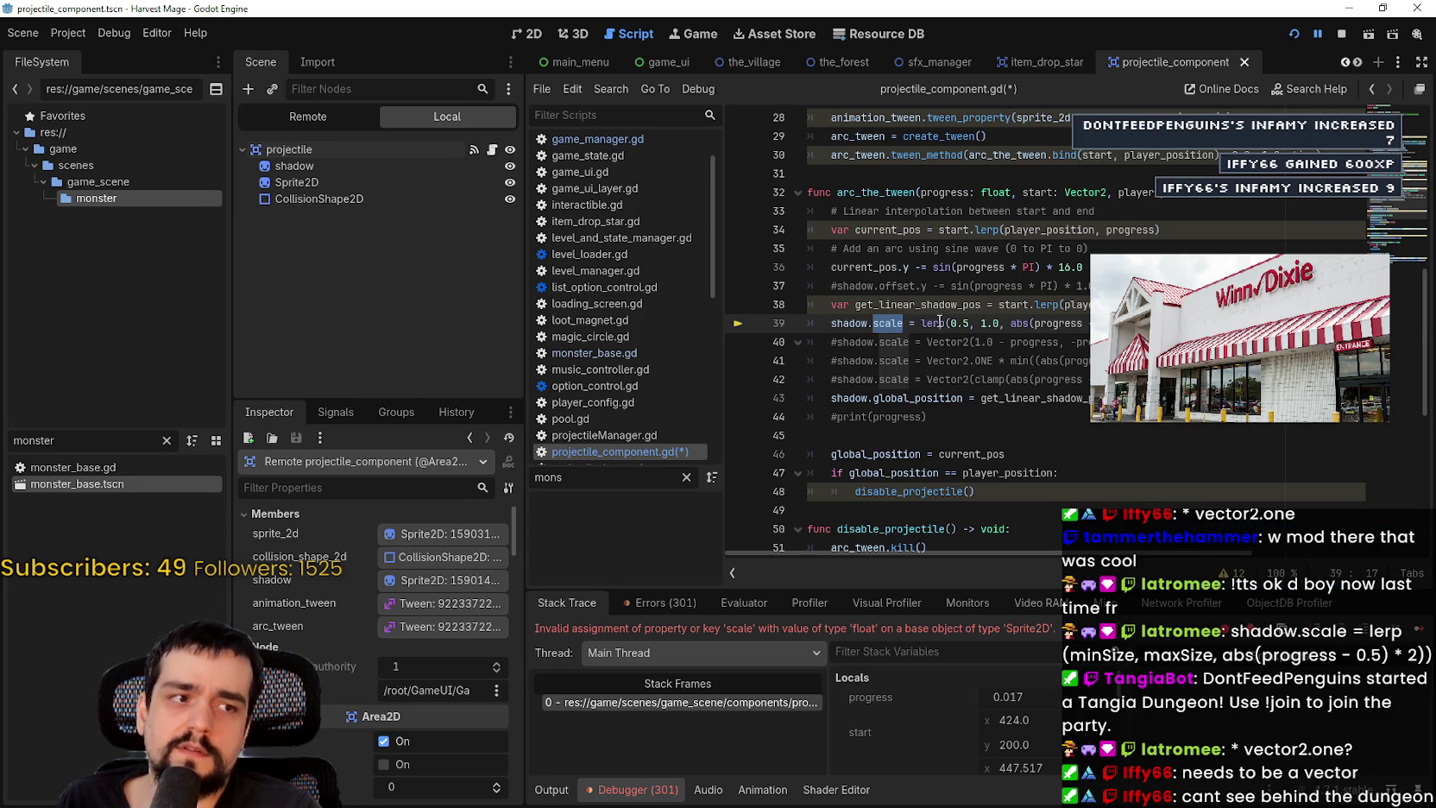
pyautogui.click(1211, 322)
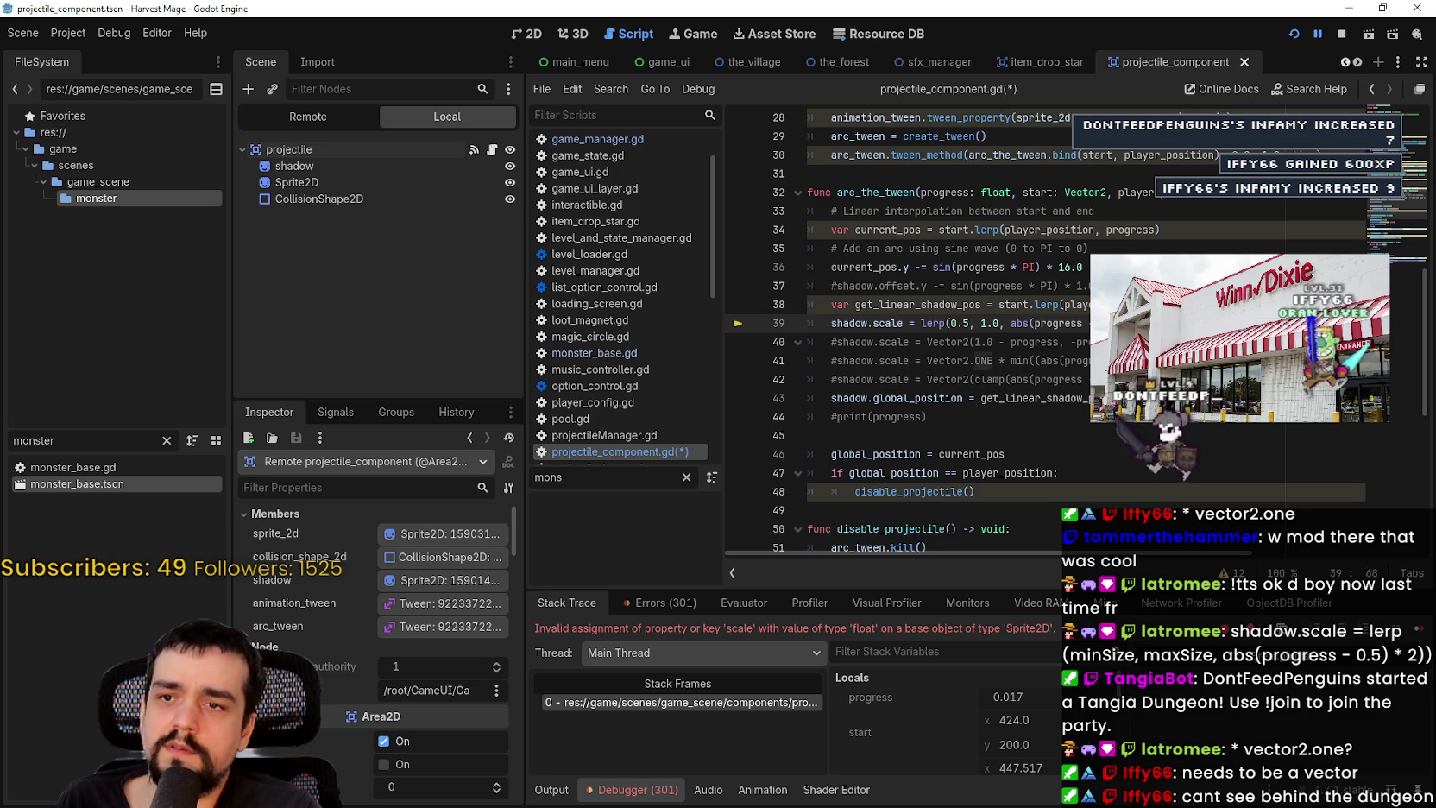
pyautogui.write('Vector')
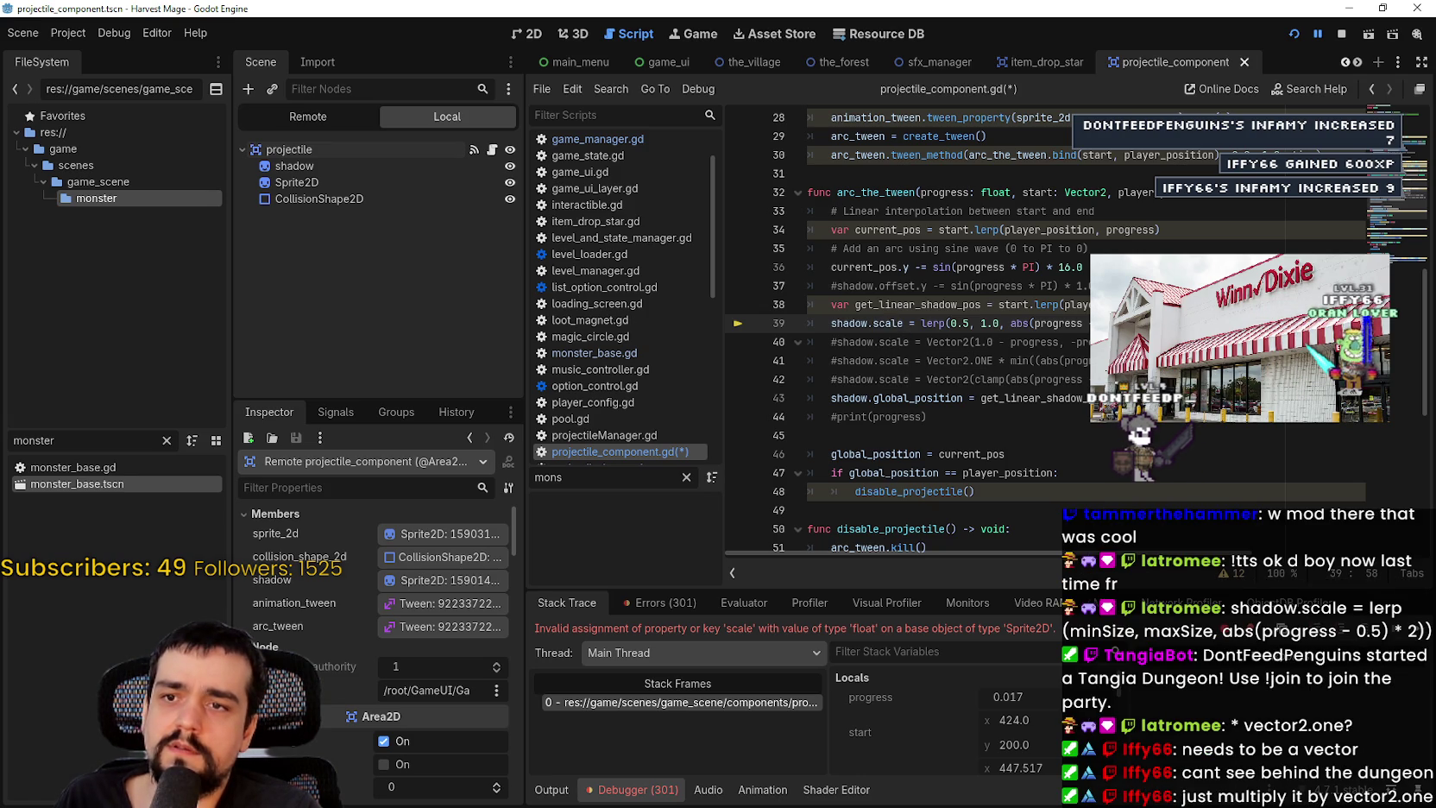
pyautogui.click(1178, 333)
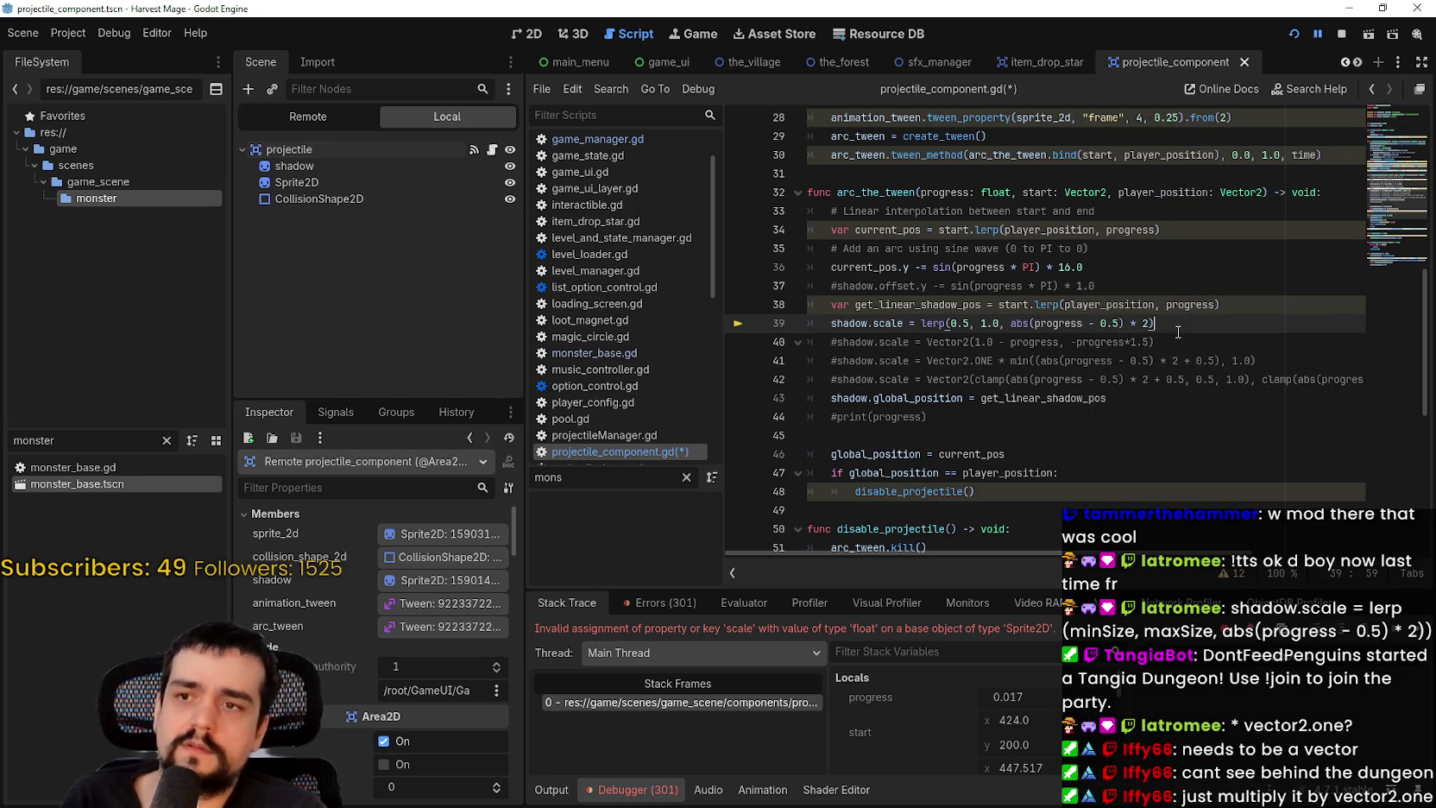
pyautogui.write(' * Vectro')
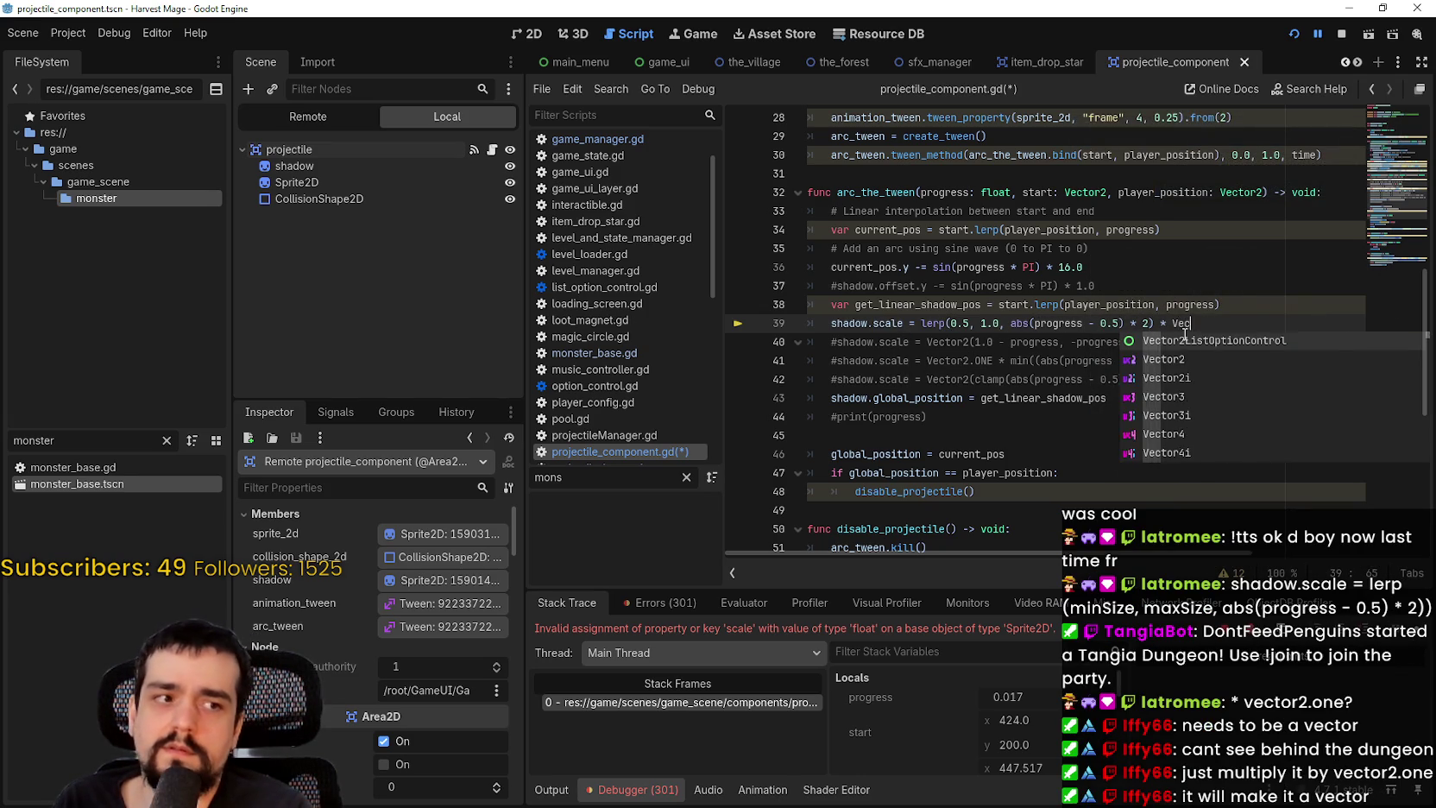
pyautogui.press('BackSpace')
pyautogui.press('BackSpace')
pyautogui.write('or2.ONE')
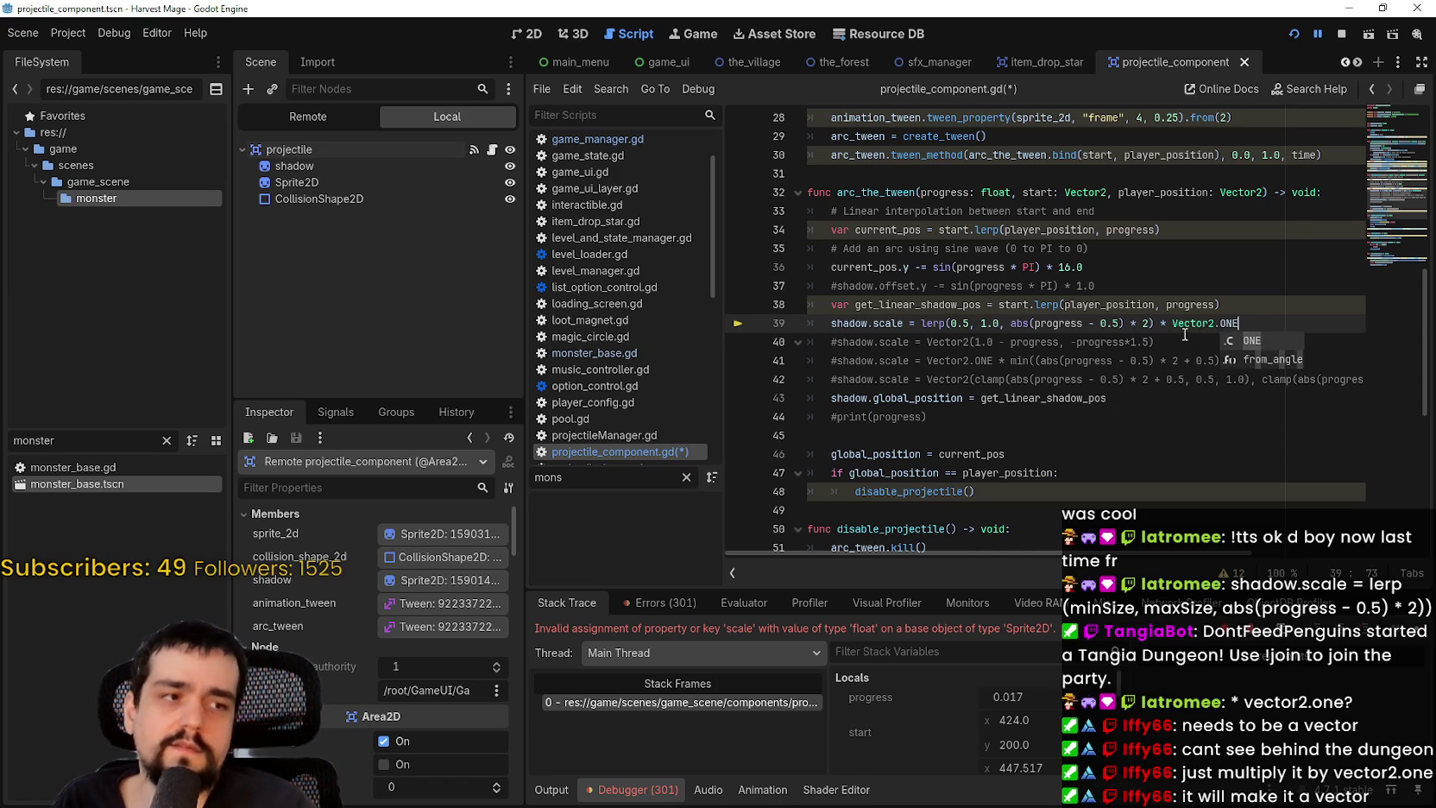
# Save the script and run the game to test the shadow change
pyautogui.click(1184, 334)
pyautogui.hotkey('ctrl', 's')
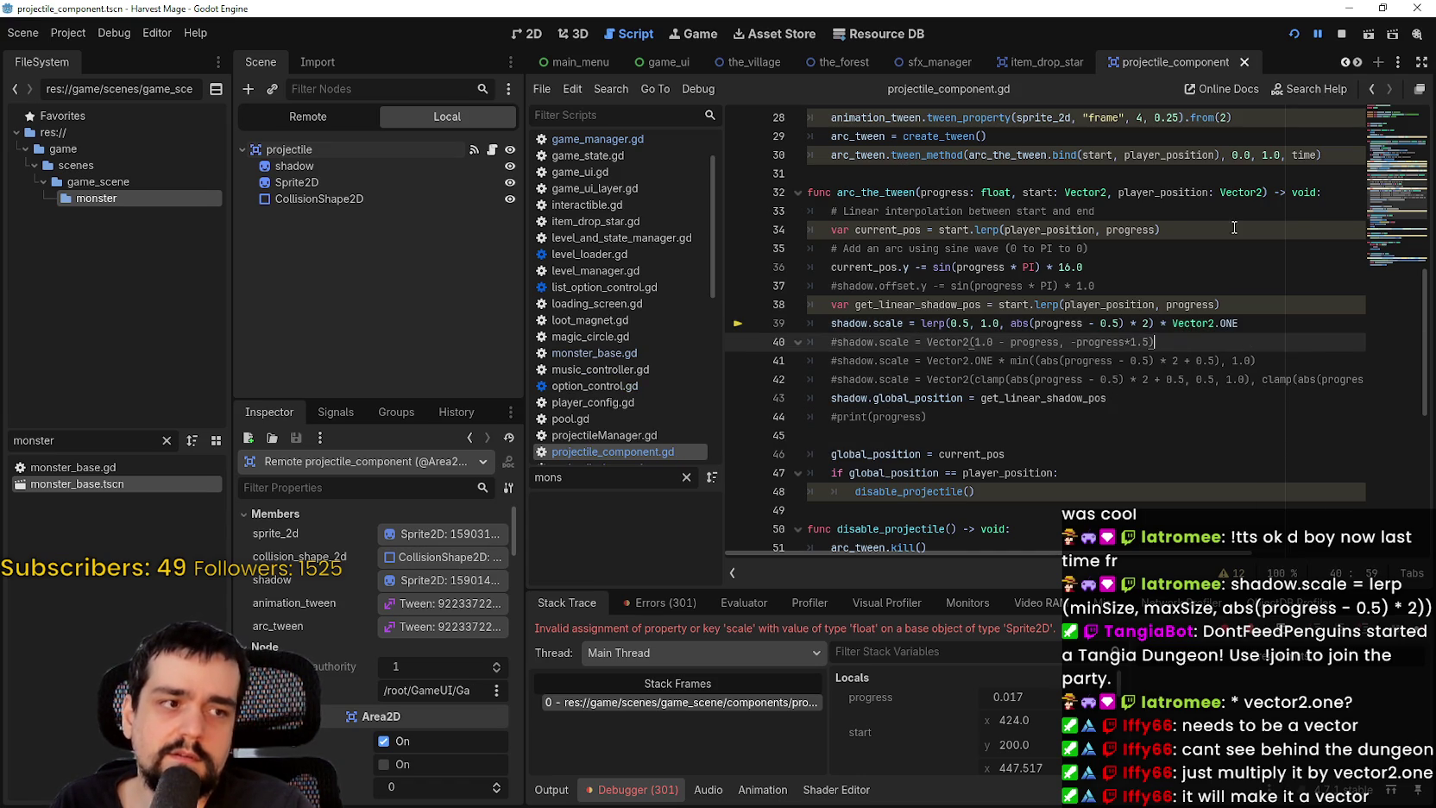
pyautogui.click(1125, 410)
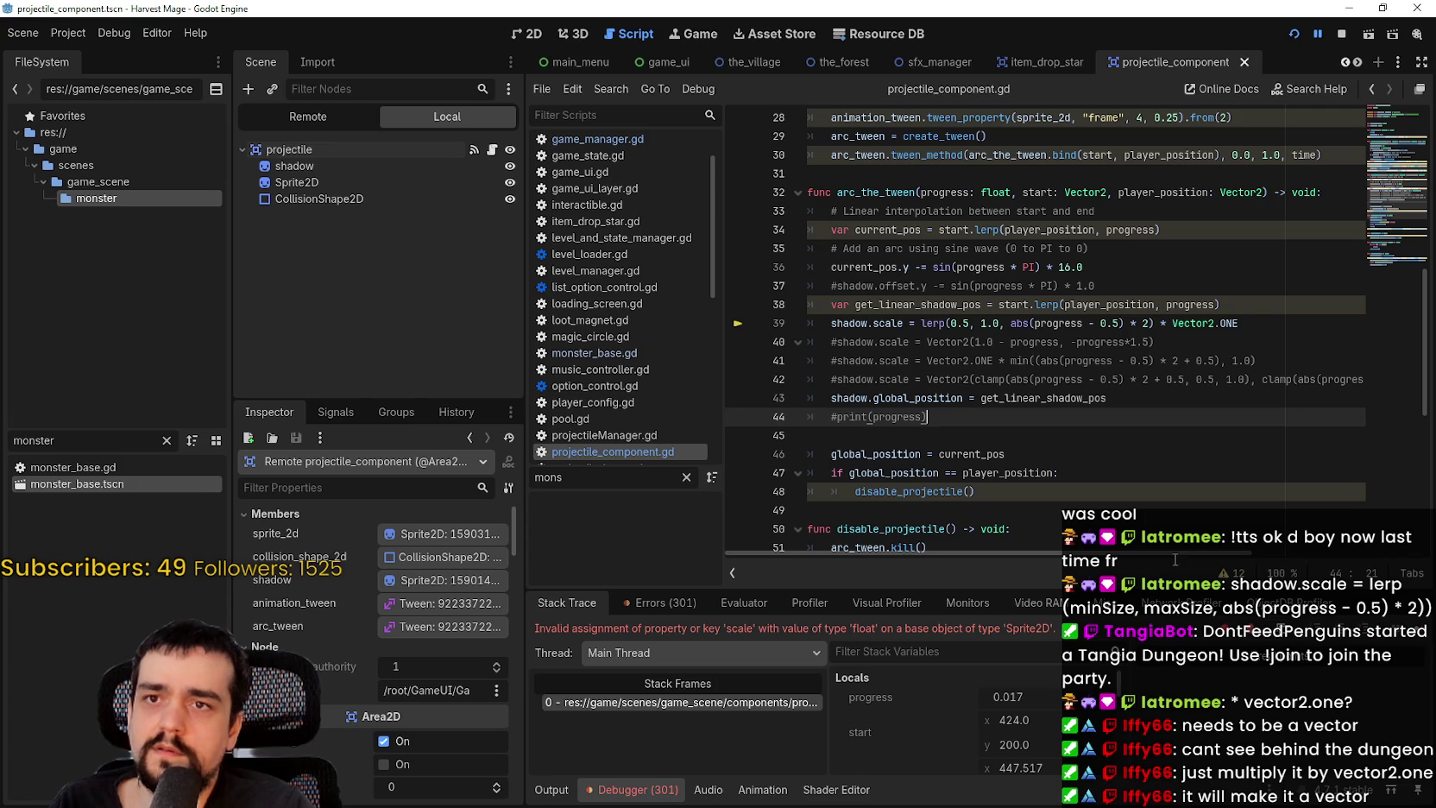
pyautogui.press('F12')
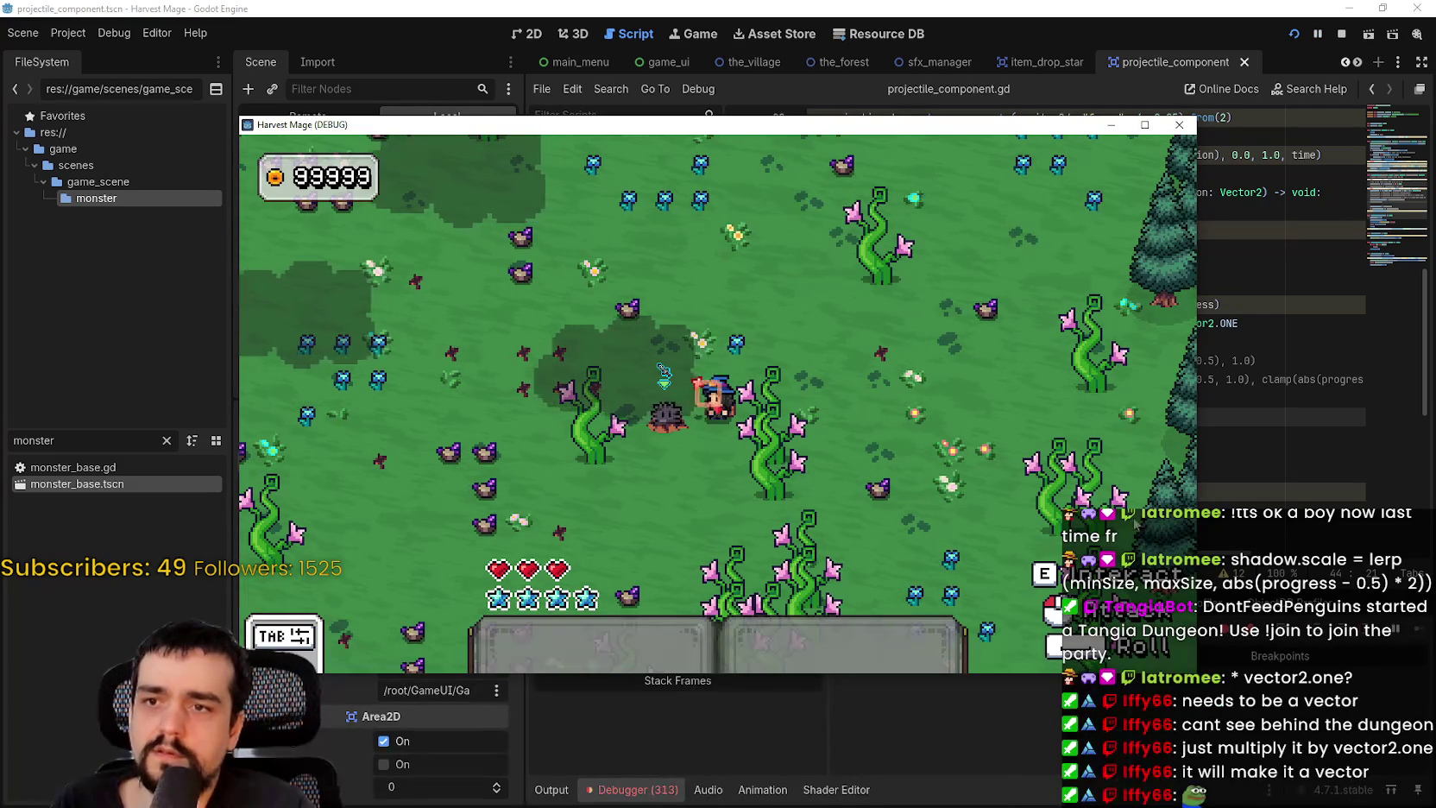
# Stop and relaunch the game, continue the saved game, and walk toward the field
pyautogui.click(1341, 33)
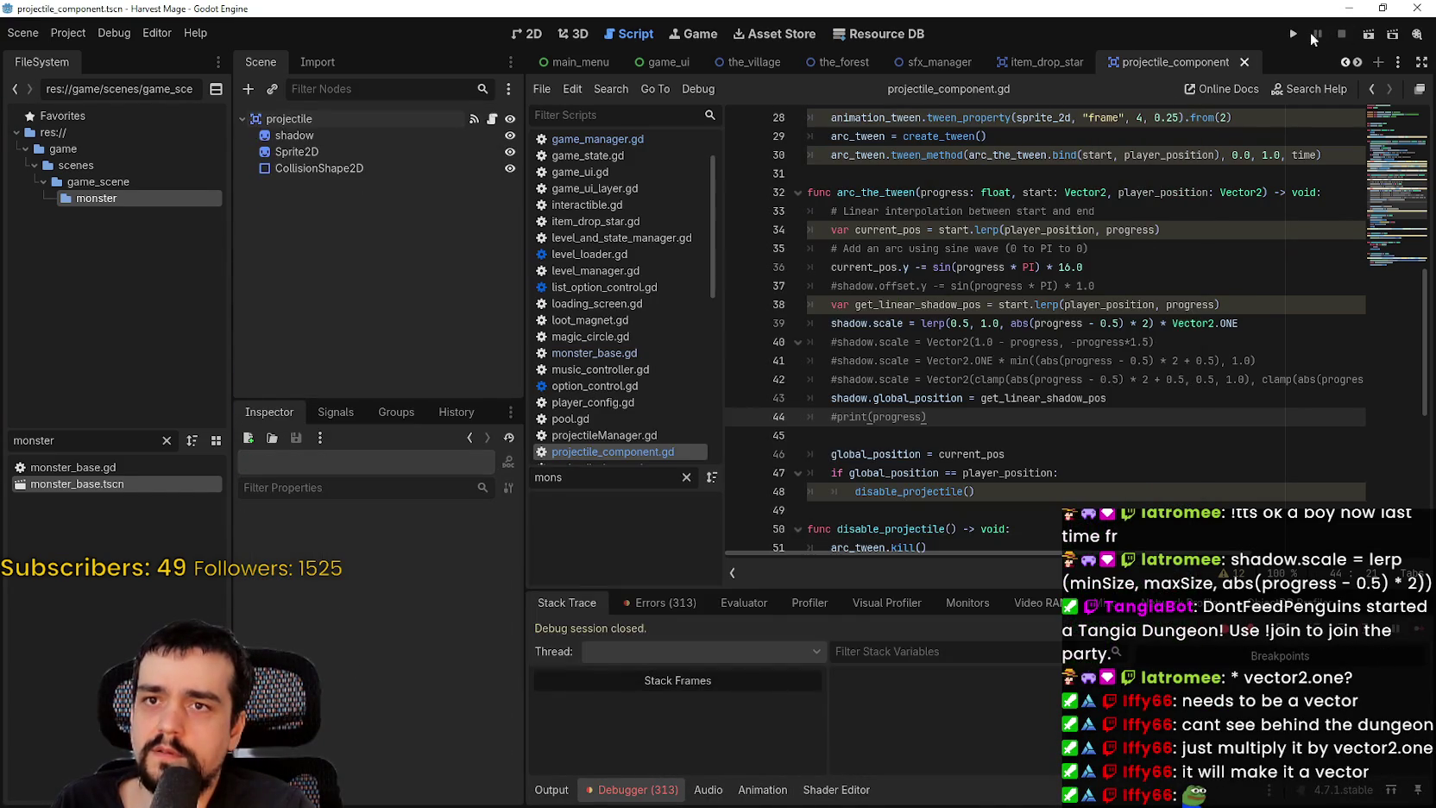
pyautogui.press('F5')
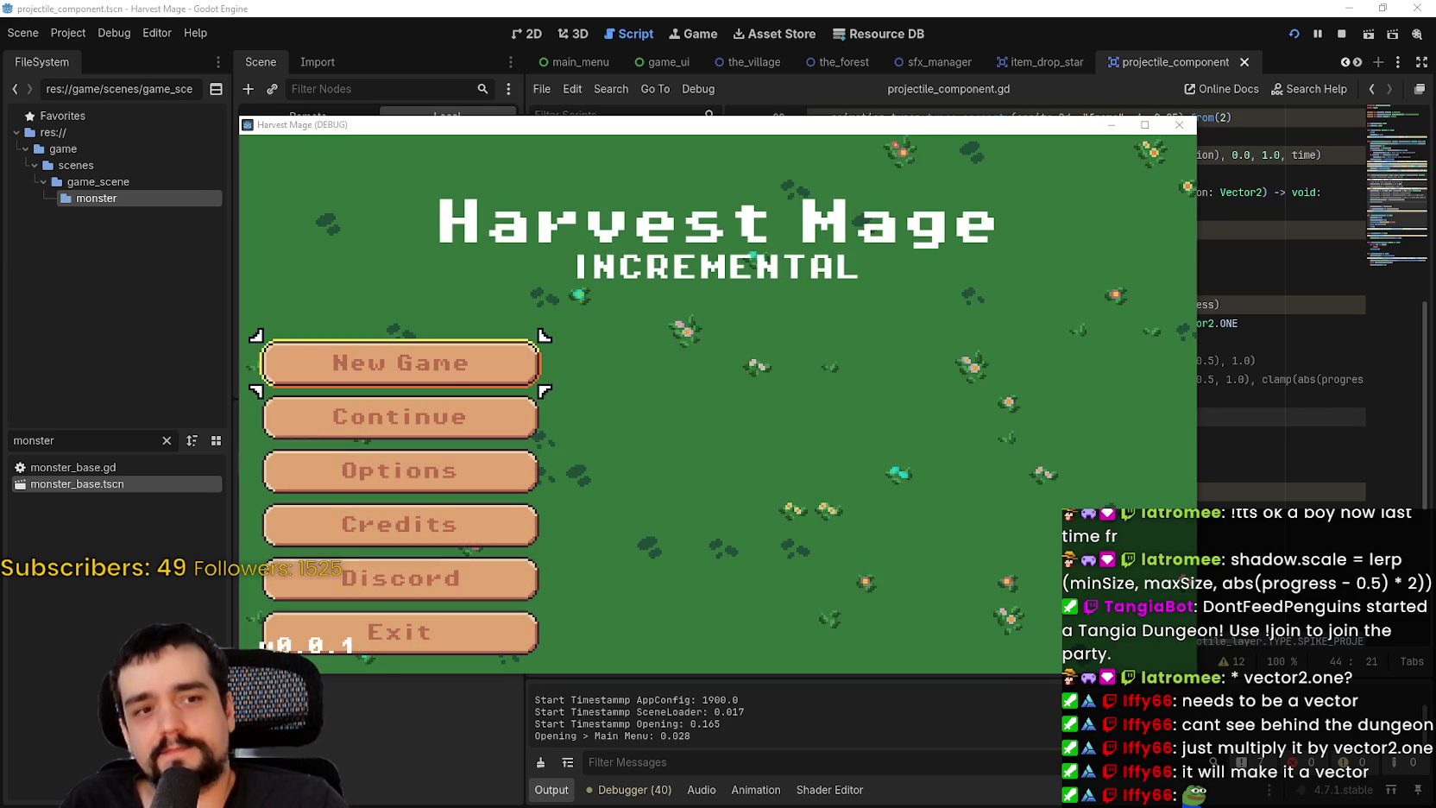
pyautogui.click(341, 433)
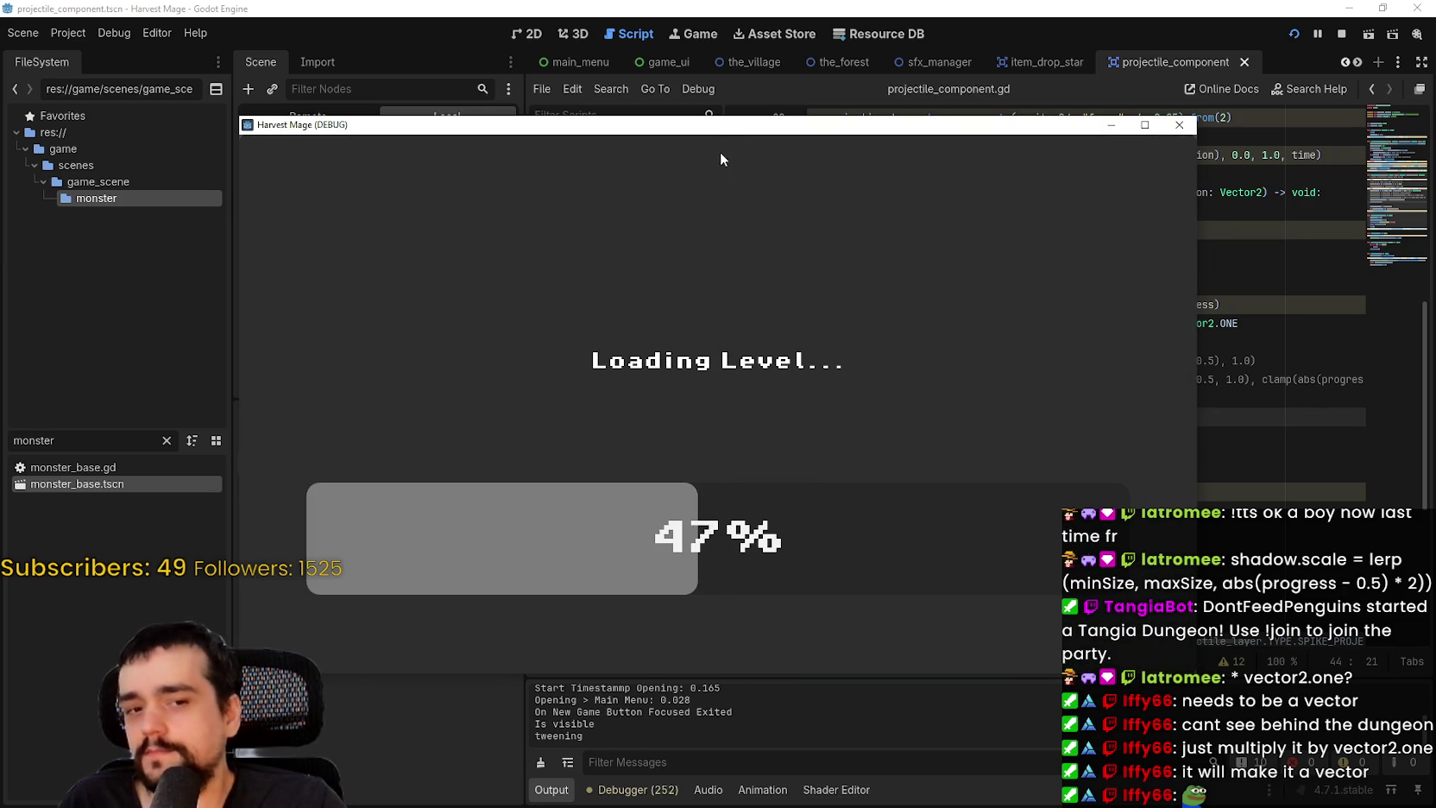
pyautogui.press('s')
pyautogui.press('a')
pyautogui.press('w')
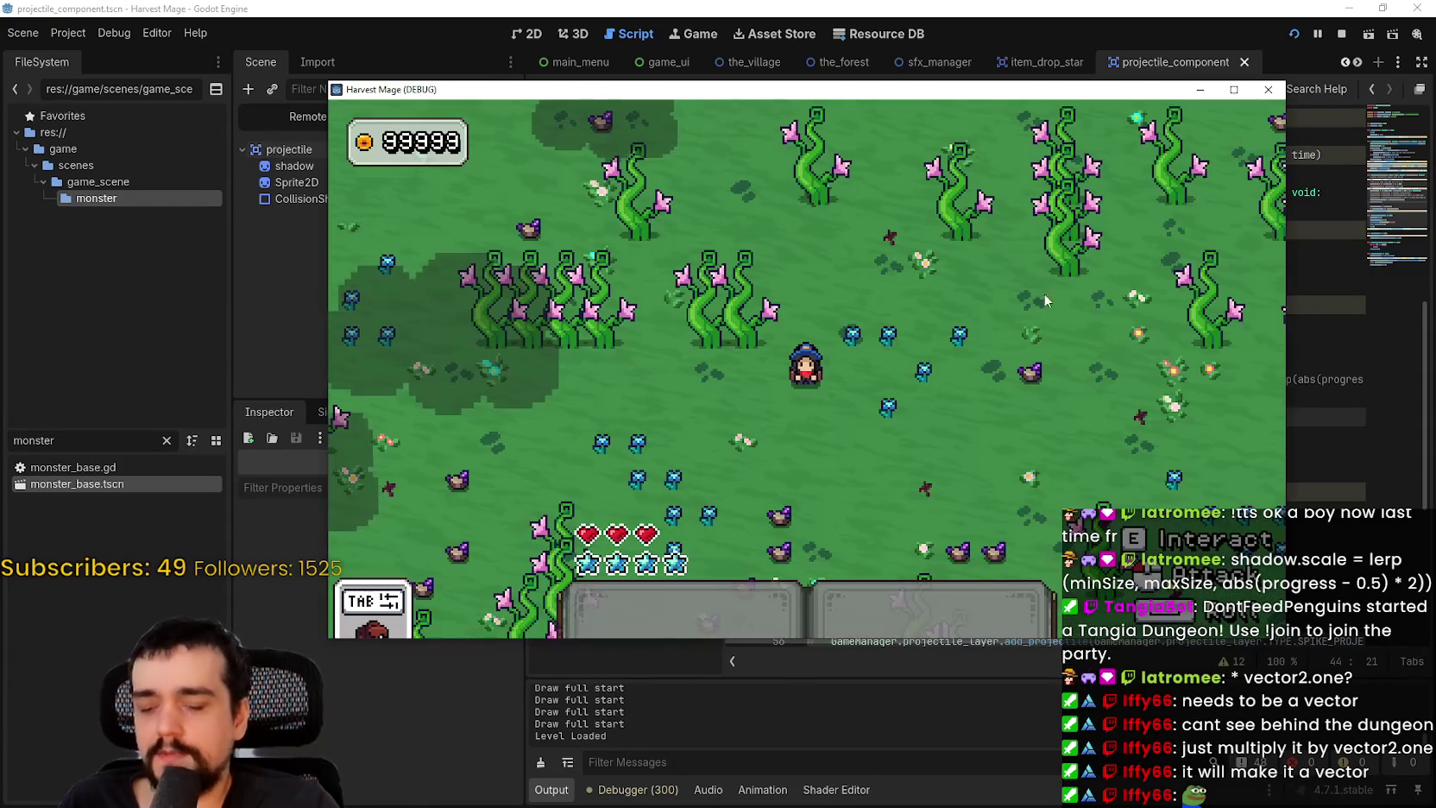
# Maximize the game, dodge the enemy's projectiles in the field, then close the game
pyautogui.click(1235, 91)
pyautogui.press('s')
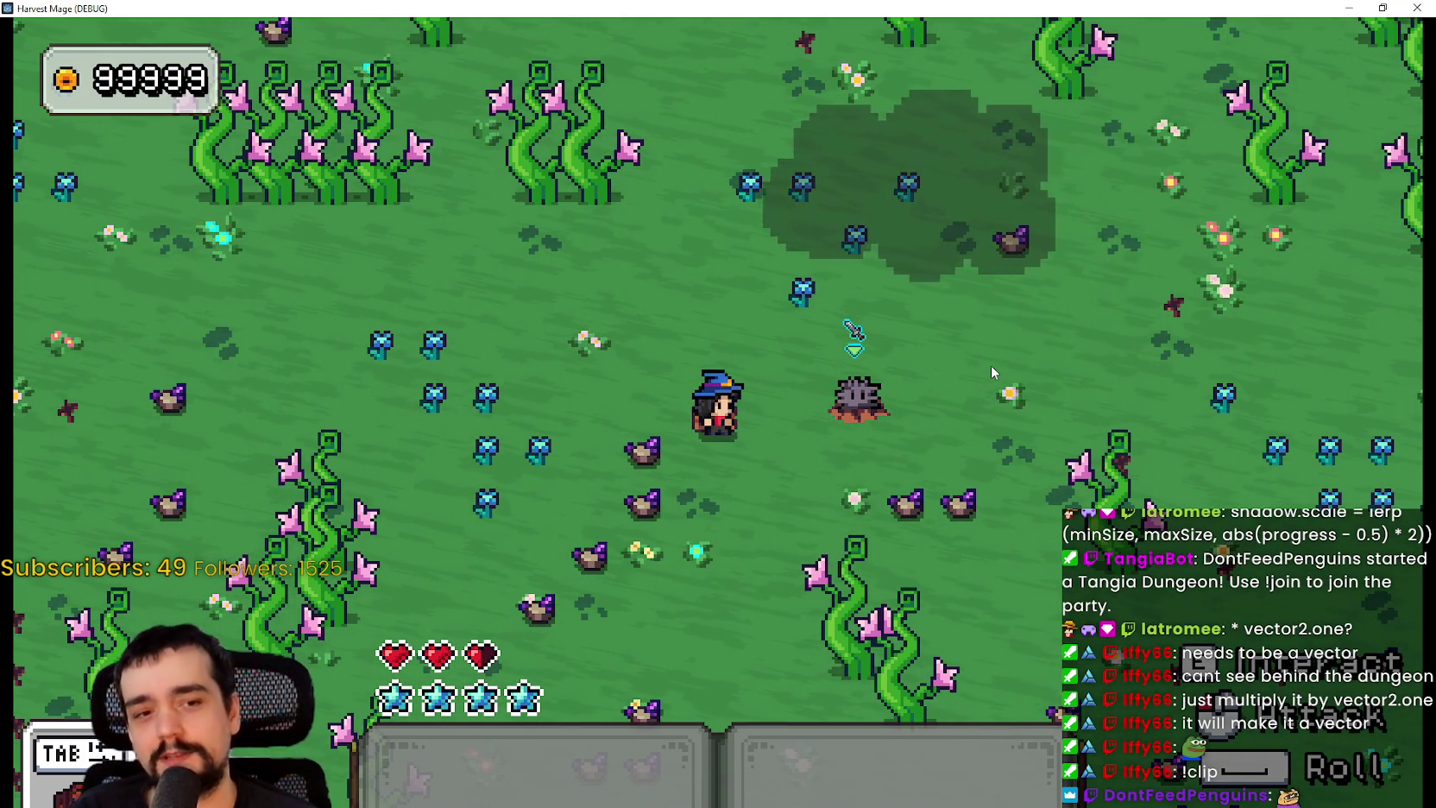
pyautogui.press('w')
pyautogui.press('a')
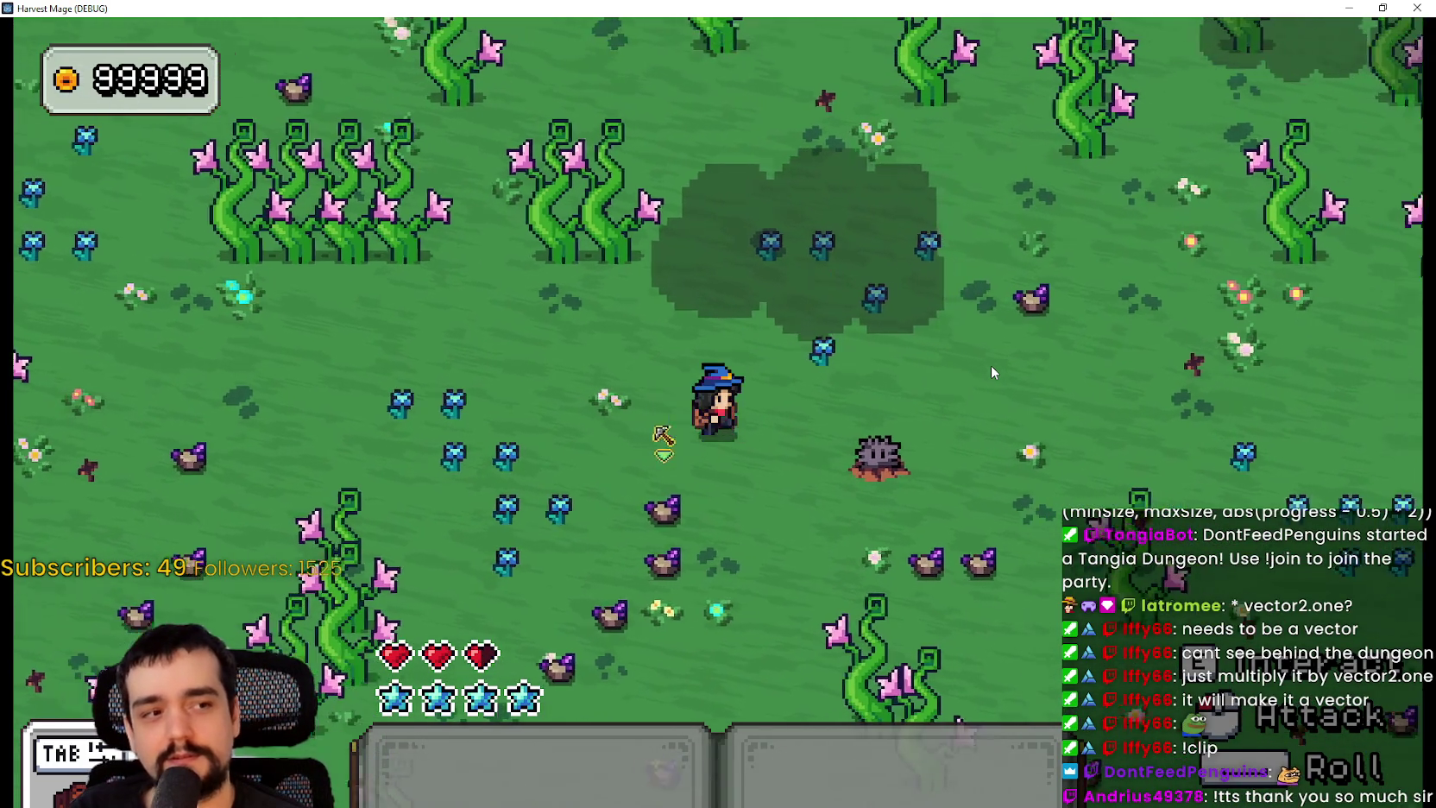
pyautogui.press('d')
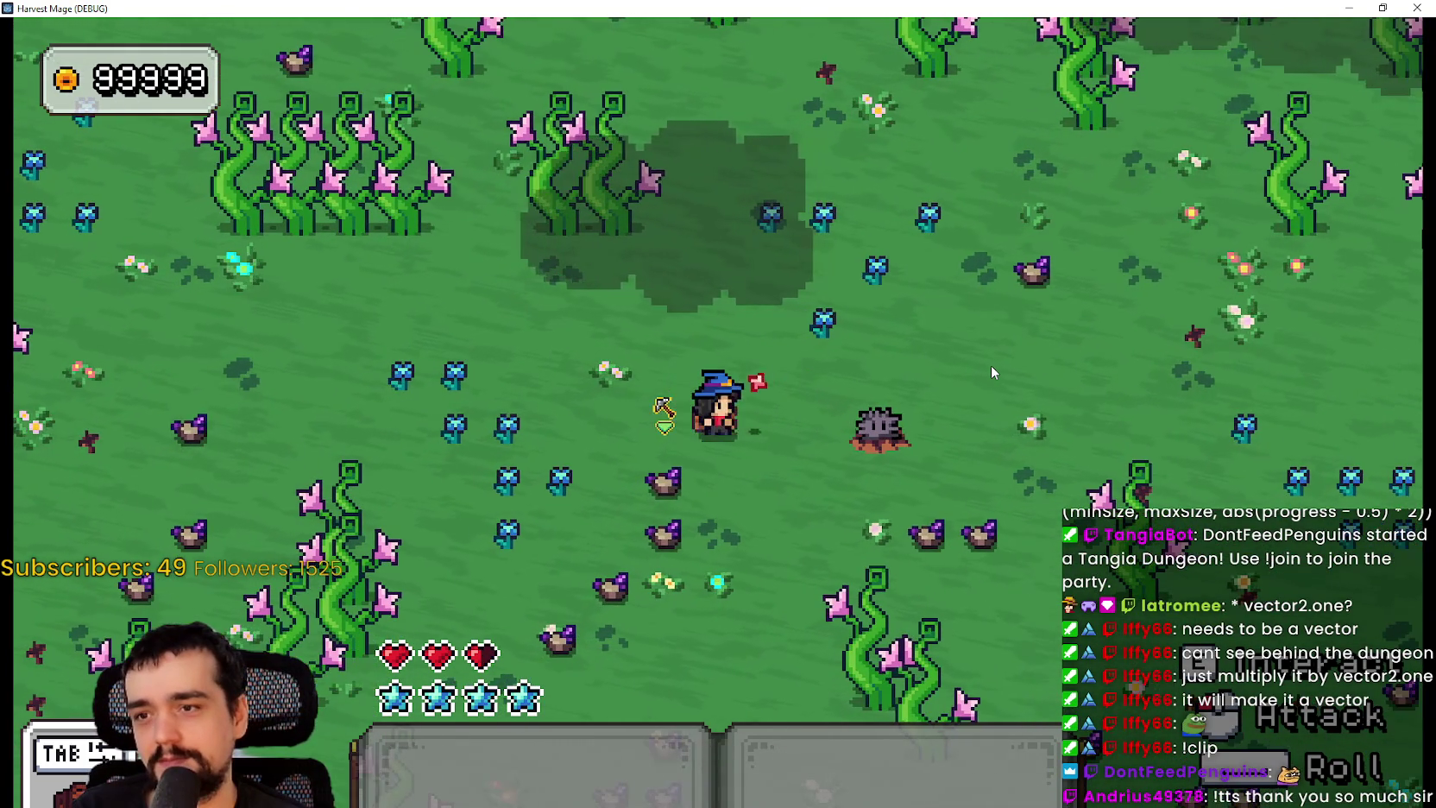
pyautogui.press('s')
pyautogui.press('a')
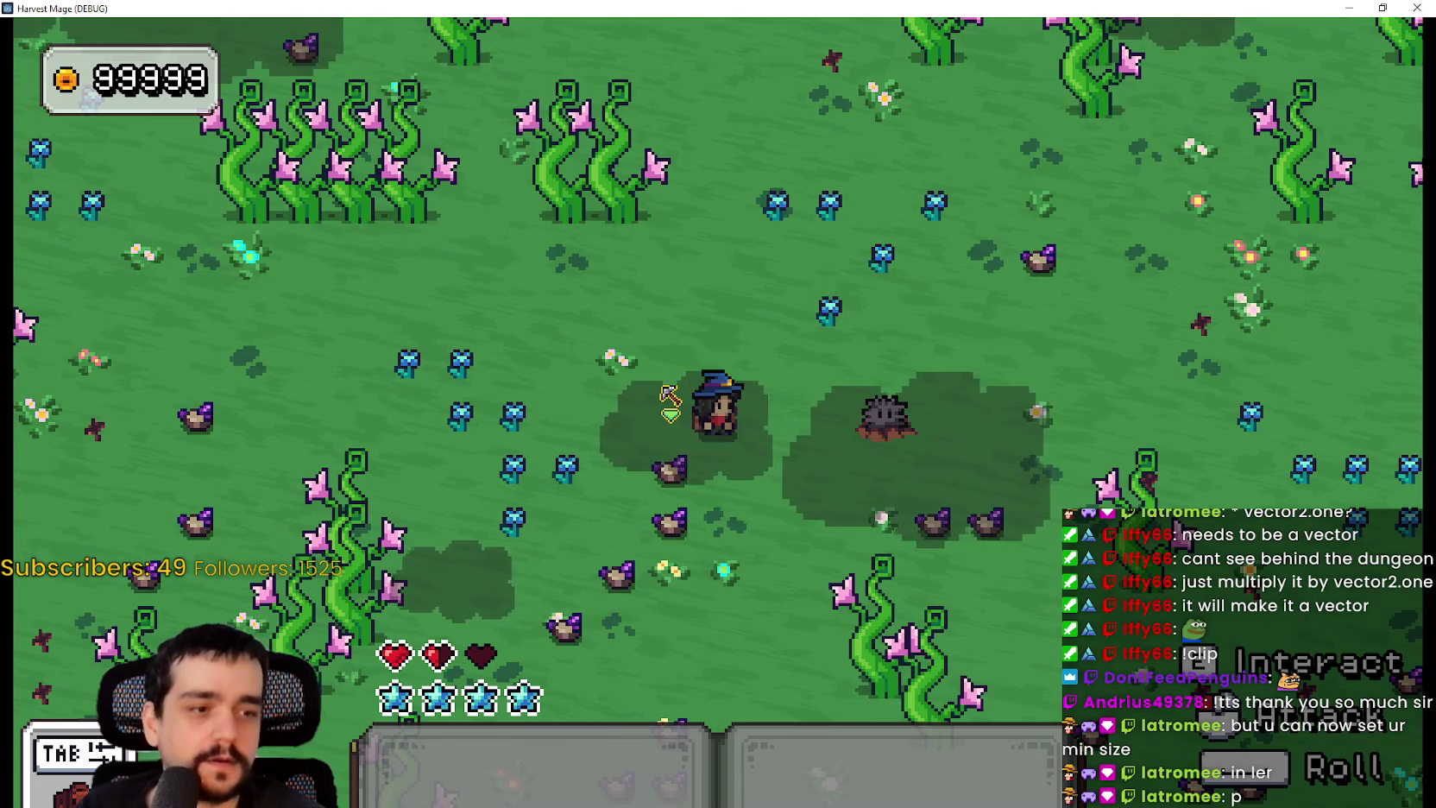
pyautogui.hotkey('alt', 'F4')
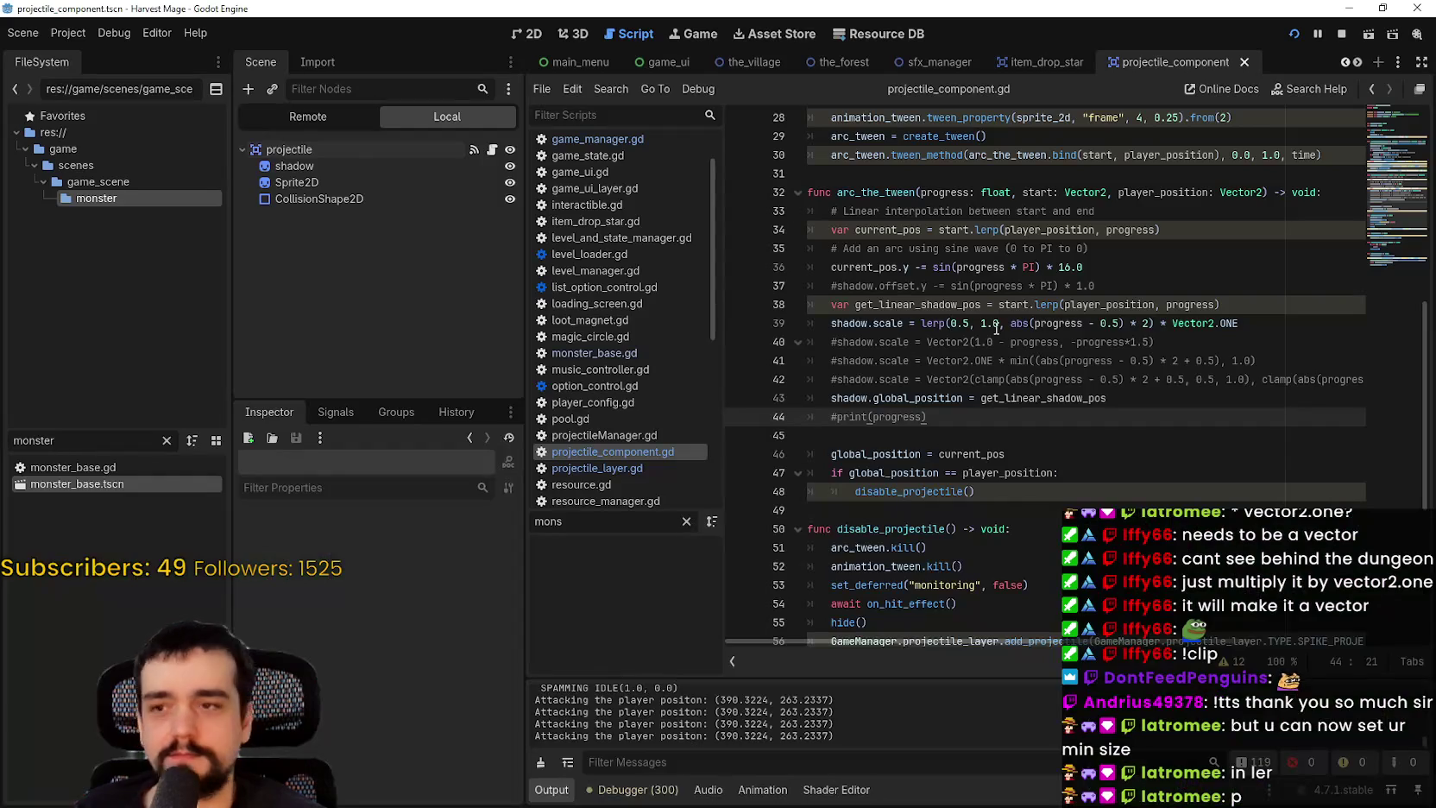
pyautogui.click(995, 324)
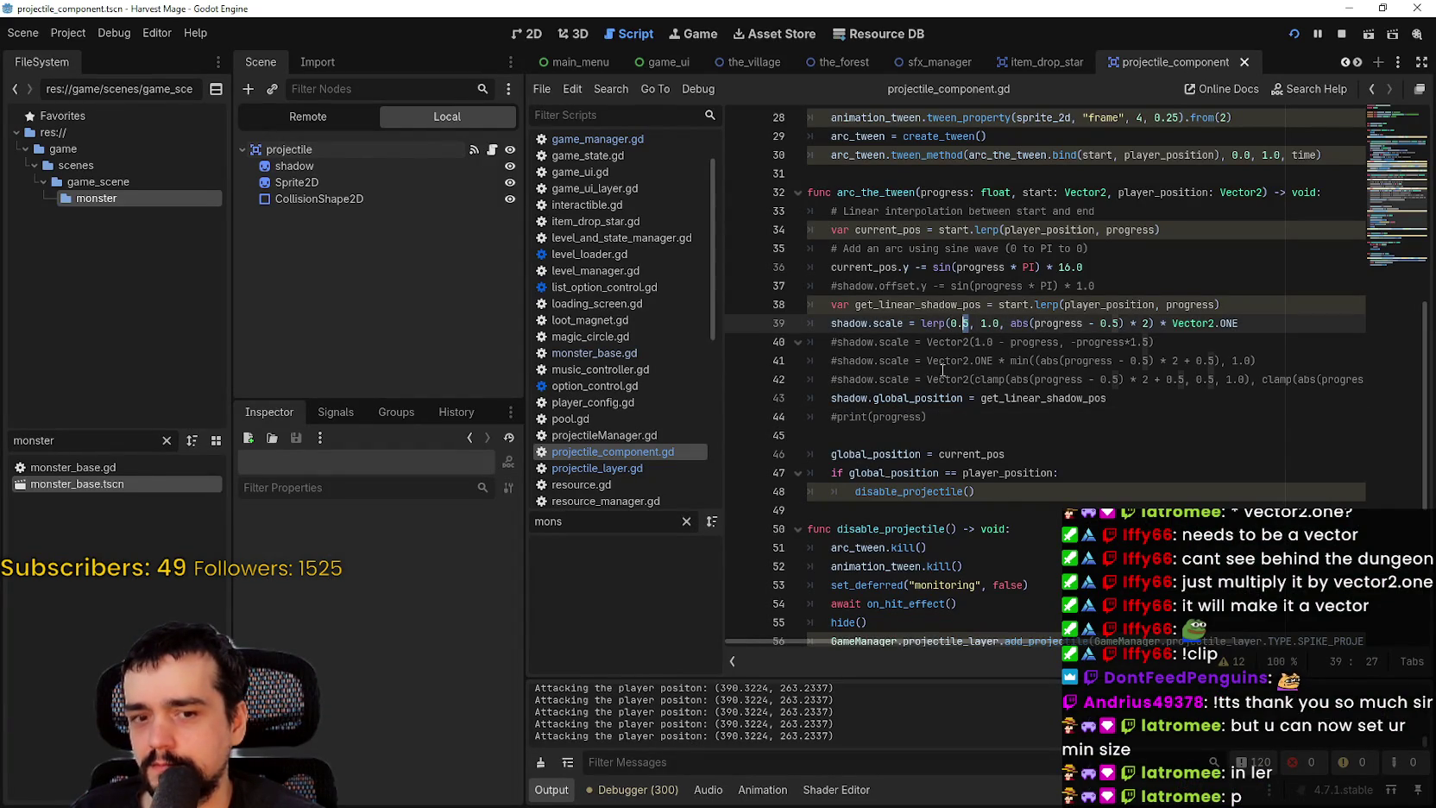
# Change line 39's lerp minimum to 0.6, save, and switch to the running game
pyautogui.write(',')
pyautogui.hotkey('ctrl', 's')
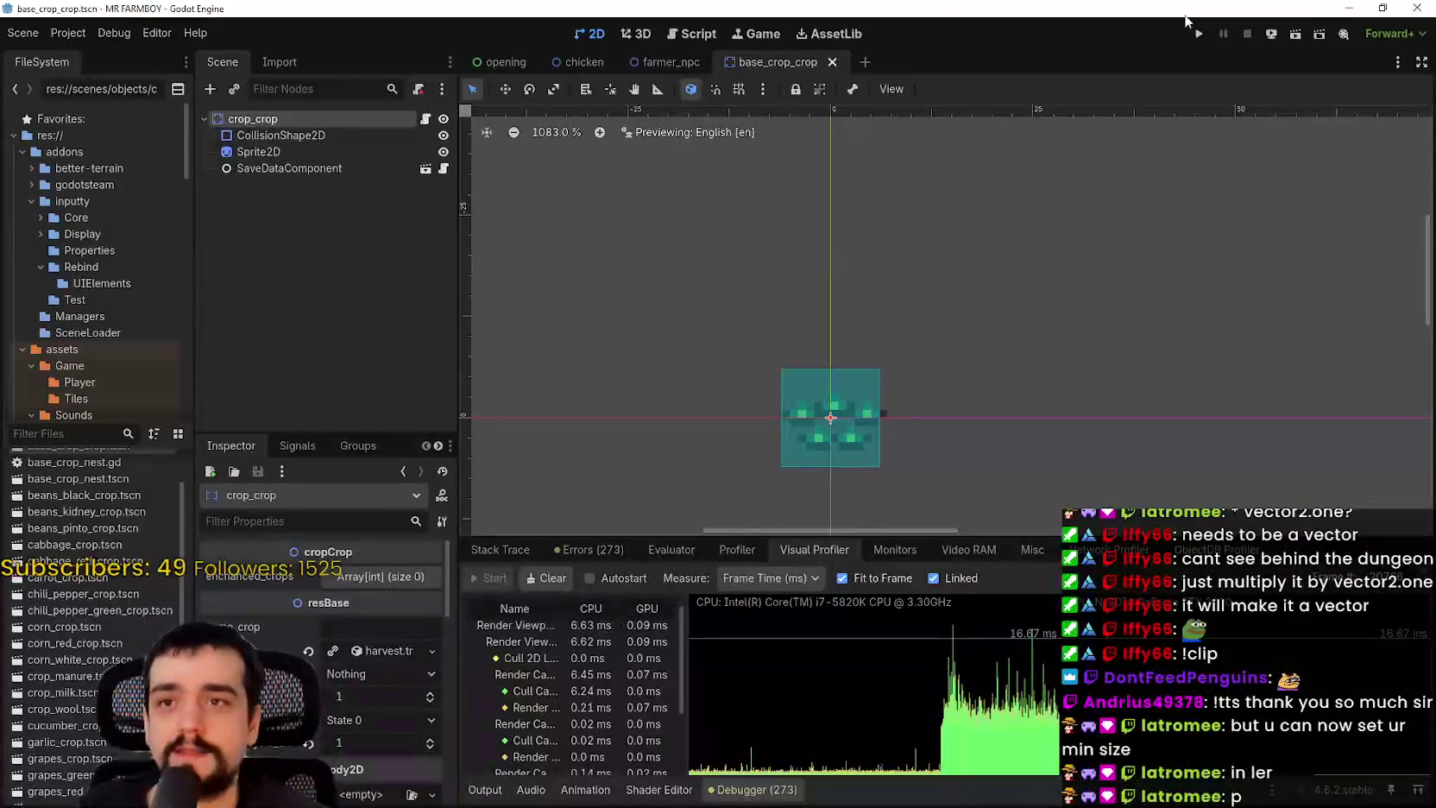
pyautogui.click(1419, 9)
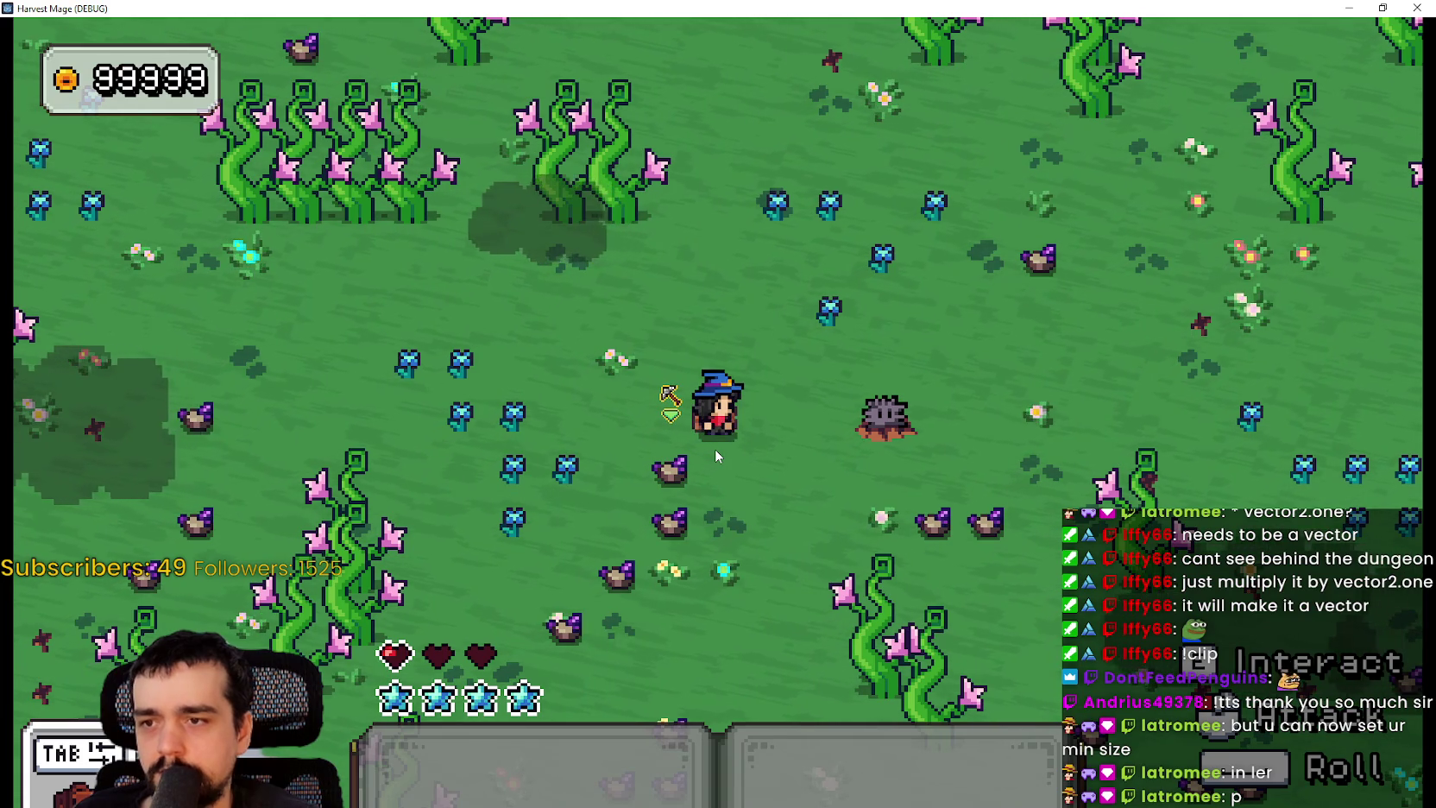
pyautogui.press('F1')
pyautogui.hotkey('alt', 'Tab')
pyautogui.hotkey('shift', 'Left')
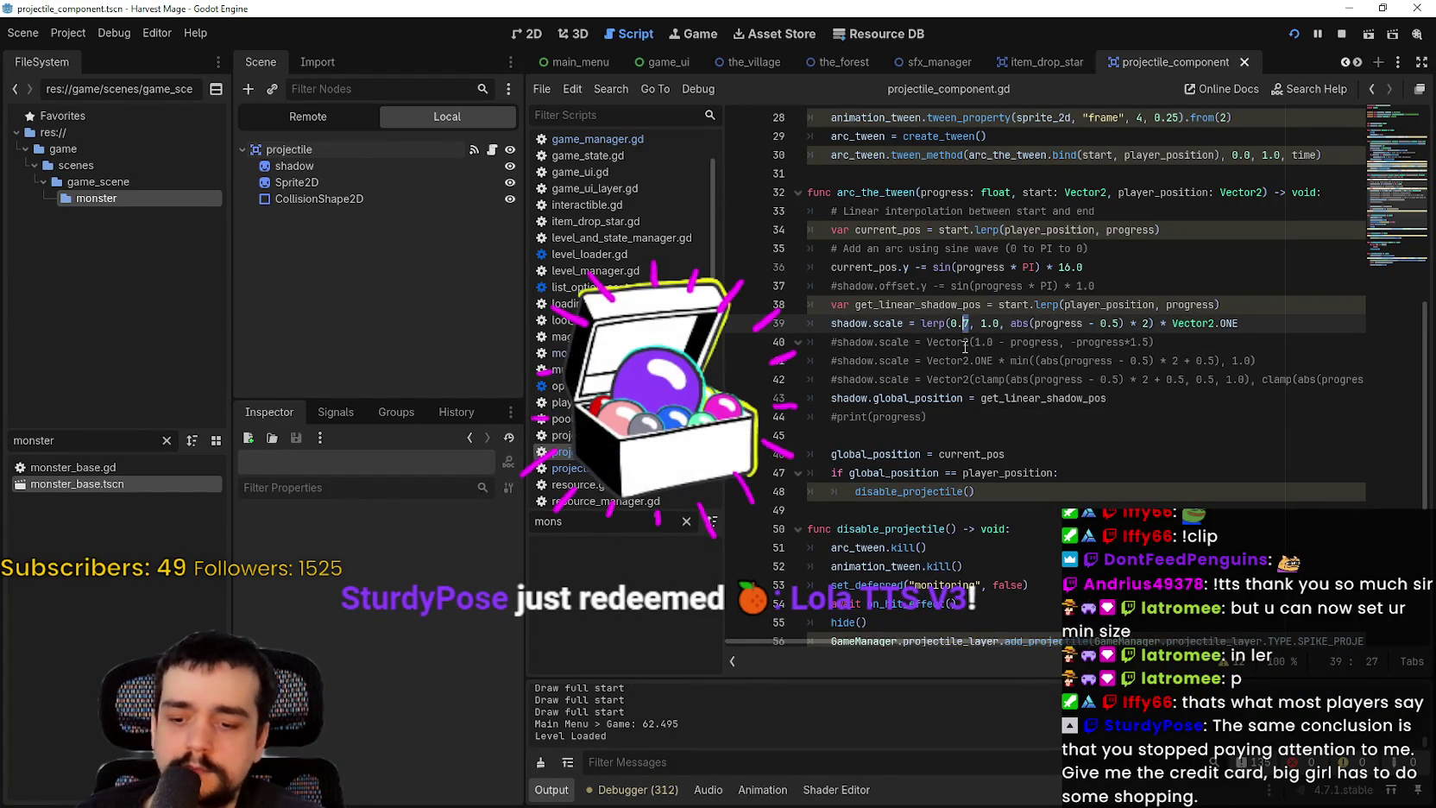
pyautogui.write('6')
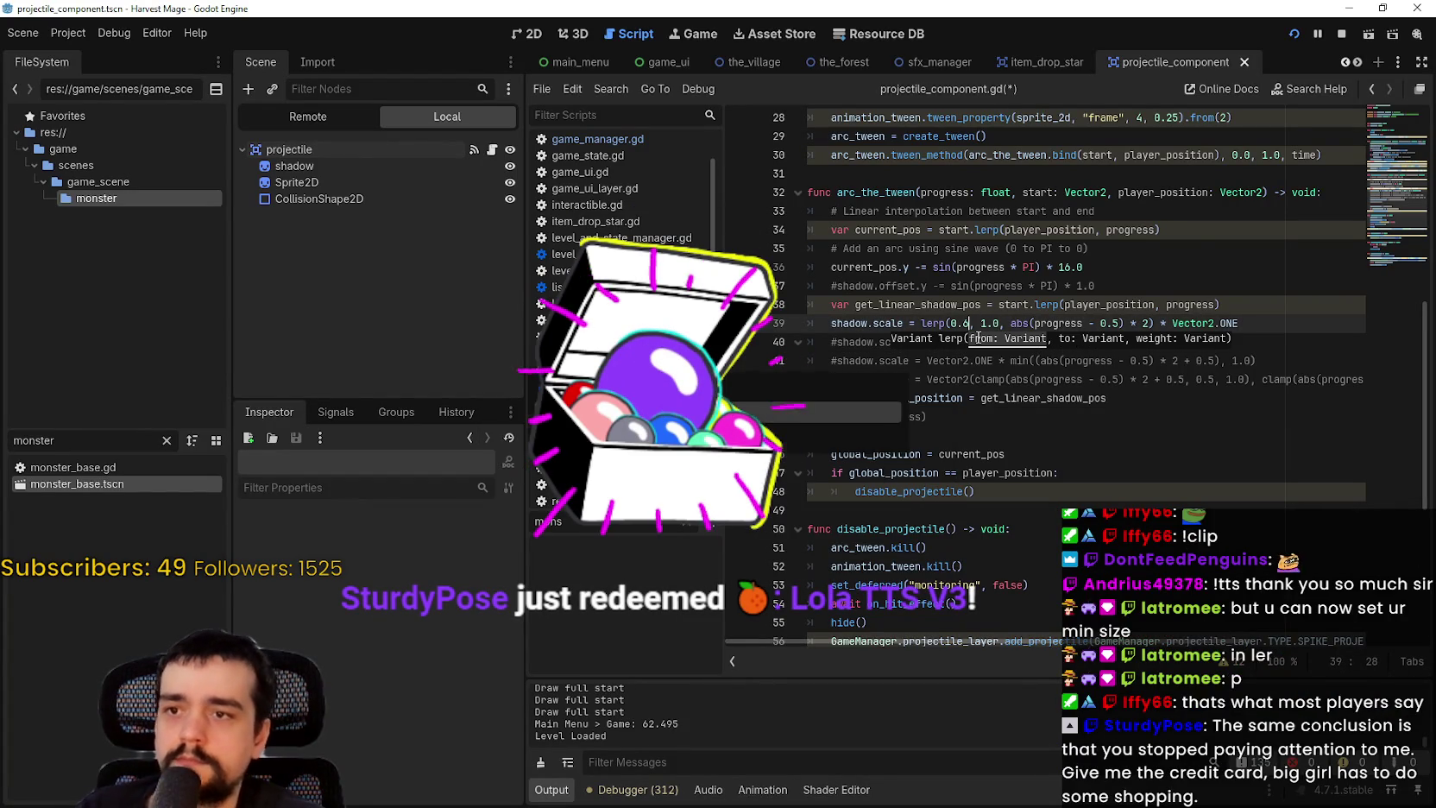
pyautogui.hotkey('alt', 'Tab')
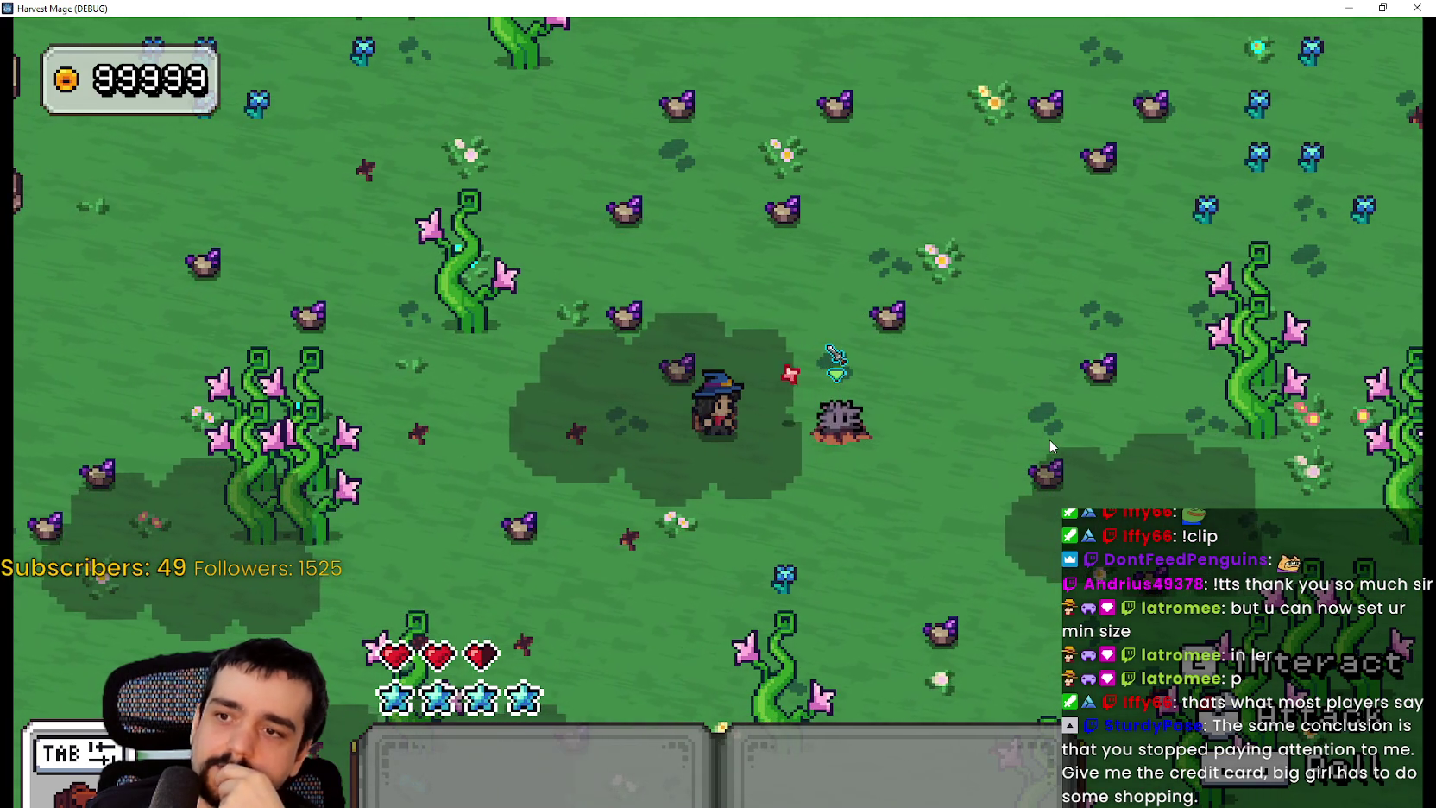
# Return to the script editor and save line 39 with the lerp minimum at 0.5
pyautogui.hotkey('alt', 'Tab')
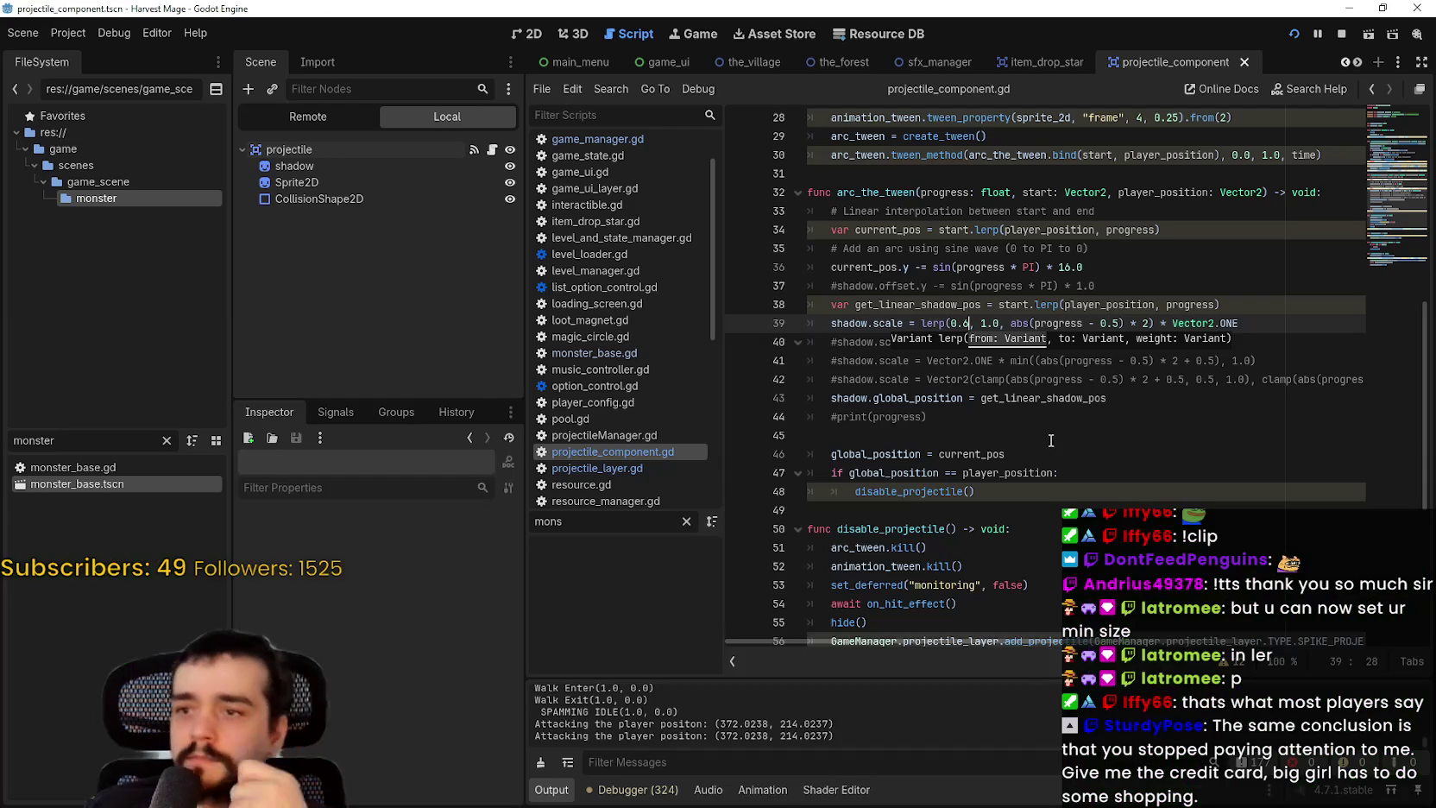
pyautogui.moveTo(874, 361); pyautogui.dragTo(882, 345)
pyautogui.click(965, 322)
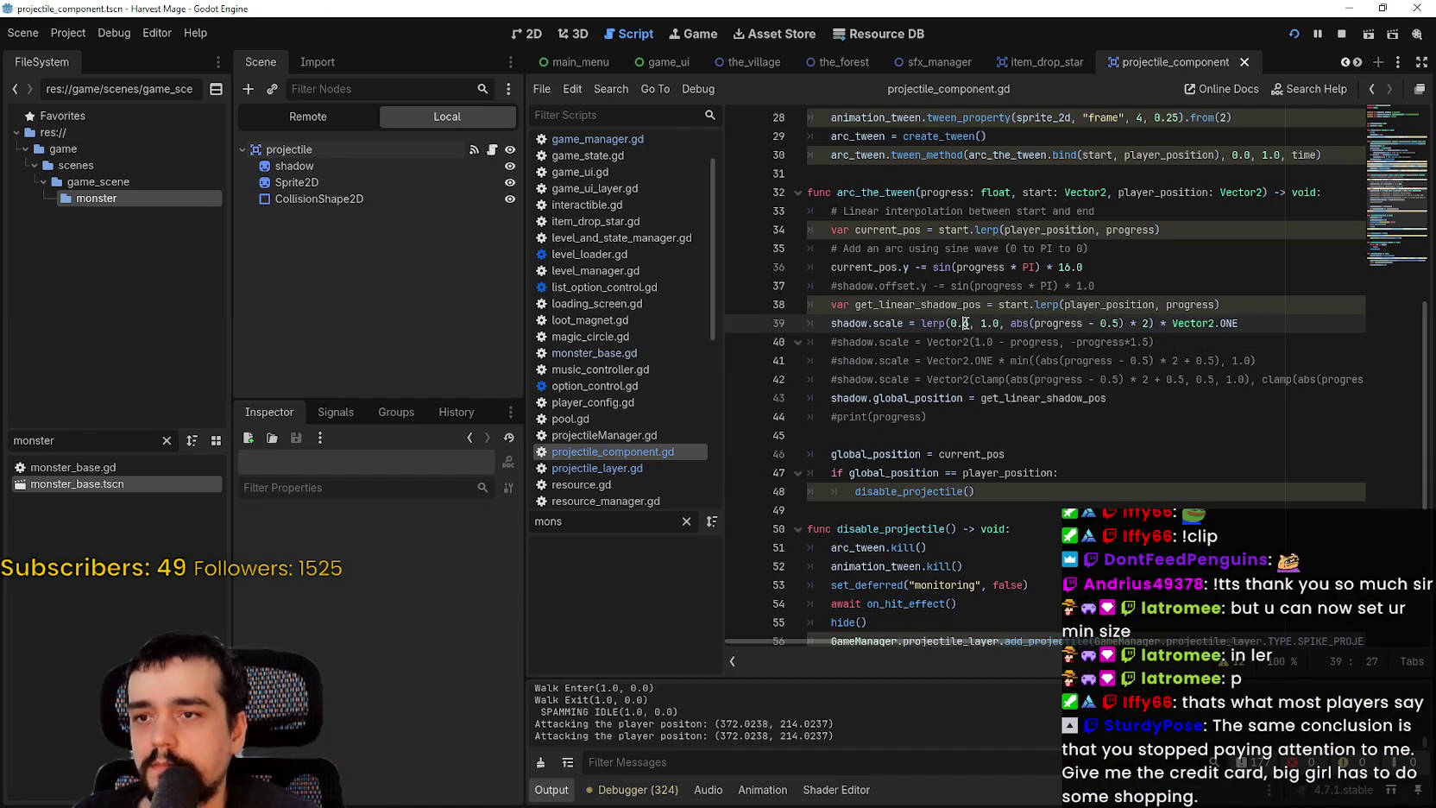
pyautogui.write('3')
pyautogui.hotkey('ctrl', 's')
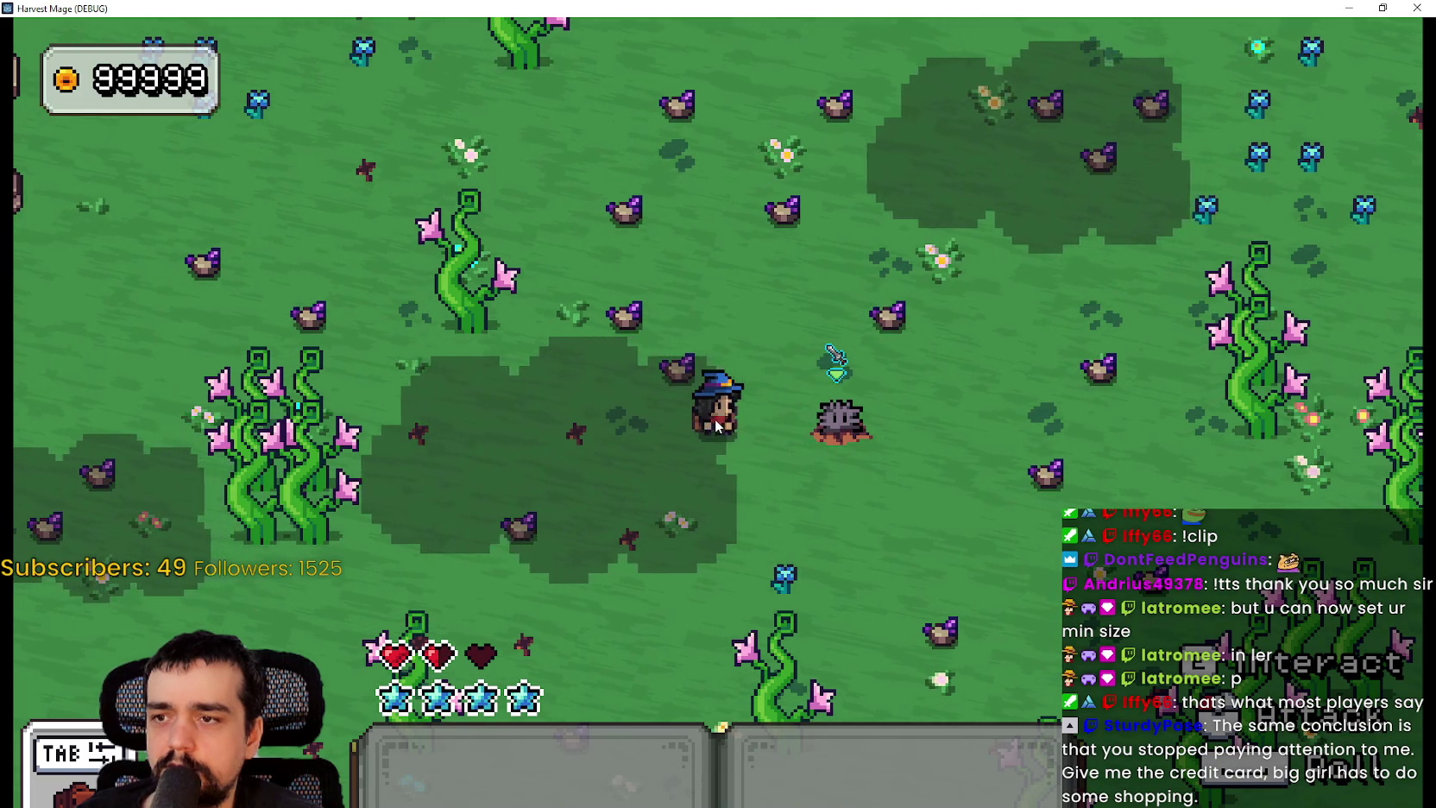
# Walk the mage north, then right, down and left to watch projectile shadows
pyautogui.press('w')
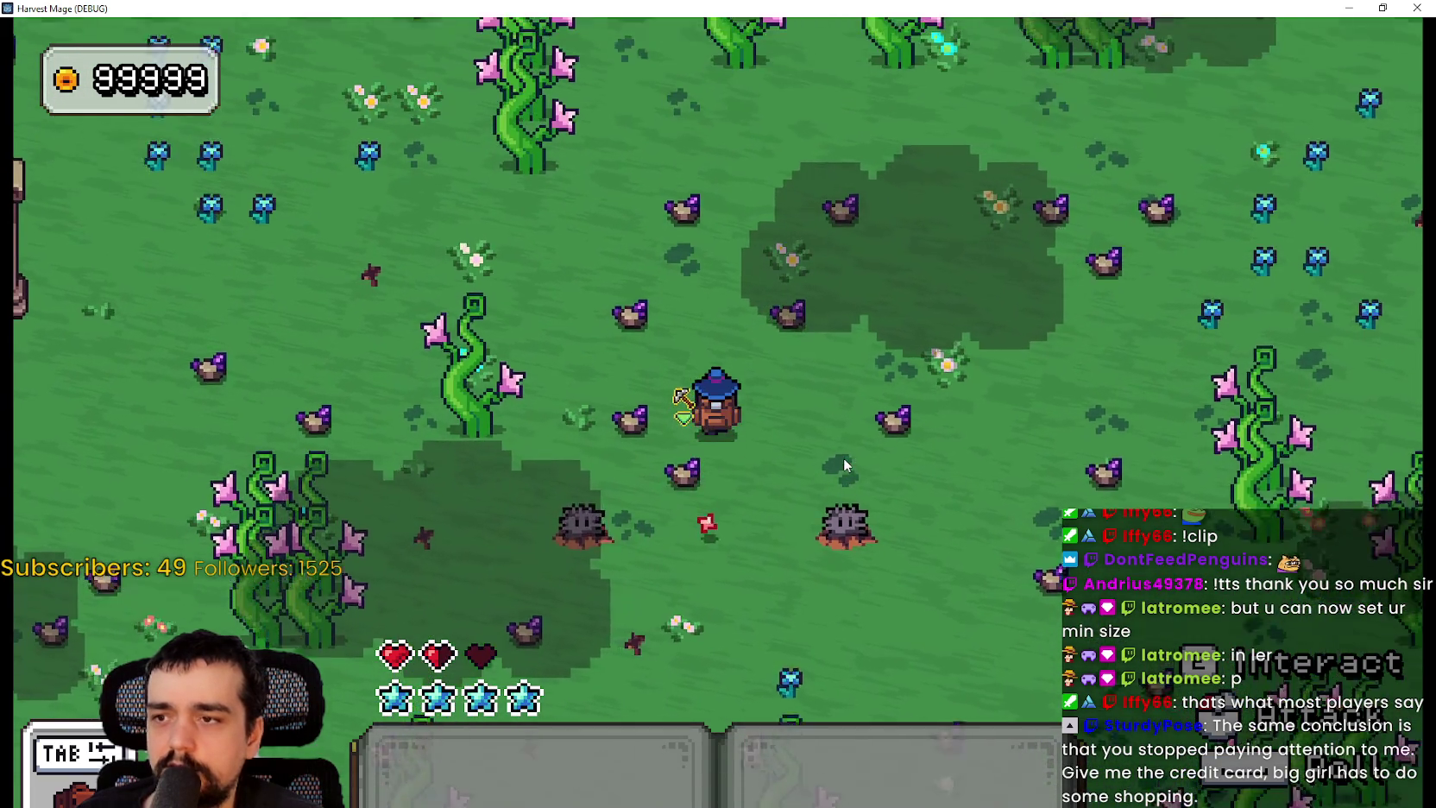
pyautogui.press('w')
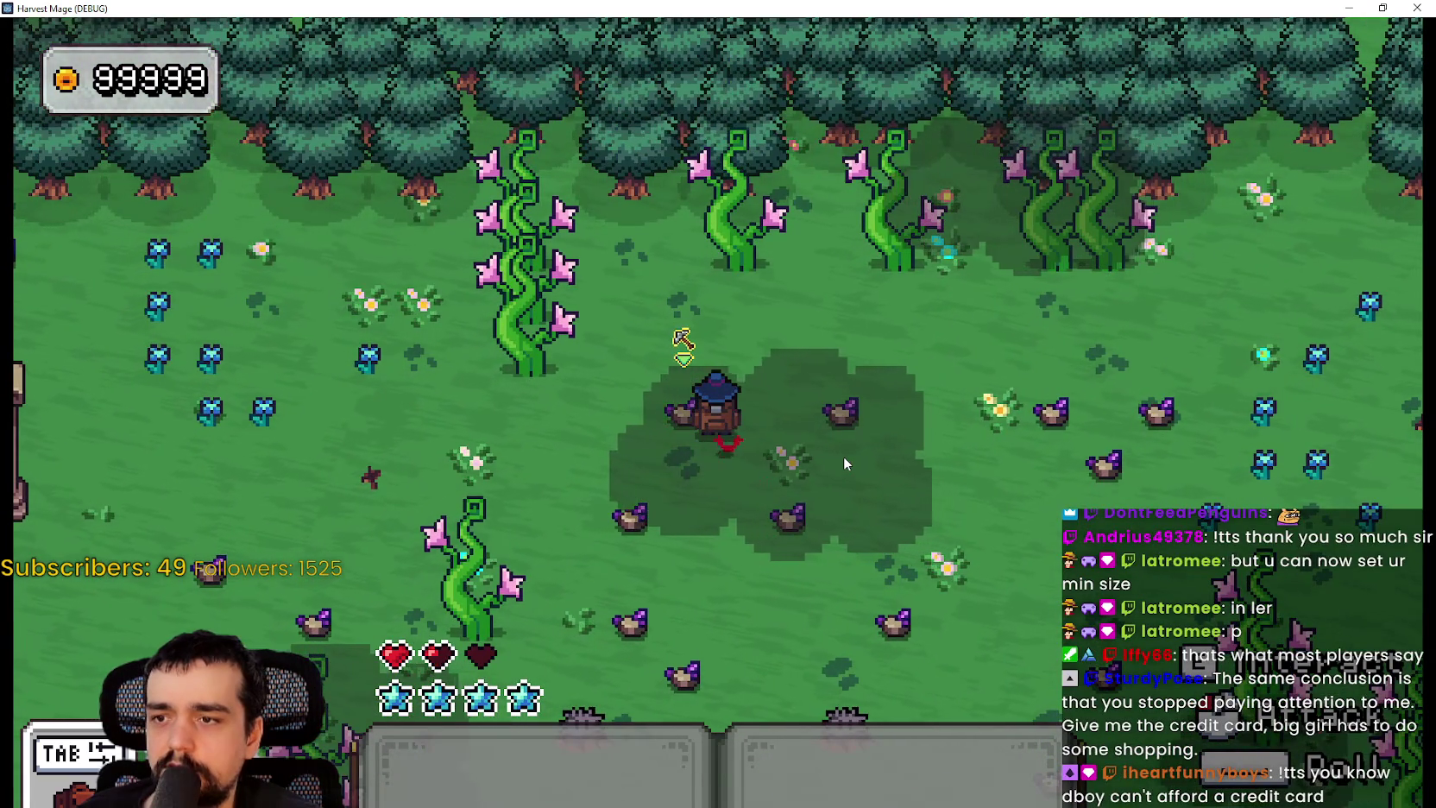
pyautogui.press('d')
pyautogui.press('s')
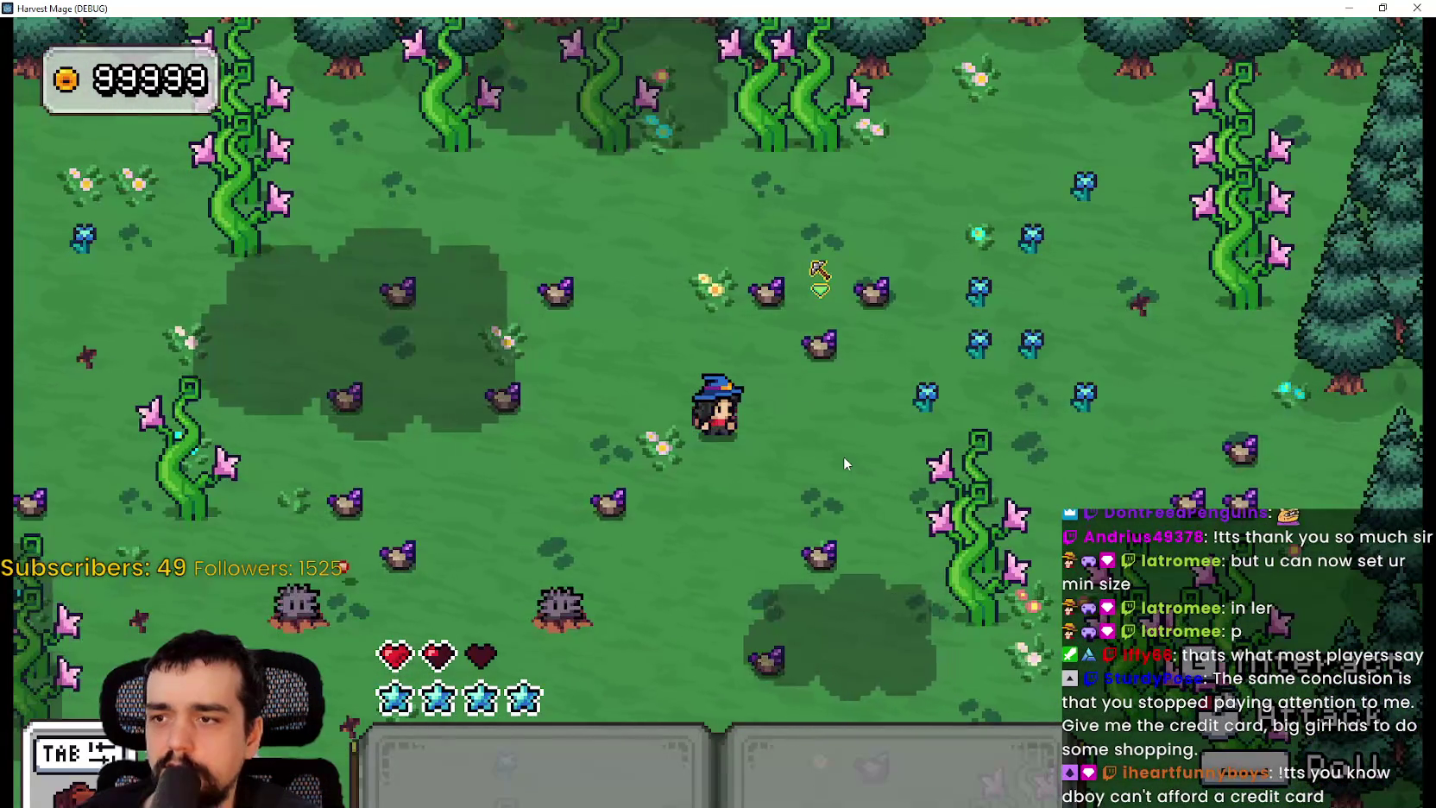
pyautogui.press('d')
pyautogui.press('s')
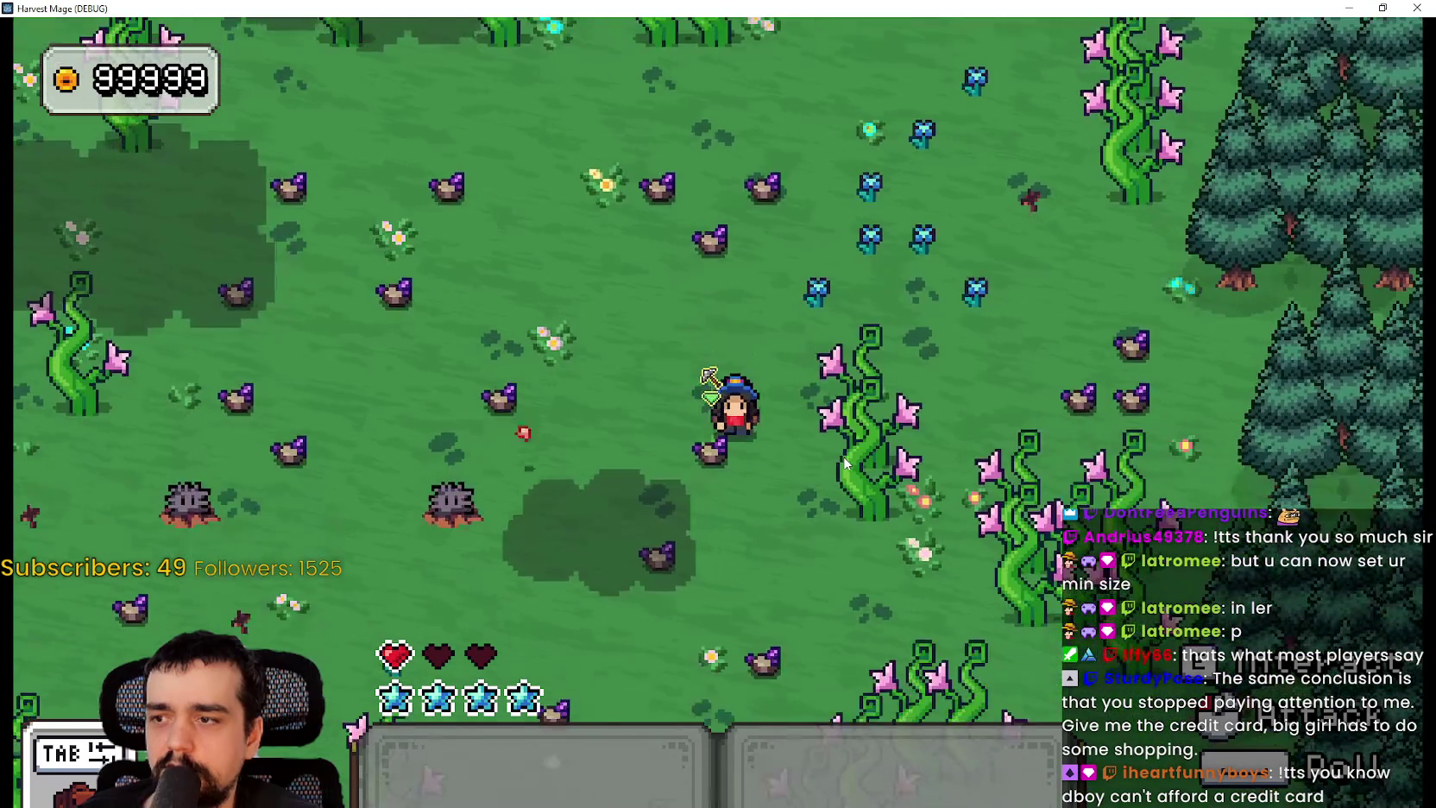
pyautogui.press('a')
pyautogui.press('s')
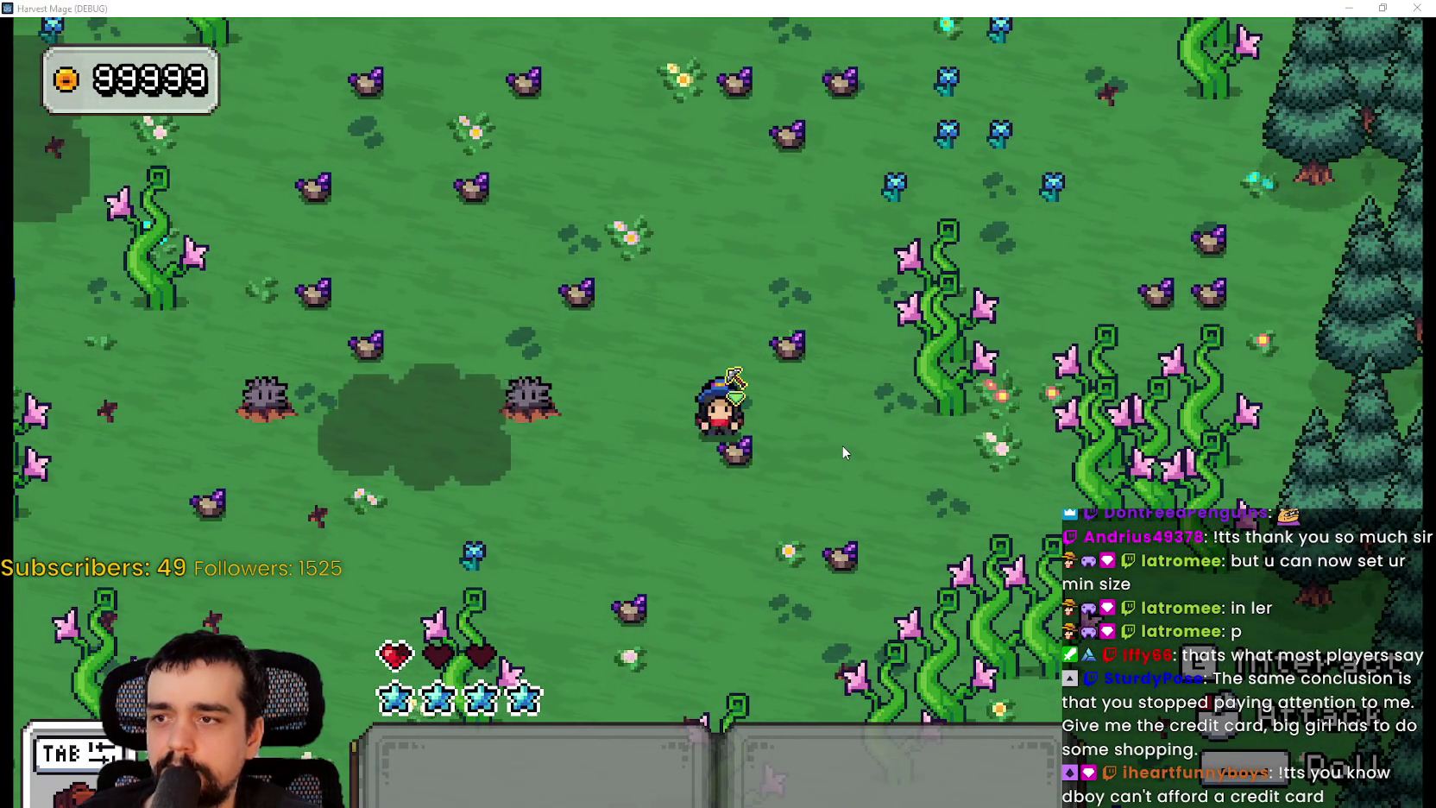
# Close the game and run it again from line 39's script
pyautogui.press('F8')
pyautogui.click(969, 323)
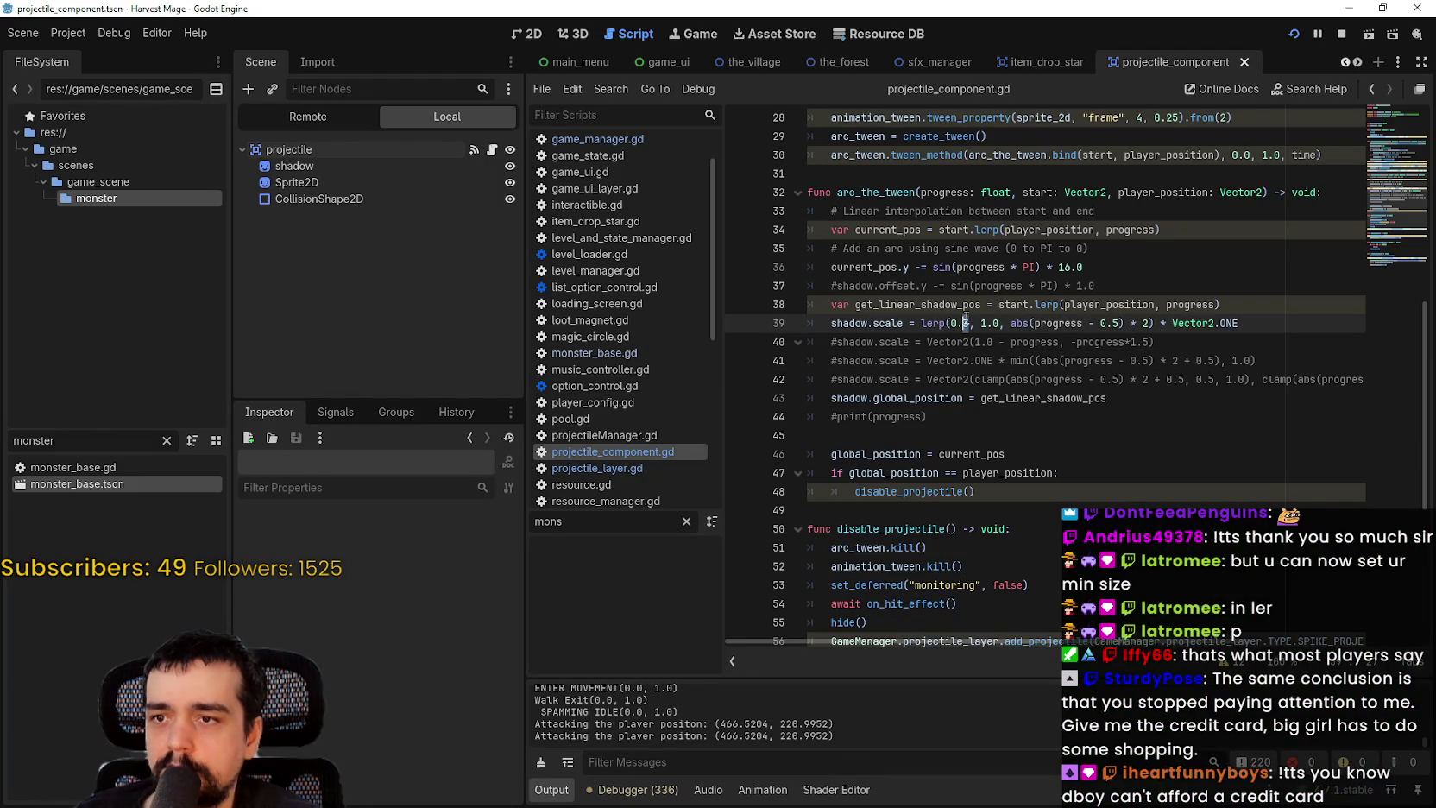
pyautogui.press('F5')
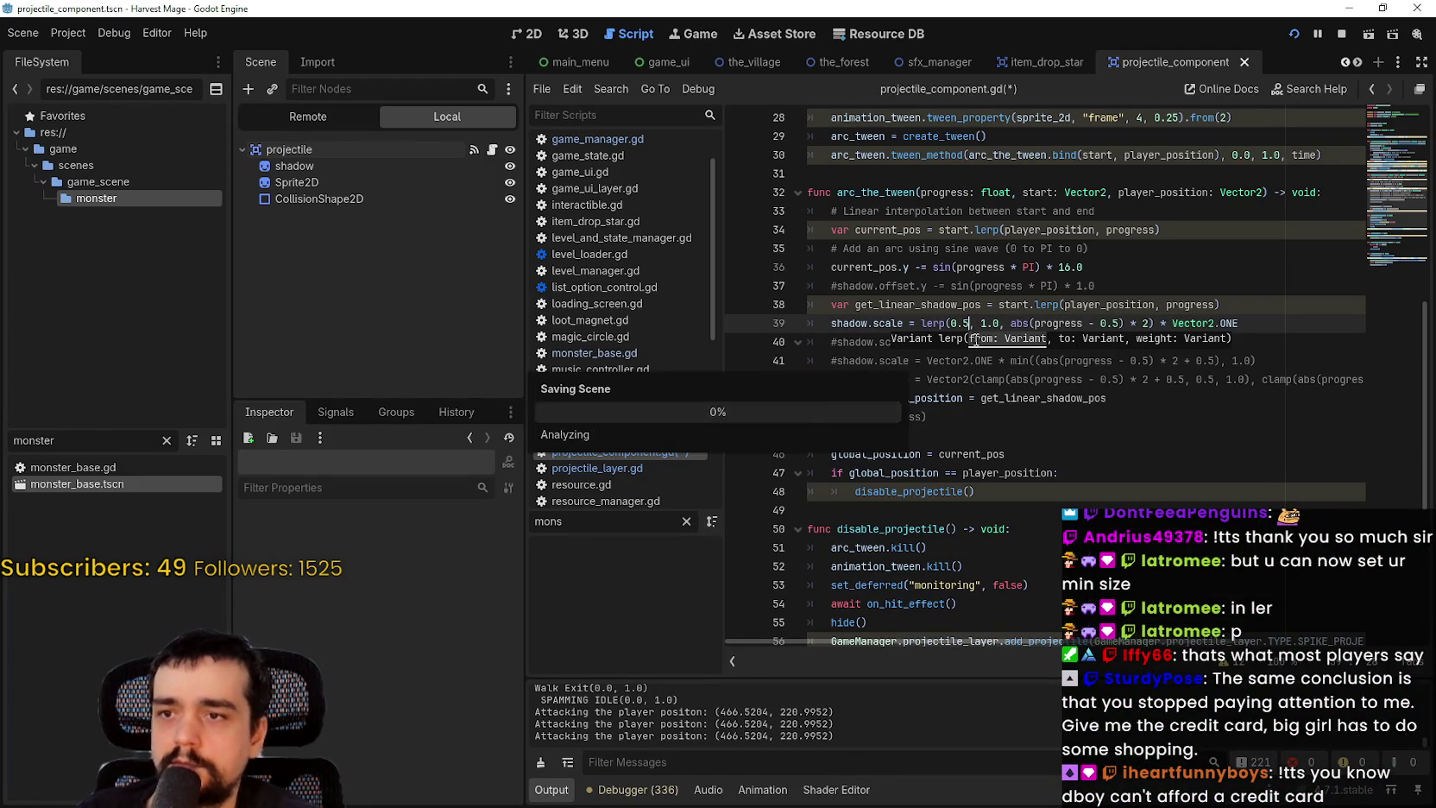
# Walk the mage around the field and village, then return to the editor
pyautogui.press('w')
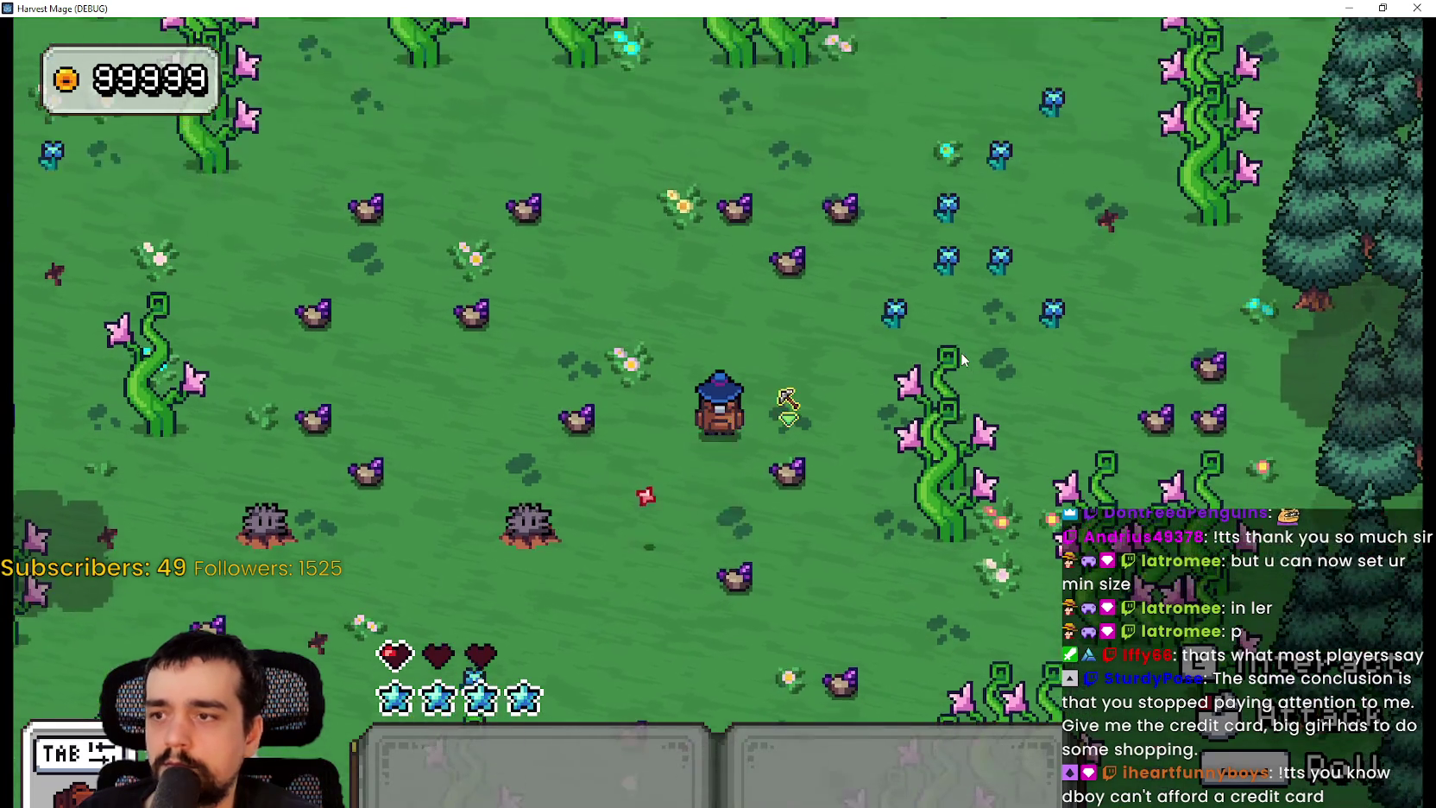
pyautogui.press('w')
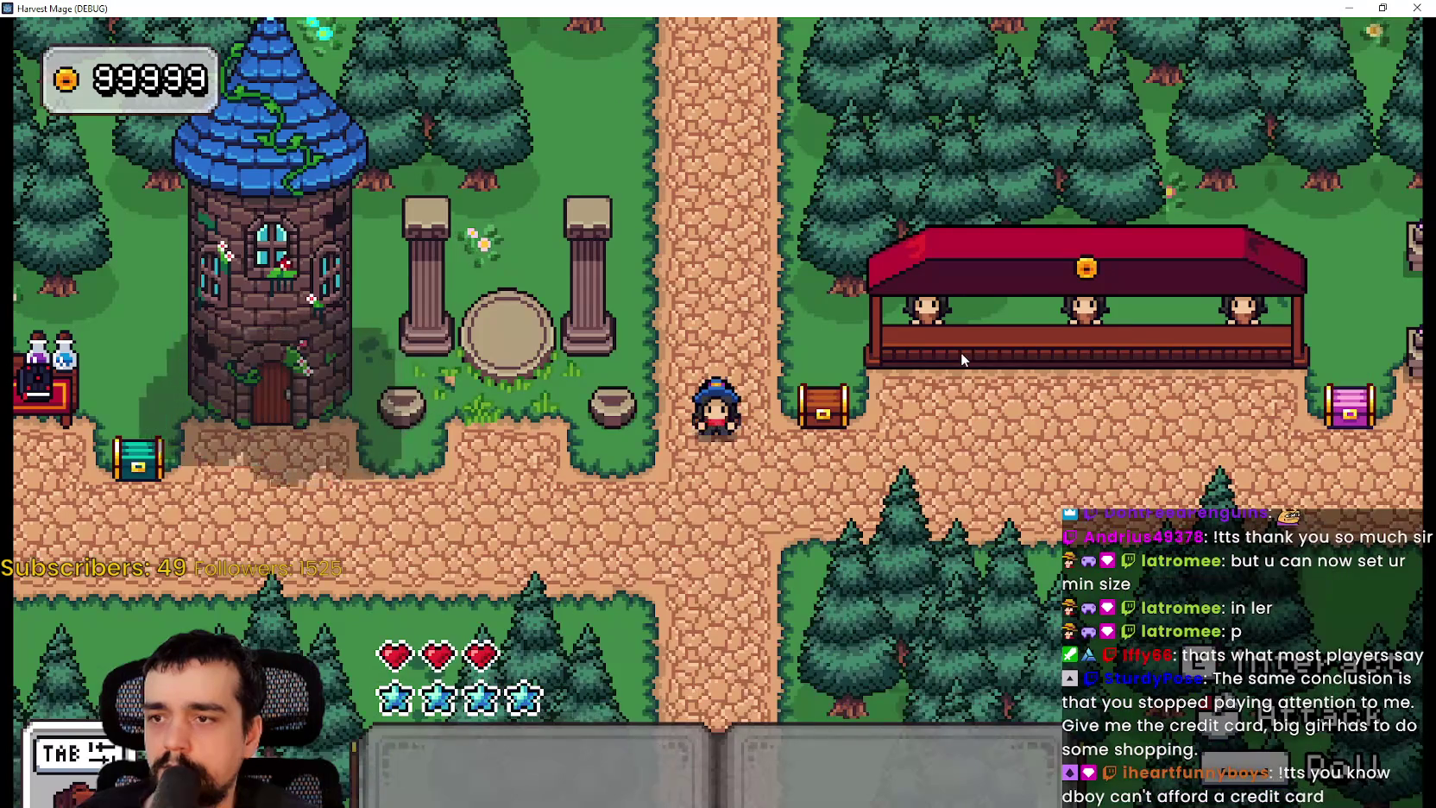
pyautogui.press('s')
pyautogui.press('a')
pyautogui.press('w')
pyautogui.press('d')
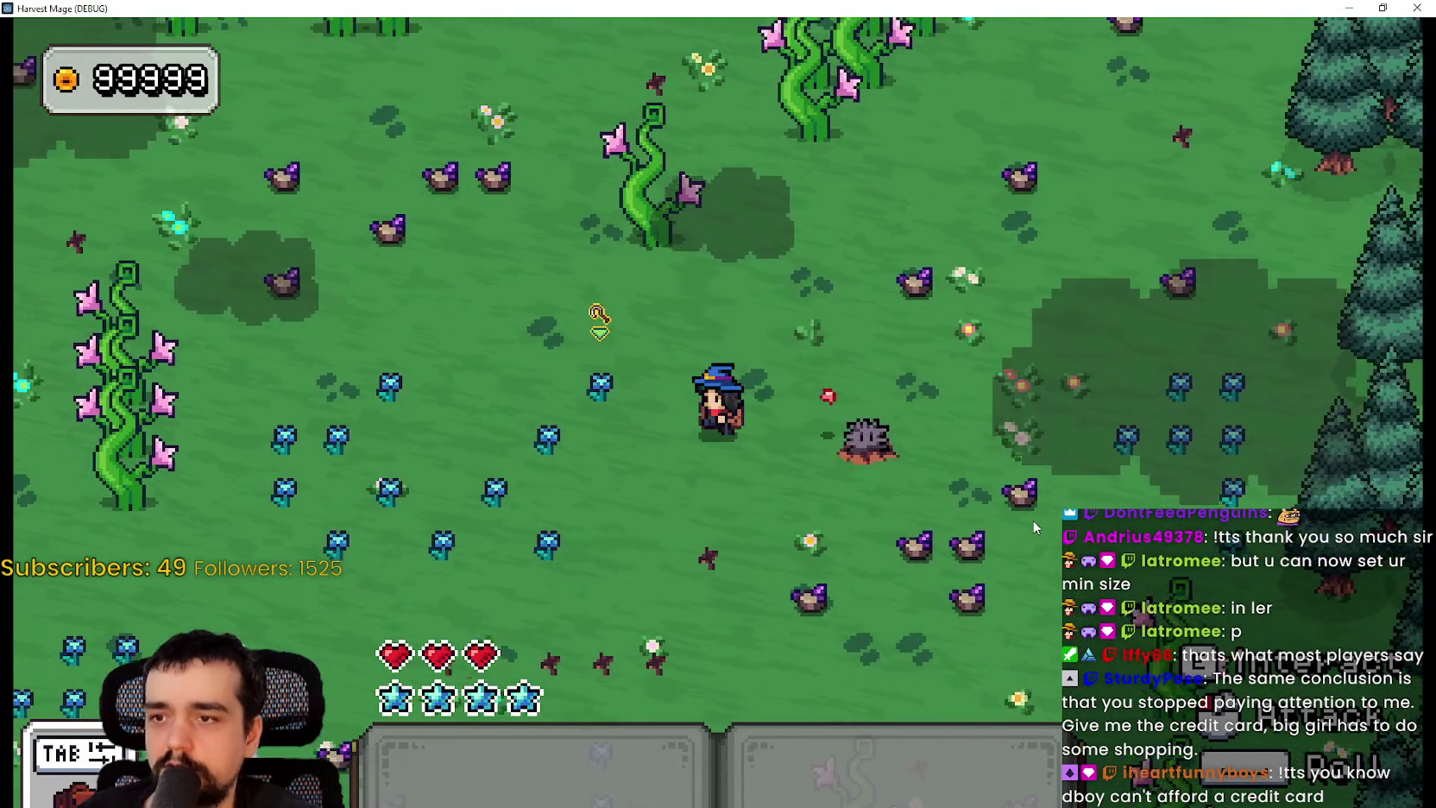
pyautogui.press('w')
pyautogui.press('a')
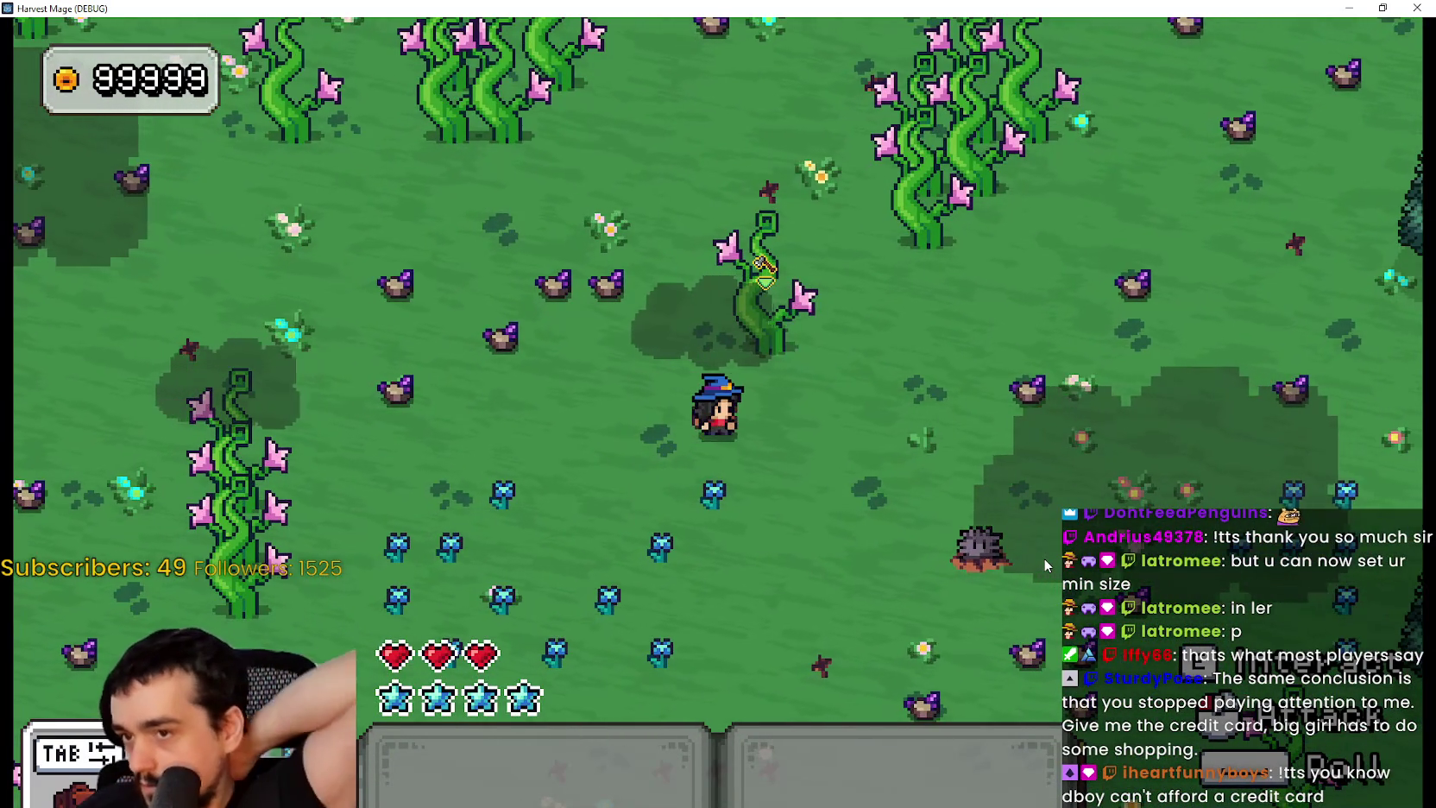
pyautogui.press('d')
pyautogui.press('d')
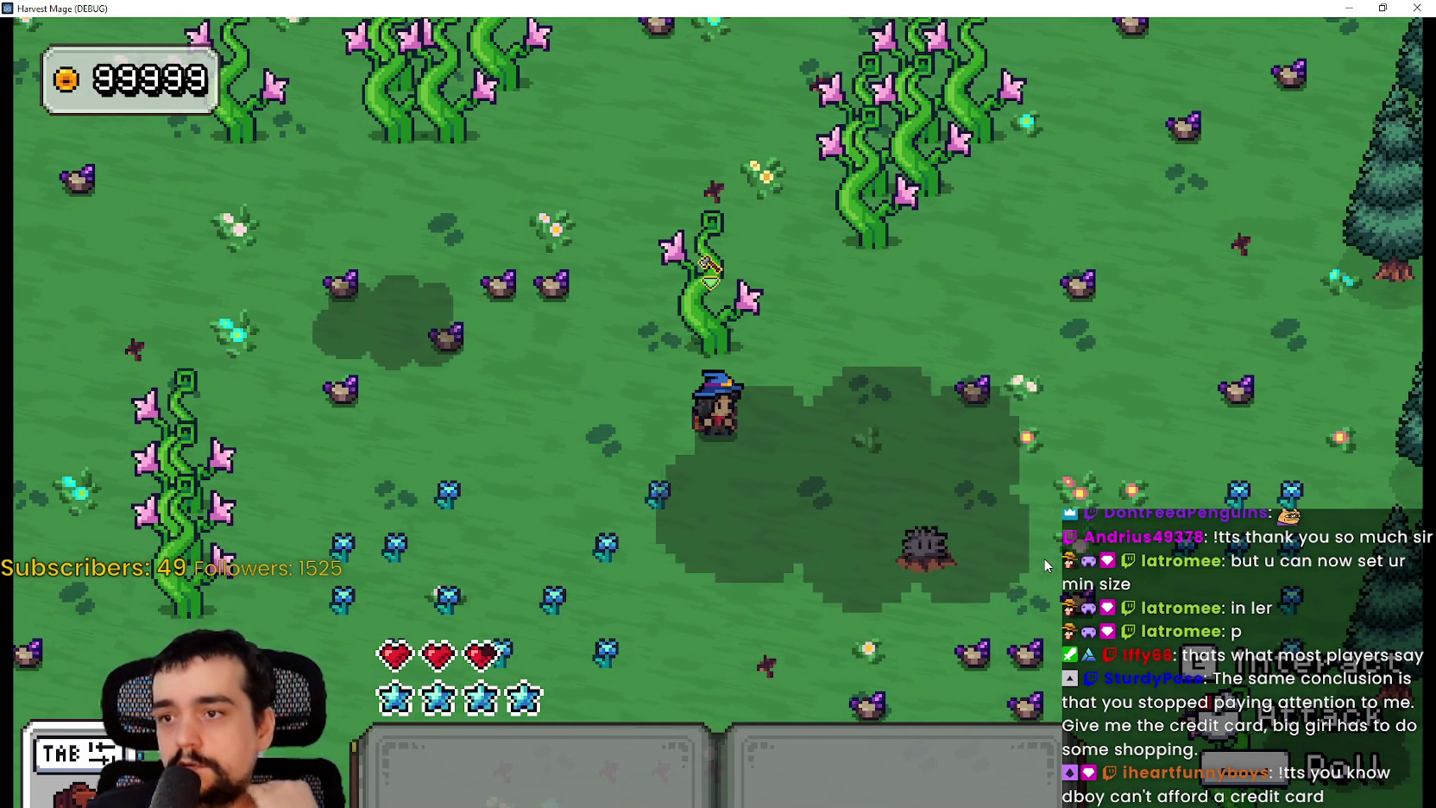
pyautogui.press('a')
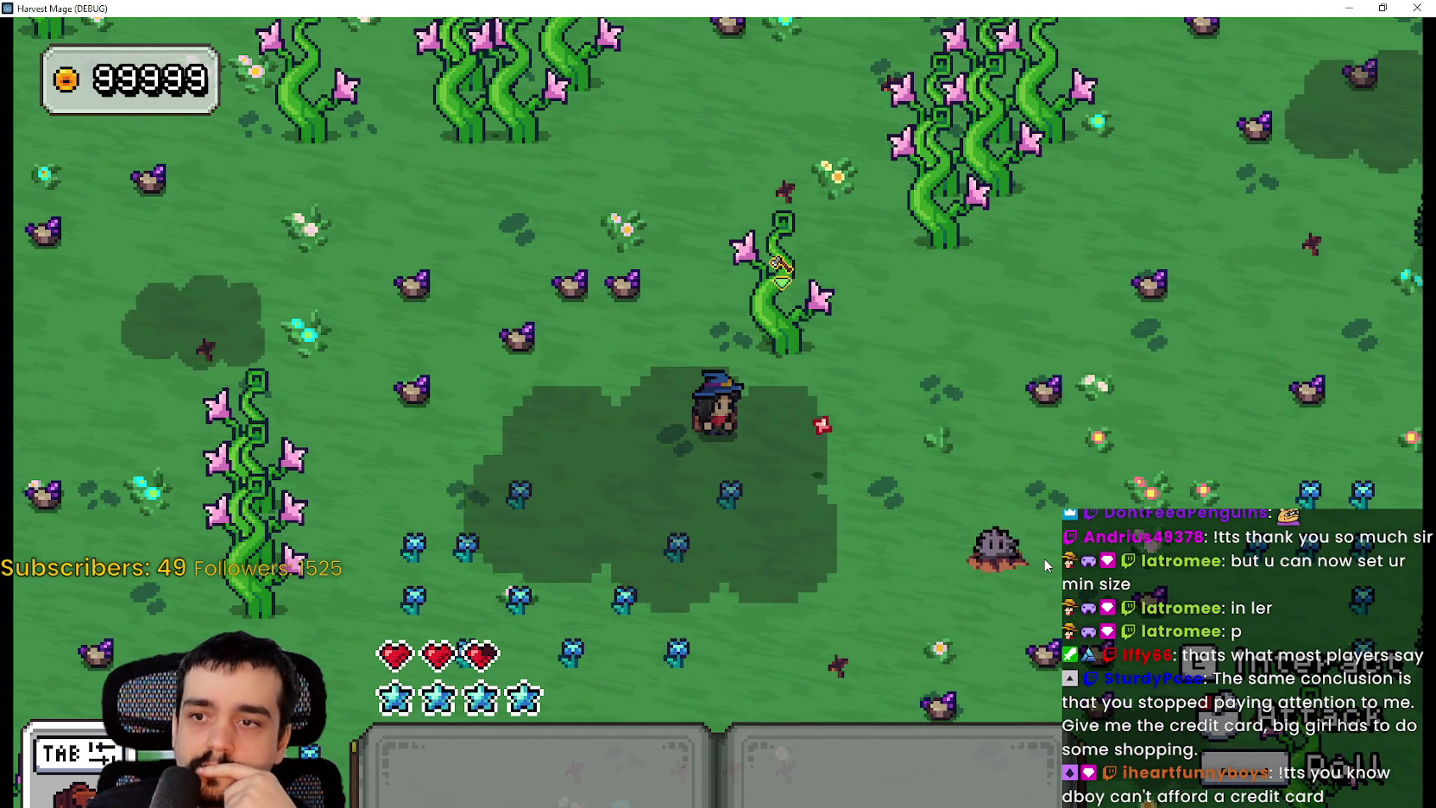
pyautogui.hotkey('alt', 'Tab')
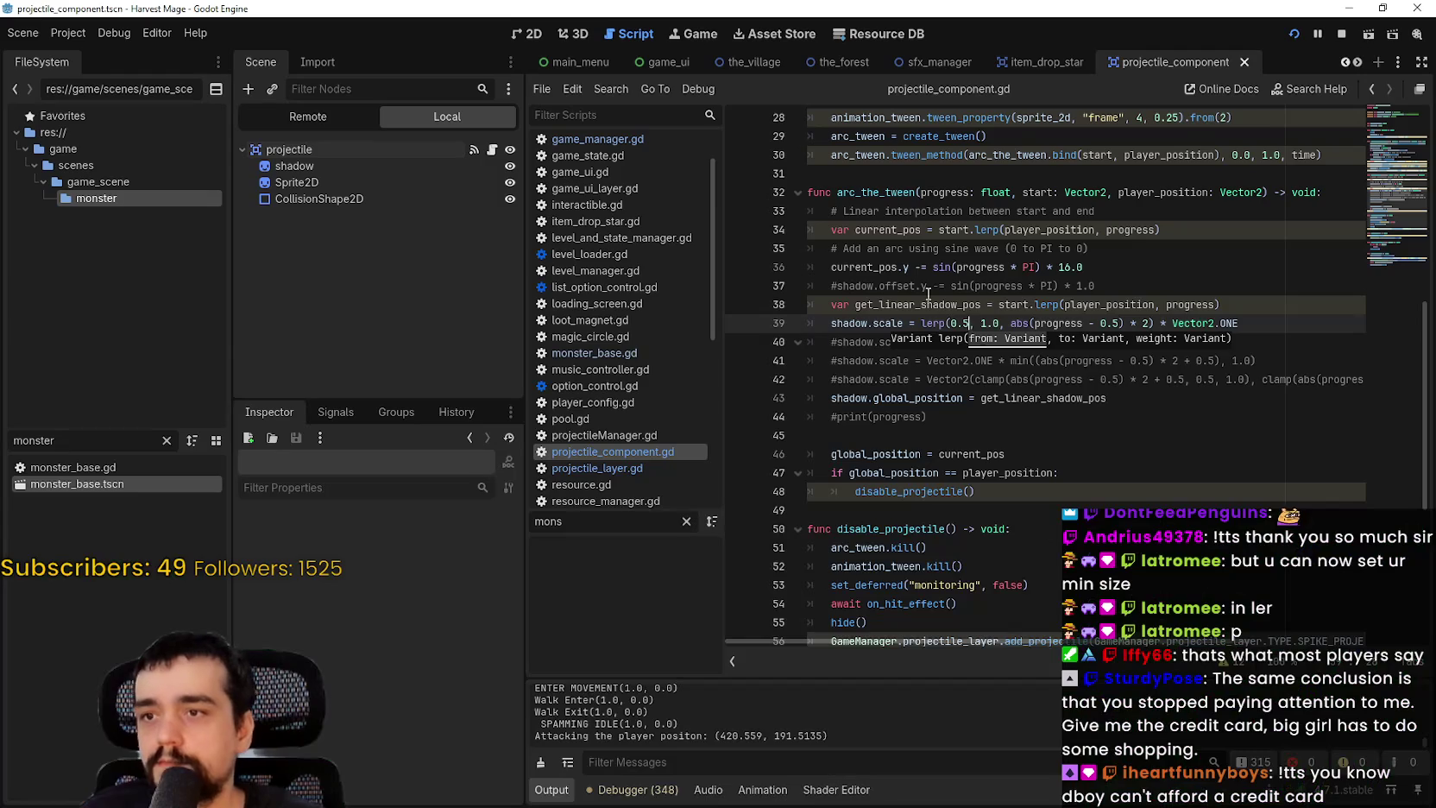
pyautogui.click(330, 166)
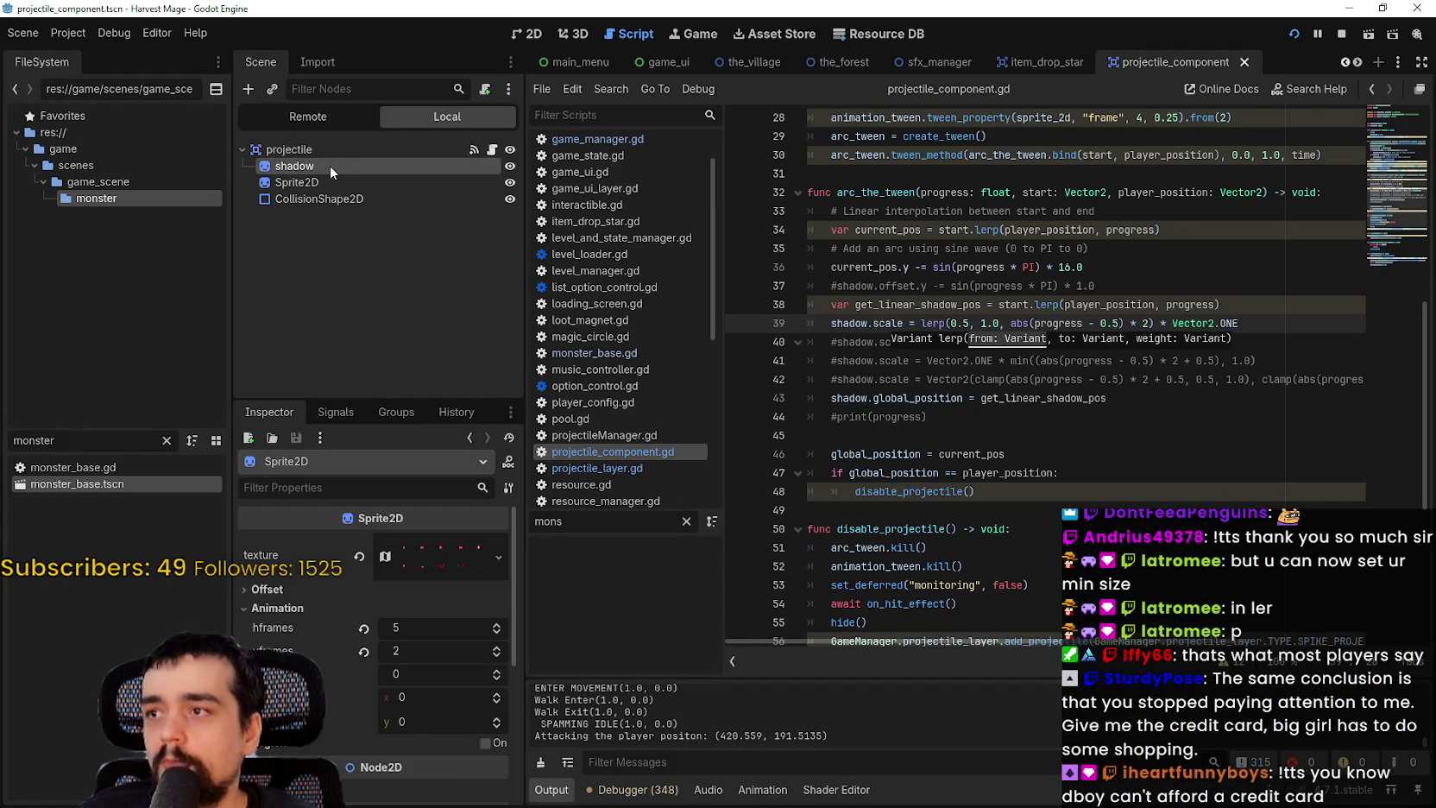
# Select the shadow node, nudge it one pixel down, and run the game
pyautogui.click(529, 34)
pyautogui.scroll(-6, 851, 305)
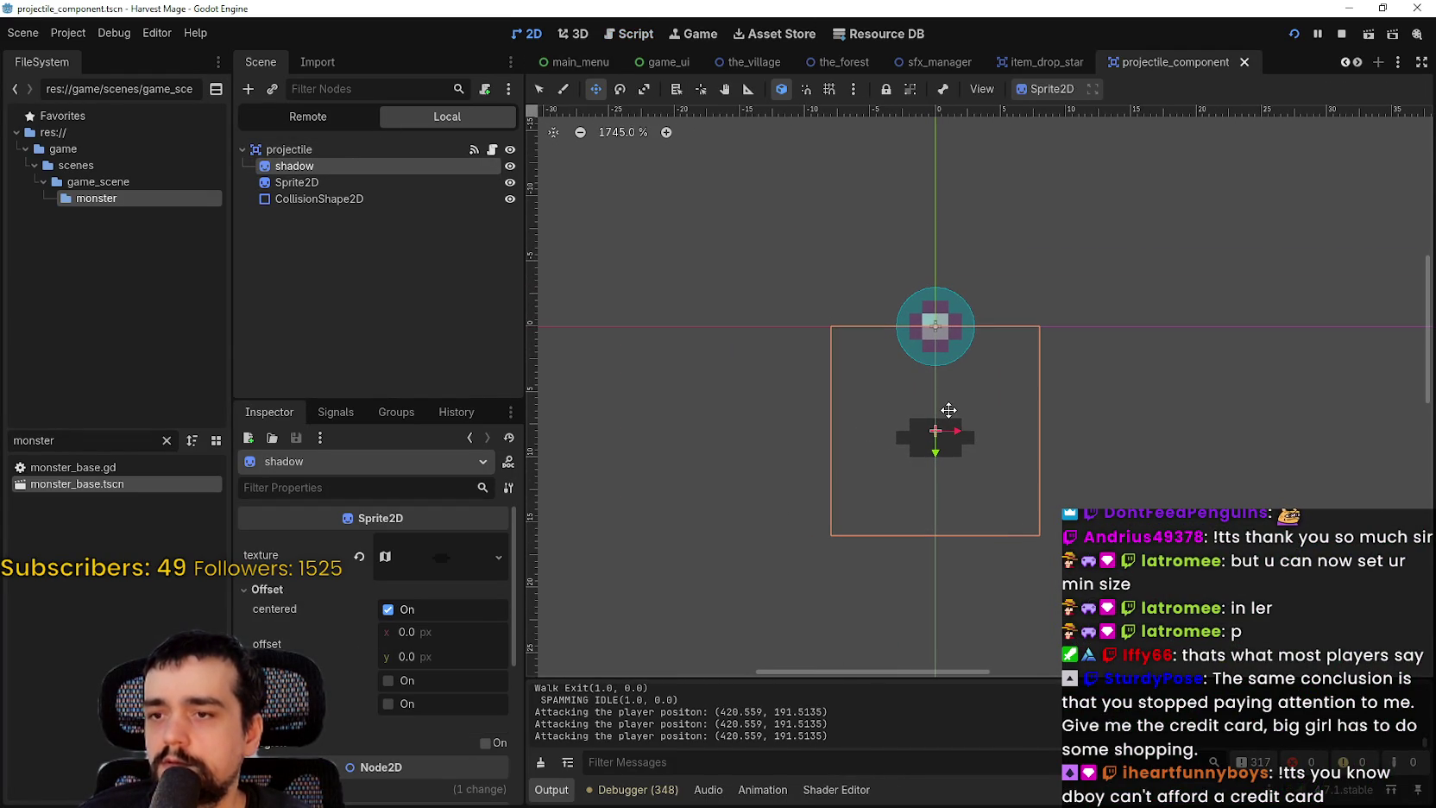
pyautogui.press('Down')
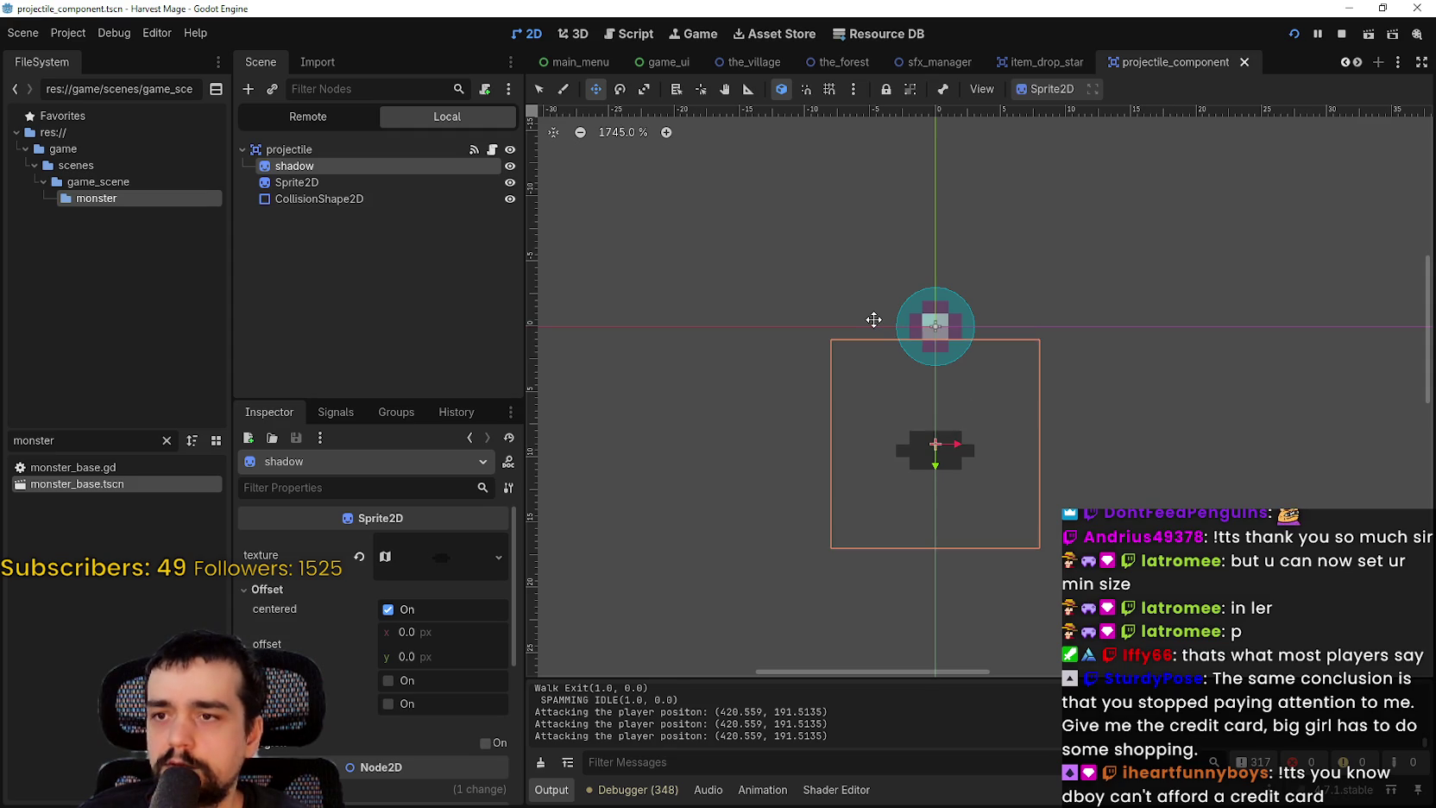
pyautogui.press('F5')
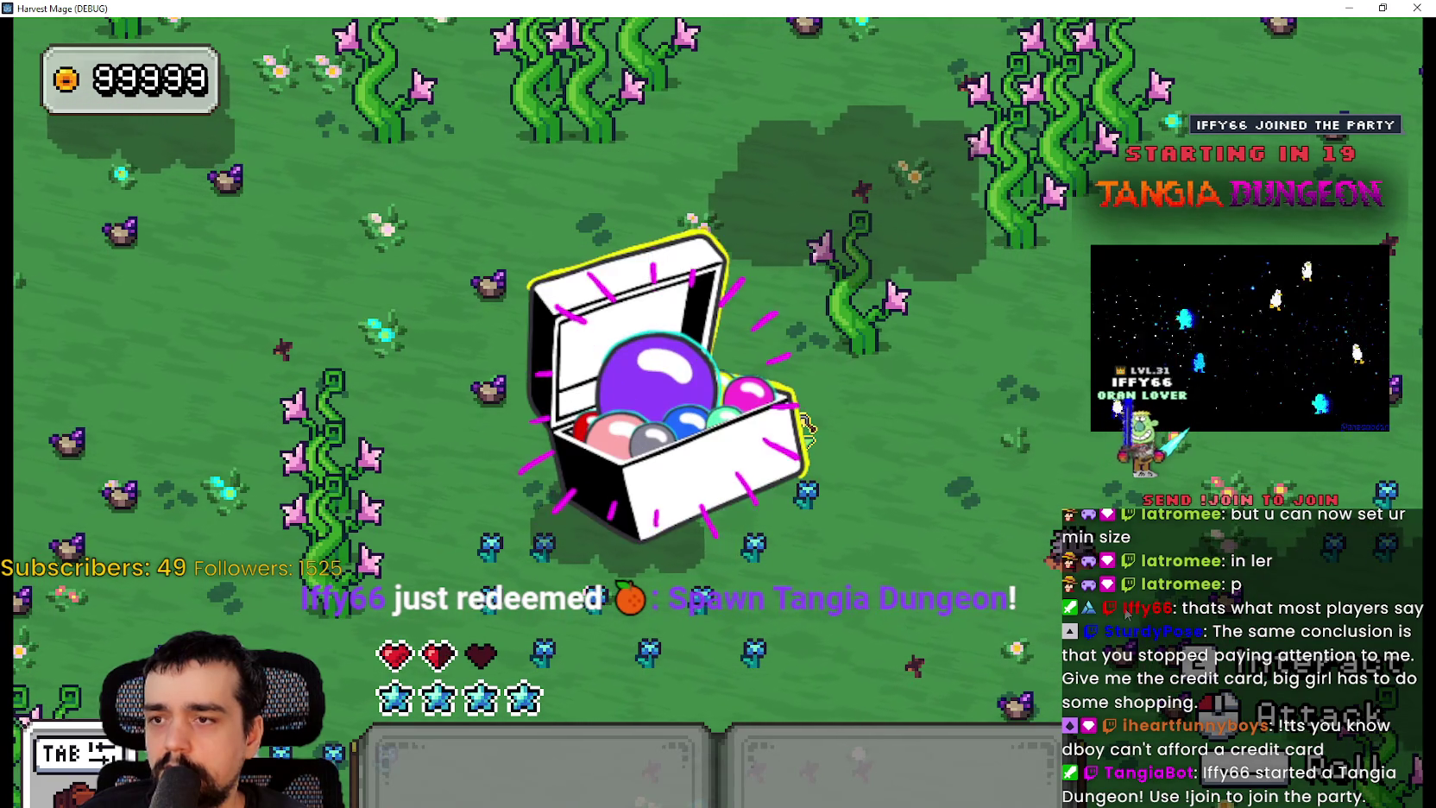
# Walk the mage through the field, restart with a New Game, and return to the editor
pyautogui.press('d')
pyautogui.press('s')
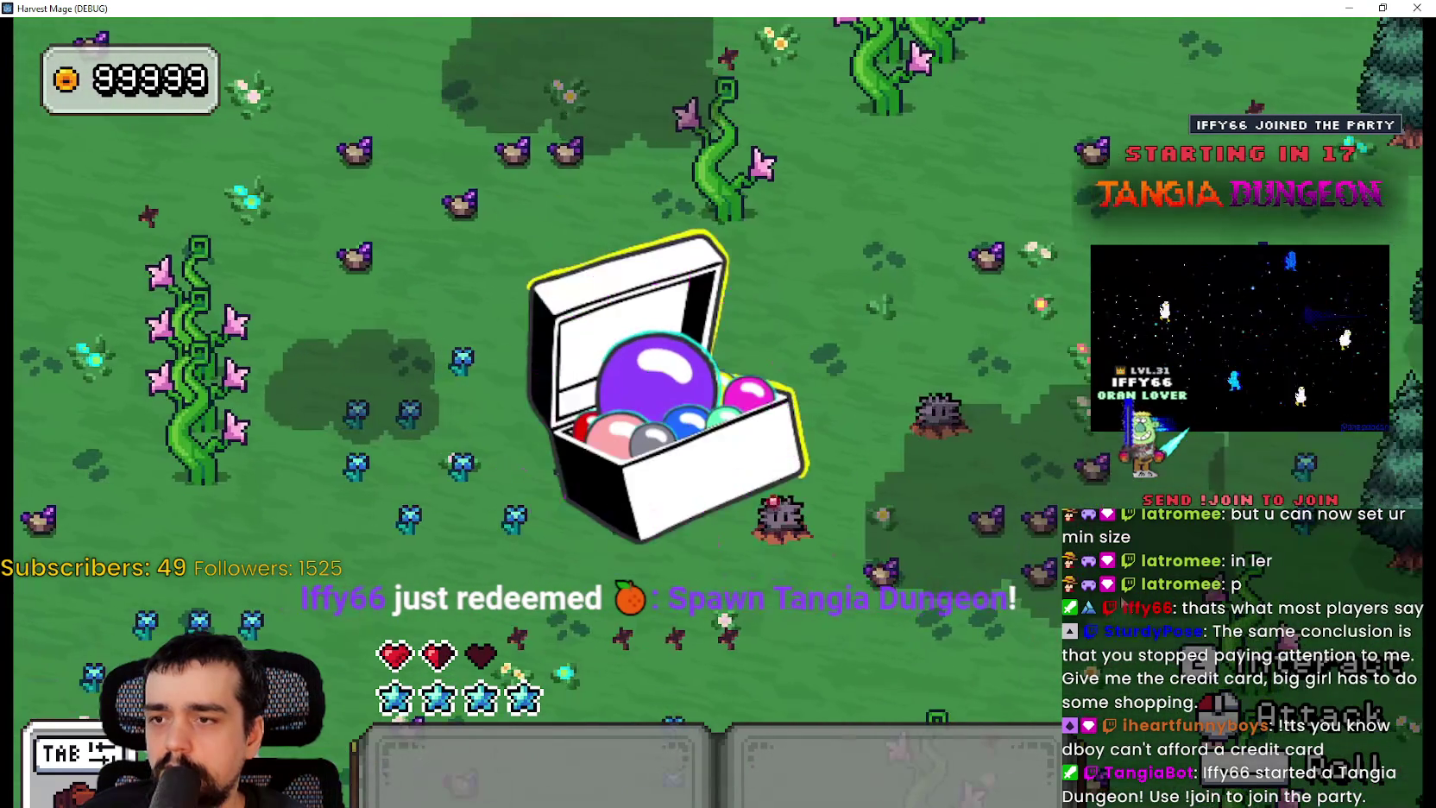
pyautogui.press('d')
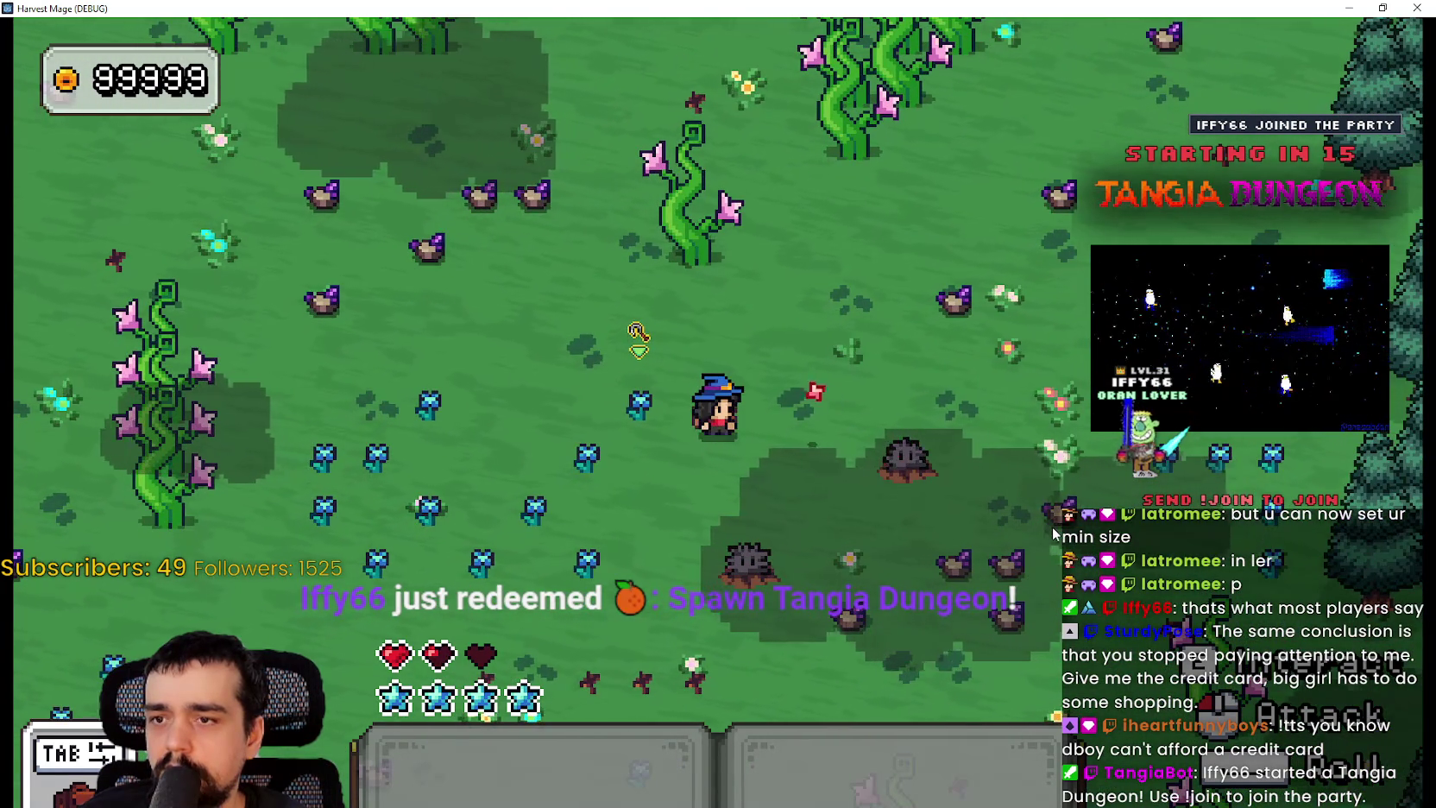
pyautogui.click(1383, 8)
pyautogui.click(1342, 34)
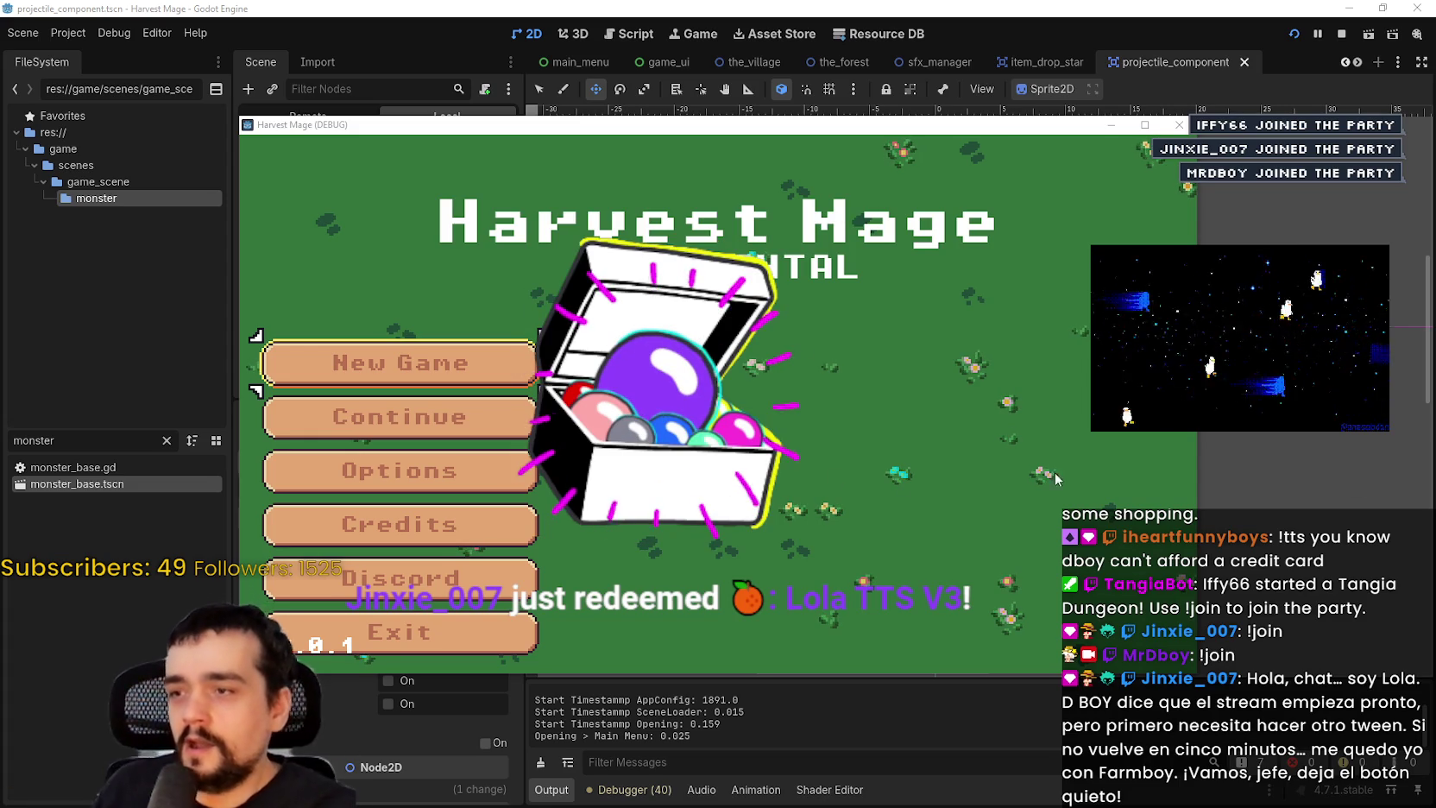
pyautogui.press('Return')
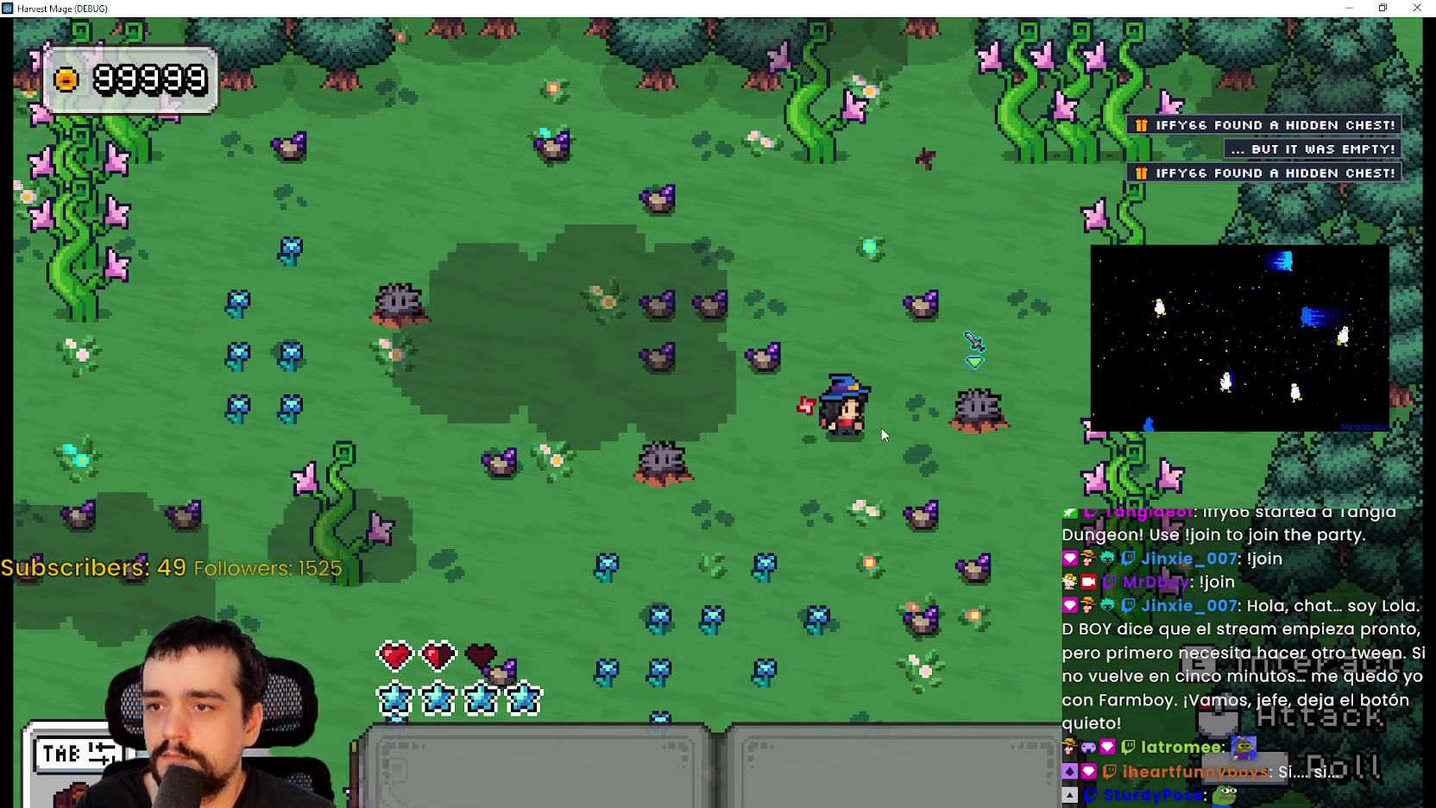
pyautogui.click(1375, 7)
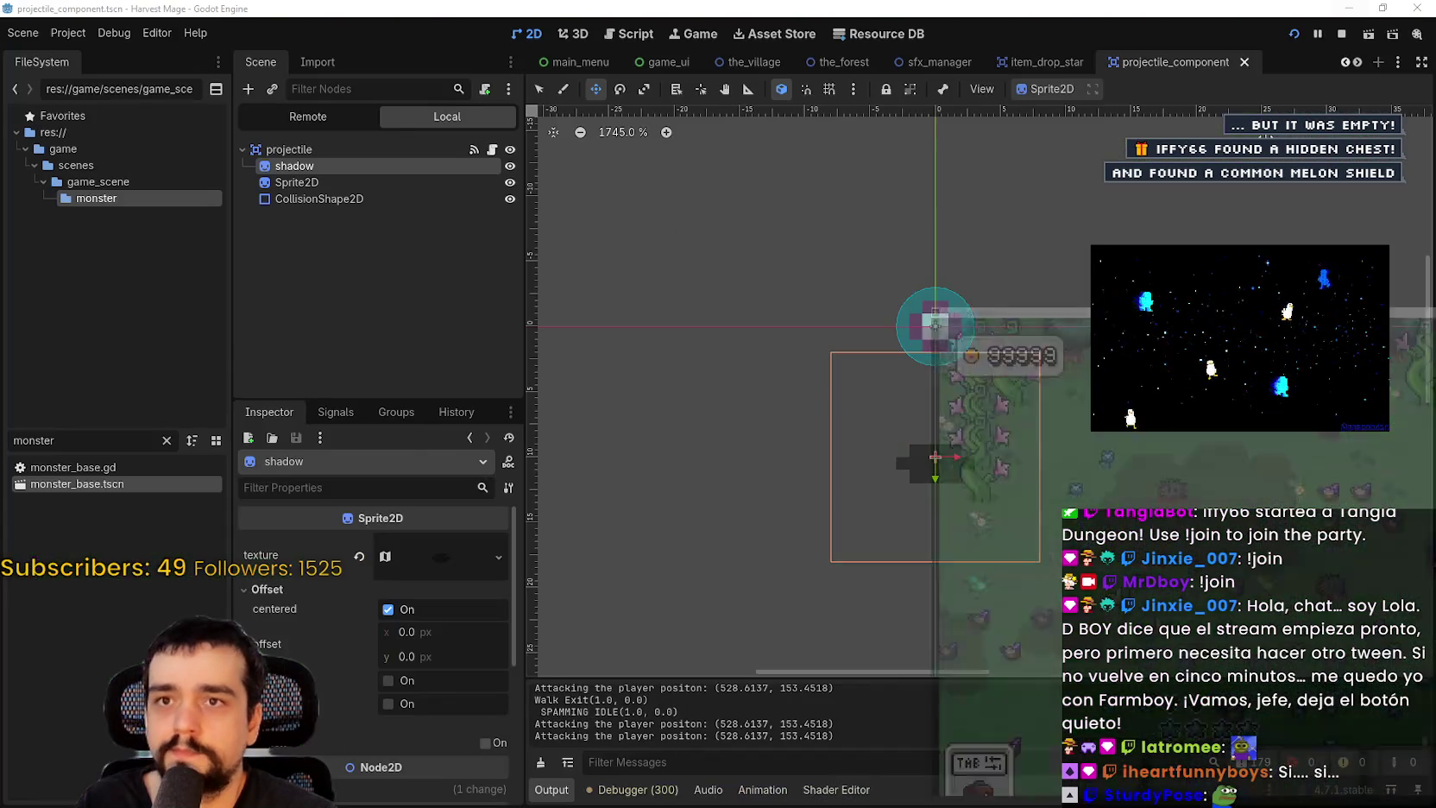
# Move the shadow sprite up to (0, 8), stop the game, and save the projectile scene
pyautogui.moveTo(990, 458); pyautogui.dragTo(996, 435)
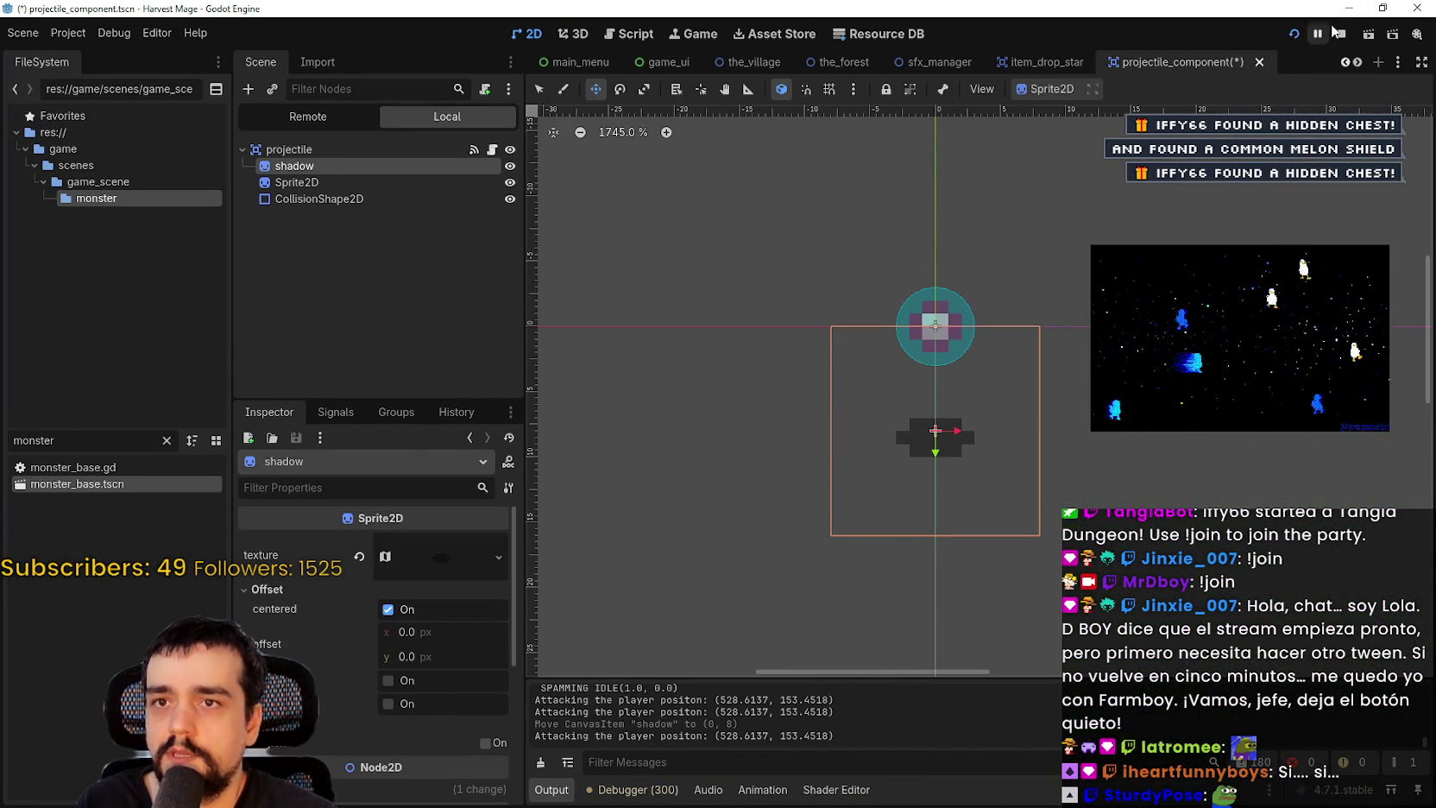
pyautogui.click(492, 119)
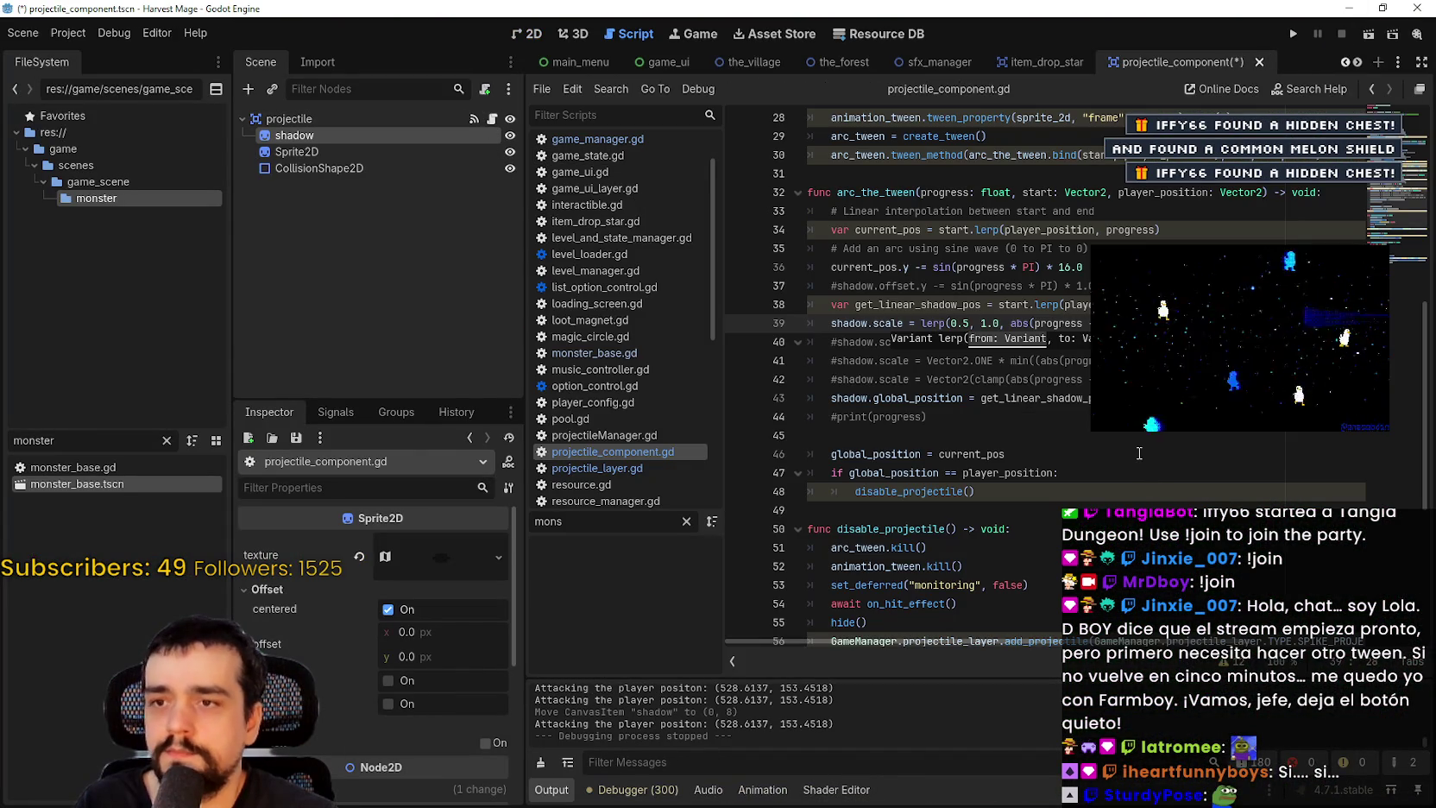
pyautogui.click(1139, 452)
pyautogui.click(887, 323)
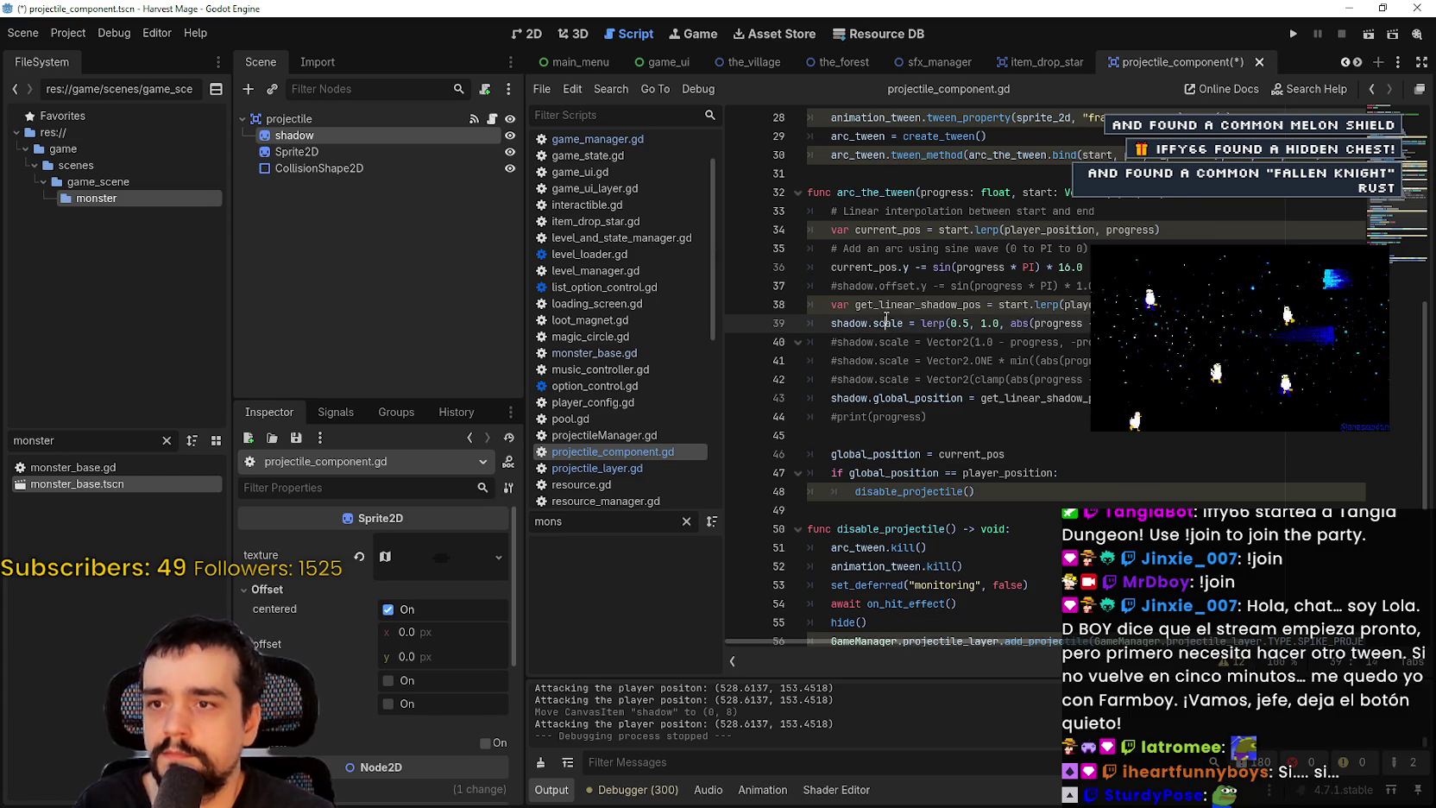
pyautogui.doubleClick(944, 399)
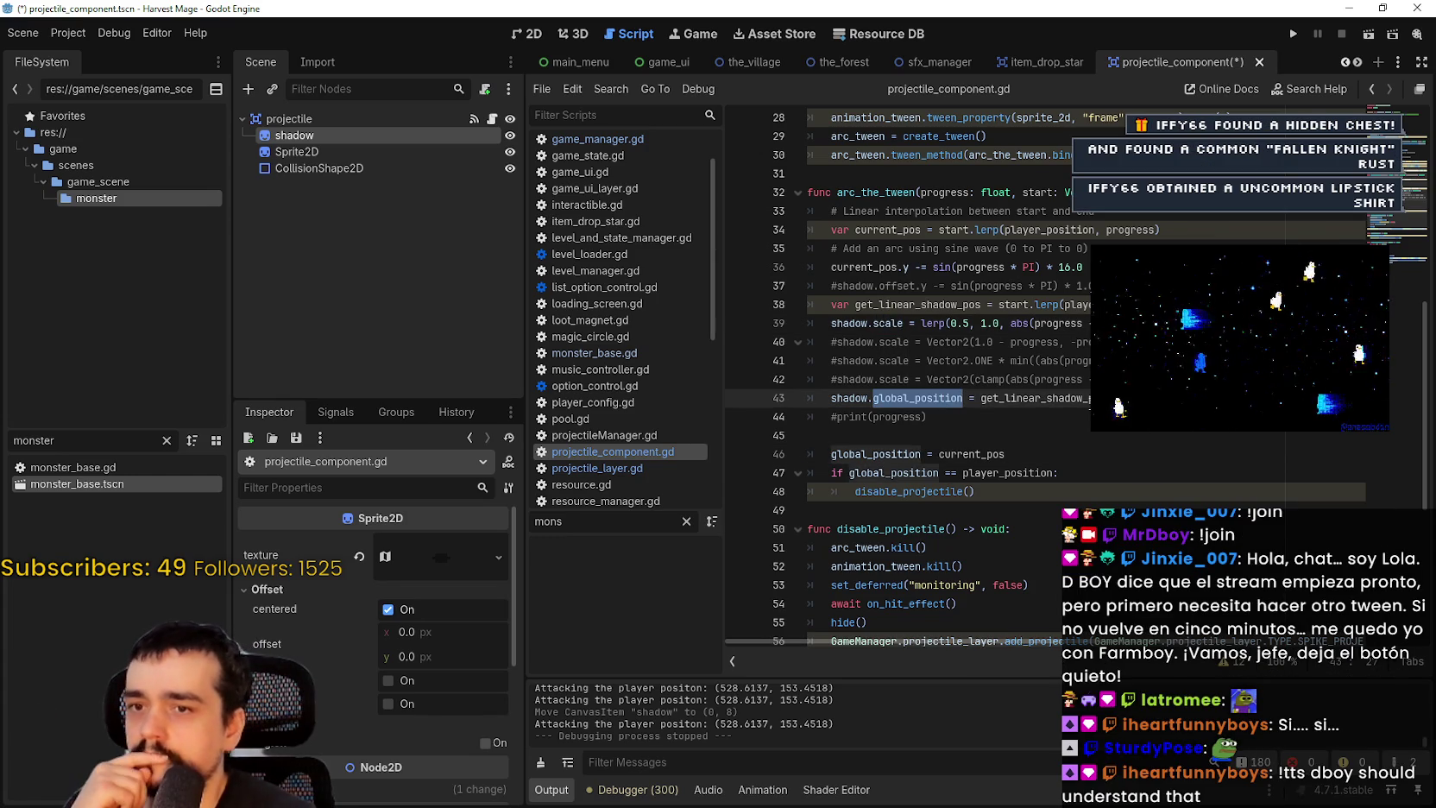
pyautogui.moveTo(1100, 398)
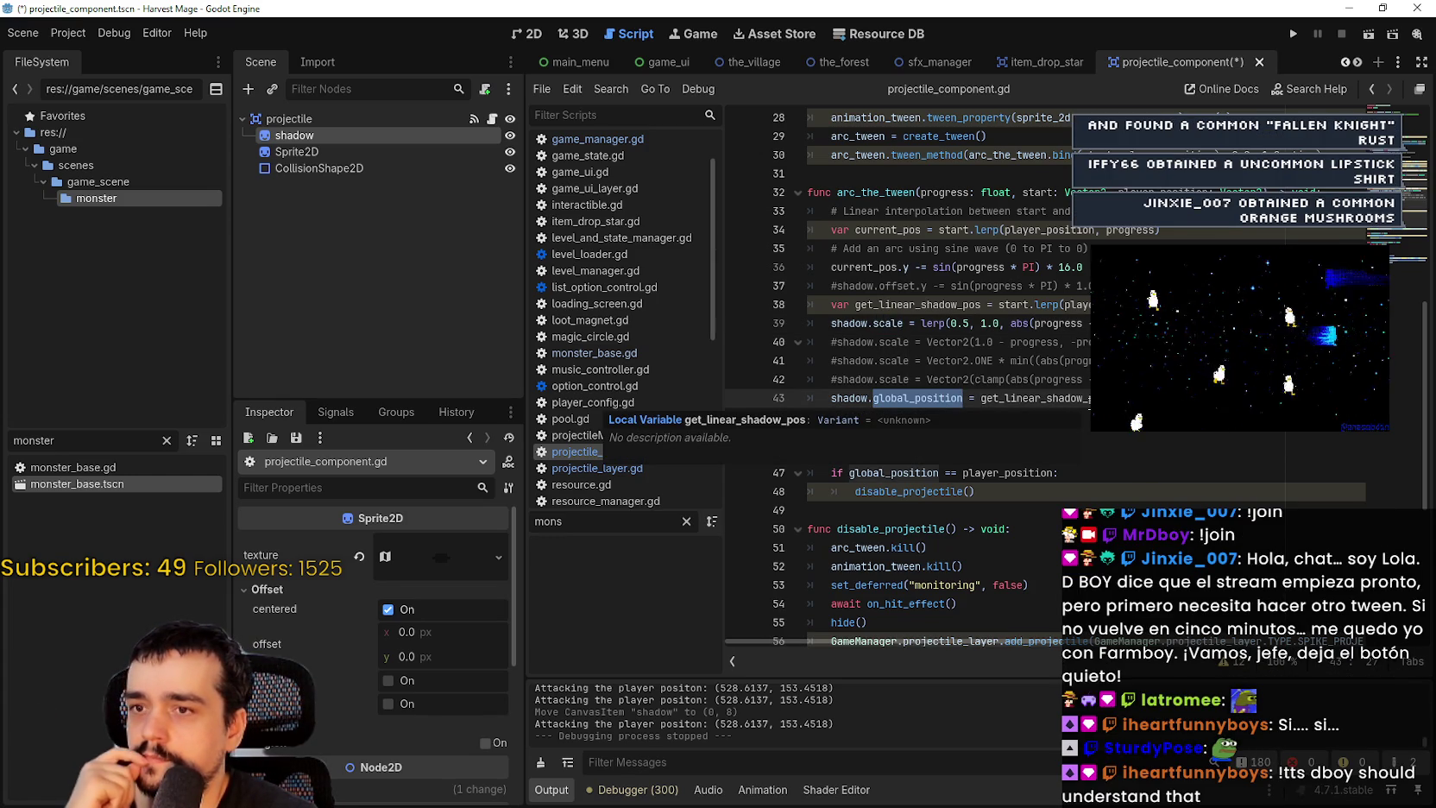
pyautogui.click(1089, 397)
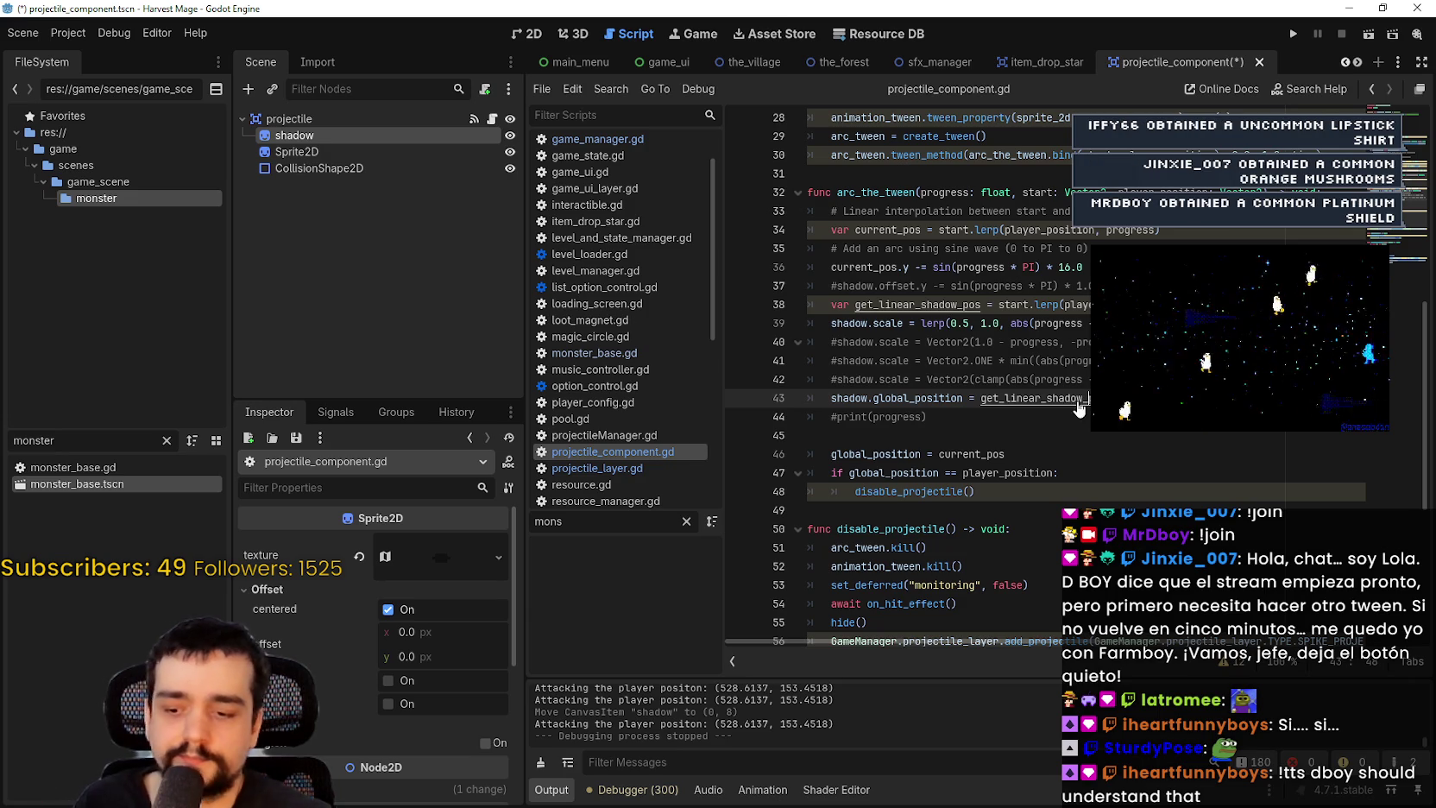
pyautogui.hotkey('ctrl', 's')
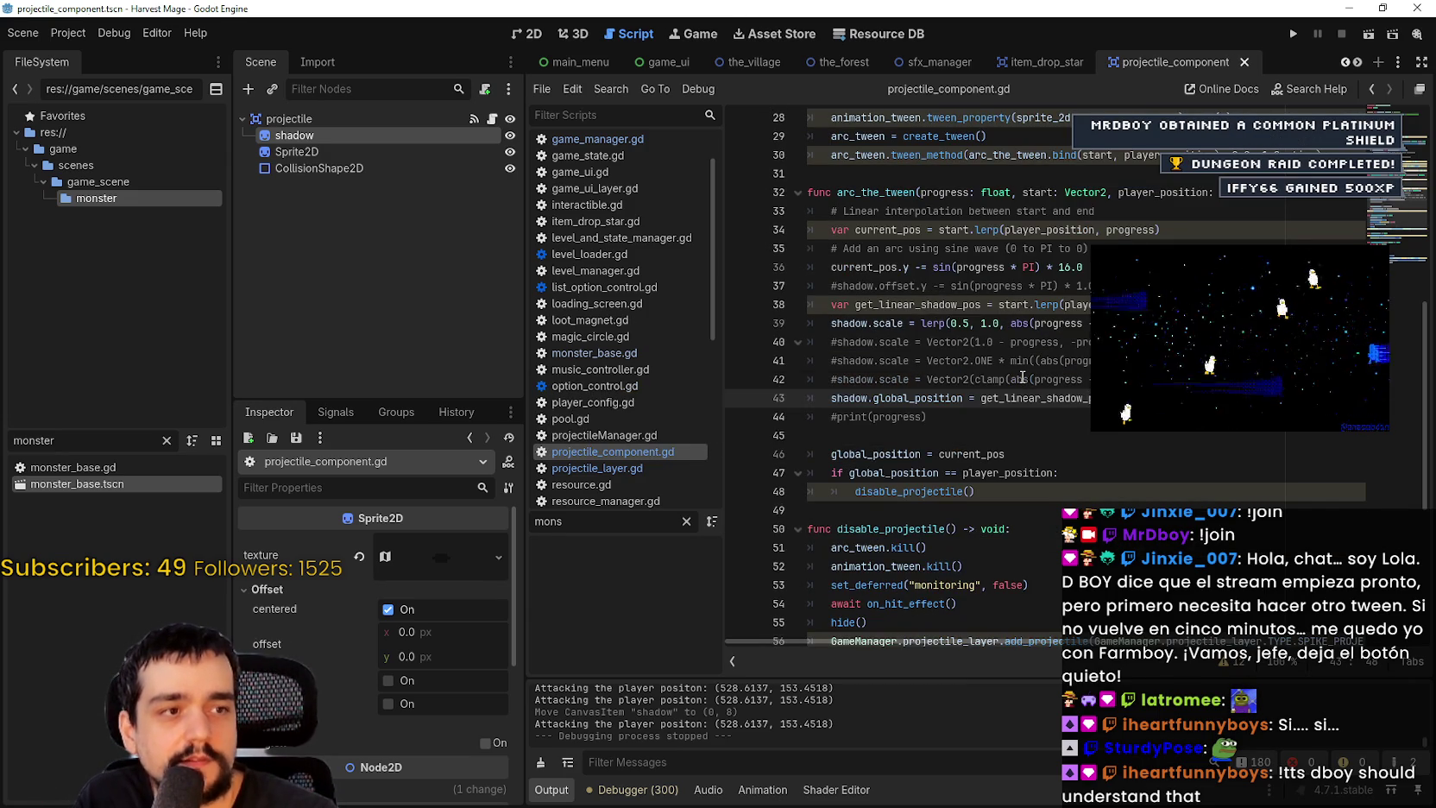
# Review lines 31–36 of the script and run the project again
pyautogui.click(1019, 267)
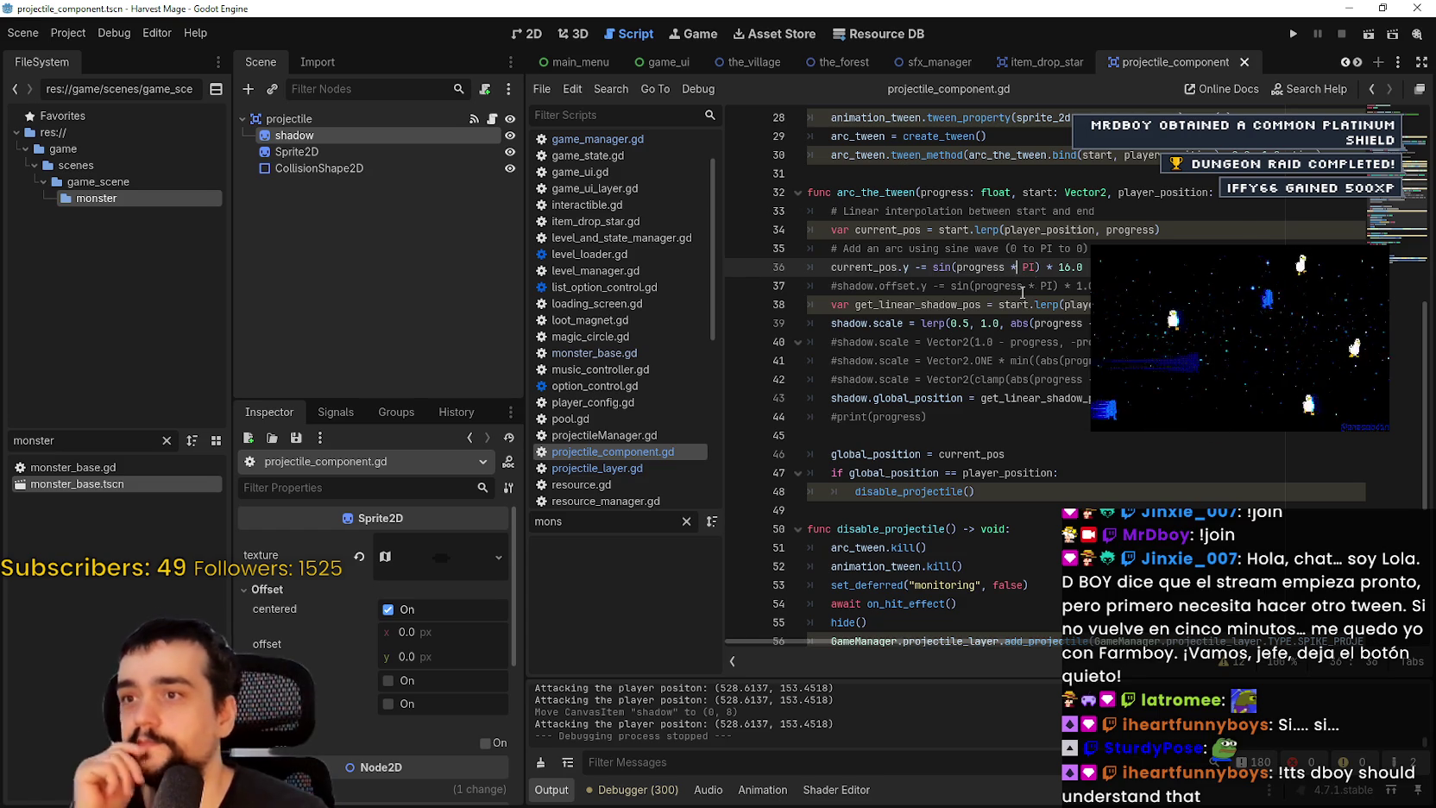
pyautogui.click(1113, 173)
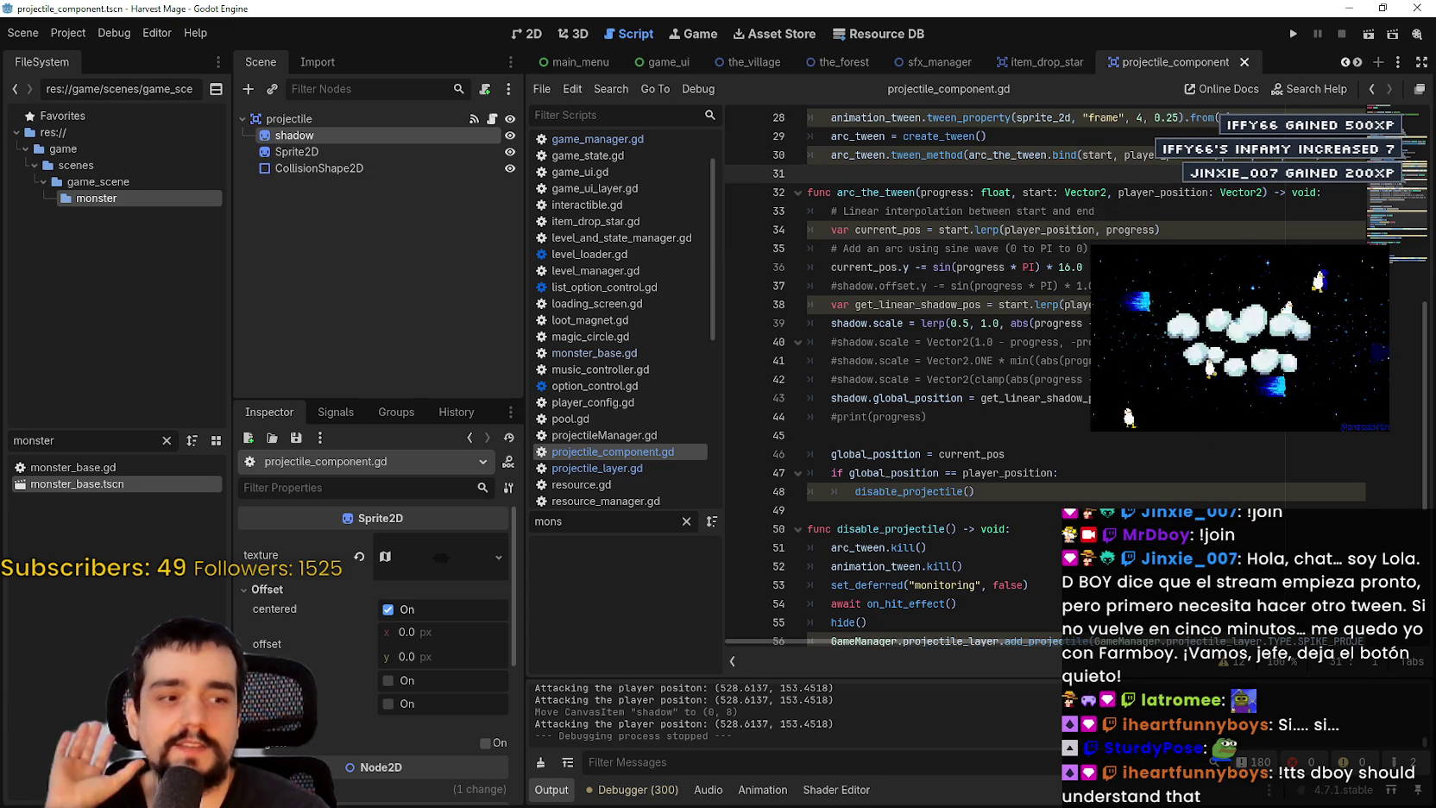
pyautogui.click(1297, 37)
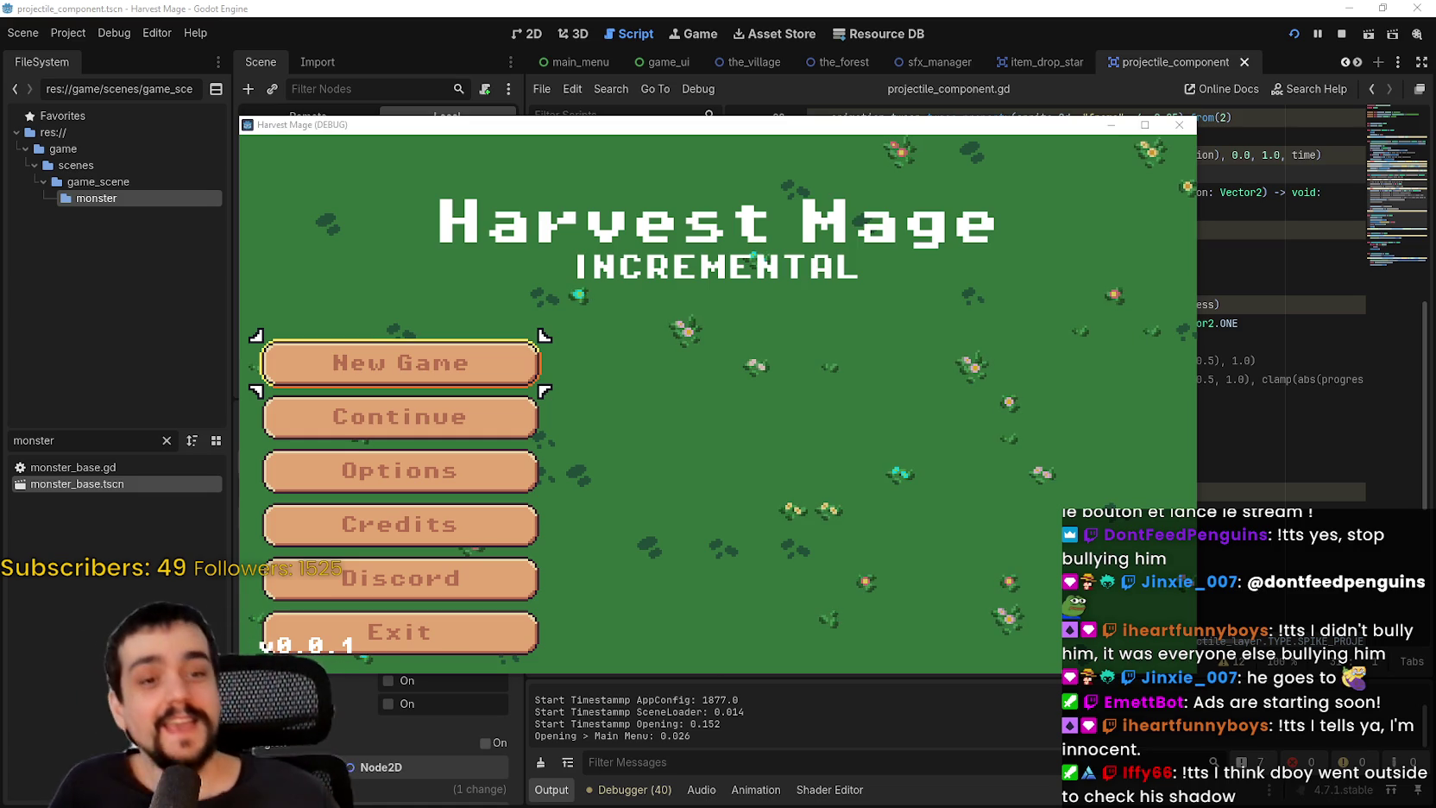
# Choose New Game on the Harvest Mage title menu to load the village
pyautogui.click(435, 420)
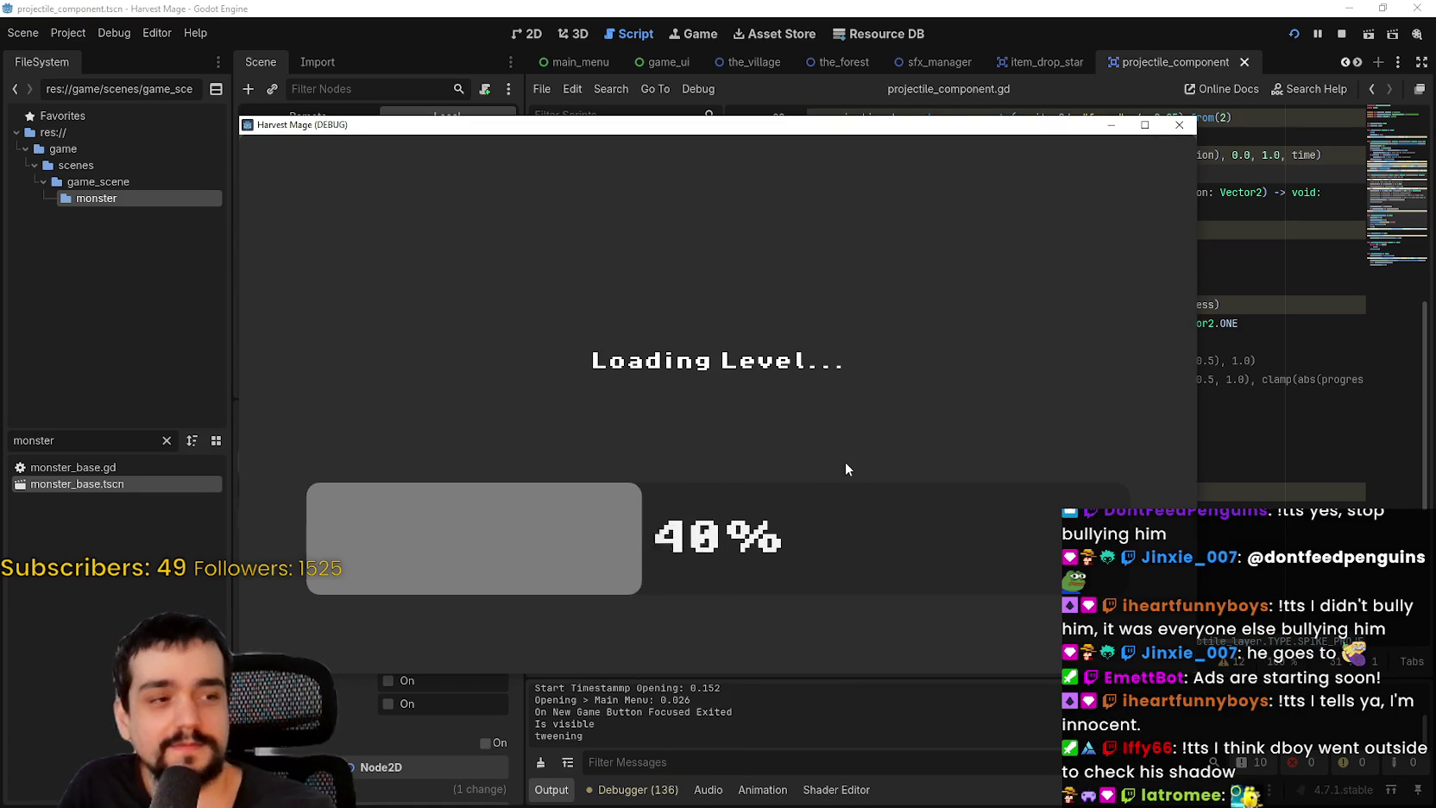
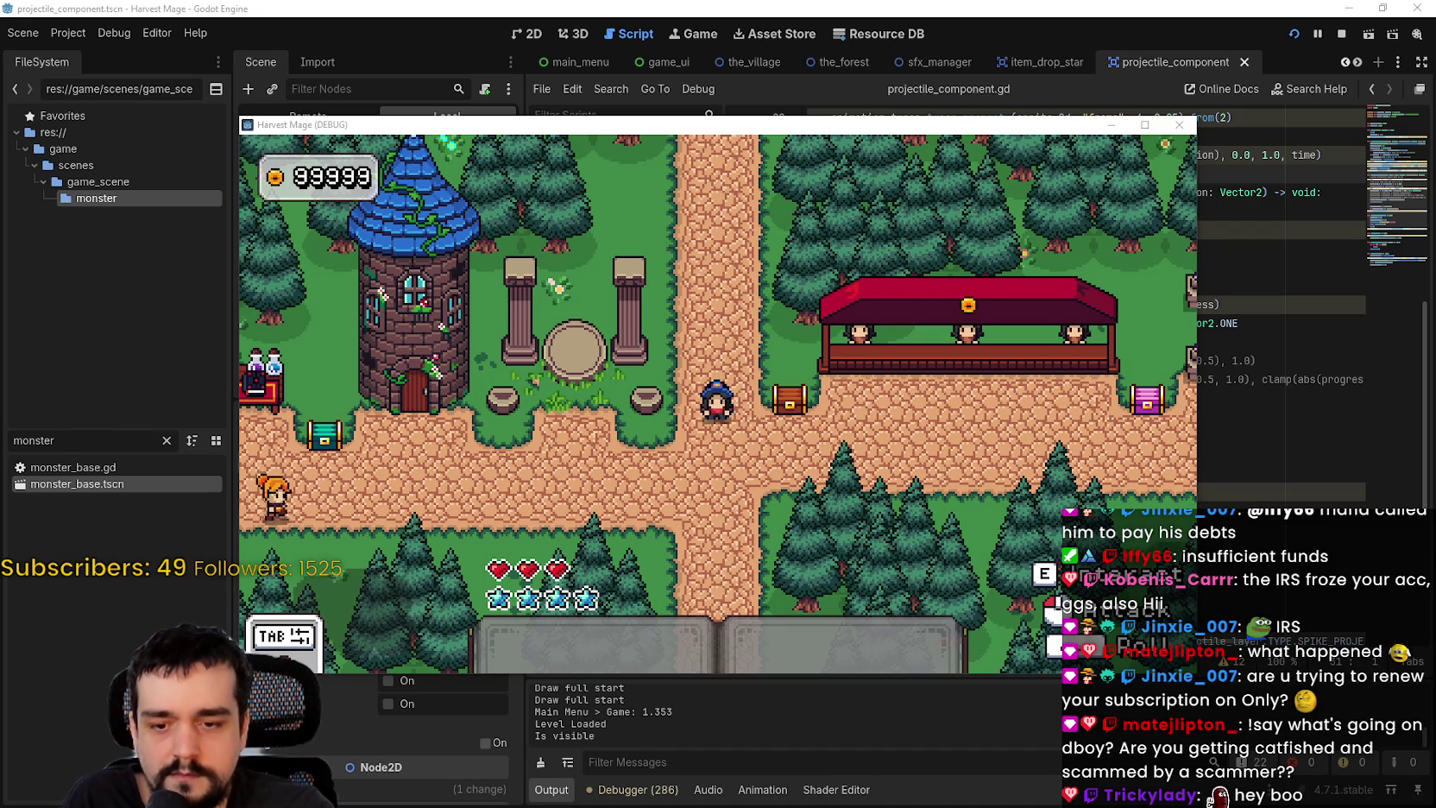
# Maximize the Harvest Mage (DEBUG) game window and head from the village into the grass field
pyautogui.press('d')
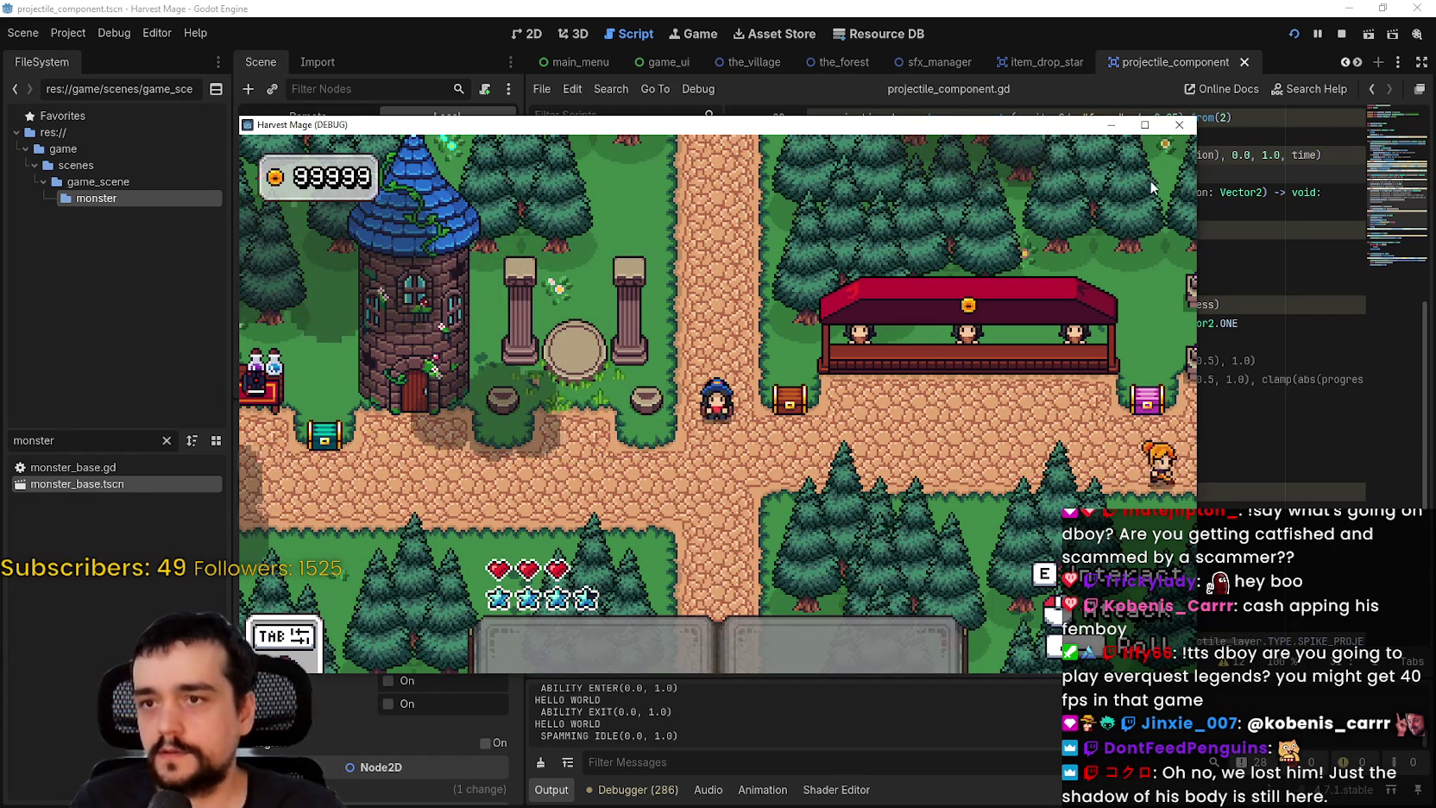
pyautogui.click(1144, 125)
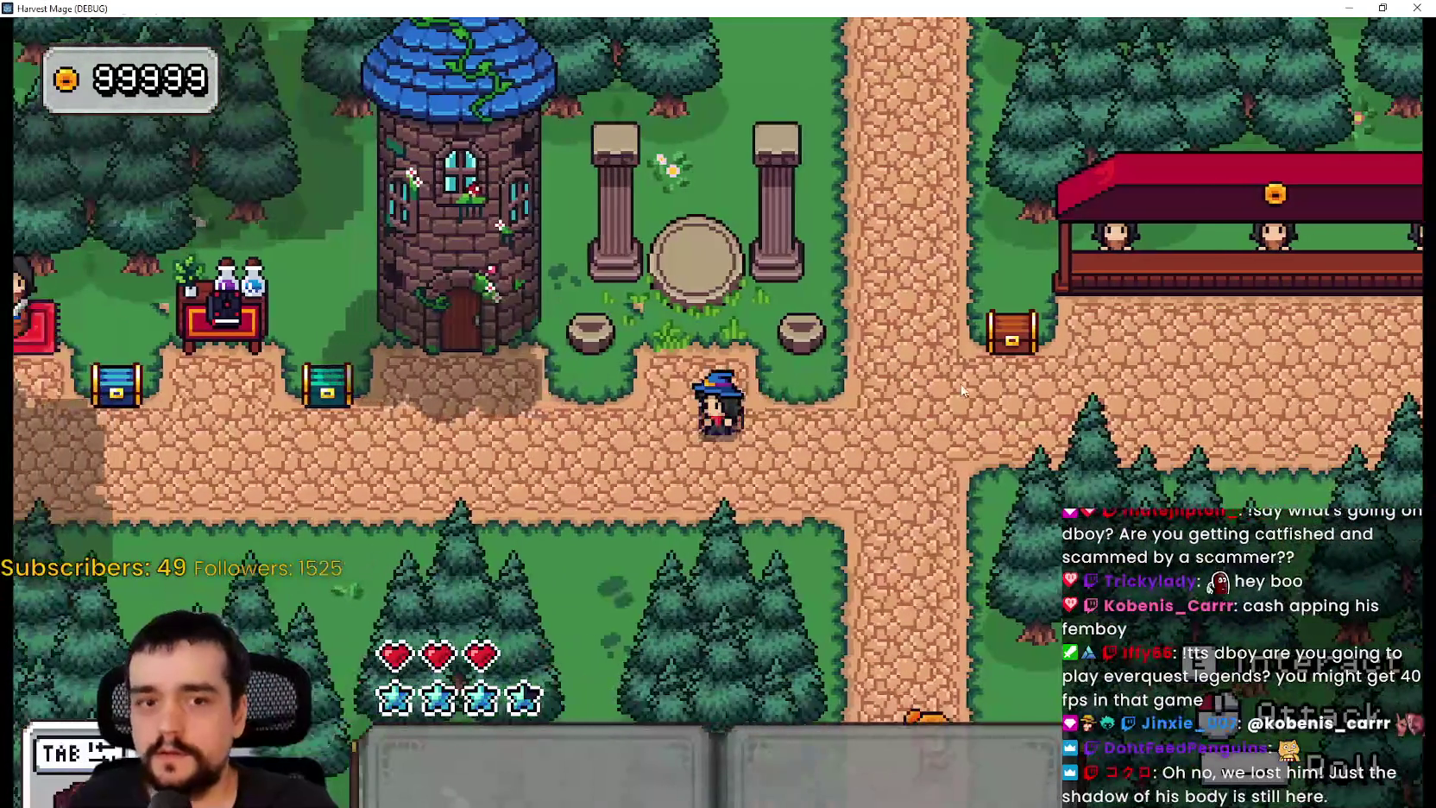
pyautogui.press('F5')
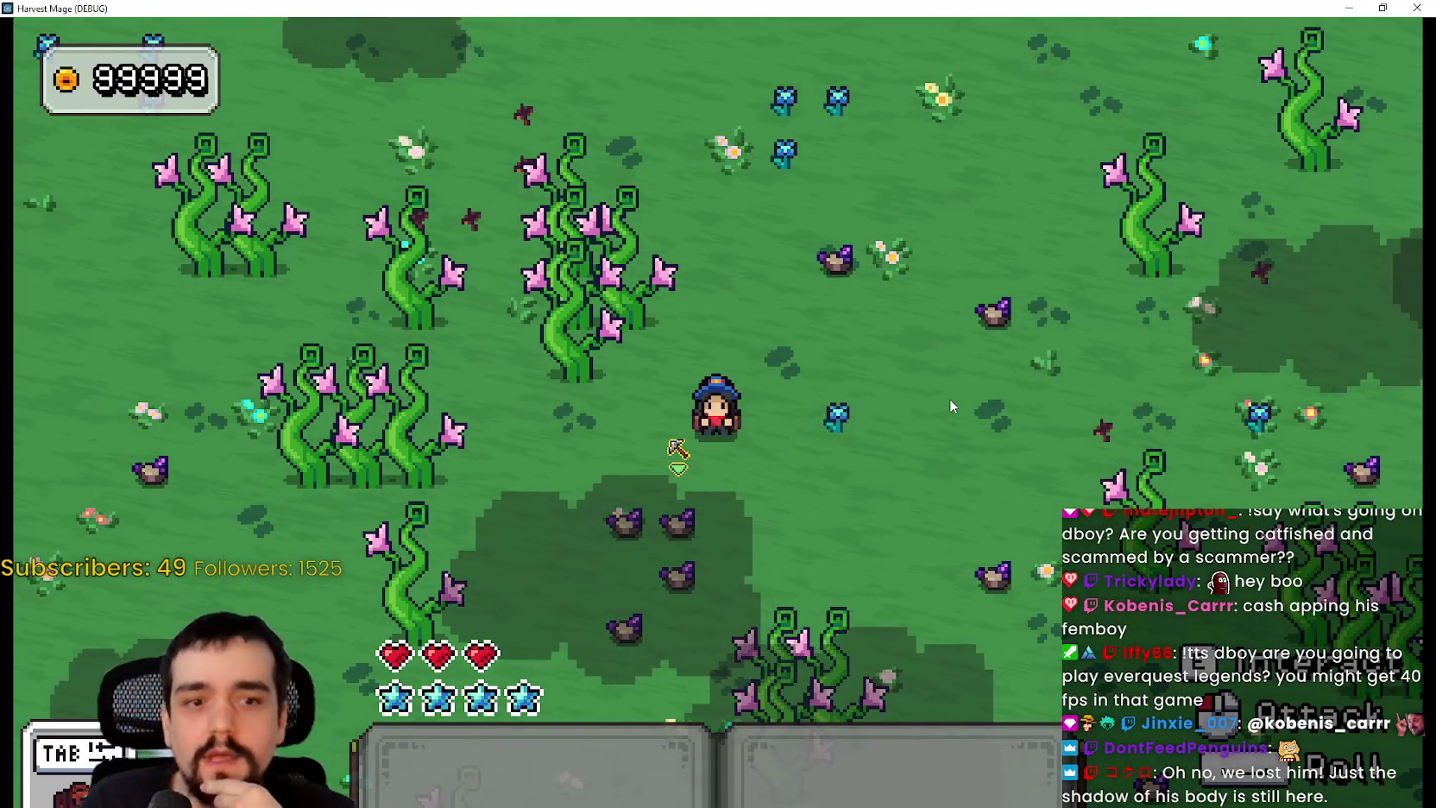
# Walk around the meadow near the spiky creatures so they fire their arcing projectiles
pyautogui.press('d')
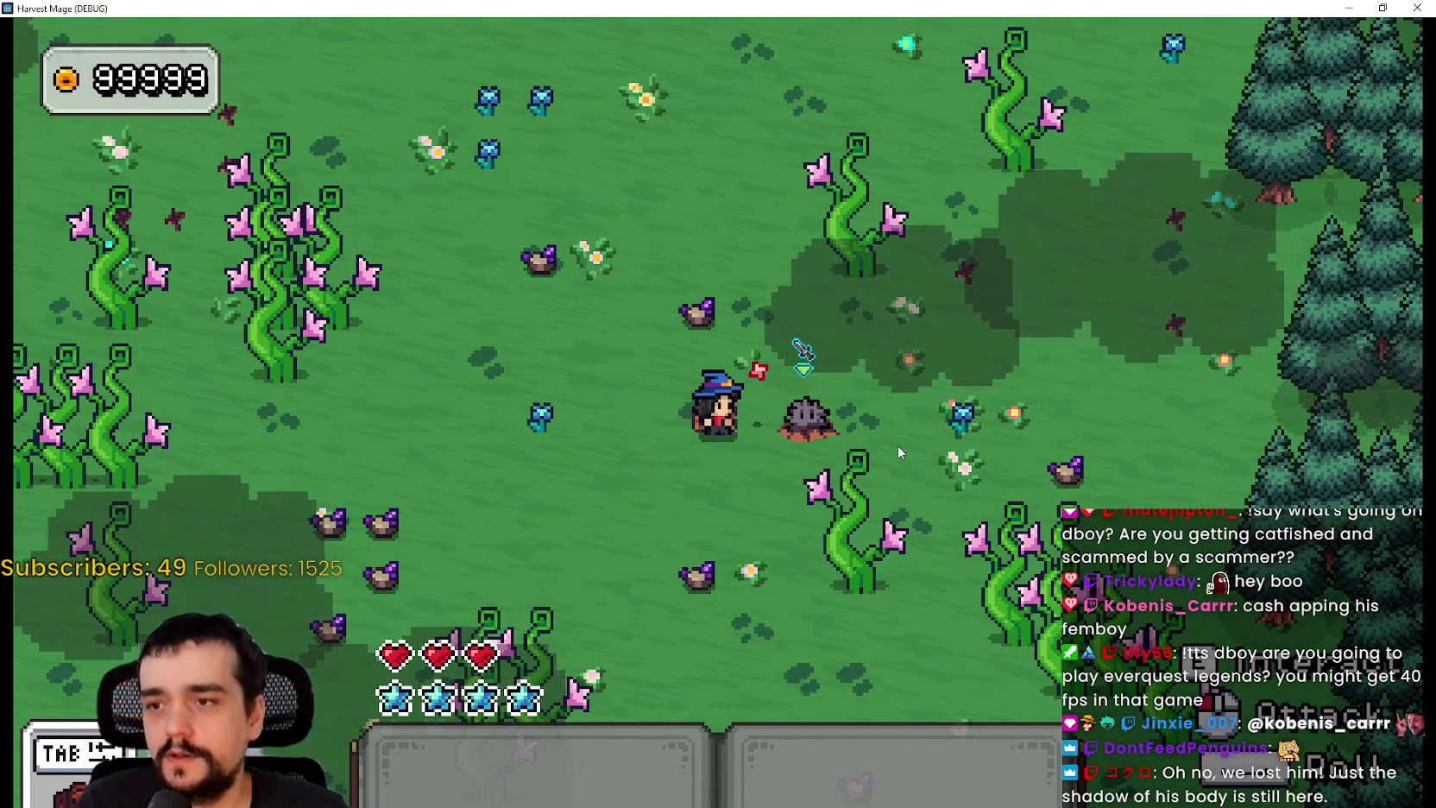
pyautogui.press('a')
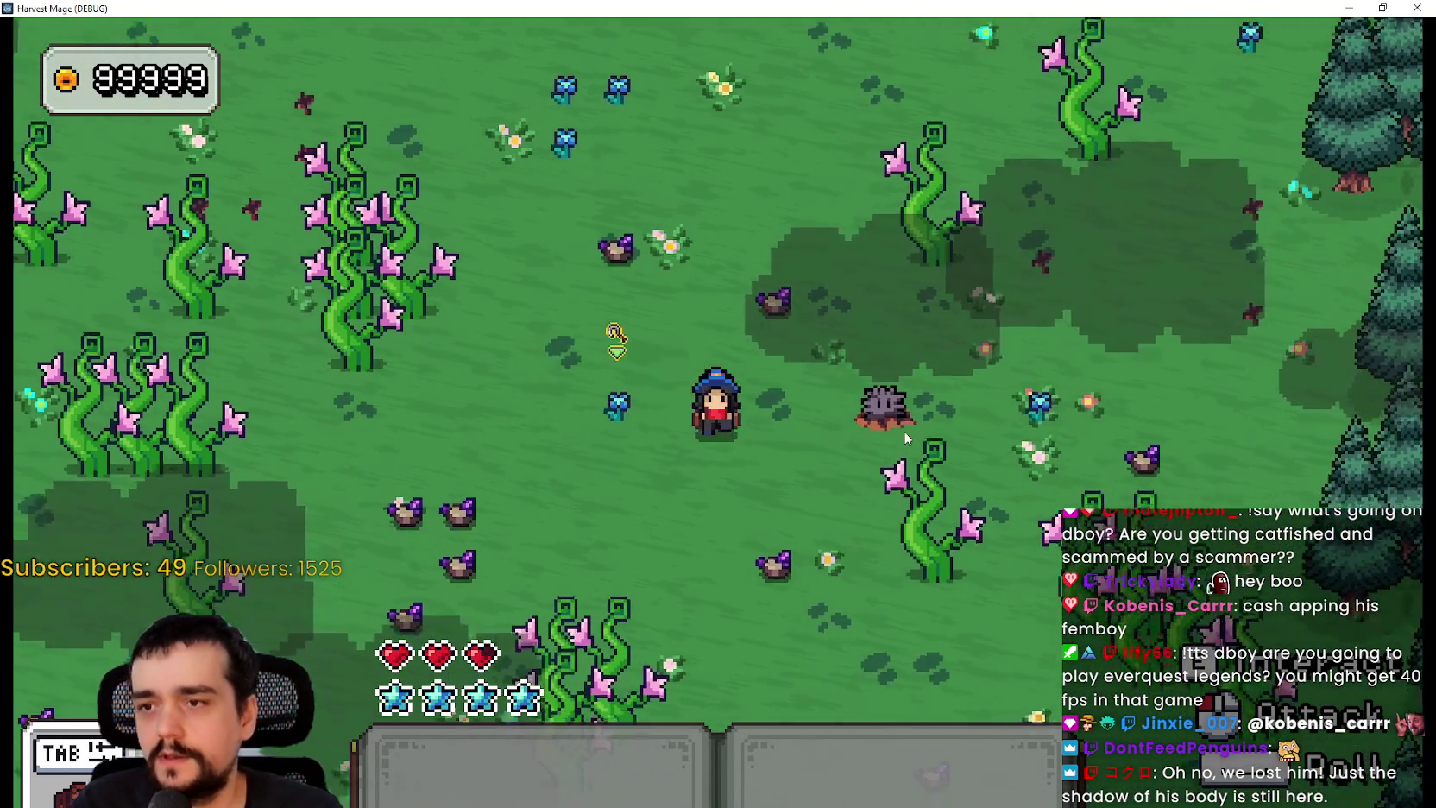
pyautogui.press('s')
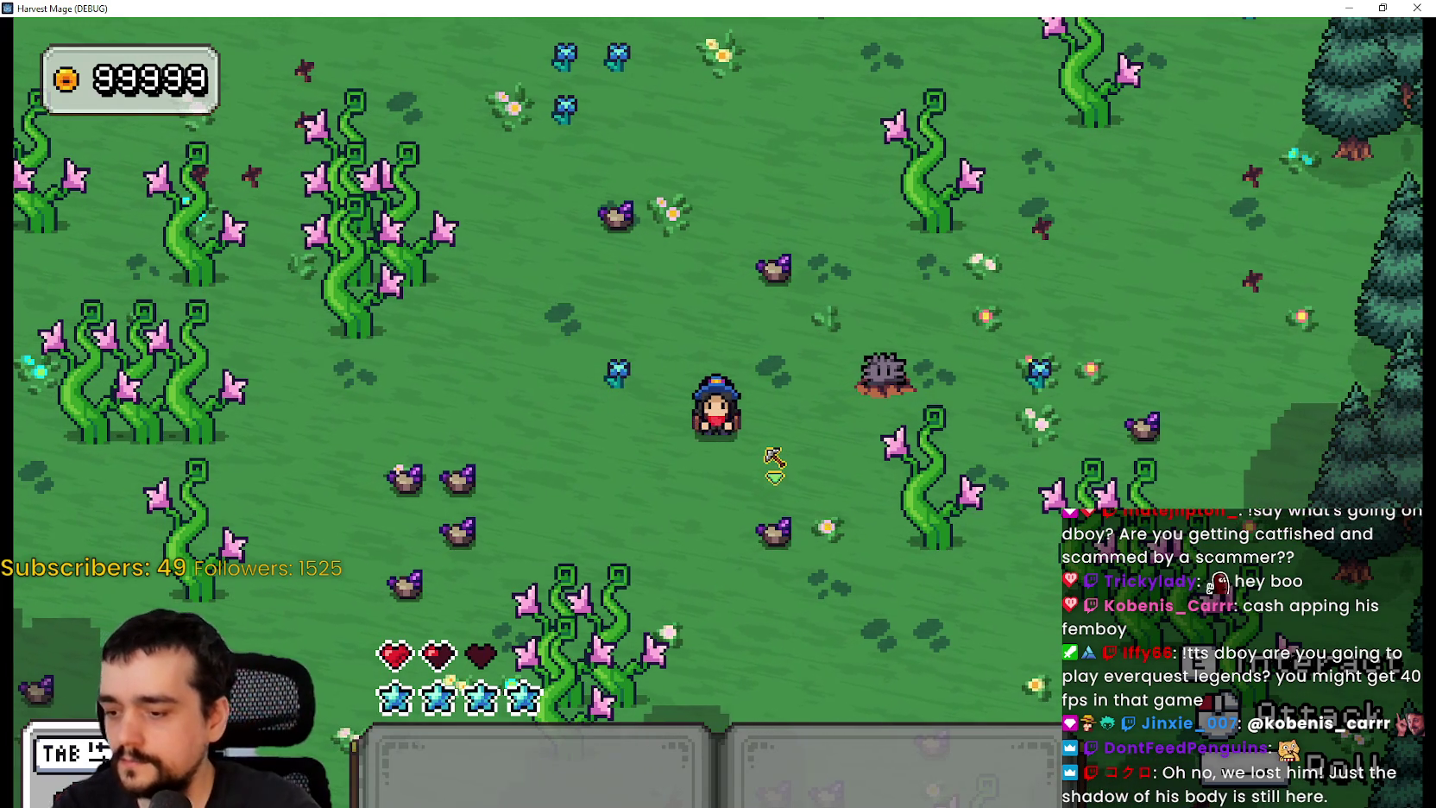
pyautogui.press('a')
pyautogui.press('w')
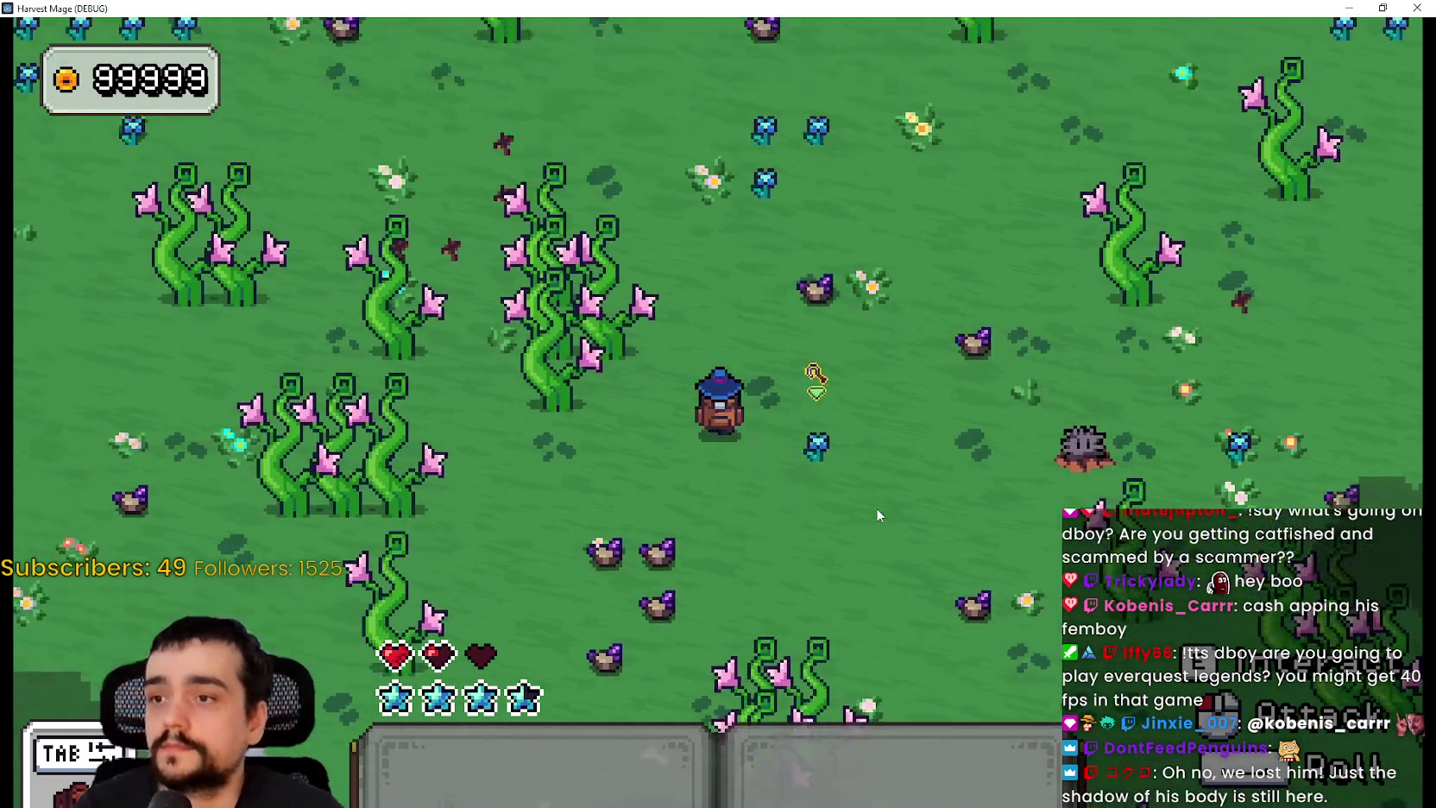
pyautogui.press('a')
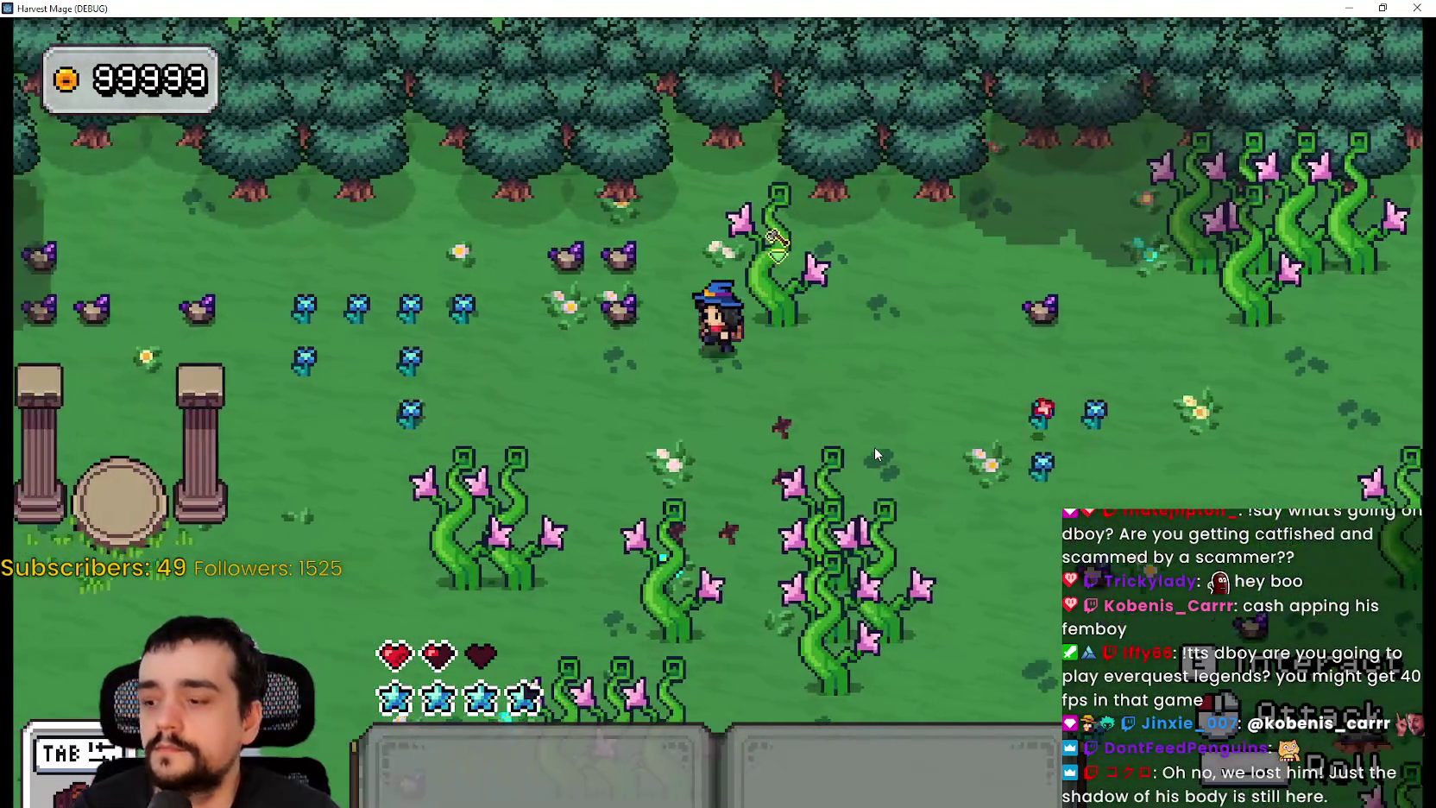
pyautogui.press('s')
pyautogui.press('d')
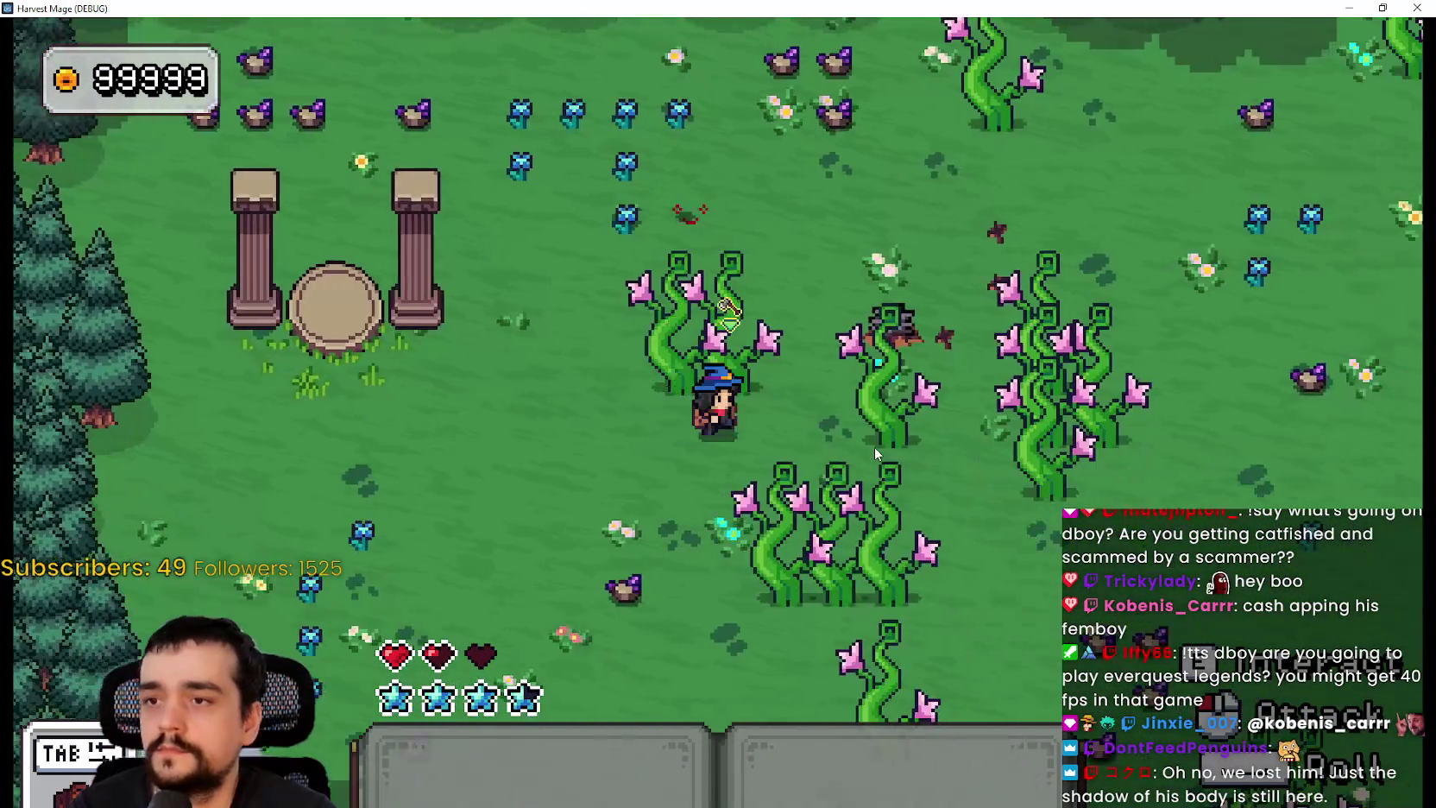
pyautogui.press('w')
# Dodge the incoming red projectiles and walk back to the village
pyautogui.press('s')
pyautogui.press('d')
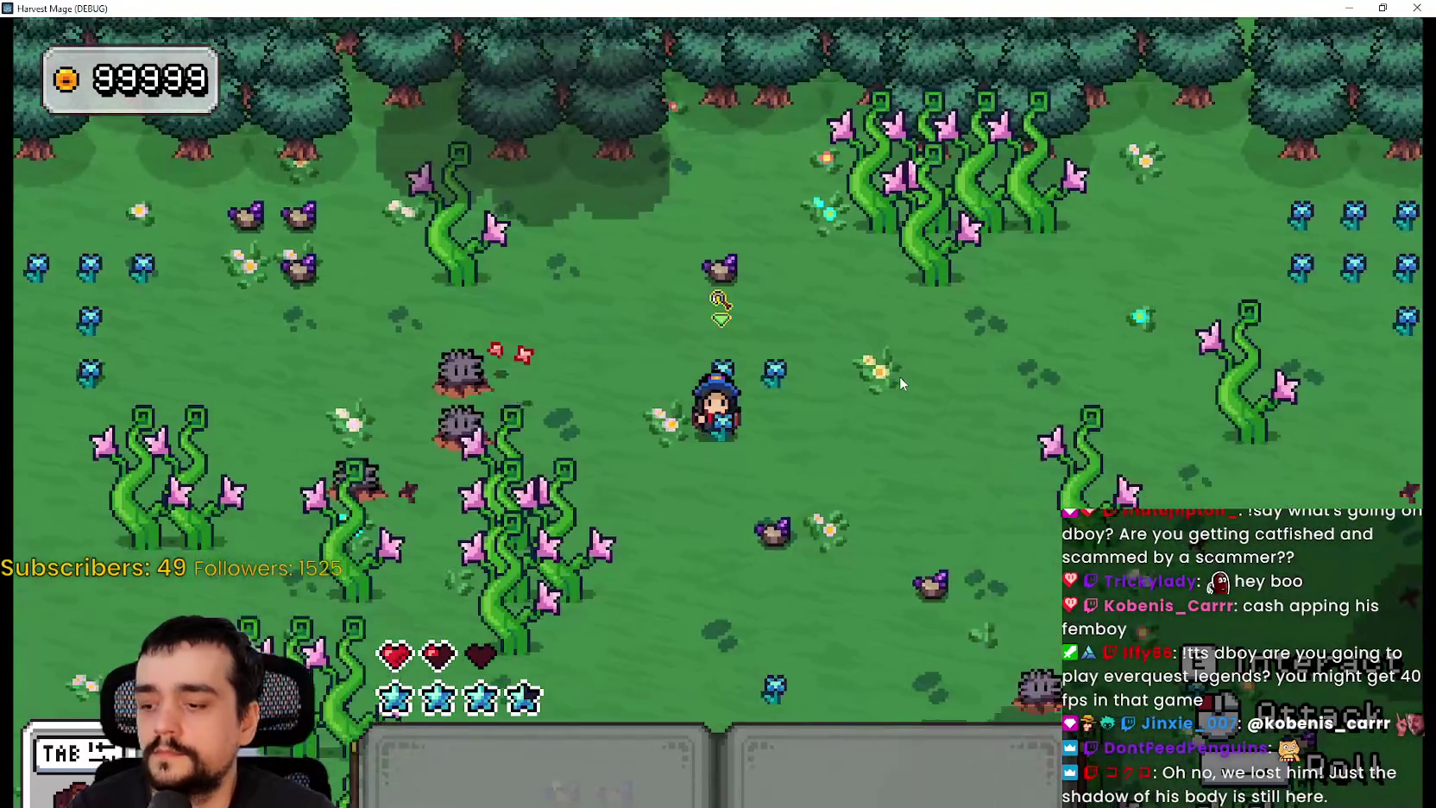
pyautogui.press('a')
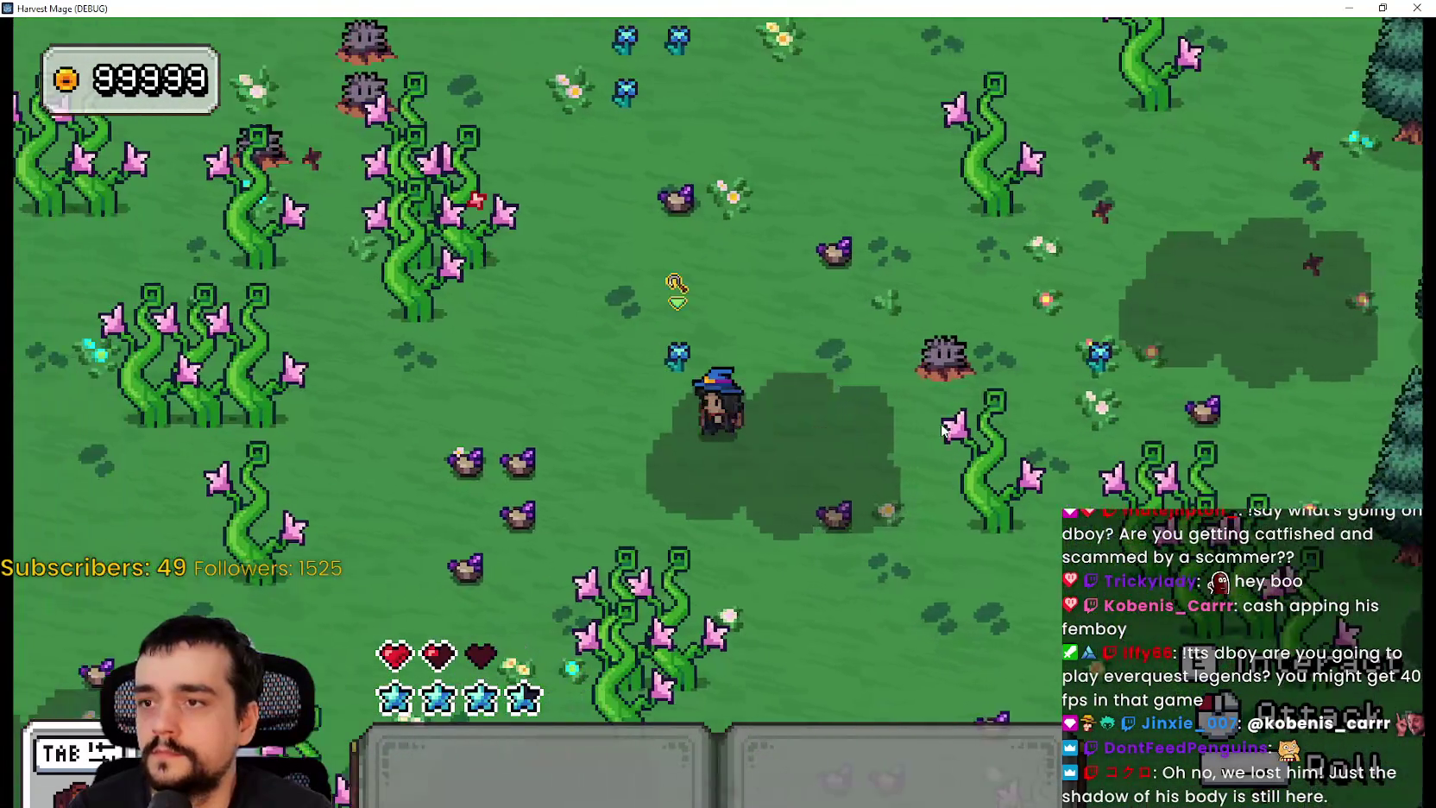
pyautogui.press('w')
pyautogui.press('a')
pyautogui.press('s')
pyautogui.press('s')
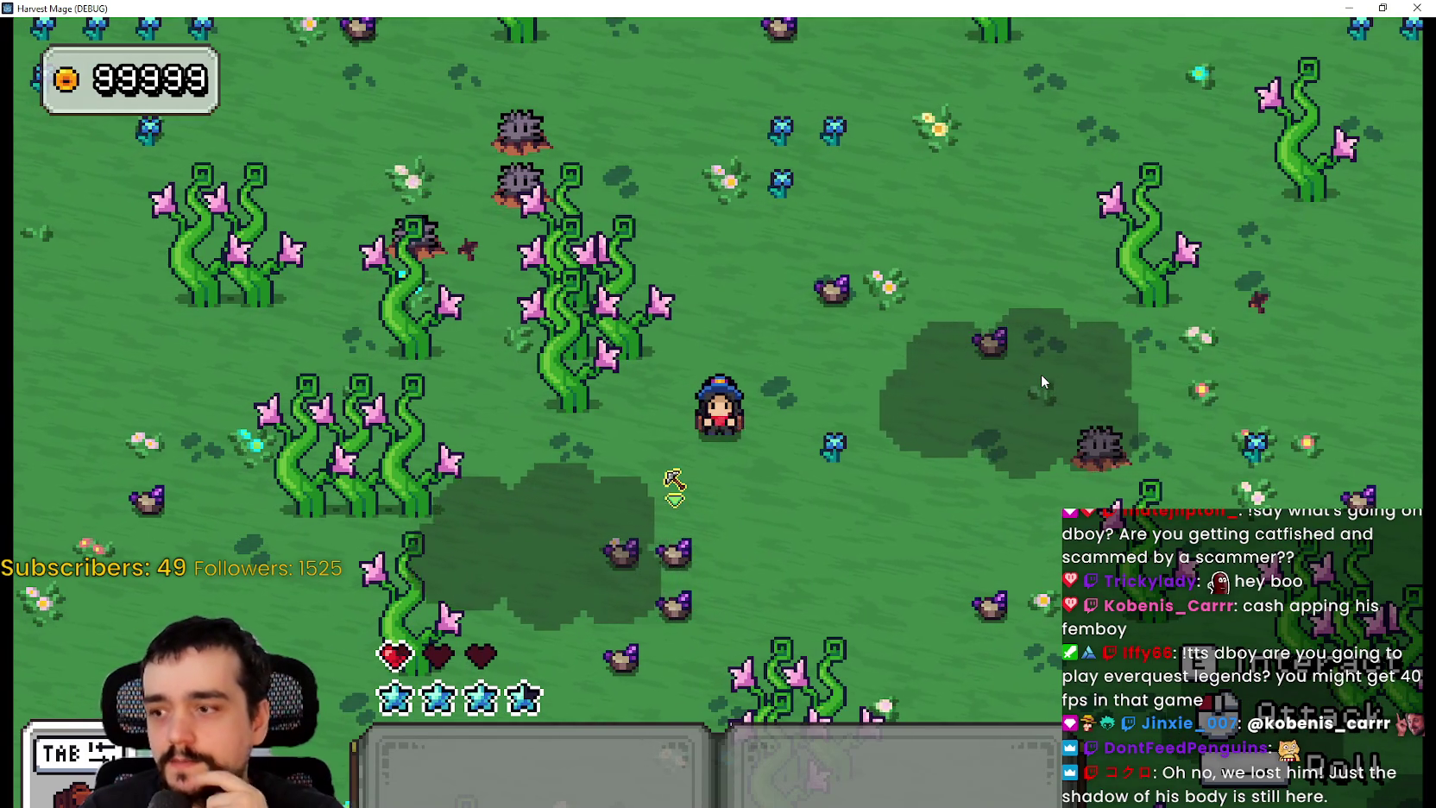
pyautogui.press('w')
pyautogui.press('s')
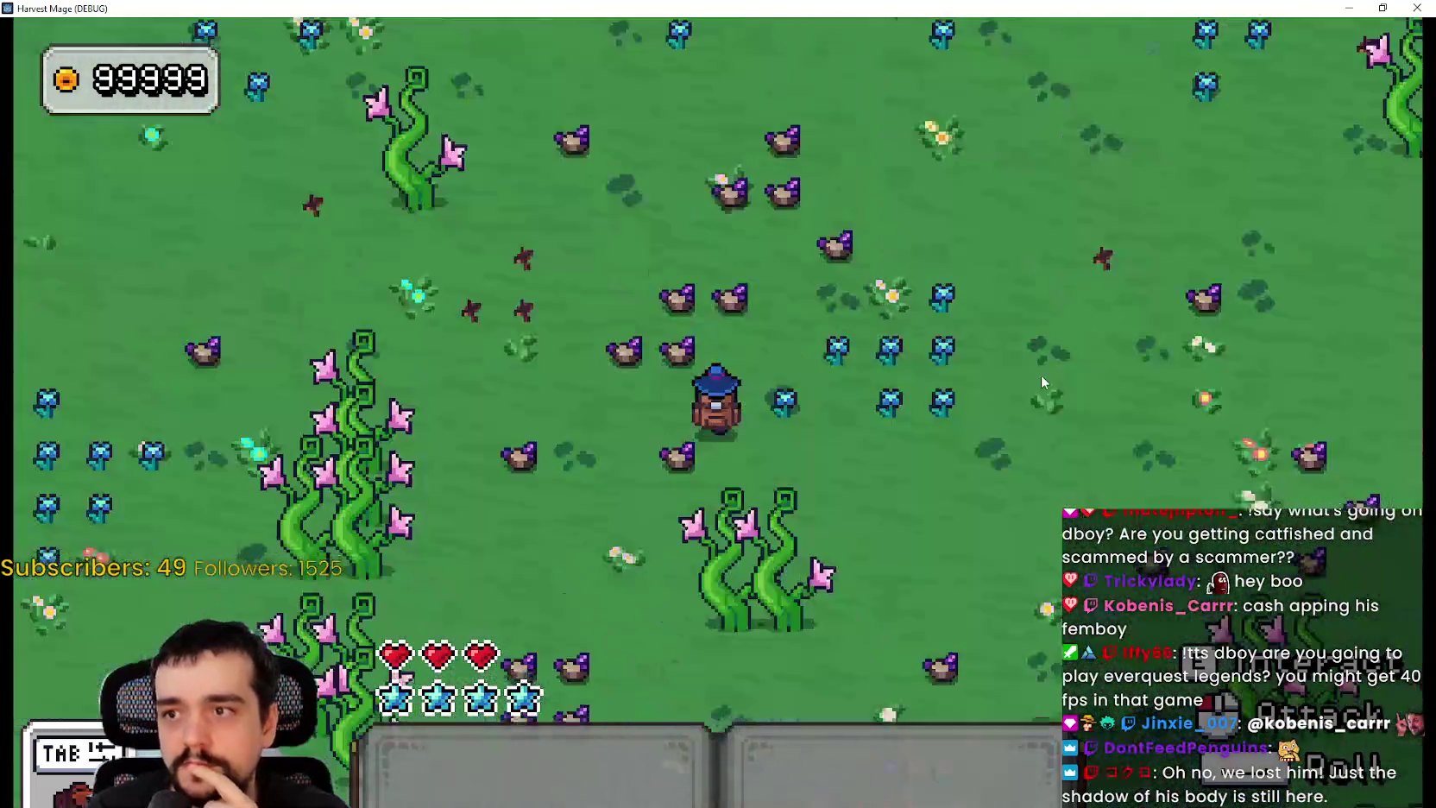
pyautogui.press('d')
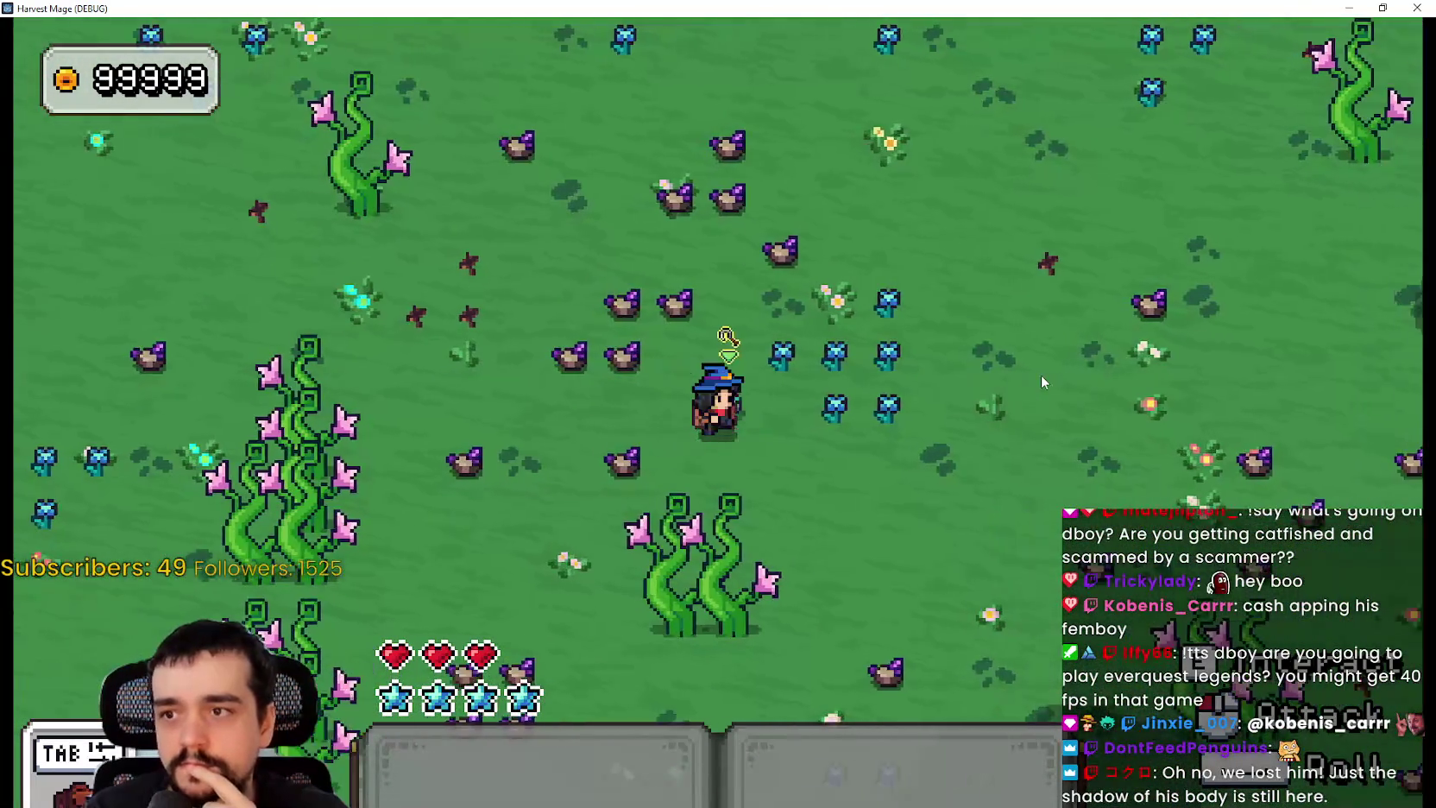
pyautogui.press('w')
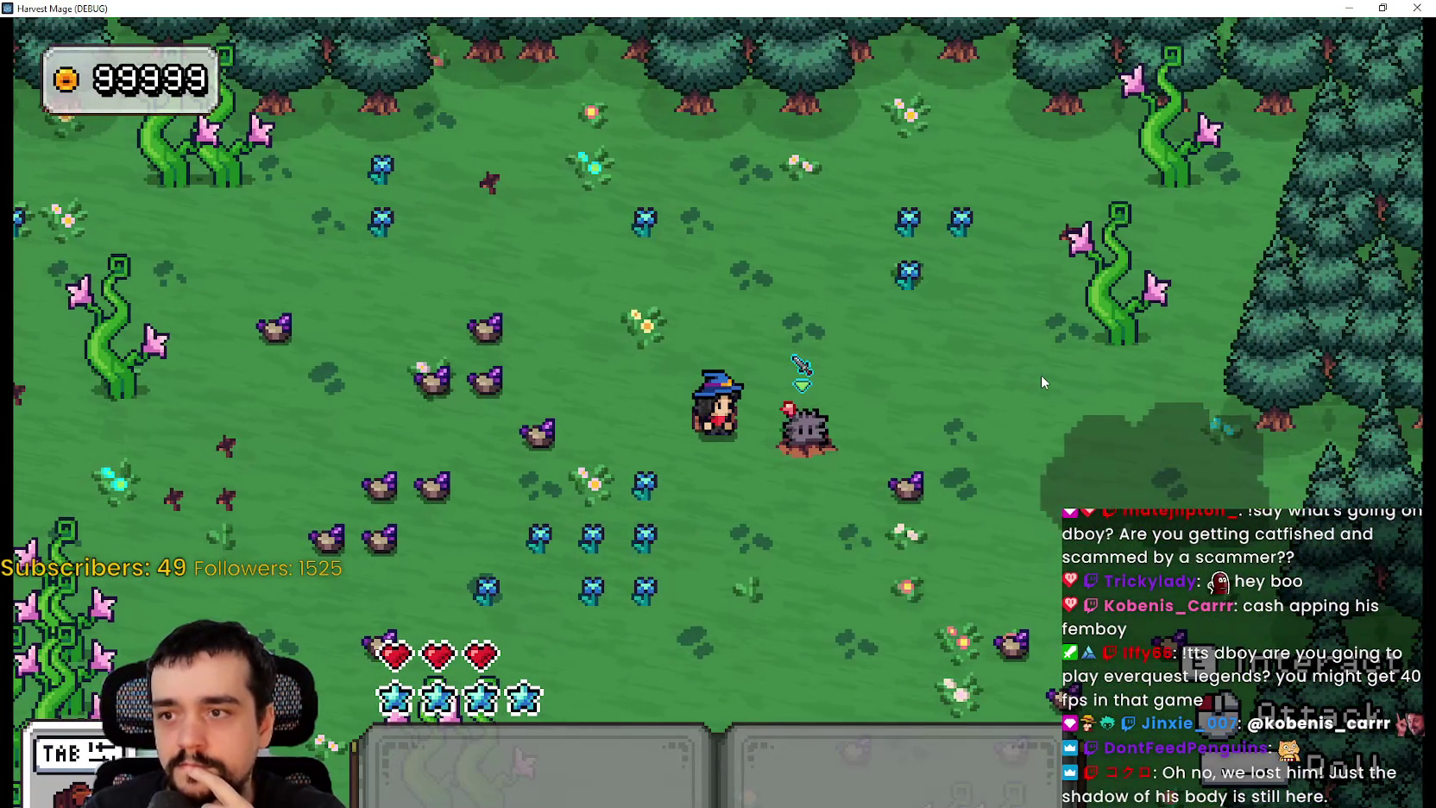
pyautogui.press('d')
pyautogui.press('s')
pyautogui.press('d')
pyautogui.press('s')
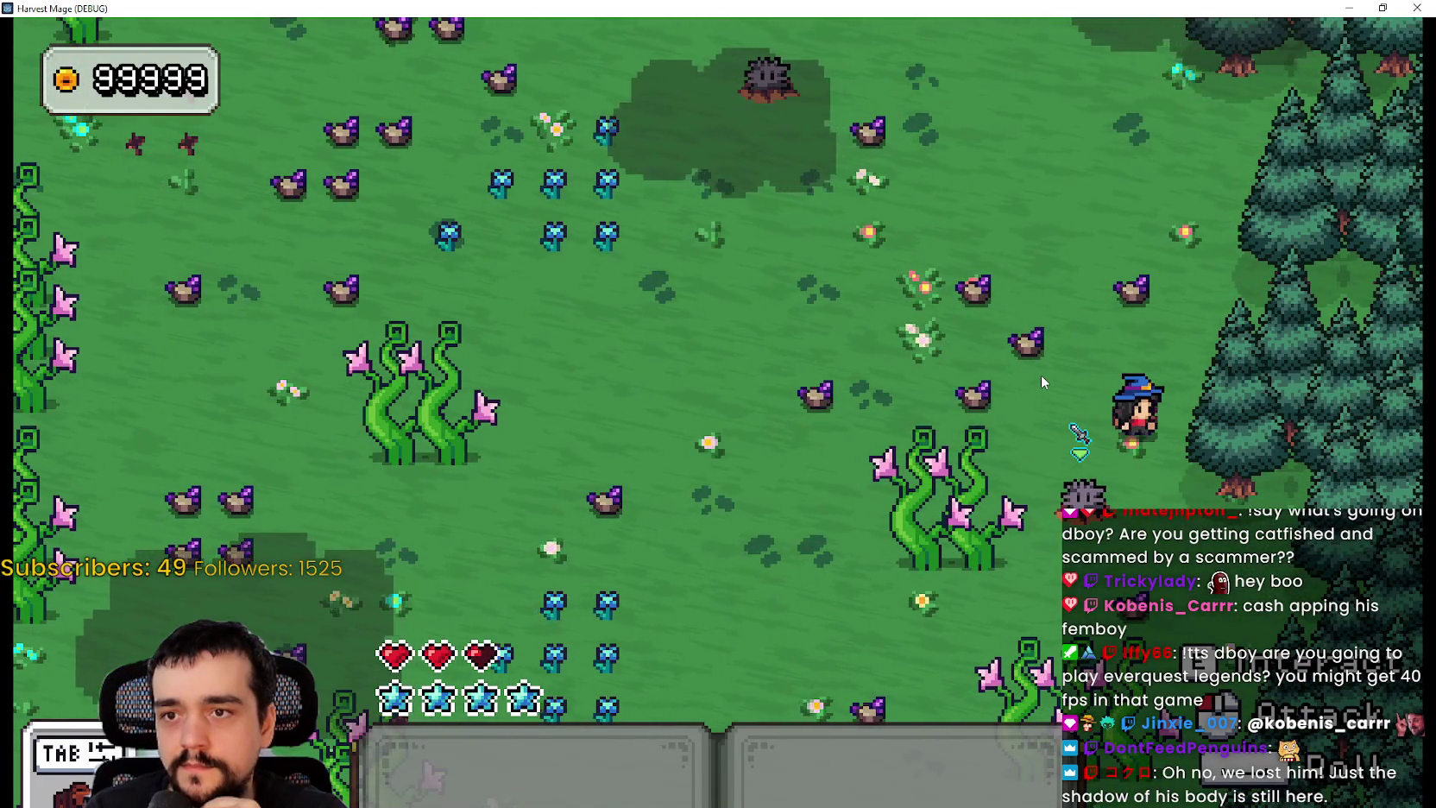
pyautogui.press('a')
pyautogui.press('a')
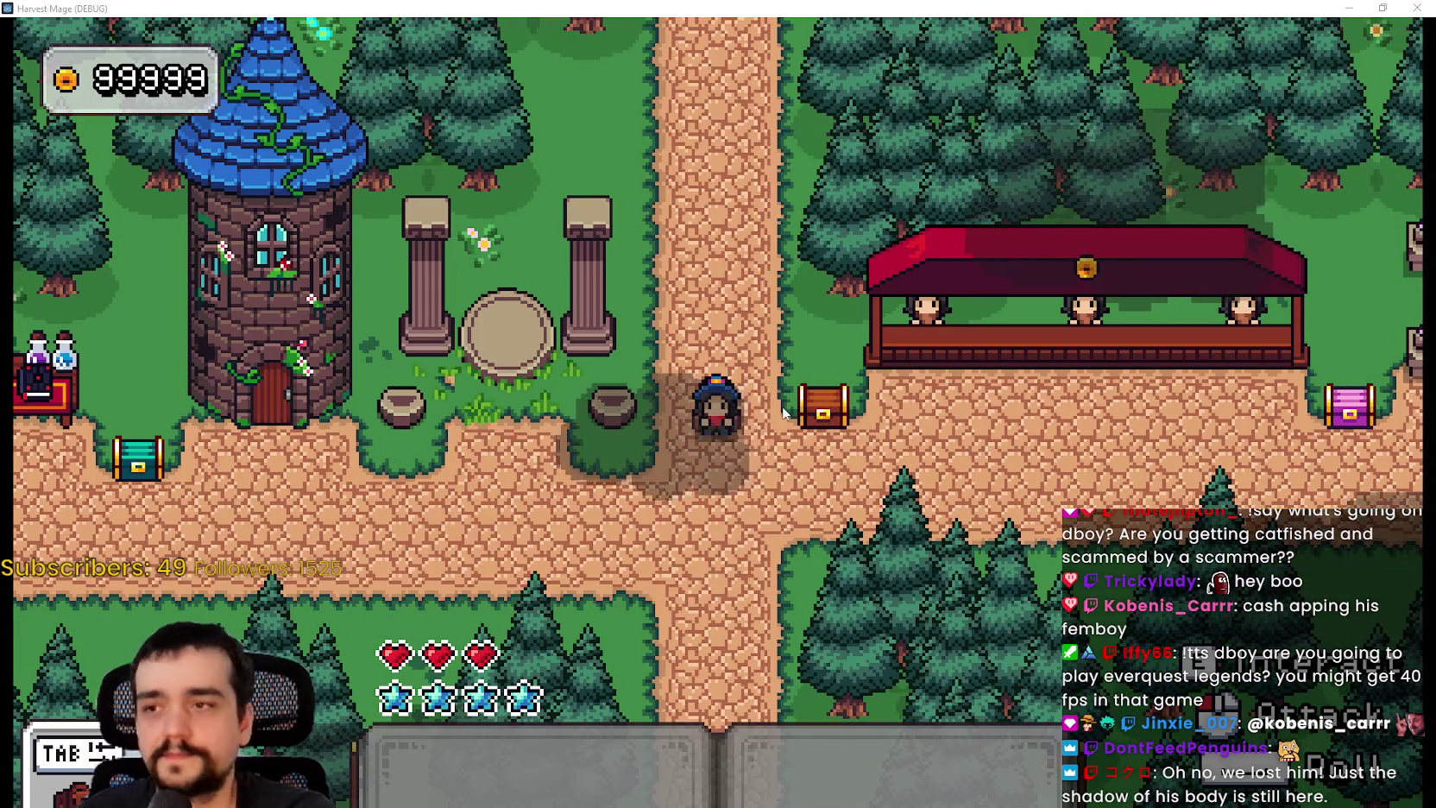
pyautogui.press('s')
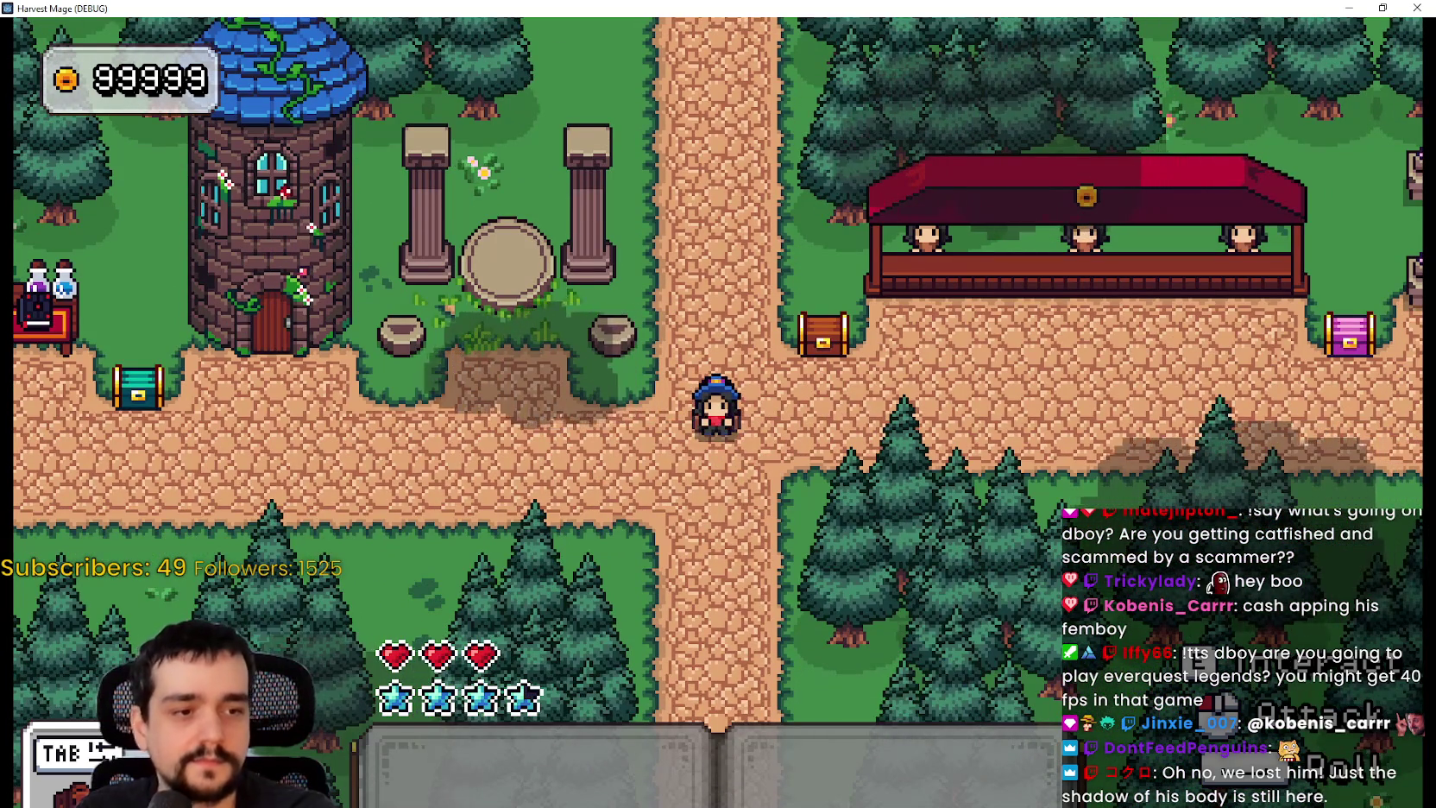
pyautogui.hotkey('alt', 'Tab')
pyautogui.click(1114, 408)
pyautogui.scroll(2, 1162, 443)
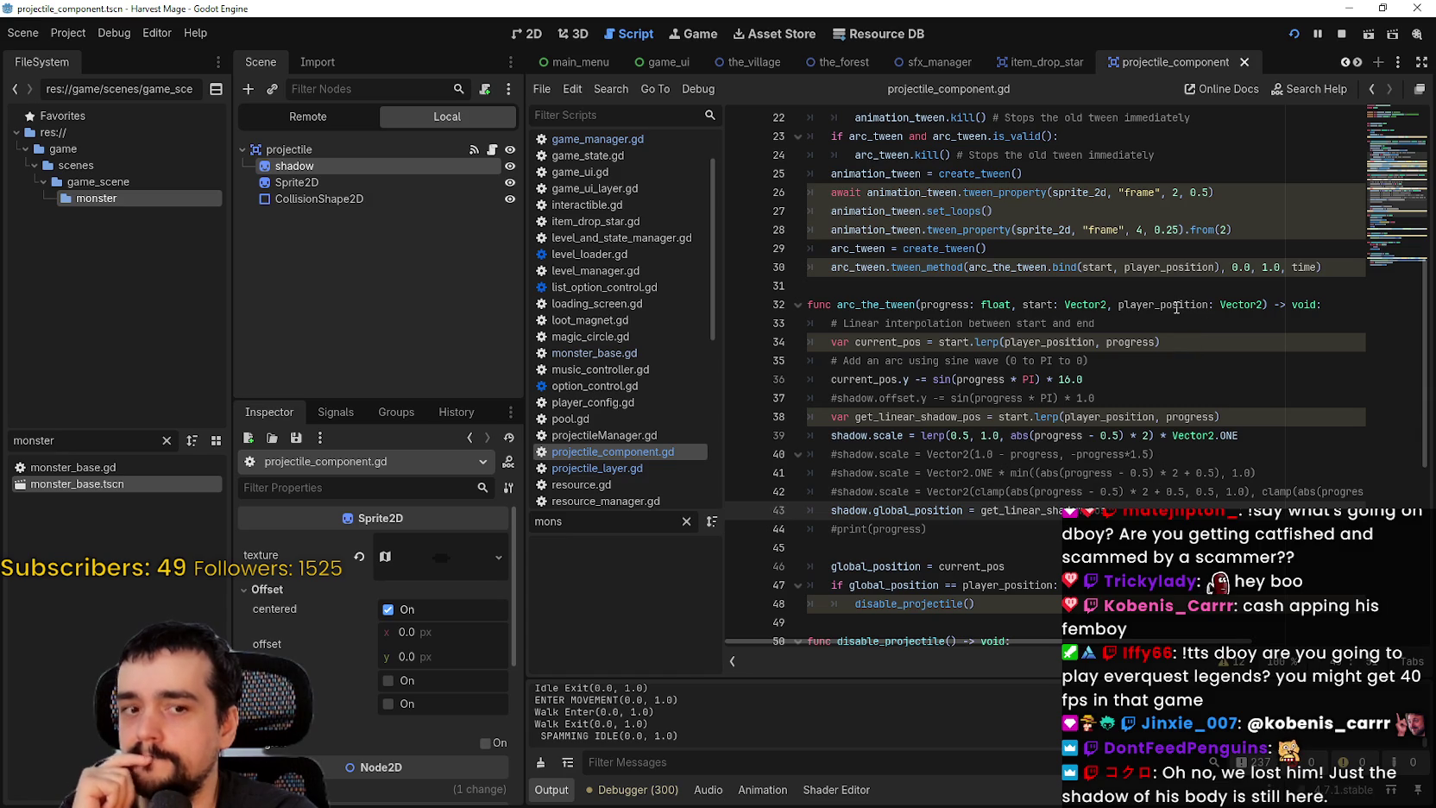
pyautogui.scroll(-1, 1179, 437)
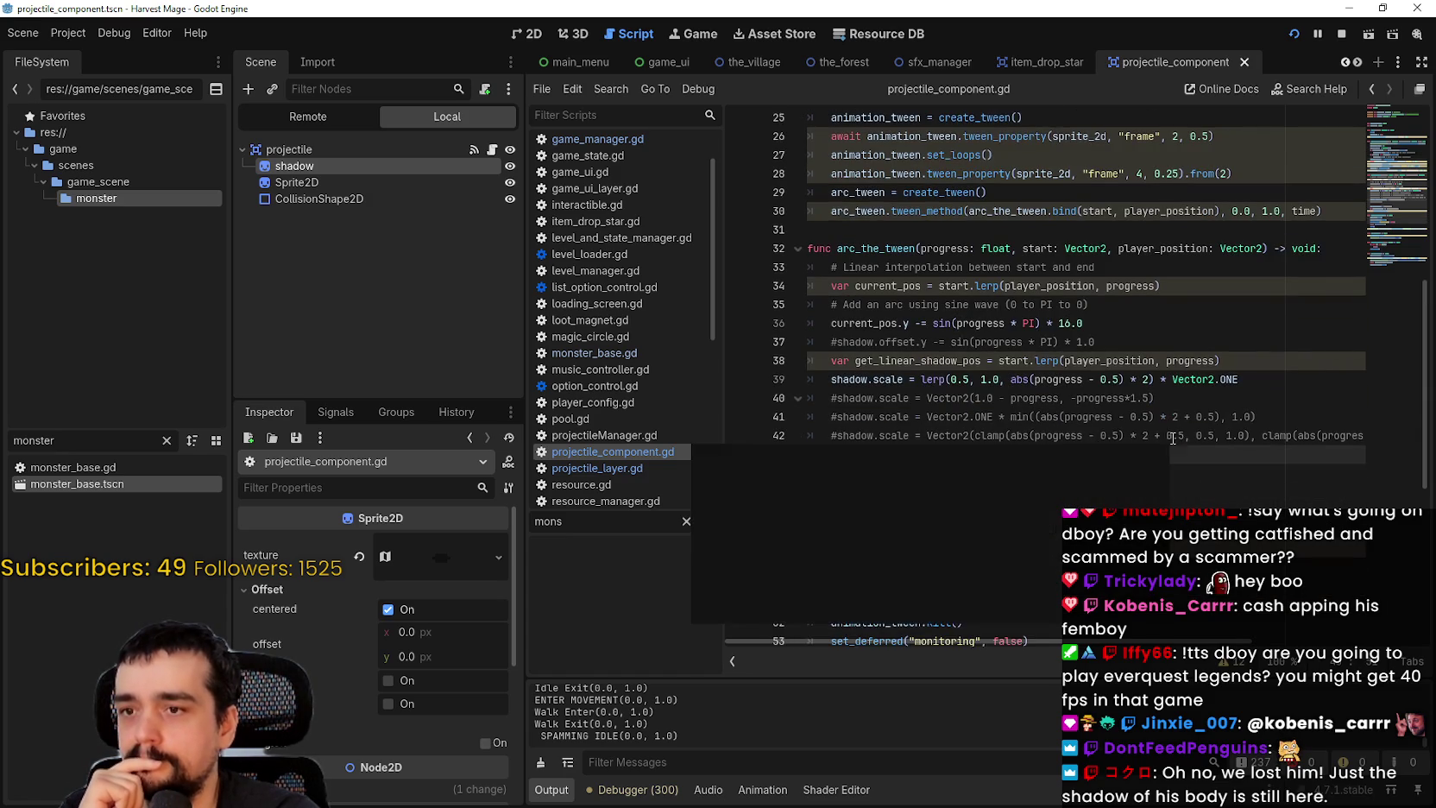
pyautogui.scroll(-2, 1179, 437)
pyautogui.click(1104, 435)
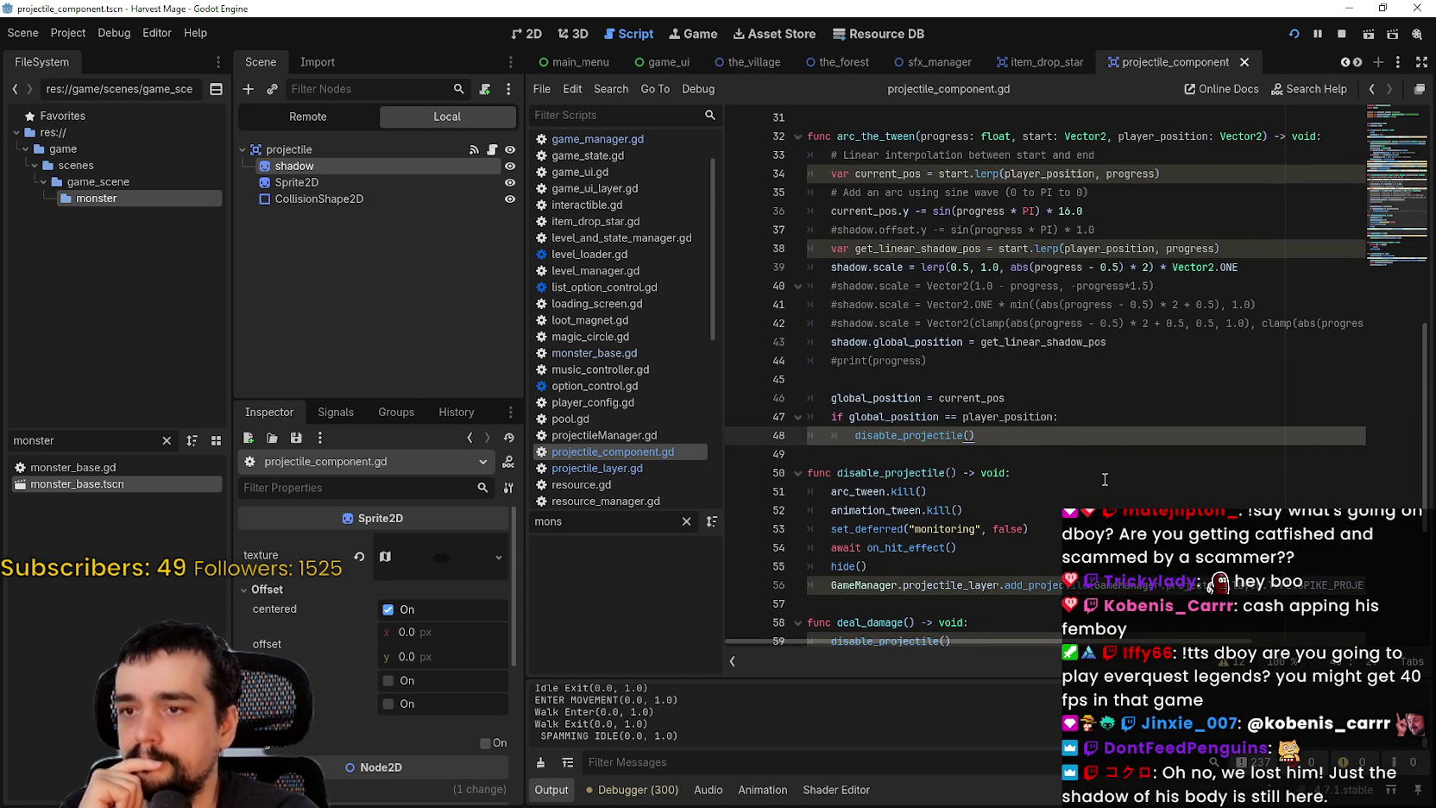
pyautogui.click(900, 397)
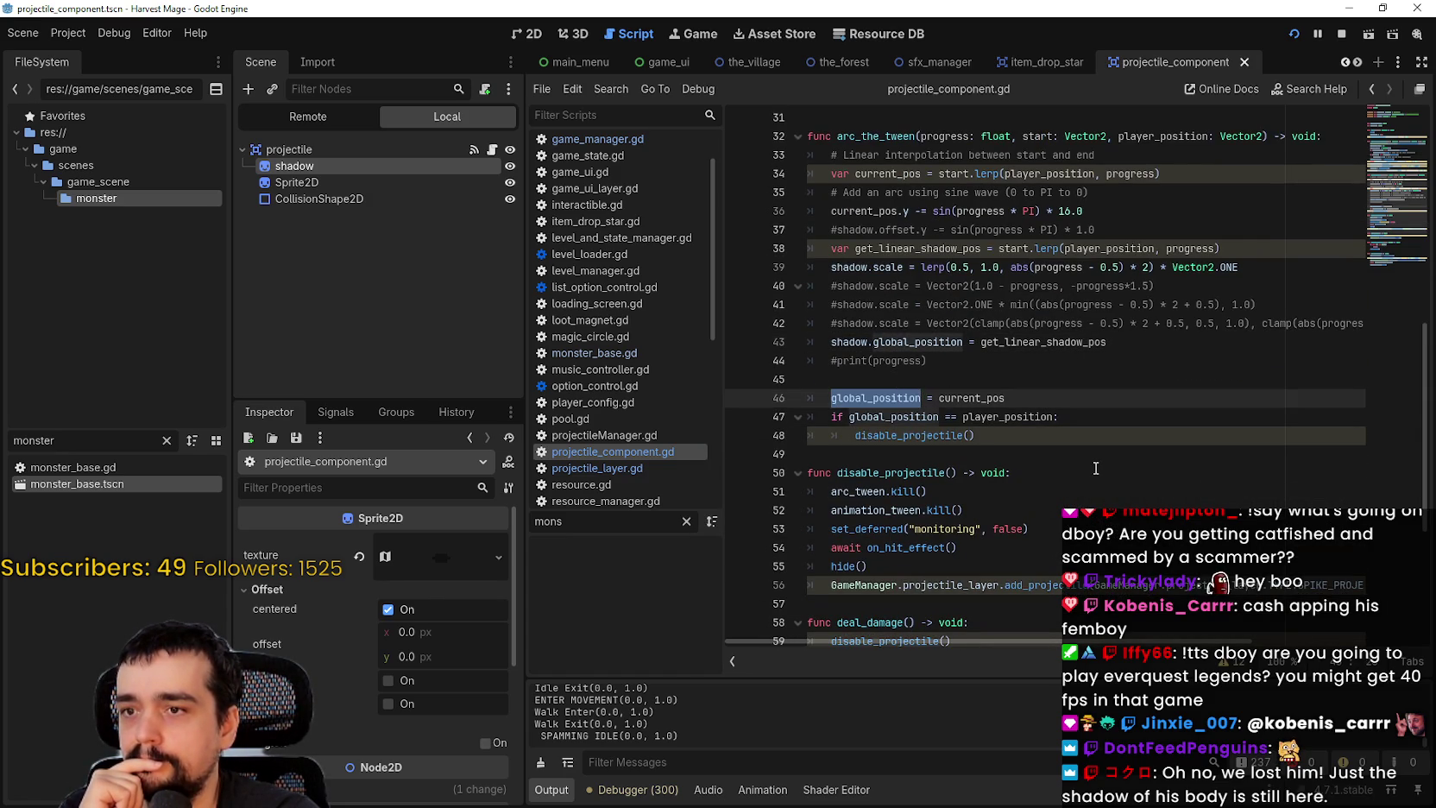
pyautogui.doubleClick(913, 396)
pyautogui.scroll(1, 1031, 382)
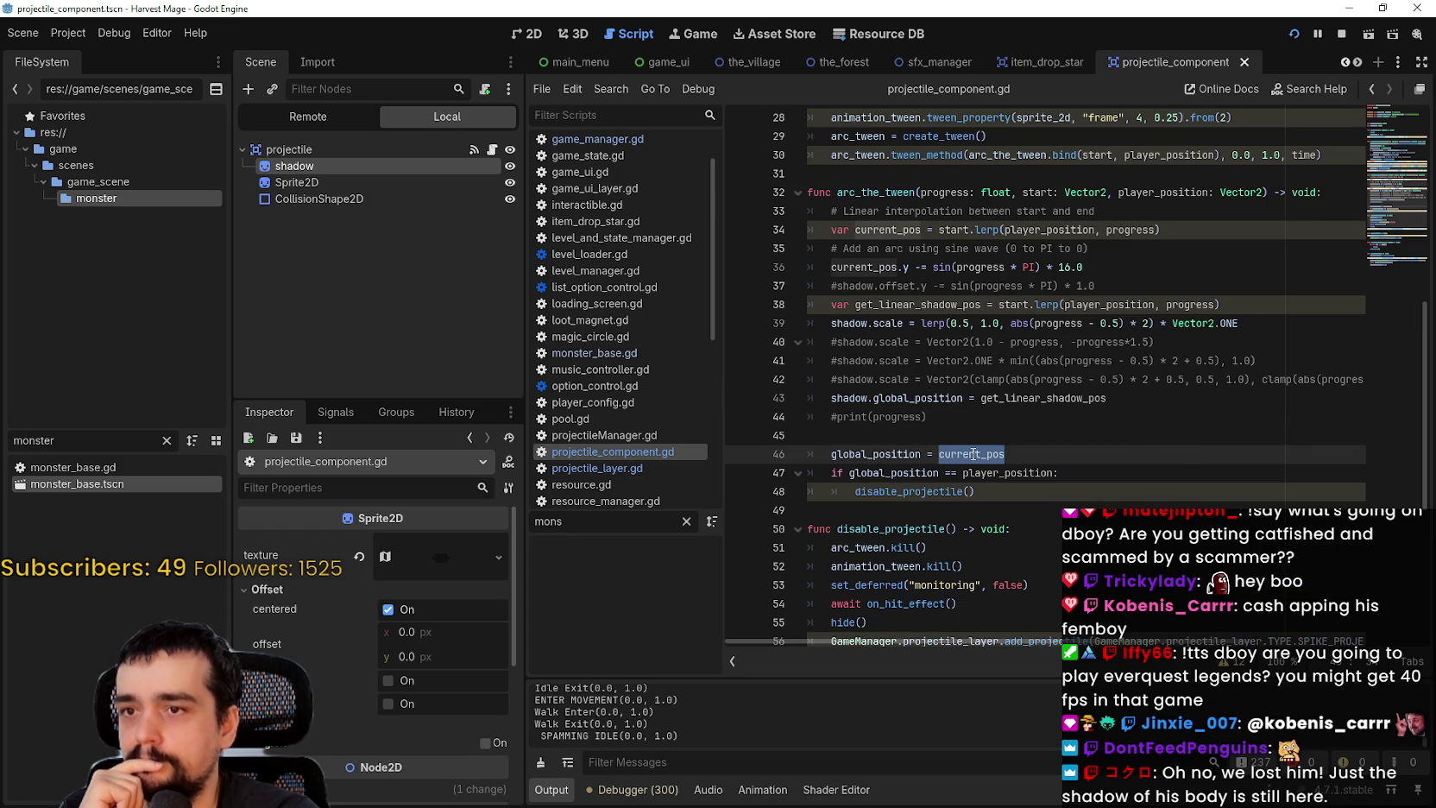
pyautogui.doubleClick(976, 267)
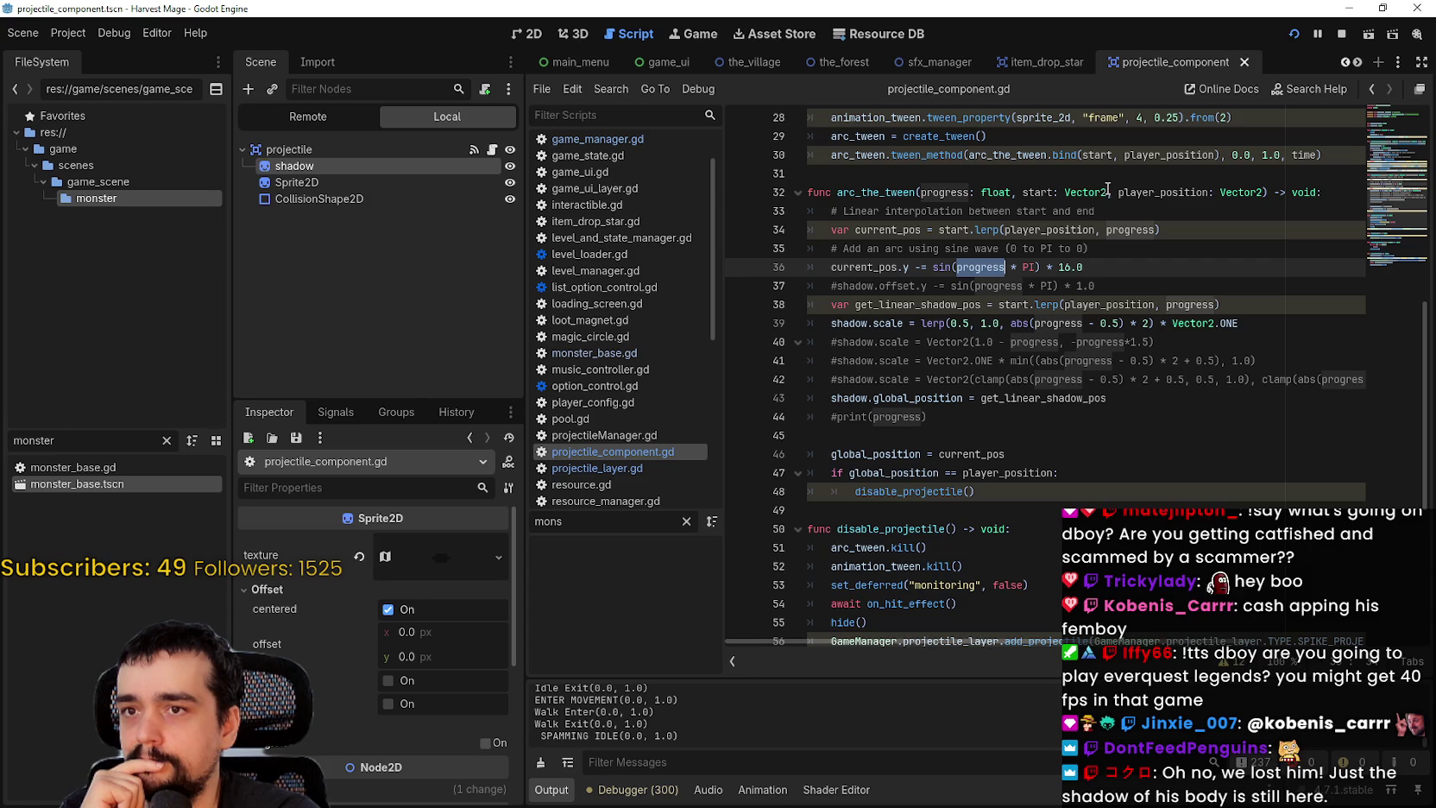
pyautogui.doubleClick(963, 192)
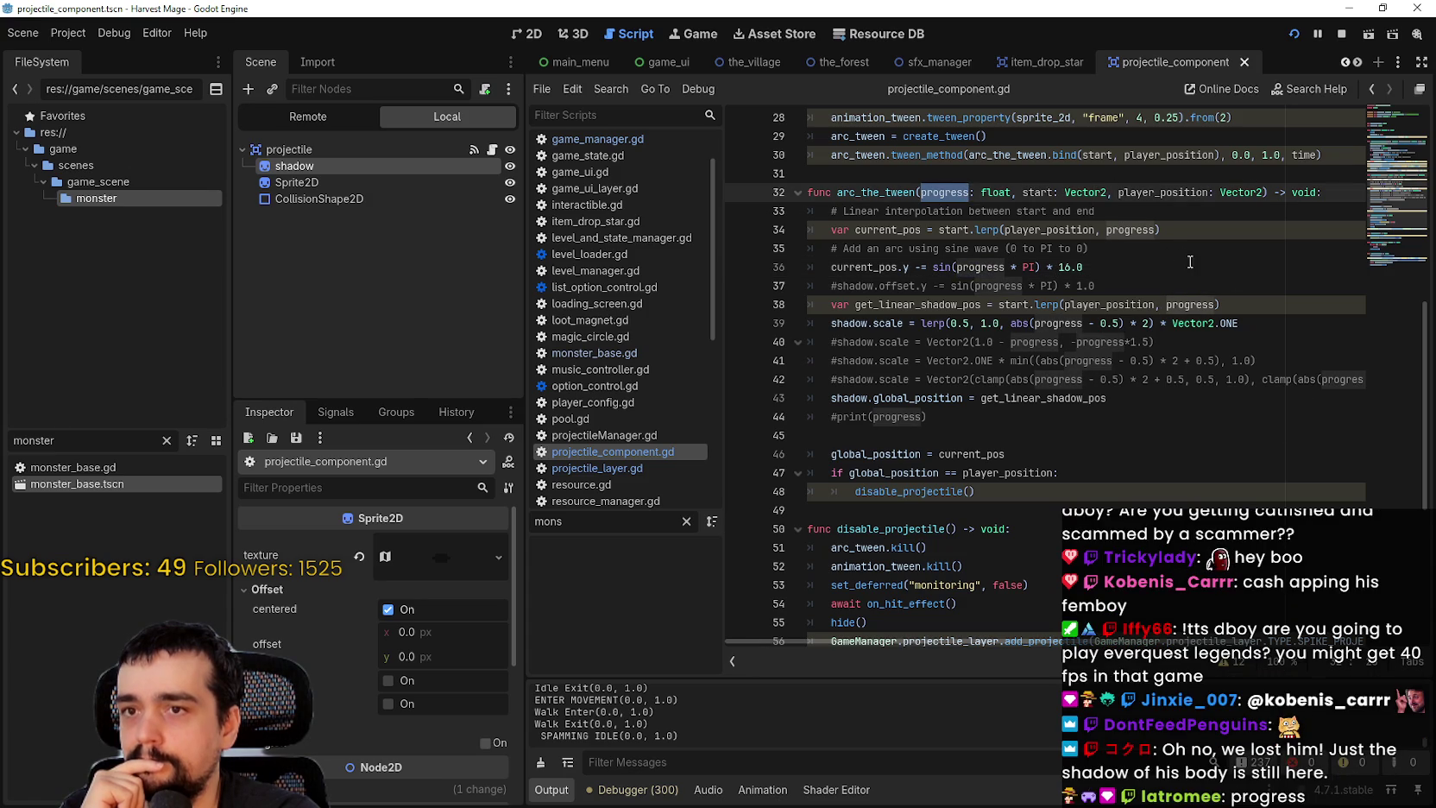
pyautogui.click(1140, 231)
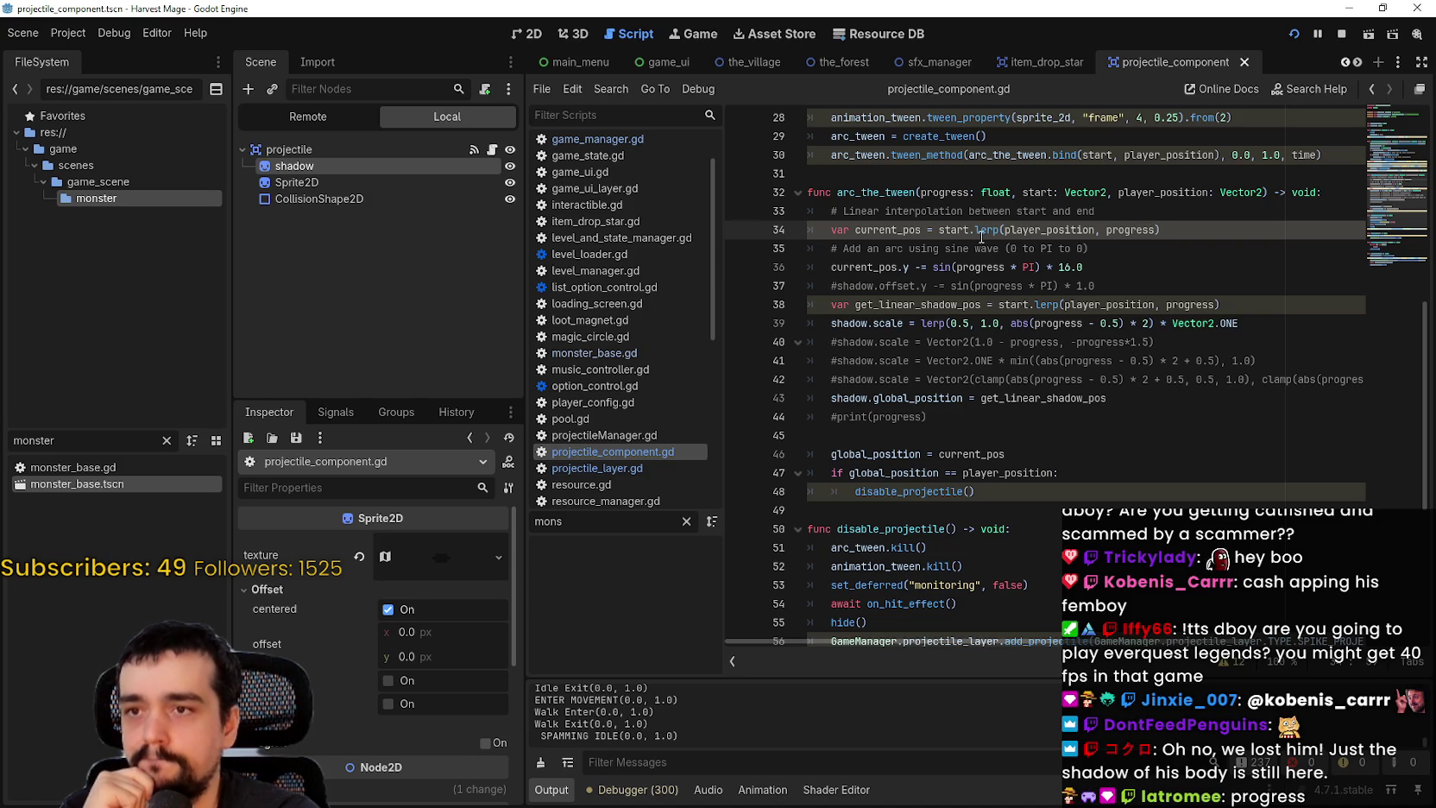
pyautogui.moveTo(980, 235)
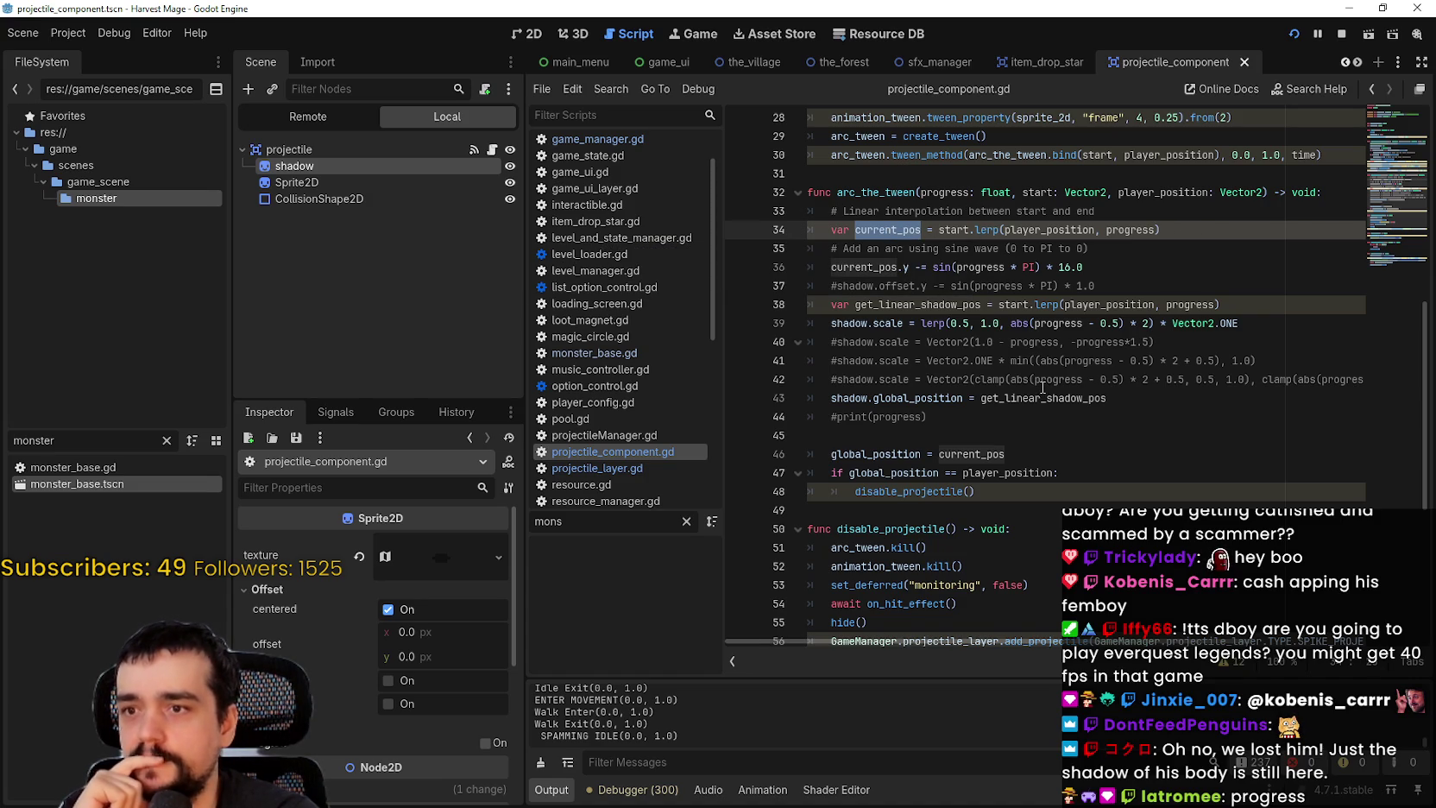
pyautogui.doubleClick(1154, 229)
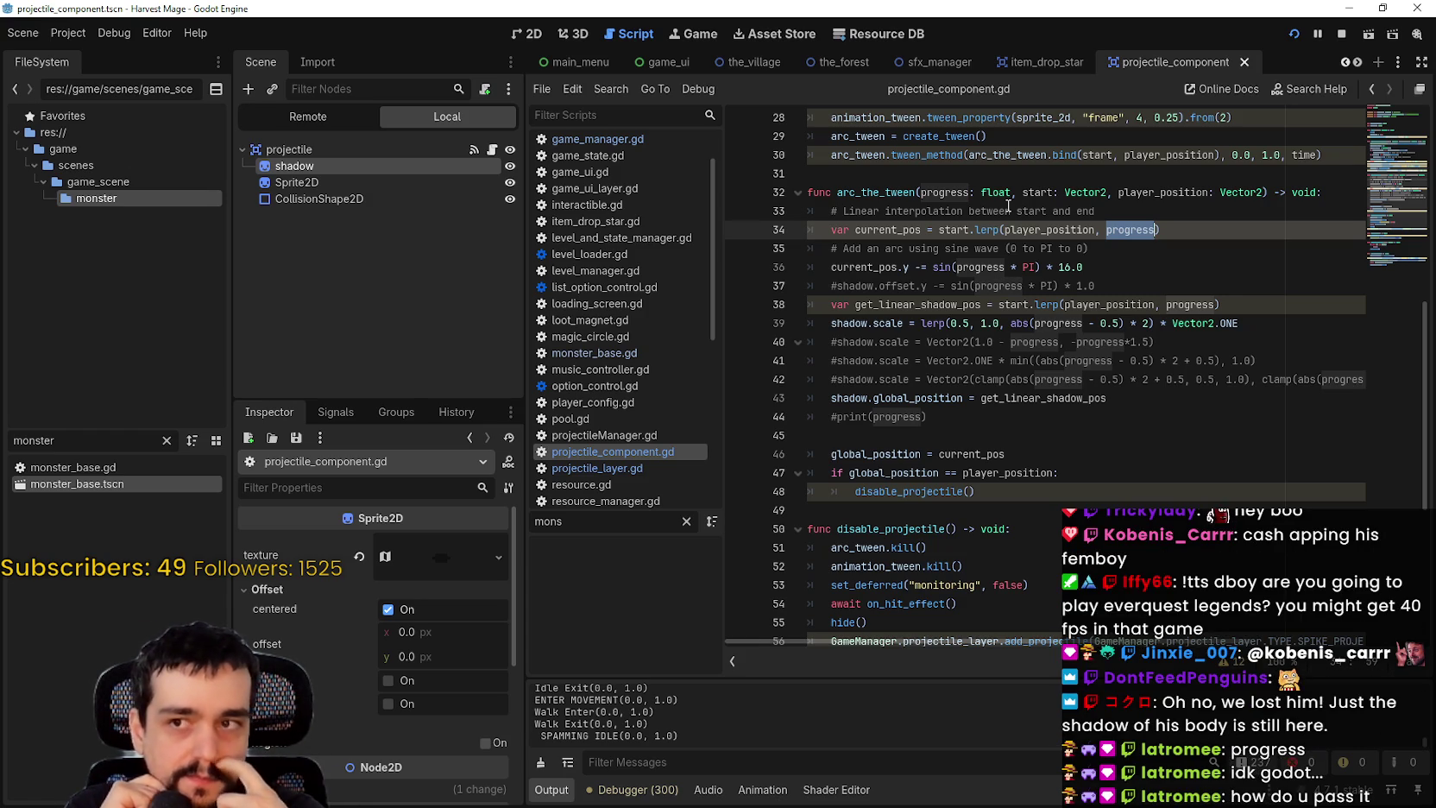
pyautogui.doubleClick(930, 184)
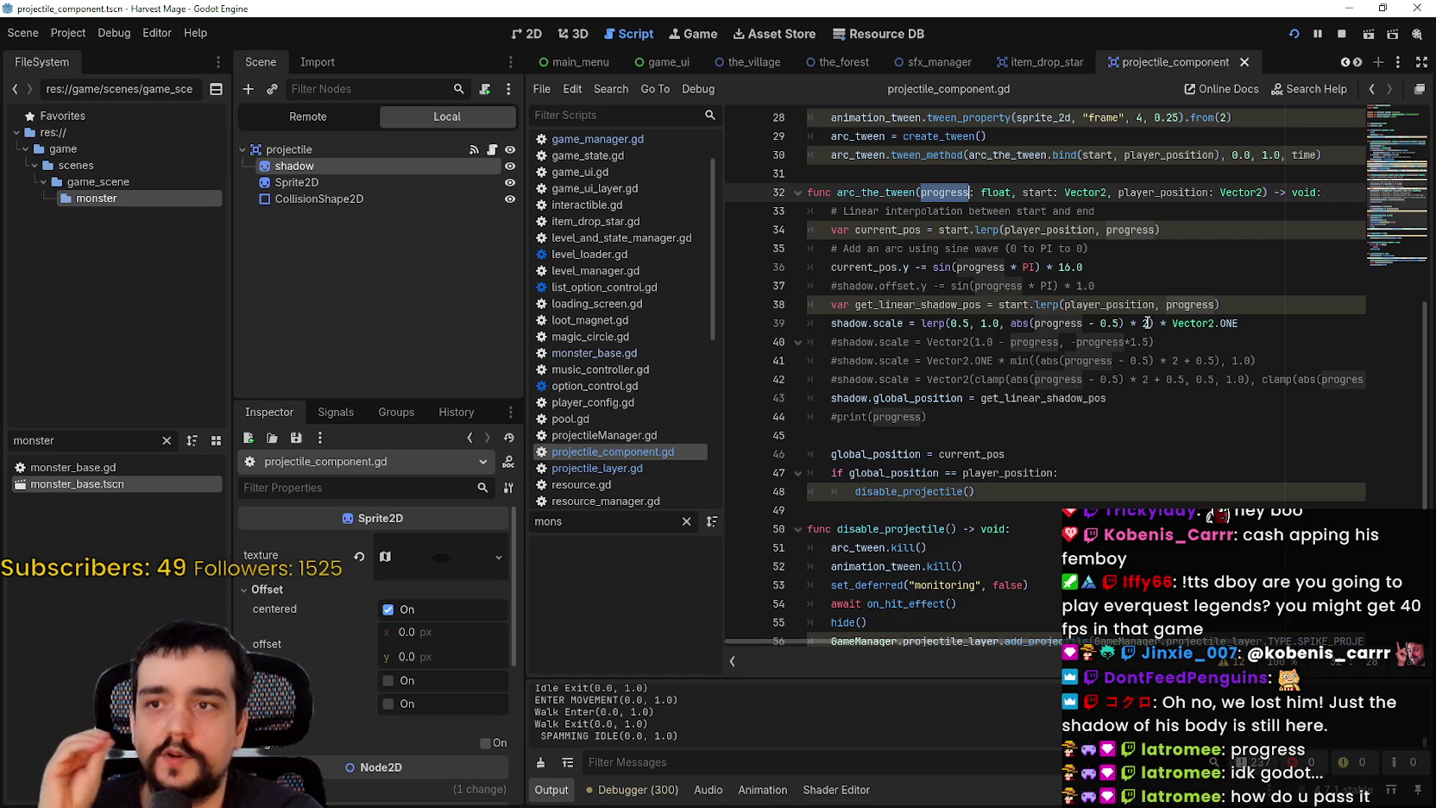
pyautogui.doubleClick(1137, 230)
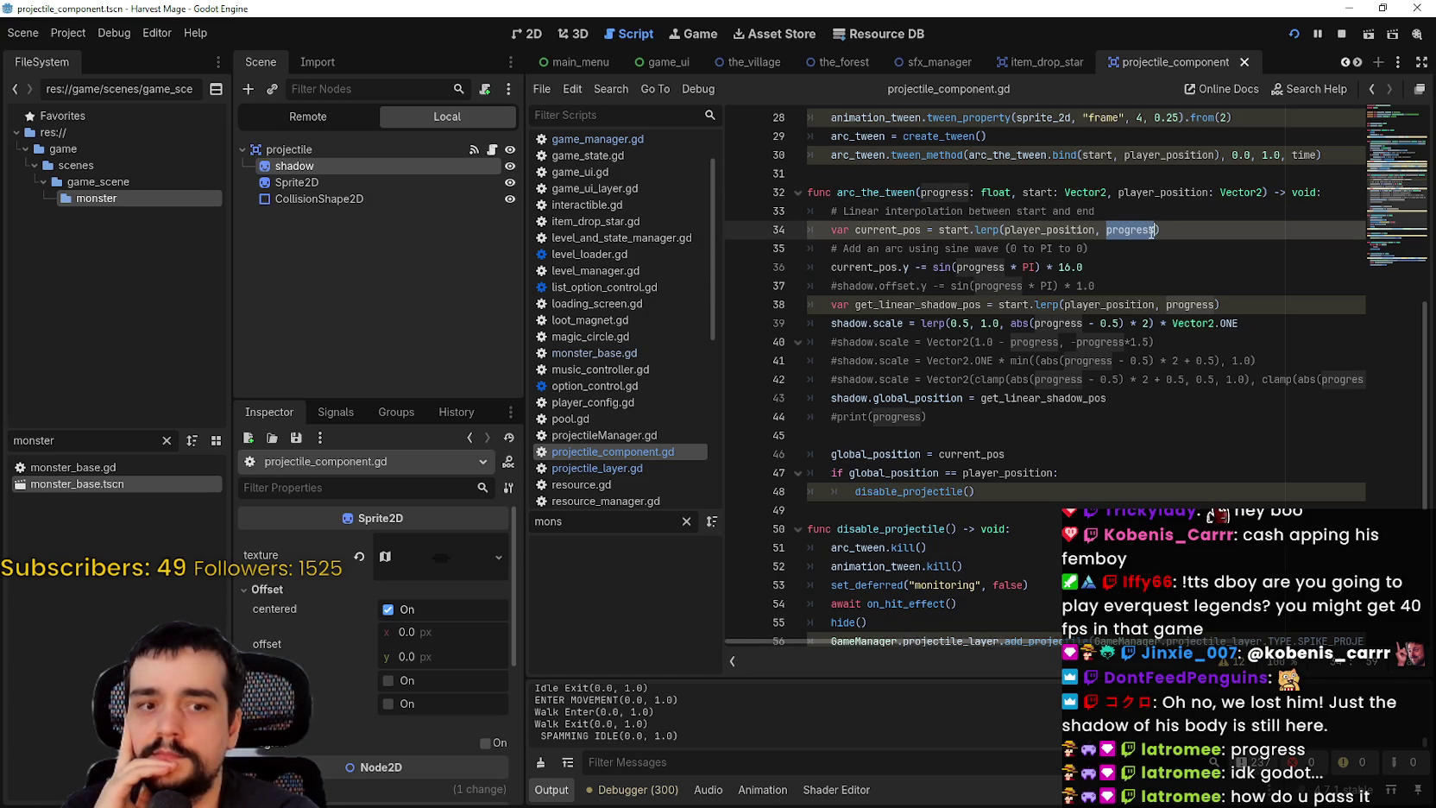
pyautogui.moveTo(1151, 233)
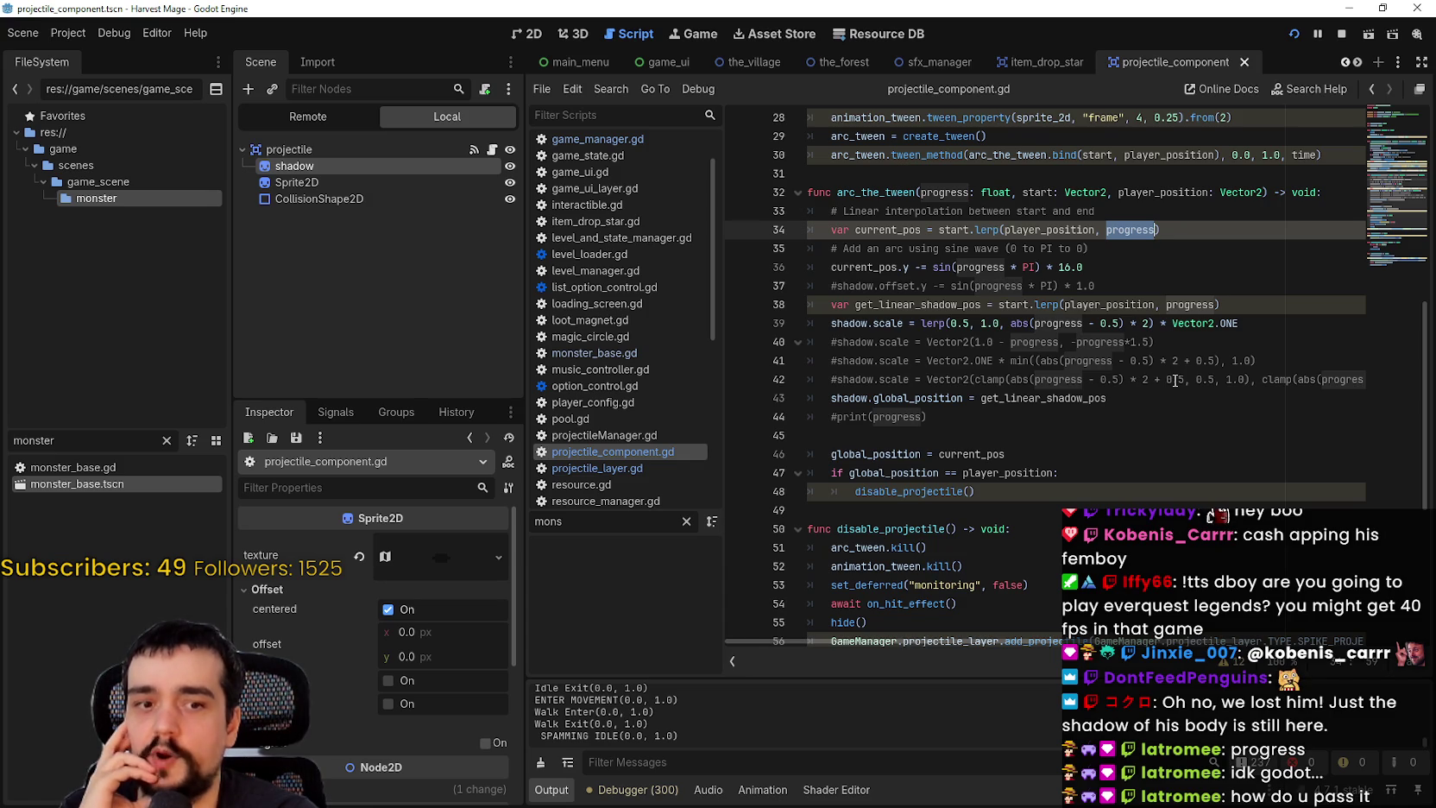
pyautogui.scroll(1, 1176, 380)
pyautogui.moveTo(905, 248); pyautogui.dragTo(1331, 270)
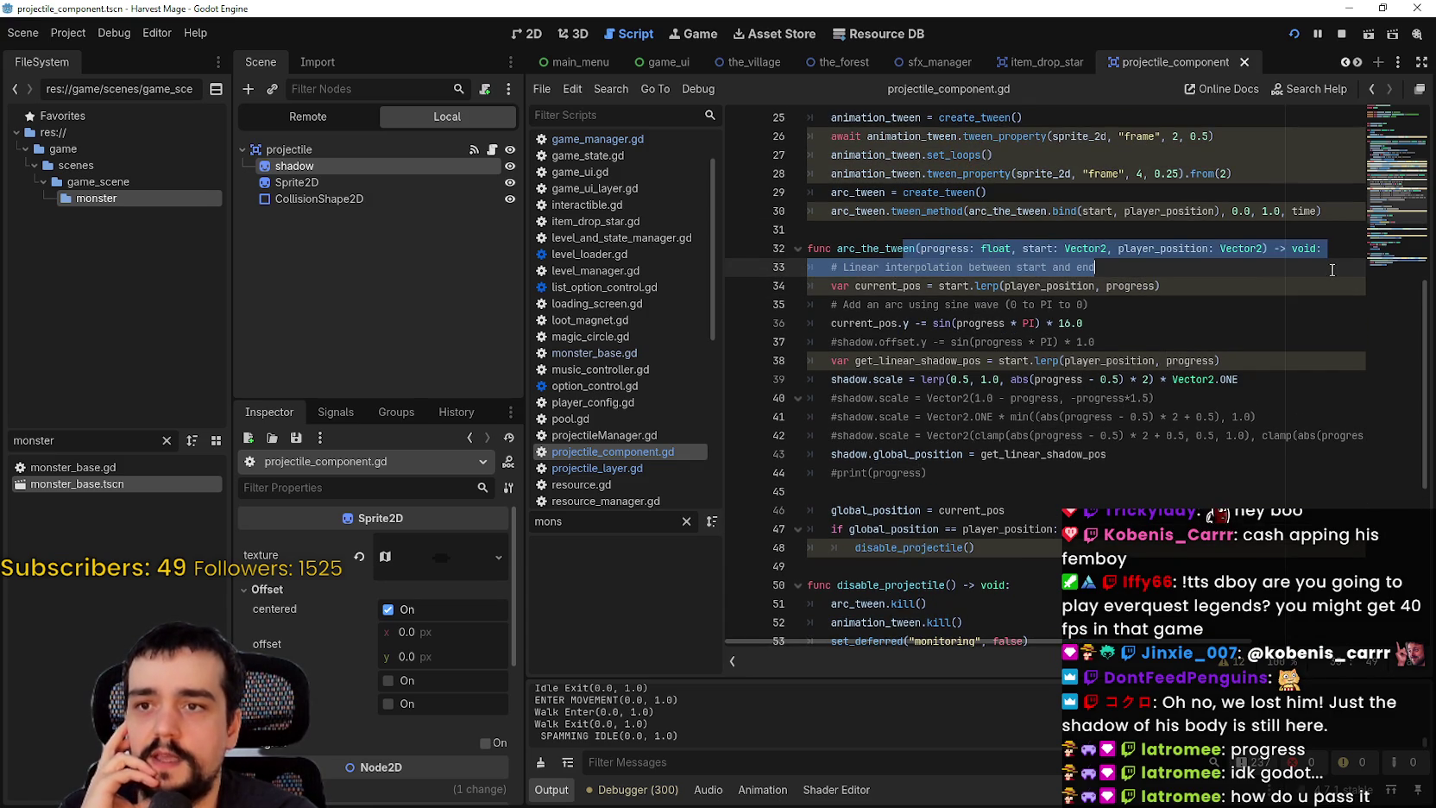
pyautogui.click(1117, 460)
pyautogui.click(1030, 509)
pyautogui.click(1052, 489)
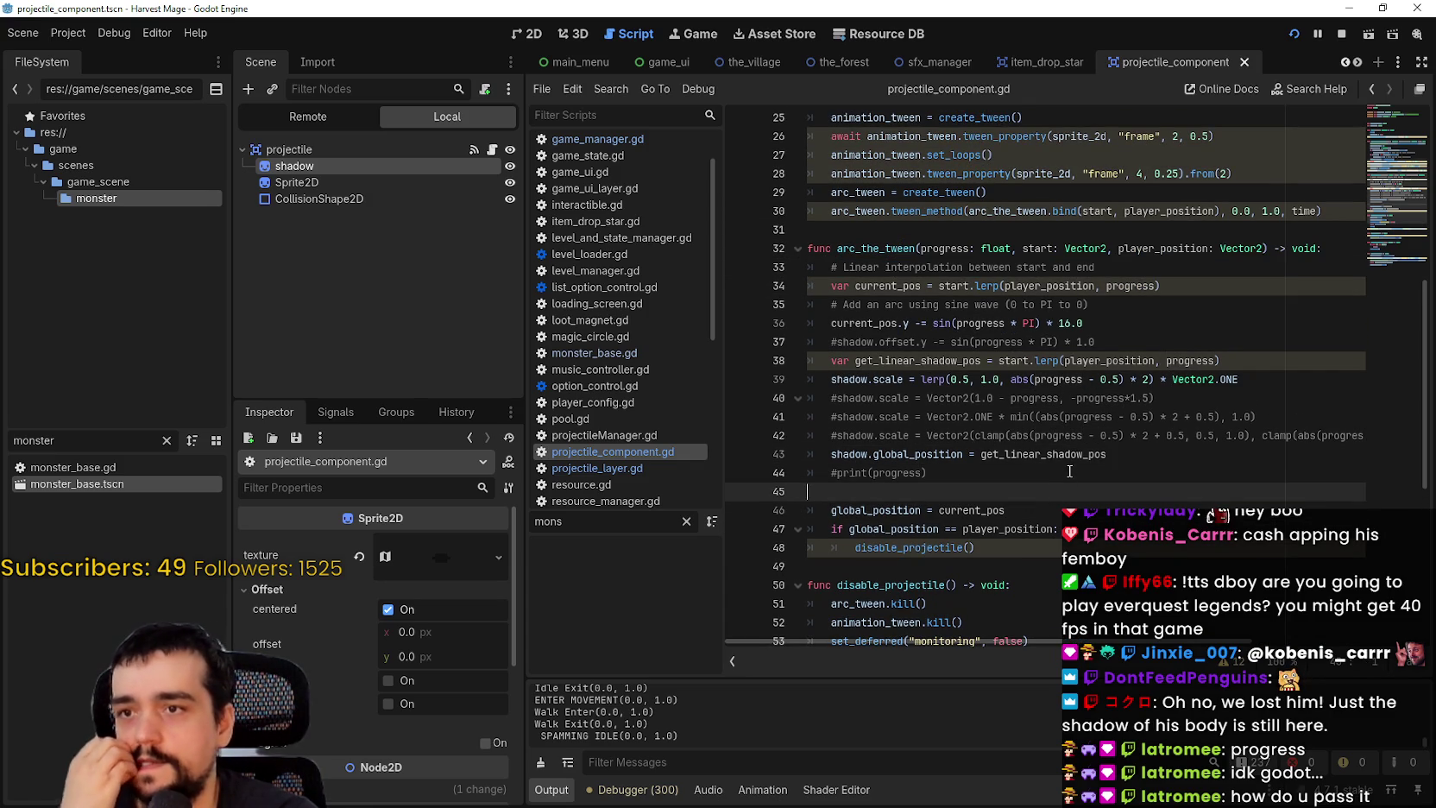
pyautogui.scroll(1, 1067, 466)
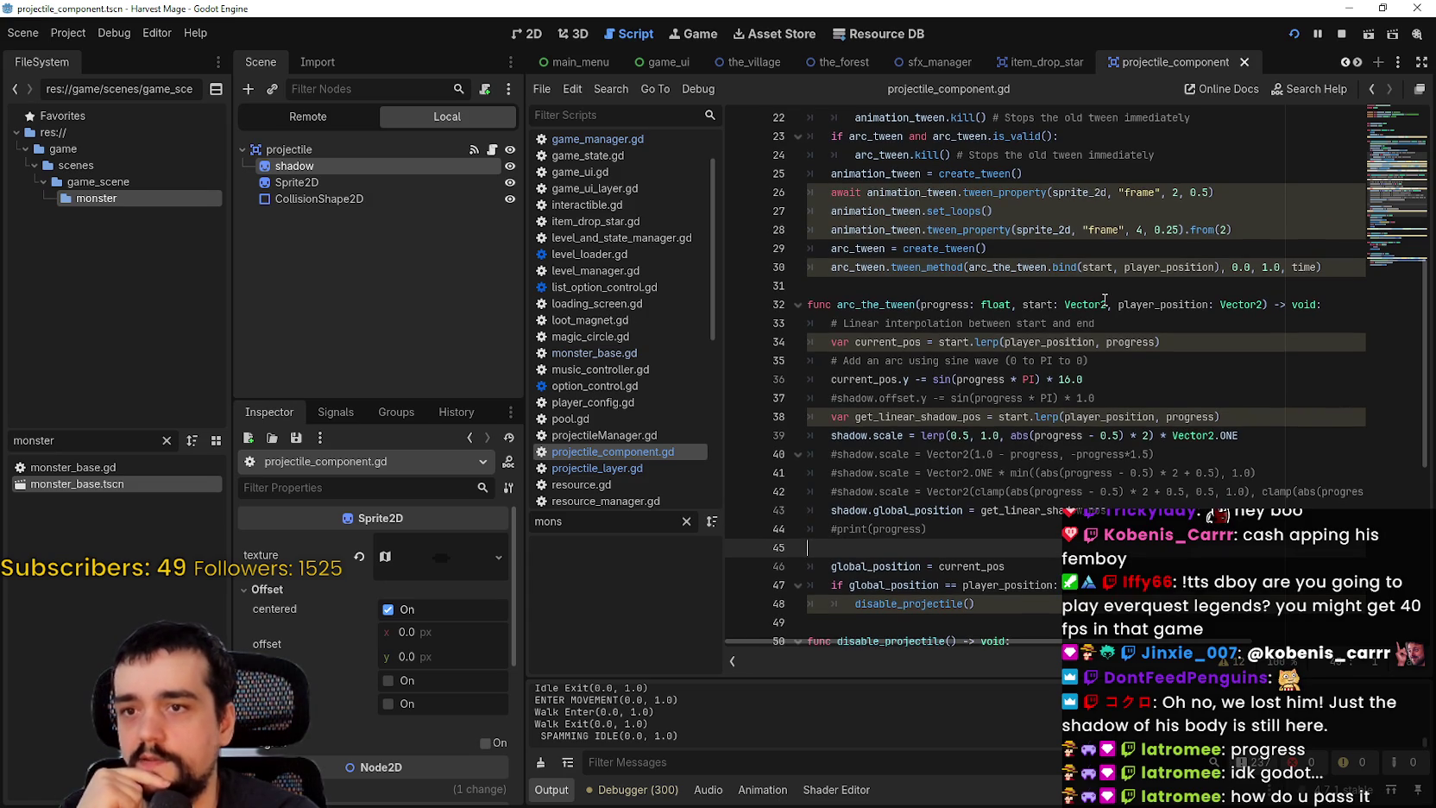
pyautogui.scroll(1, 1104, 283)
pyautogui.doubleClick(876, 361)
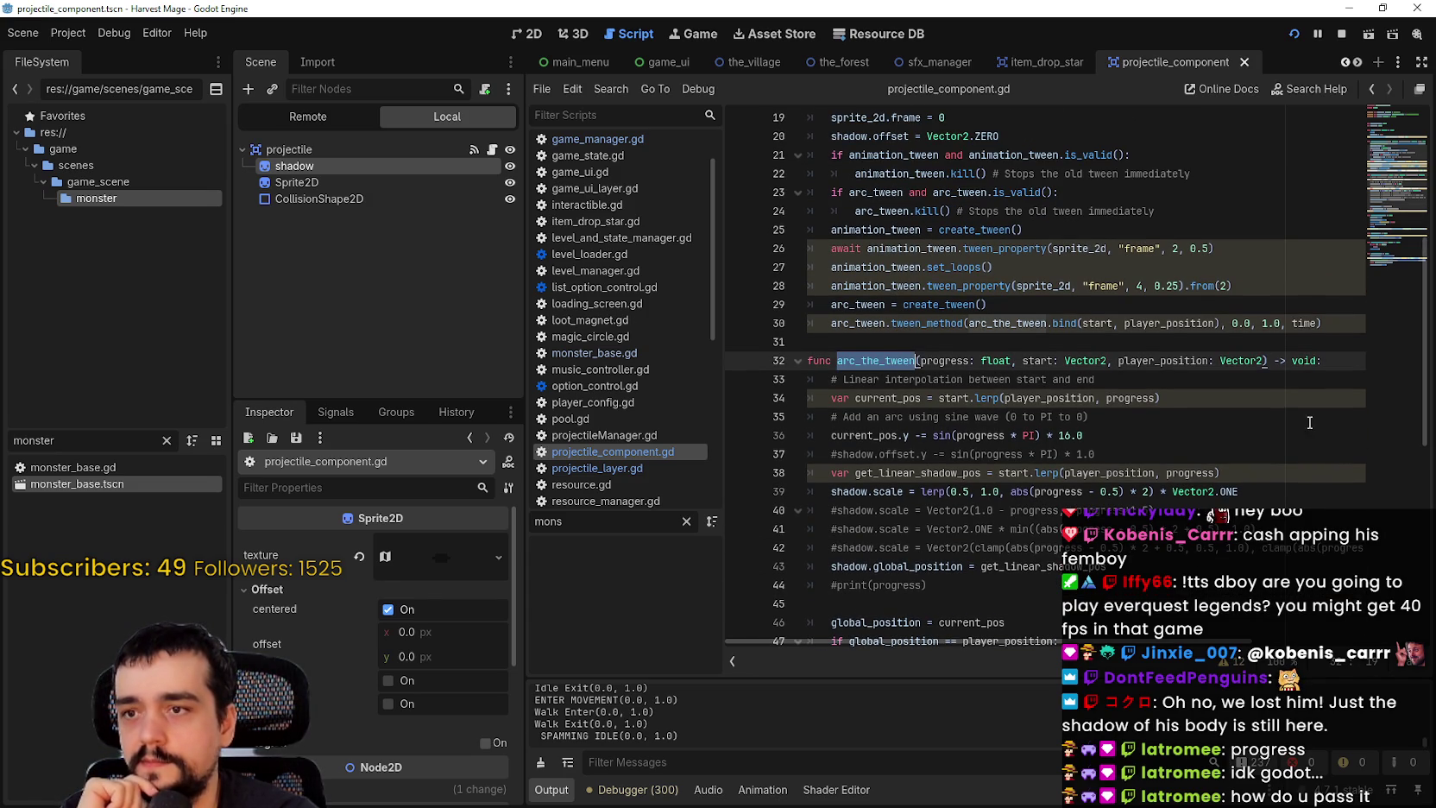
pyautogui.scroll(-2, 1118, 217)
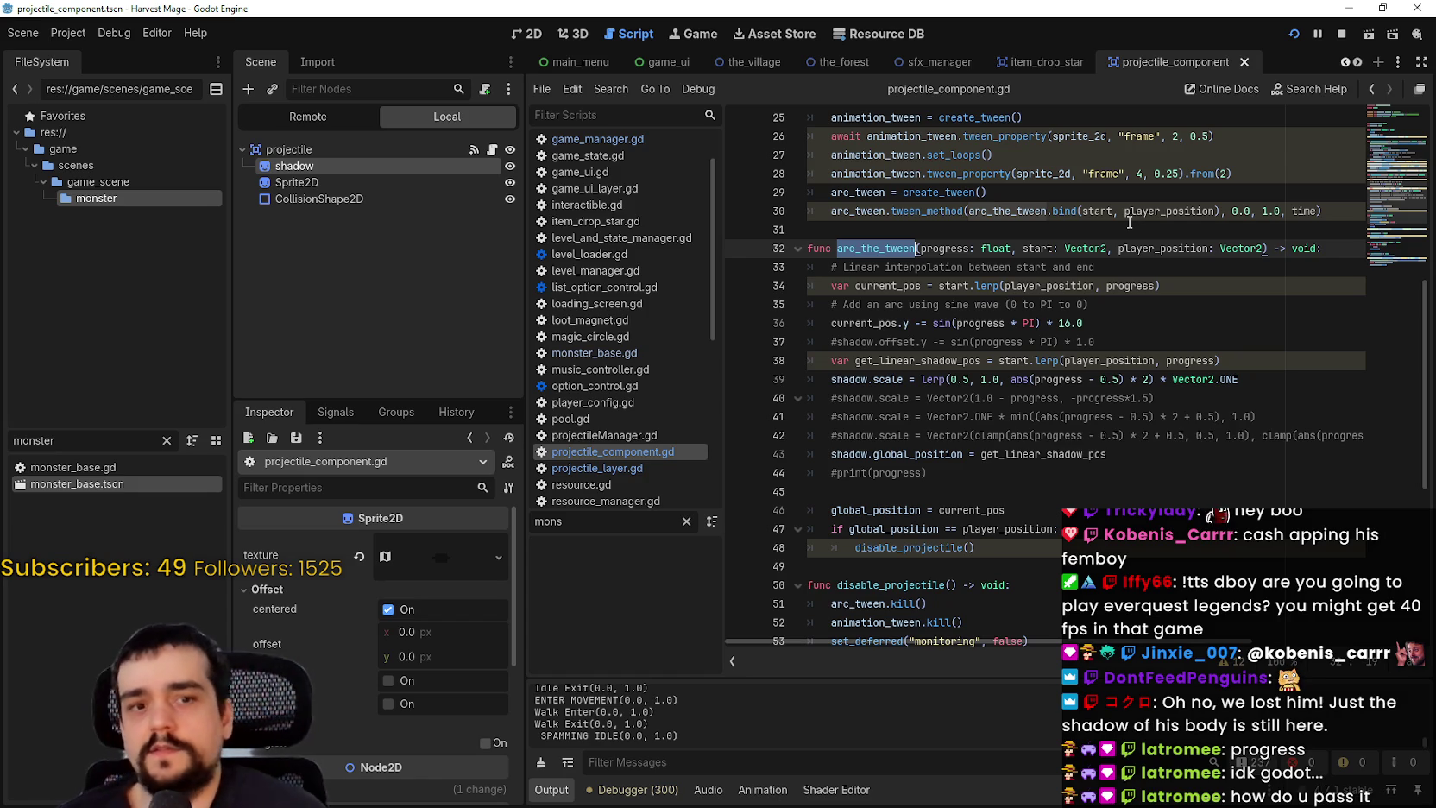
pyautogui.scroll(5, 1186, 246)
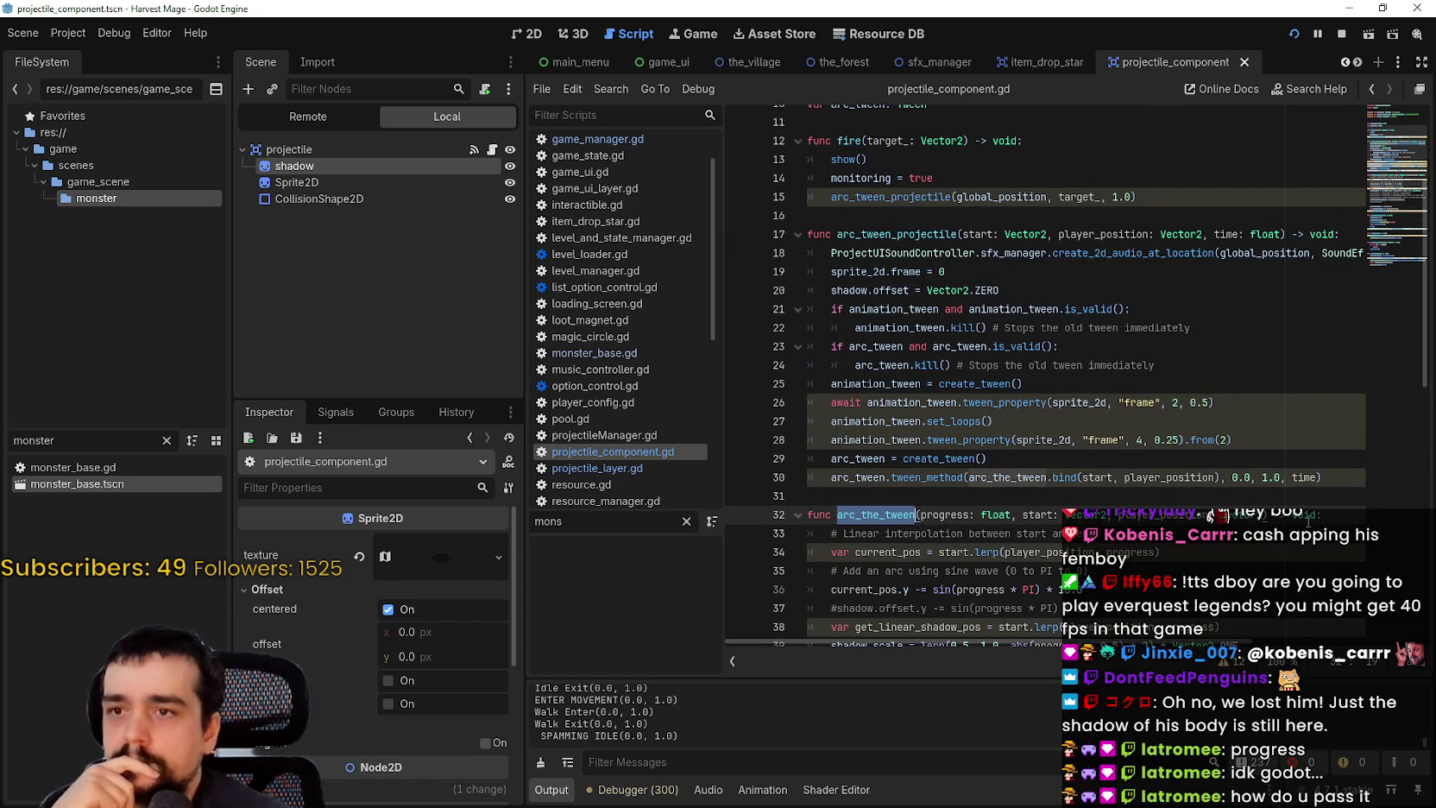
pyautogui.doubleClick(1305, 477)
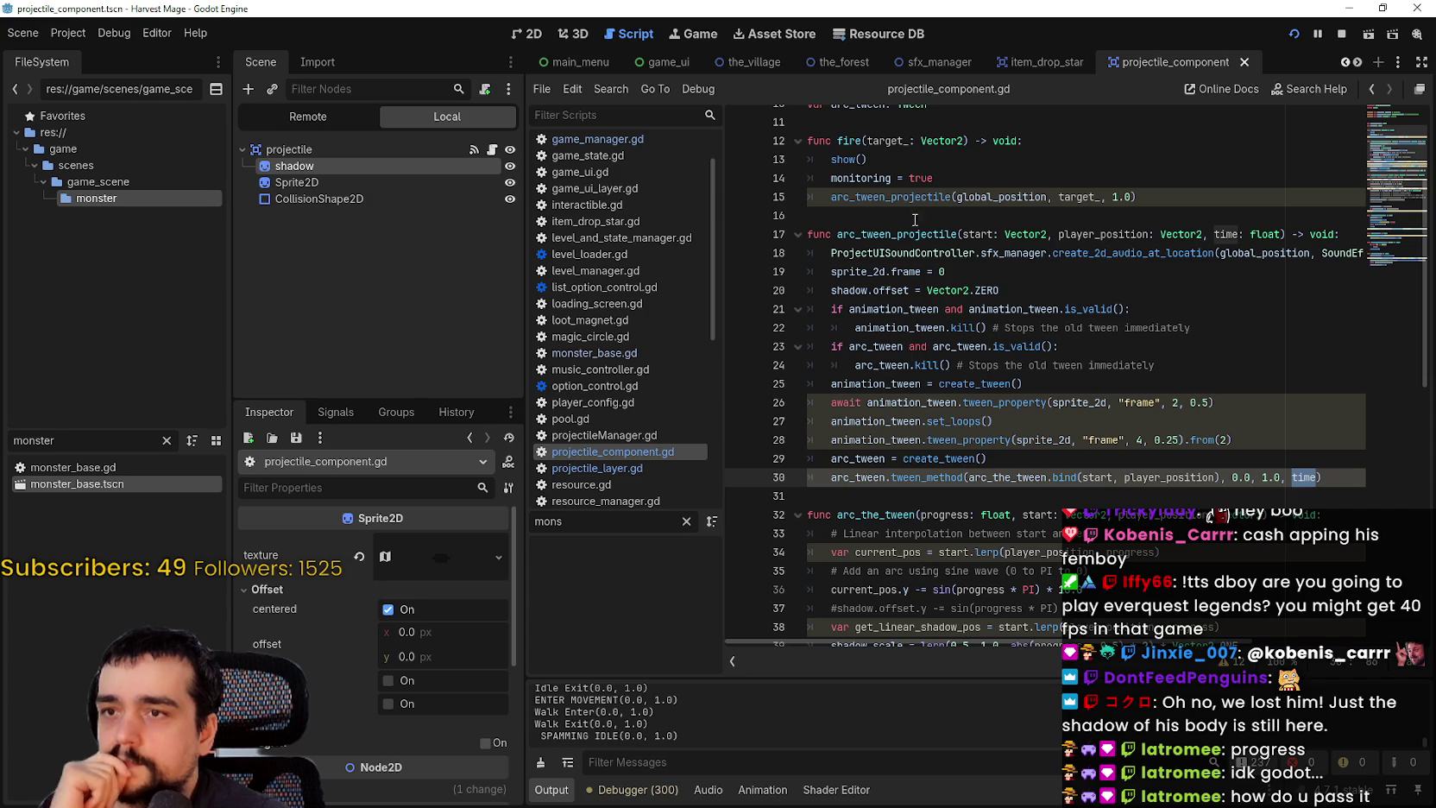
pyautogui.click(904, 251)
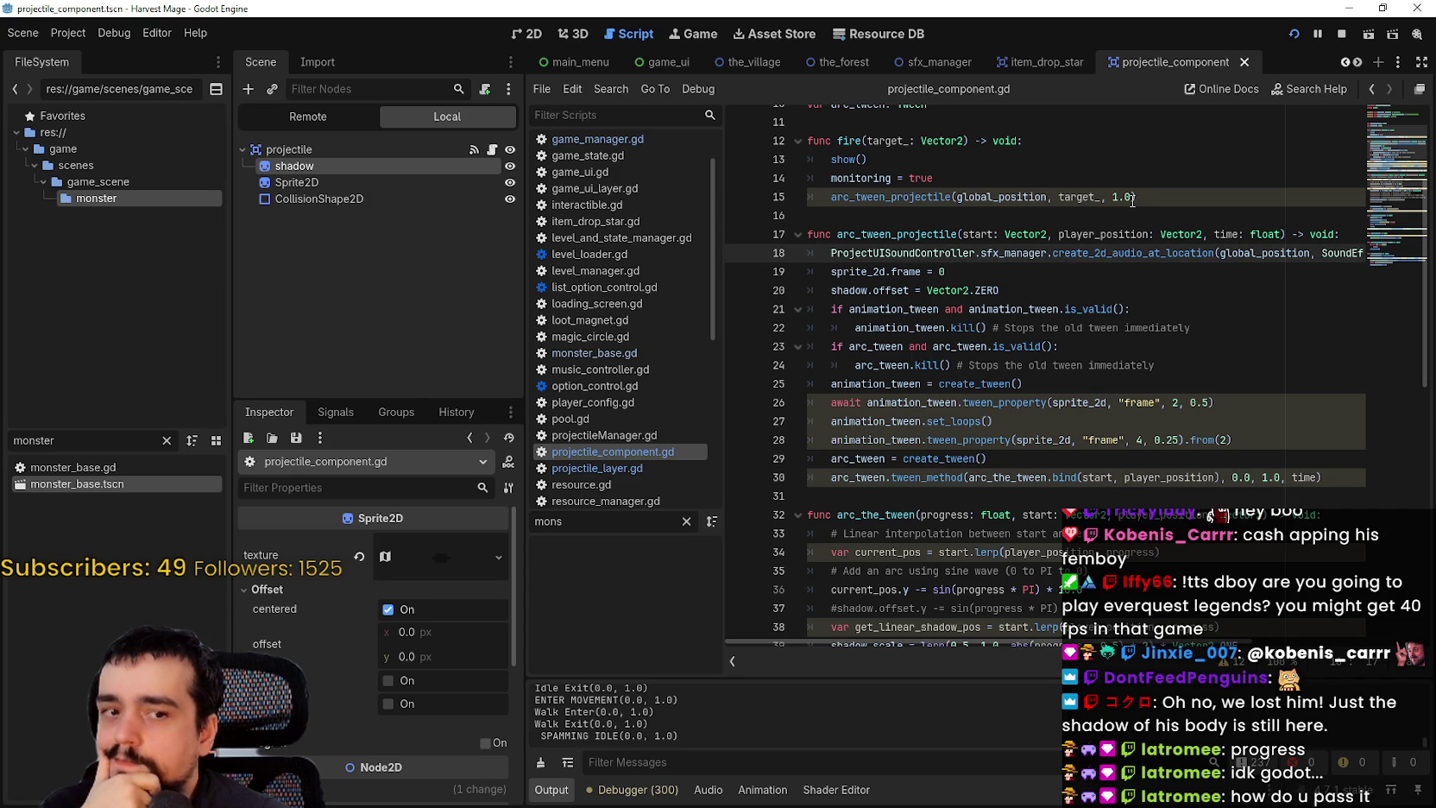
pyautogui.scroll(-3, 1215, 429)
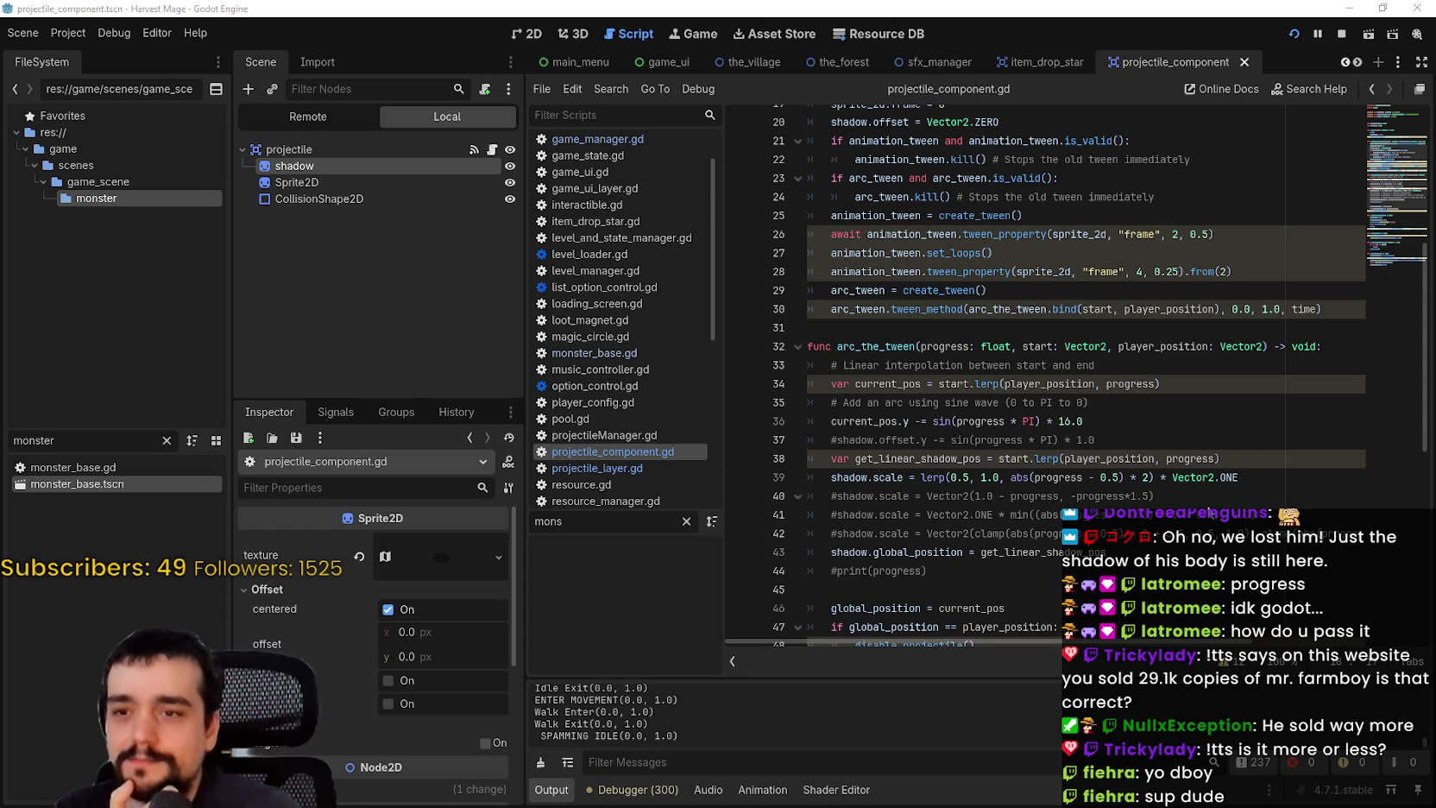
pyautogui.scroll(-1, 1069, 431)
pyautogui.doubleClick(1190, 402)
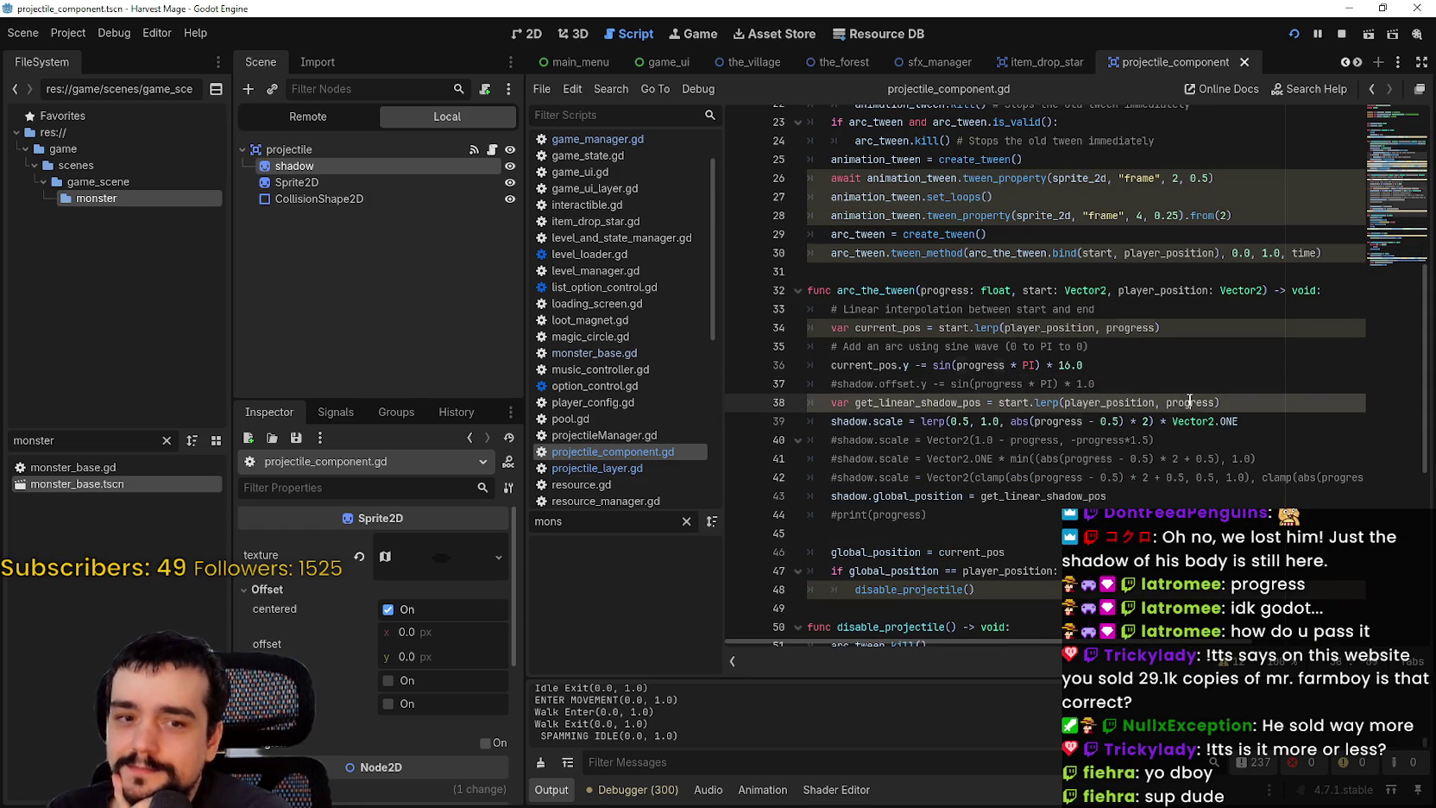
pyautogui.doubleClick(1070, 402)
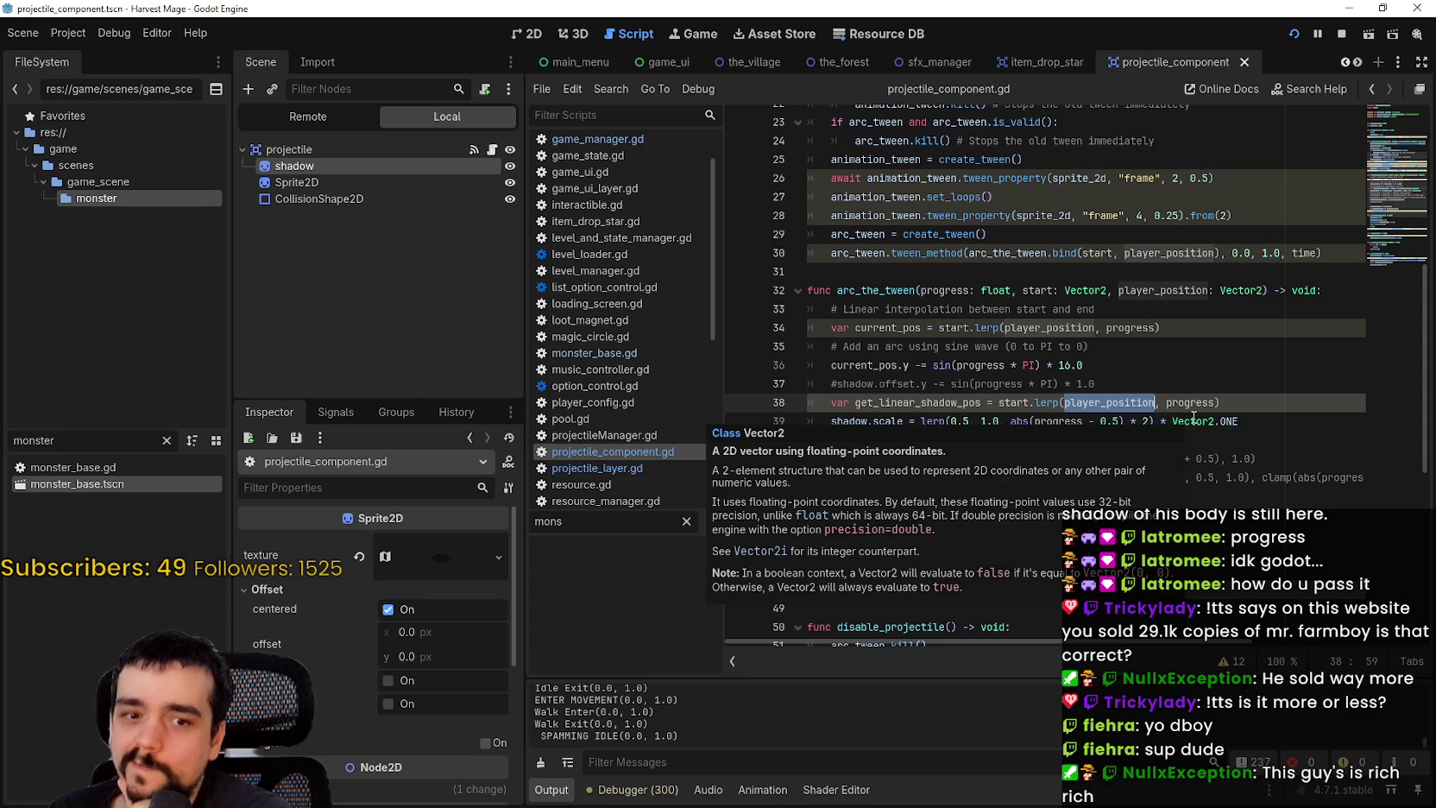
pyautogui.doubleClick(1189, 404)
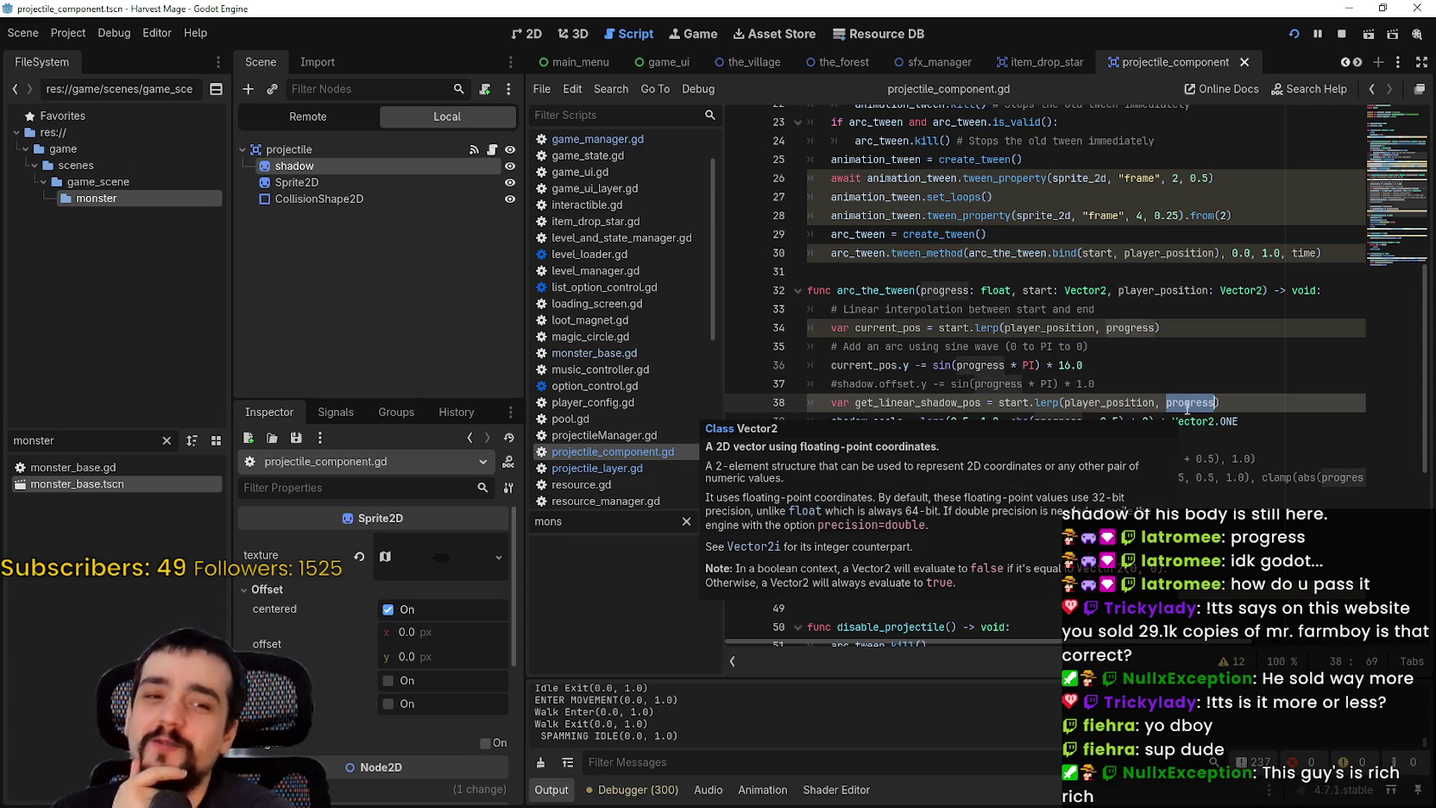
pyautogui.click(1191, 403)
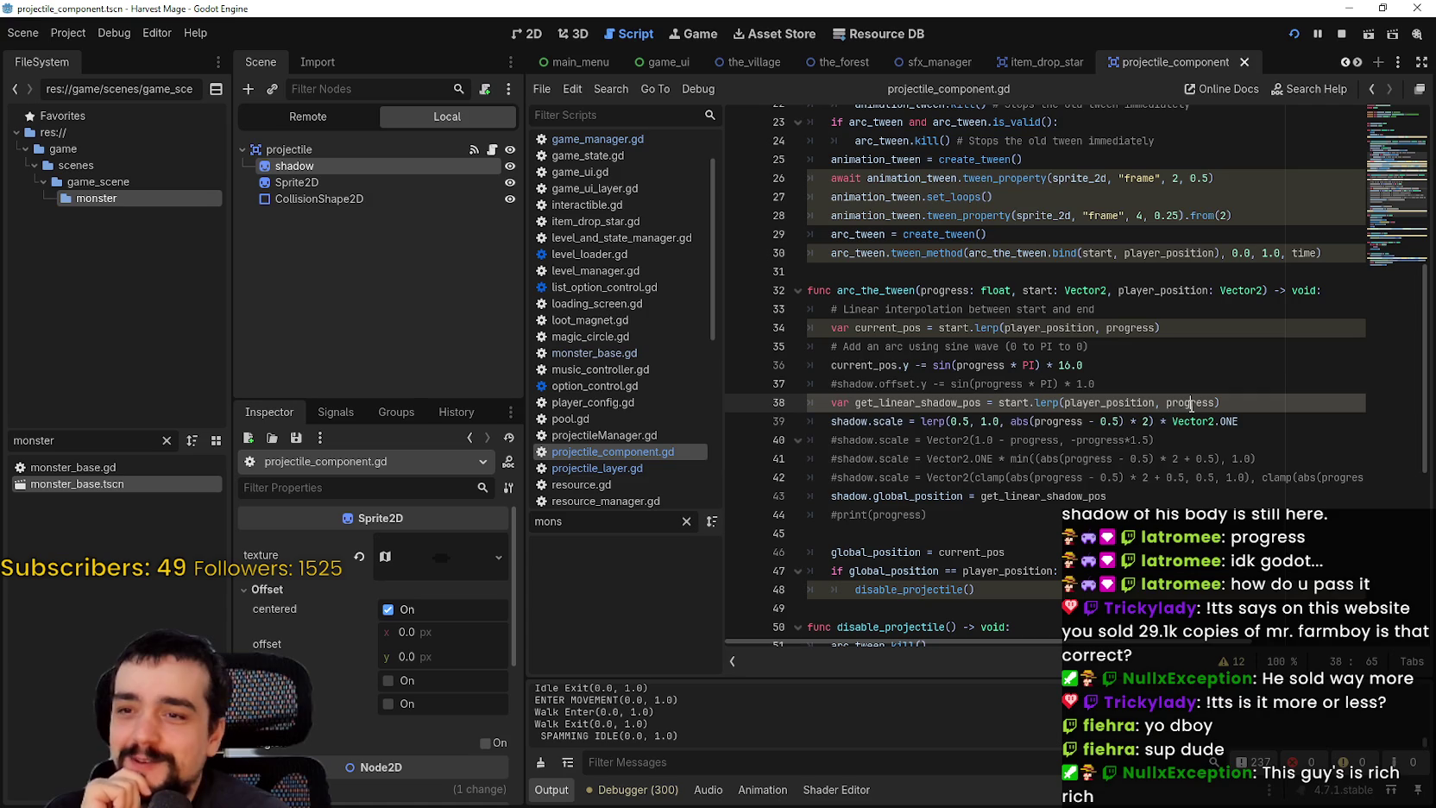
pyautogui.doubleClick(1011, 402)
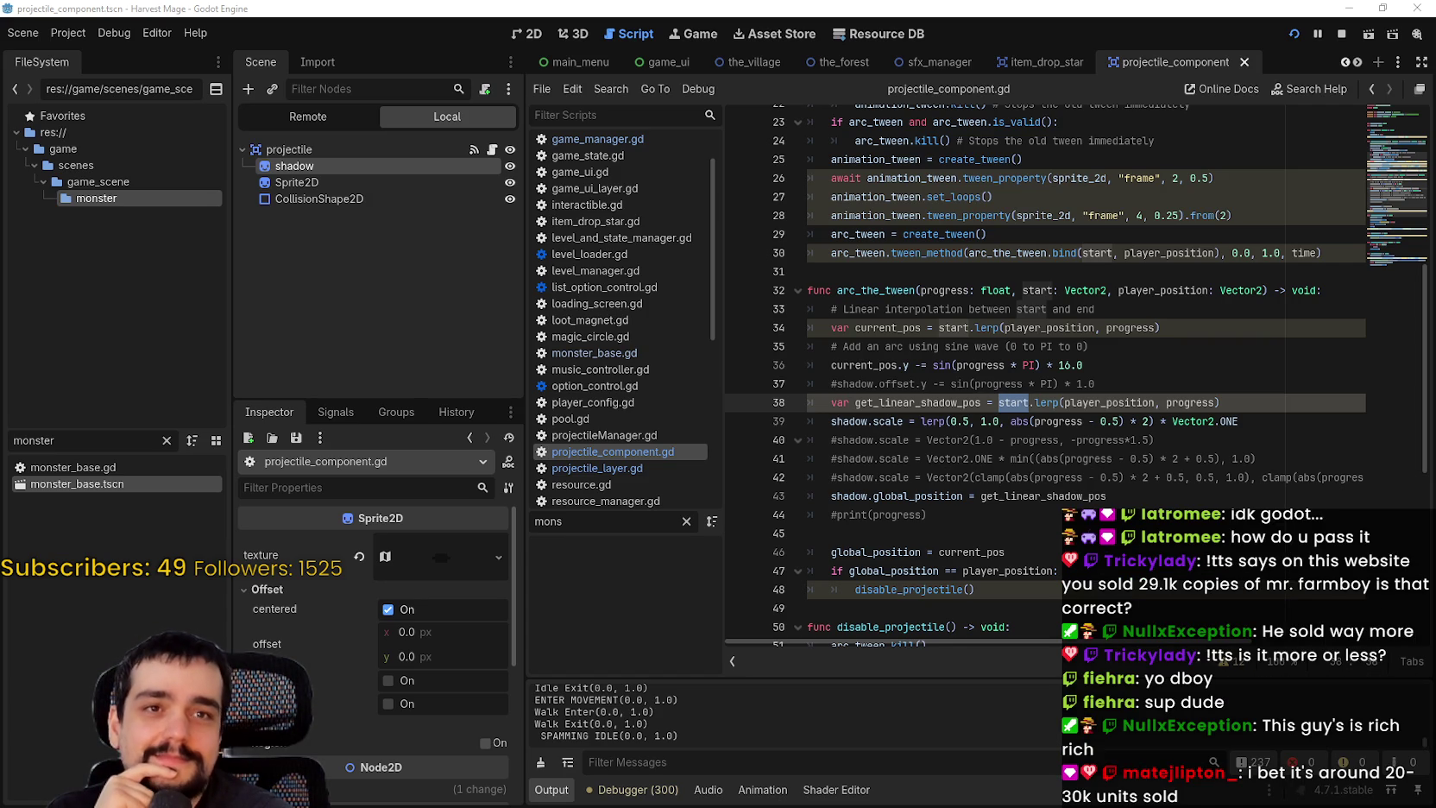
pyautogui.click(1002, 291)
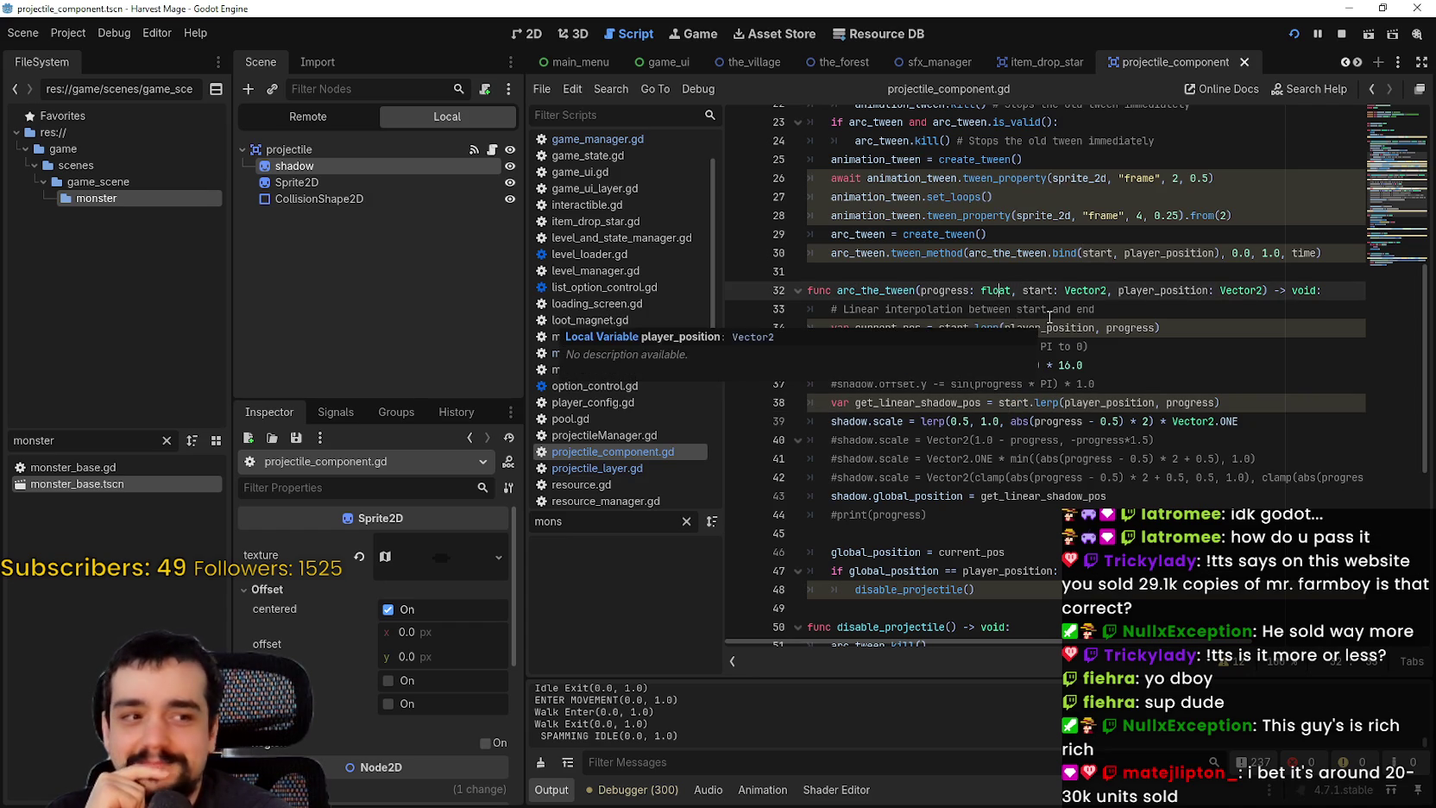
pyautogui.moveTo(1055, 321)
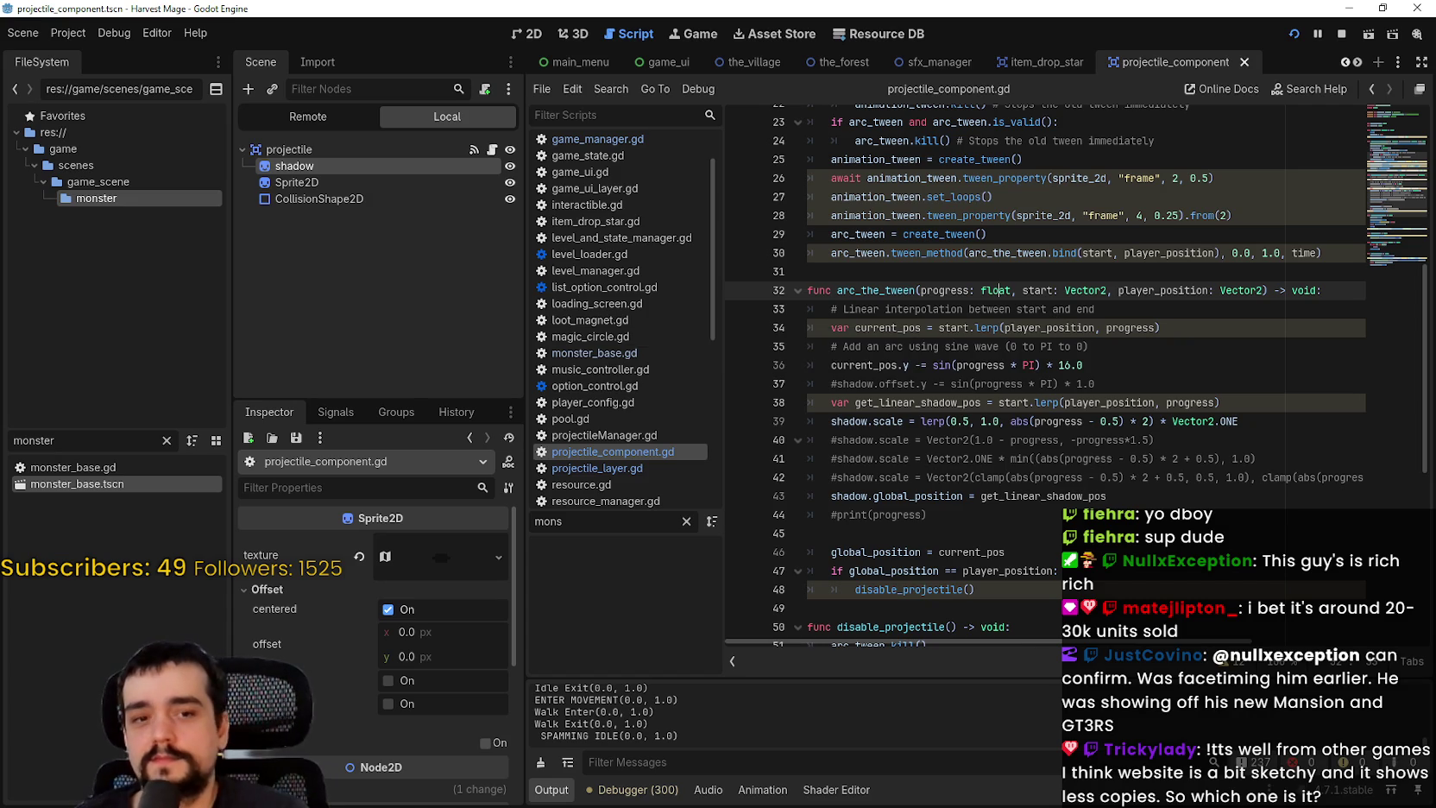
pyautogui.scroll(2, 1137, 279)
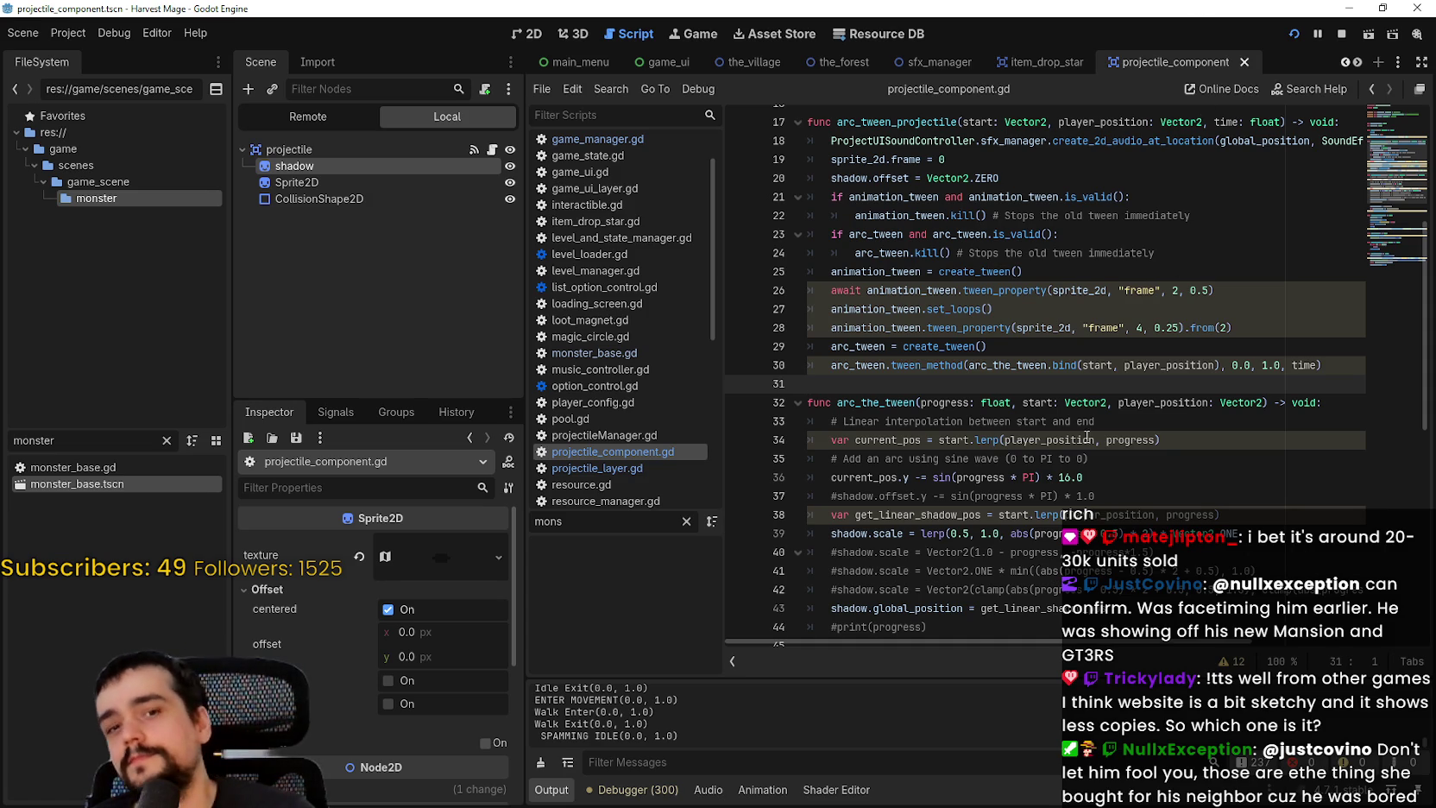
pyautogui.scroll(-2, 1071, 426)
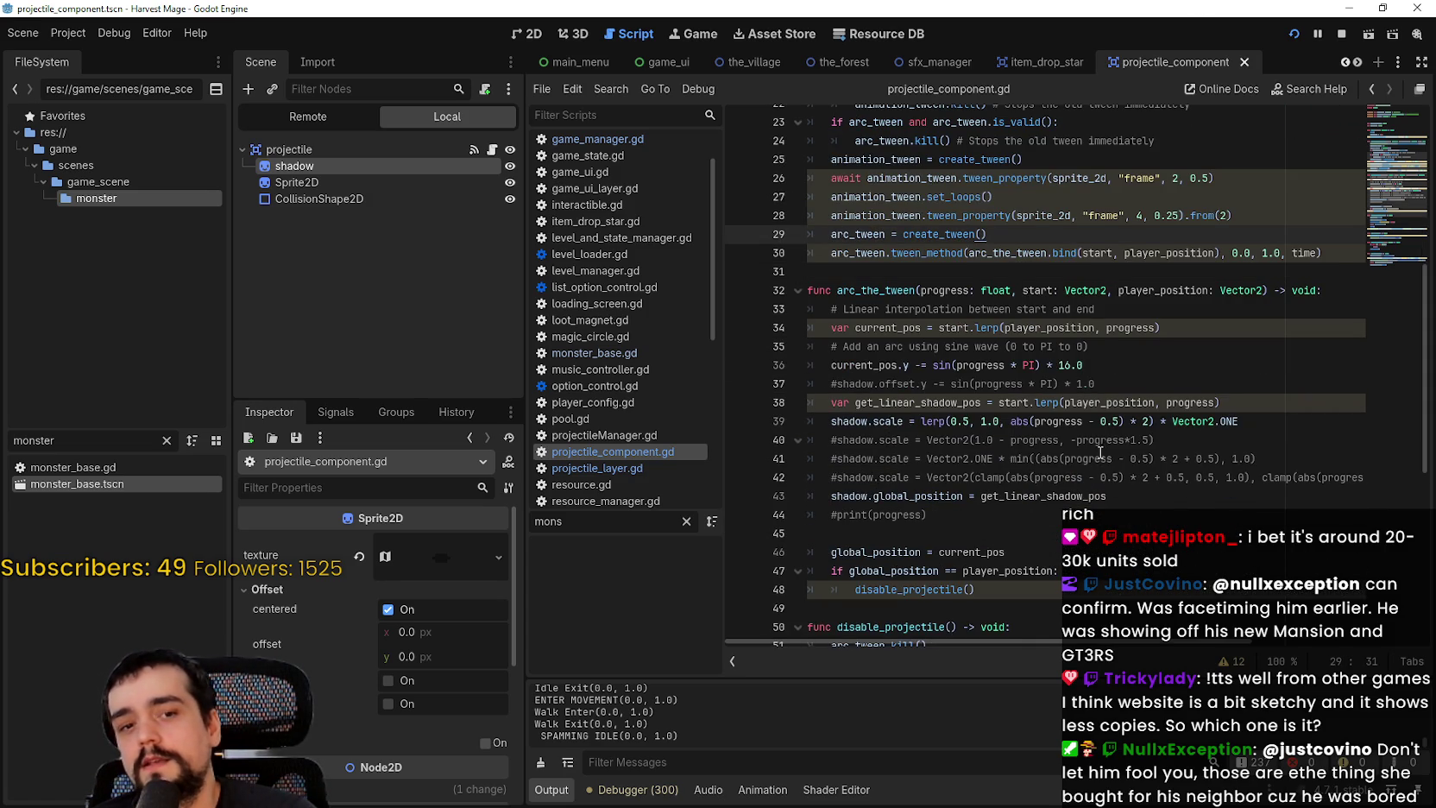
pyautogui.scroll(-1, 1122, 432)
pyautogui.click(1181, 516)
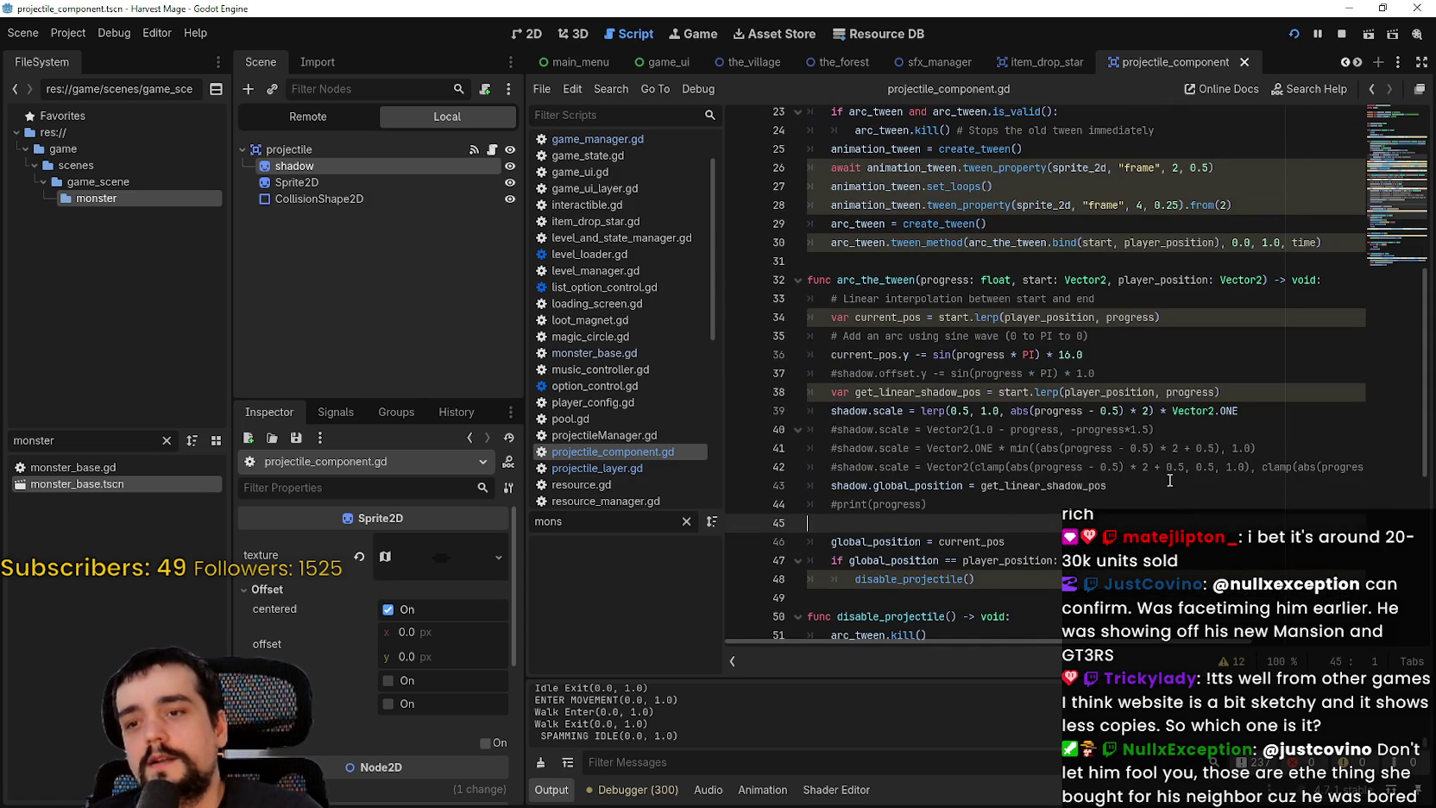
pyautogui.scroll(-2, 1157, 484)
pyautogui.scroll(2, 1135, 441)
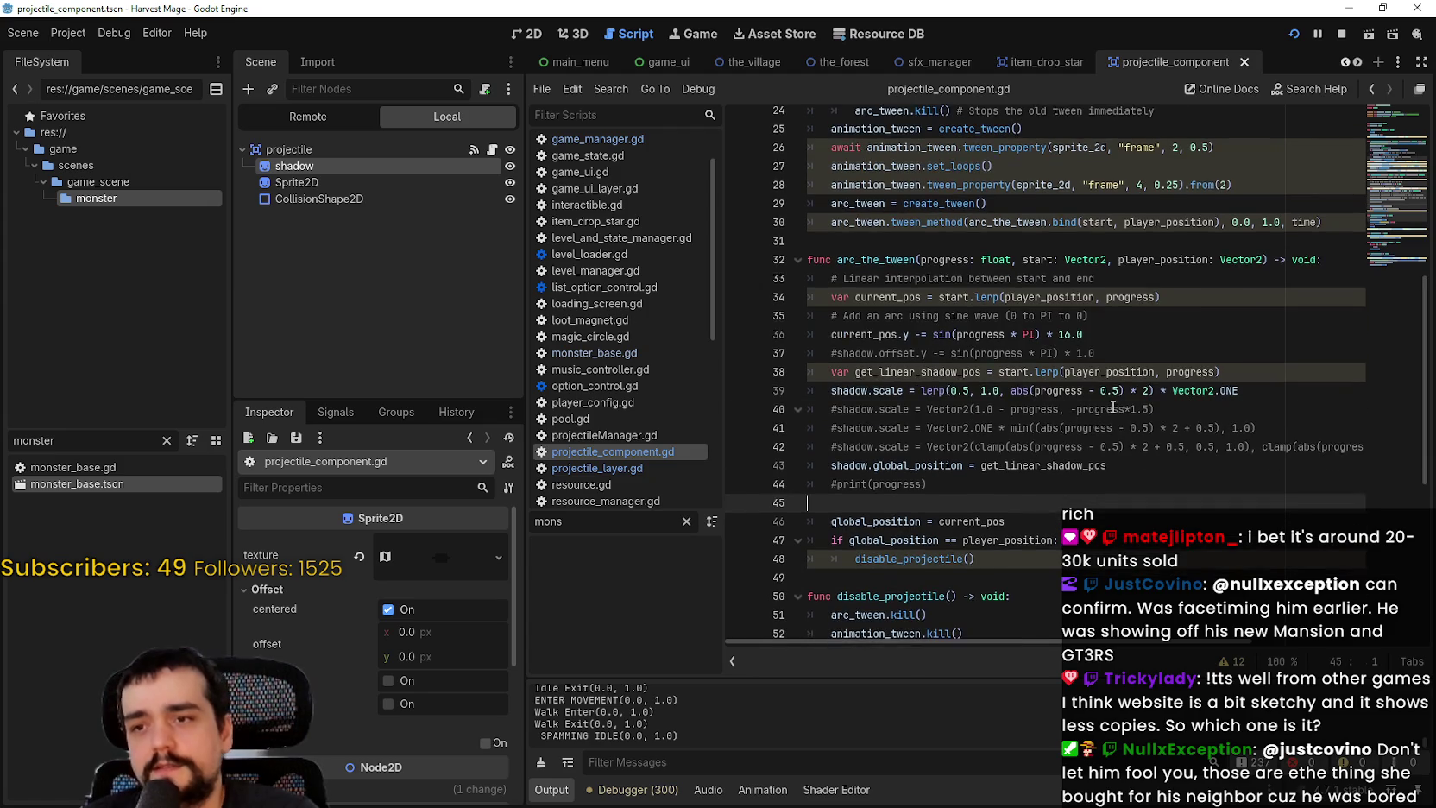